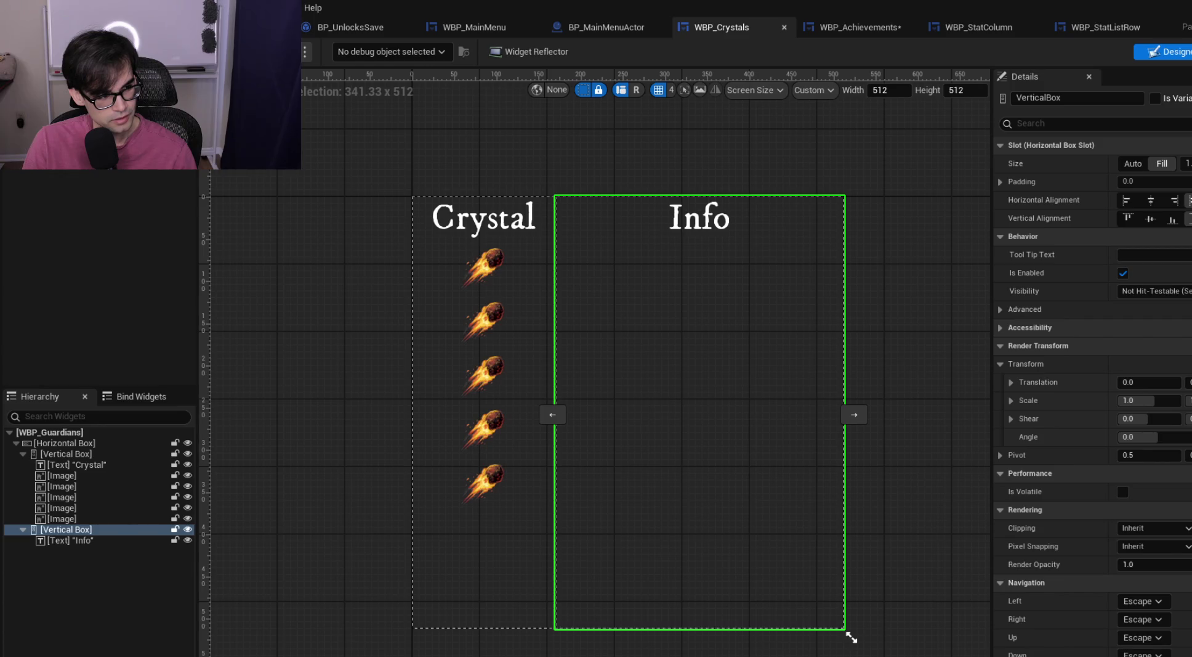
Recentre the Crystals layout, search the Palette for 'stat', and drag WBP Stat Column into the layout
mouse_move(856, 333)
mouse_down()
mouse_move(853, 289)
mouse_move(855, 383)
mouse_up()
scroll(862, 350, down, 1)
scroll(862, 350, up, 1)
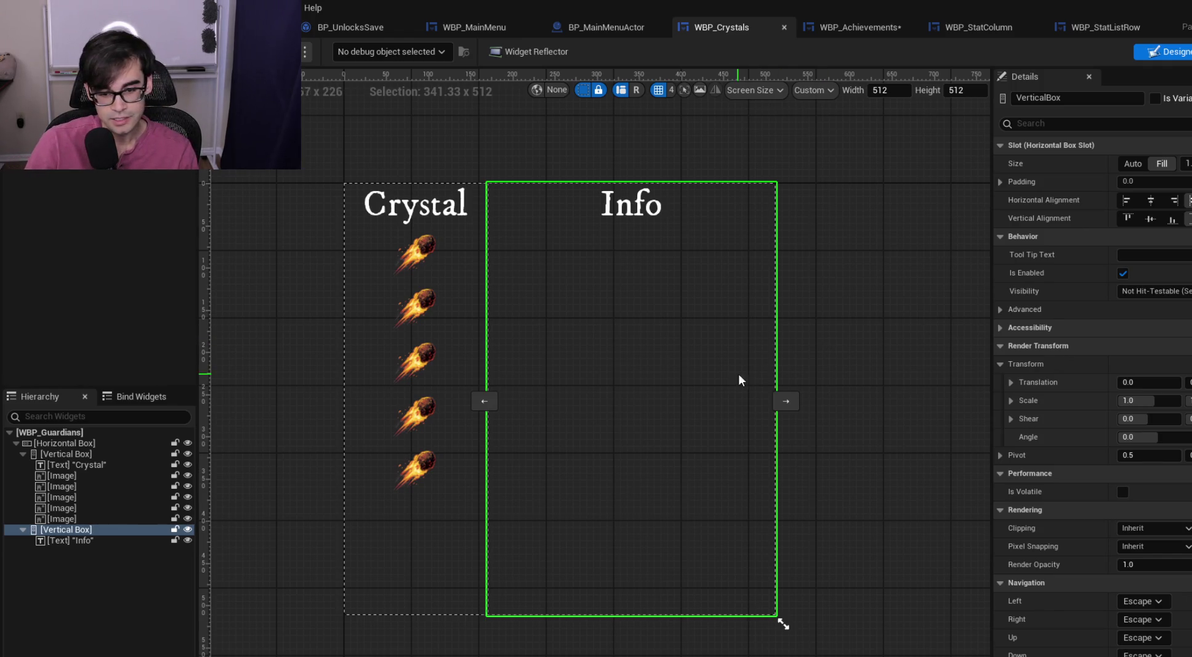
click(427, 246)
click(633, 352)
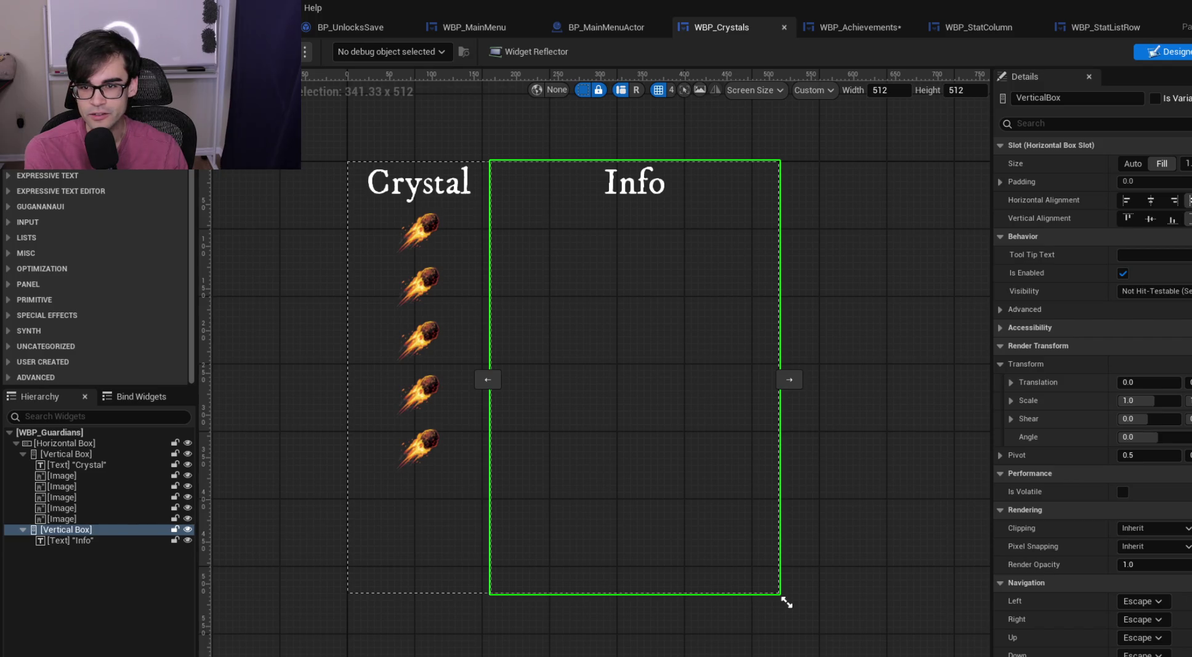
text(stat)
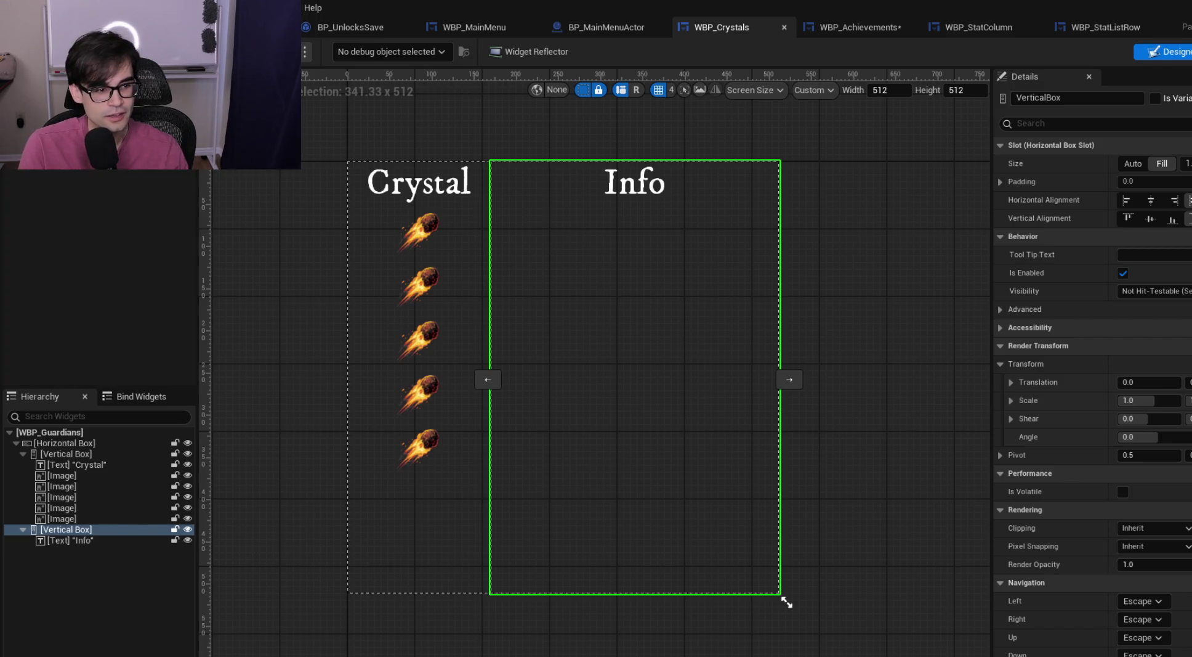
mouse_move(132, 171)
mouse_down()
mouse_move(127, 463)
mouse_move(85, 452)
mouse_up()
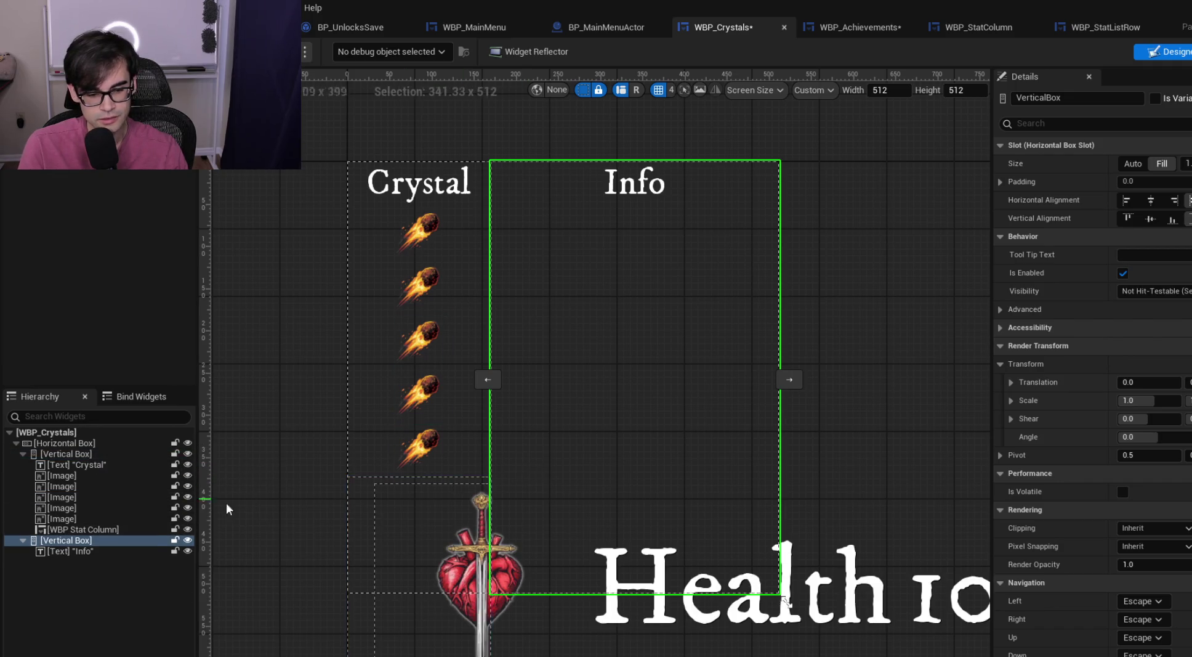
Inspect WBP_StatColumn's RowContainer and the WBP_Achievements layout, then return to WBP_Crystals
scroll(652, 431, down, 2)
scroll(644, 423, up, 2)
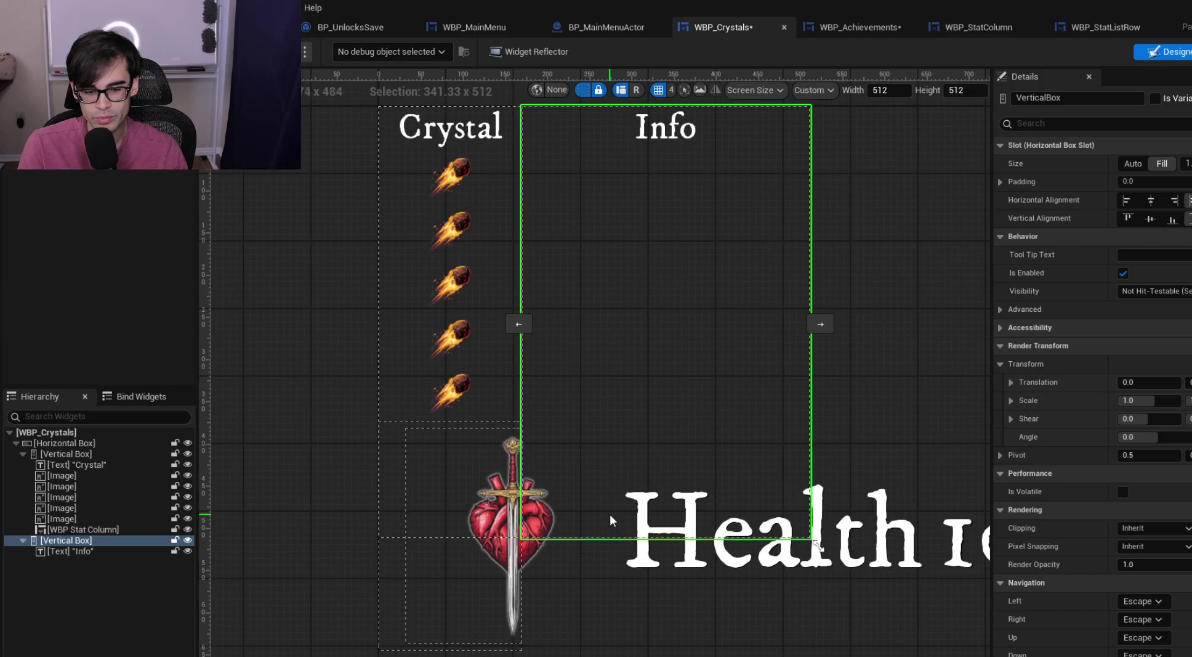
click(976, 27)
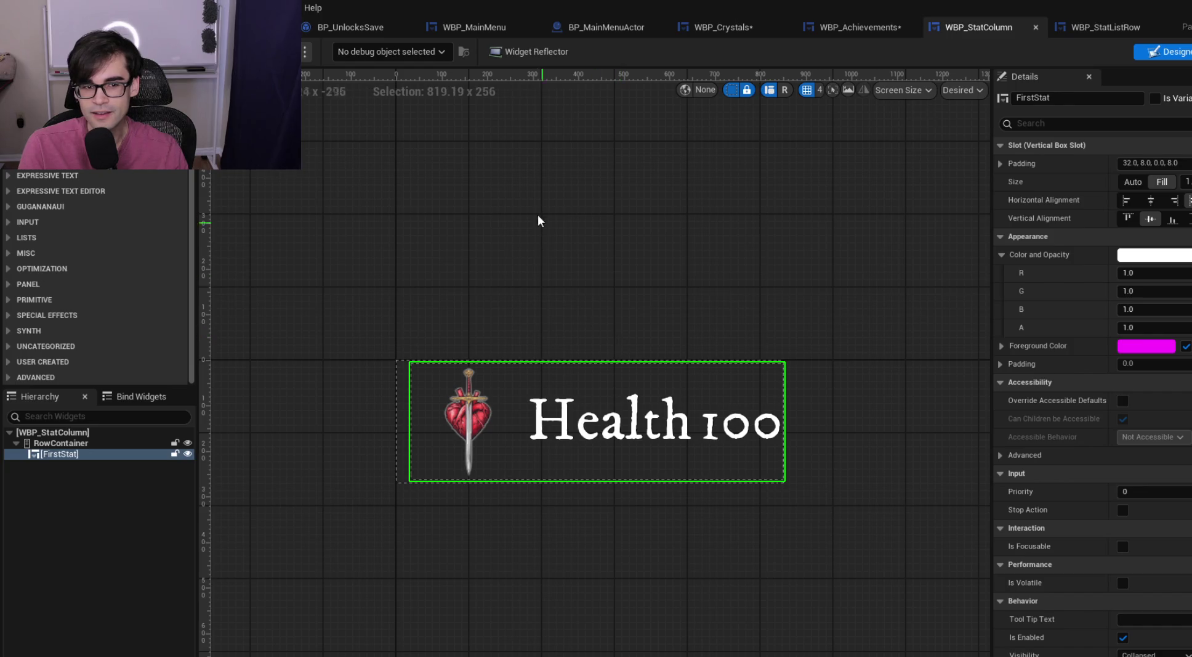
click(68, 444)
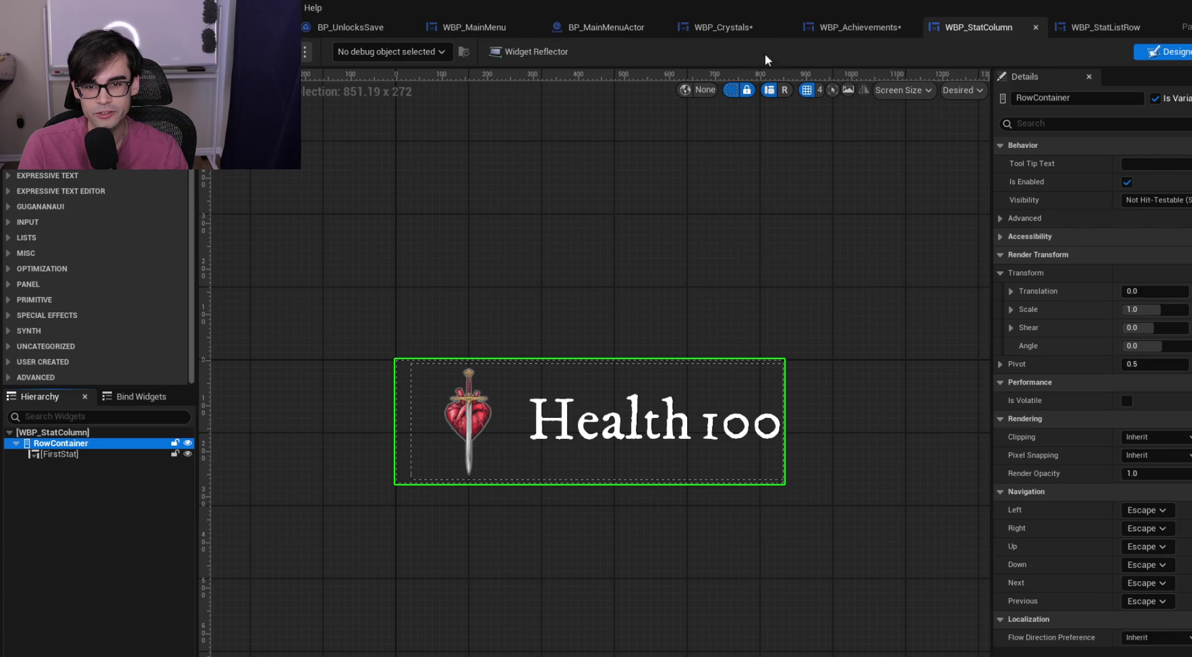
click(887, 23)
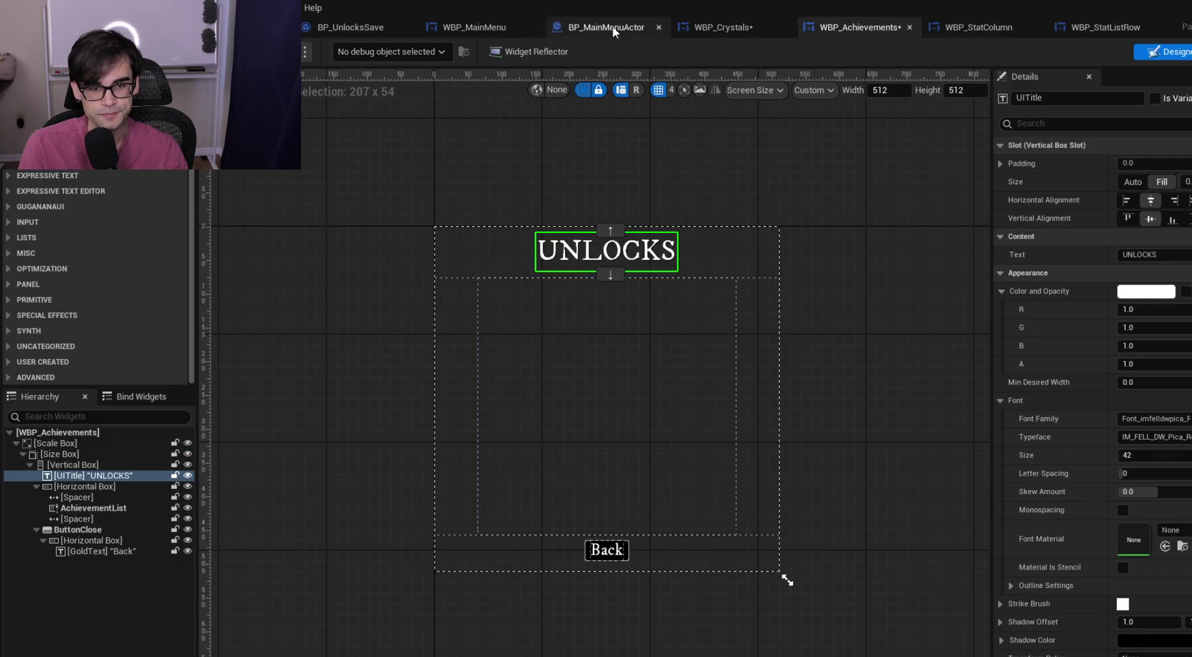
click(717, 27)
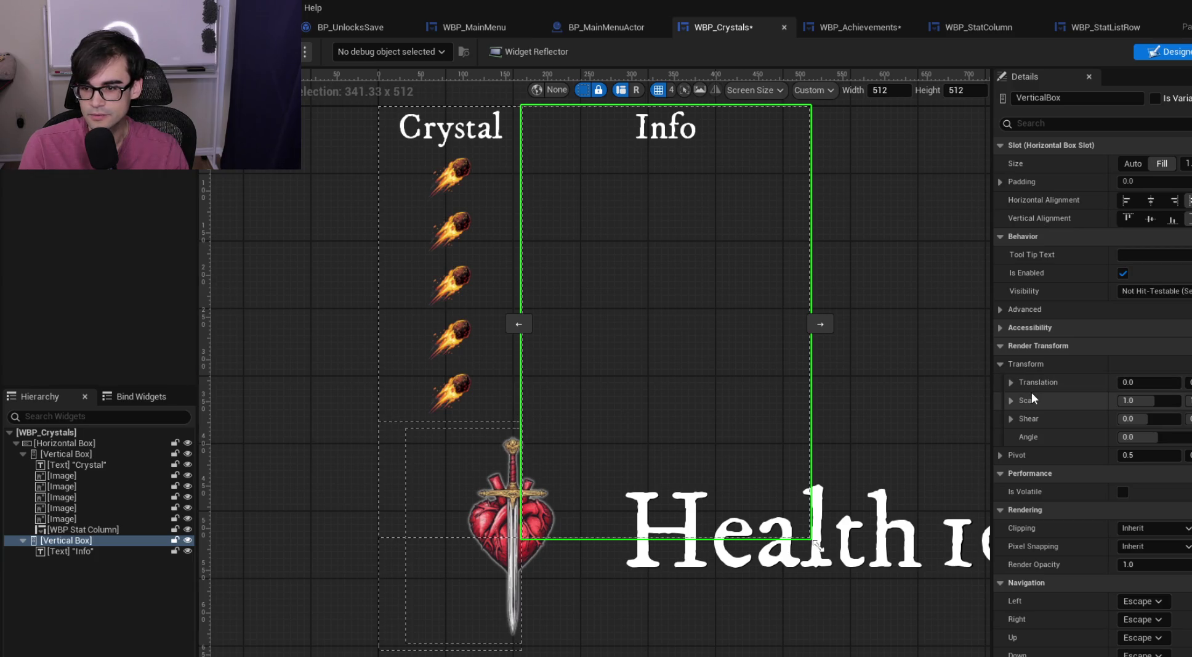
Move WBP Stat Column in the Hierarchy so it sits under the Info heading
scroll(781, 456, down, 3)
scroll(785, 445, up, 2)
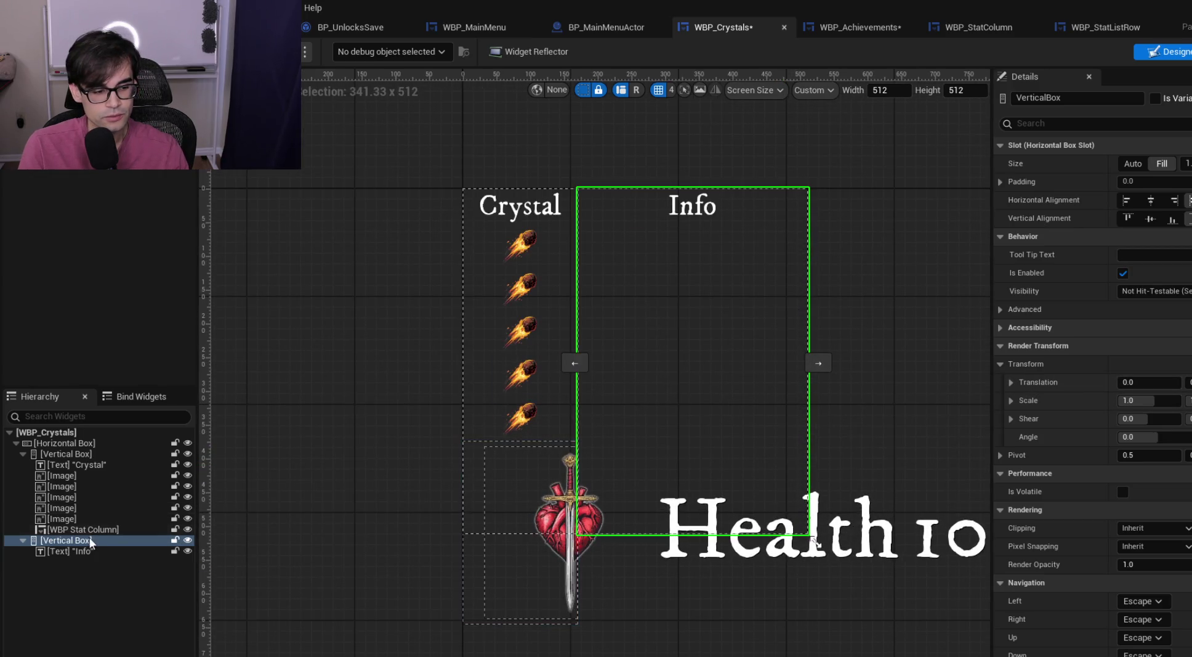
click(76, 454)
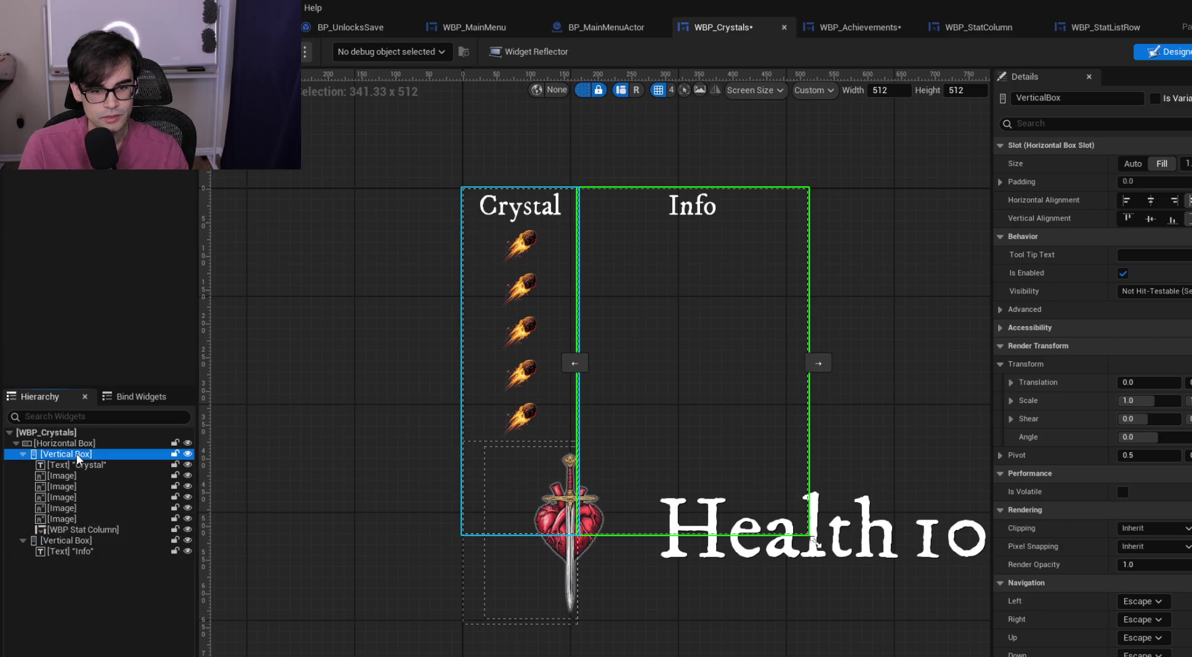
click(77, 465)
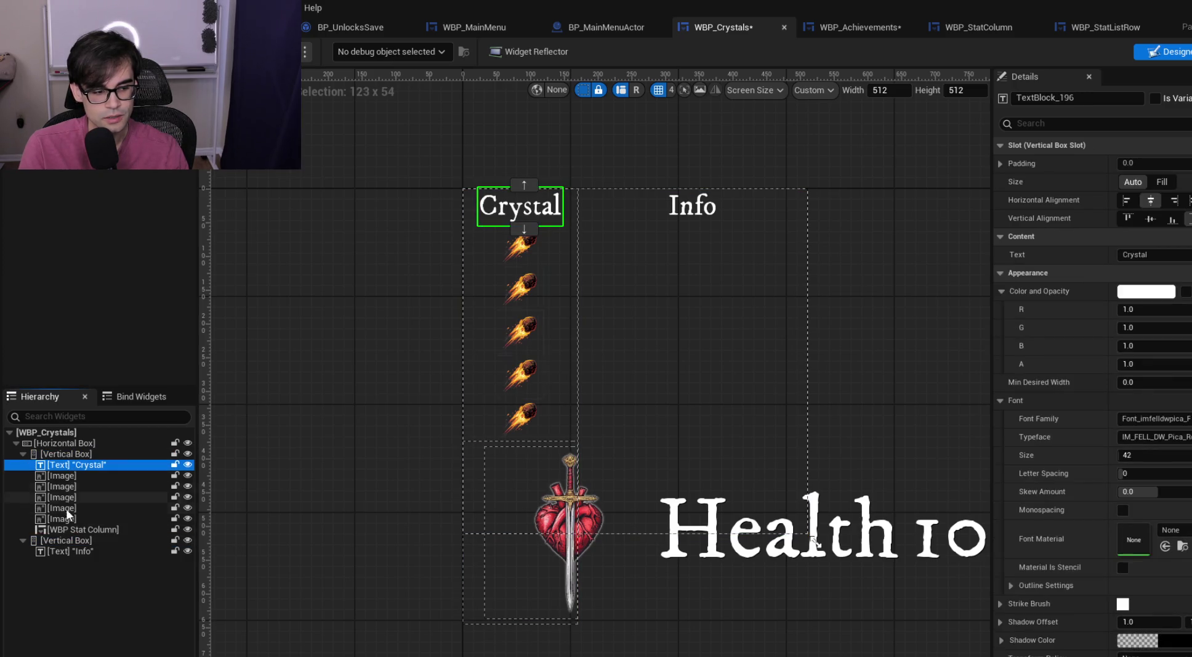
click(80, 529)
drag(80, 529, 77, 542)
Wrap the Info column's Vertical Box in a Scale Box
click(77, 529)
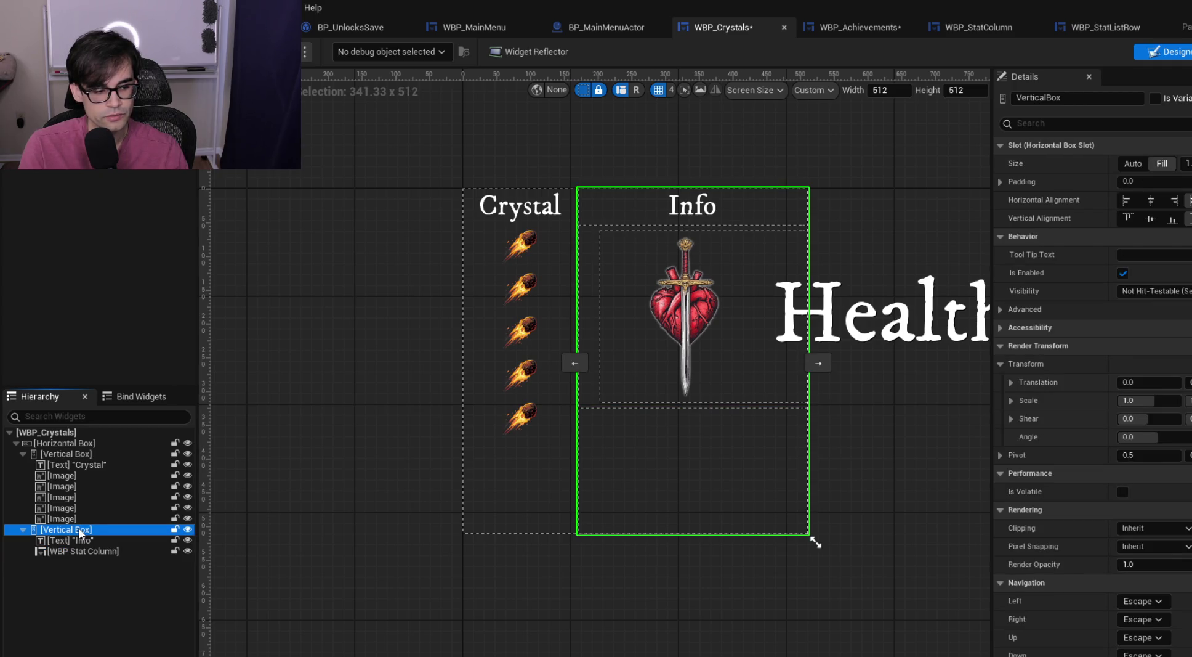
right_click(80, 530)
mouse_move(185, 456)
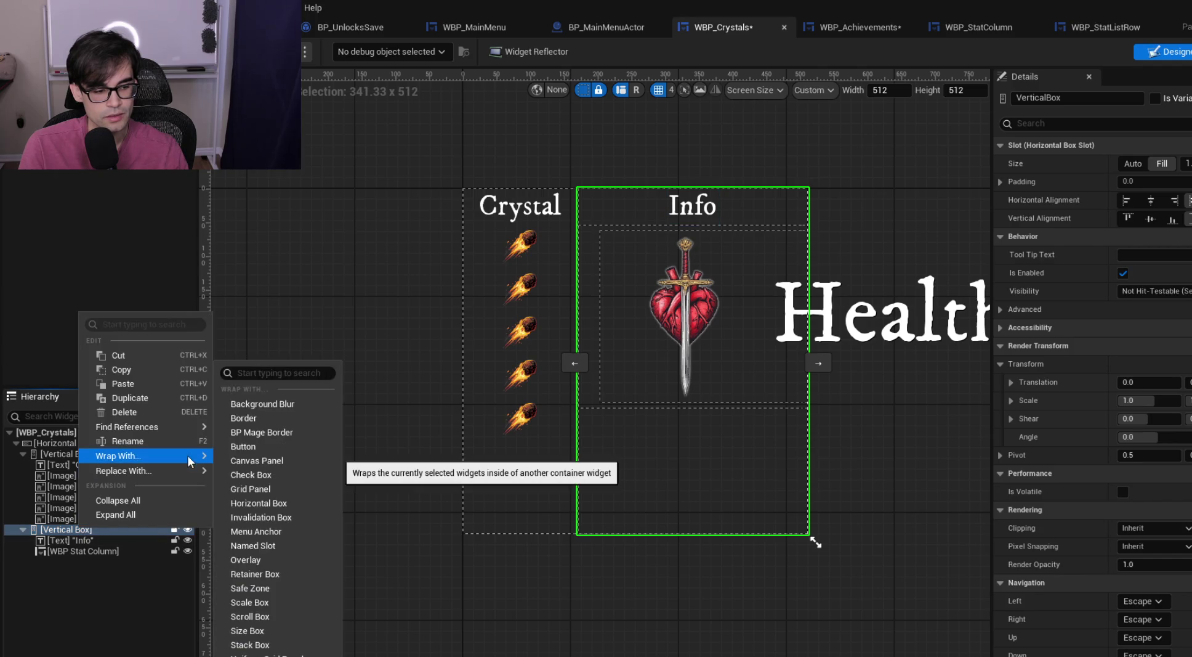
text(scale)
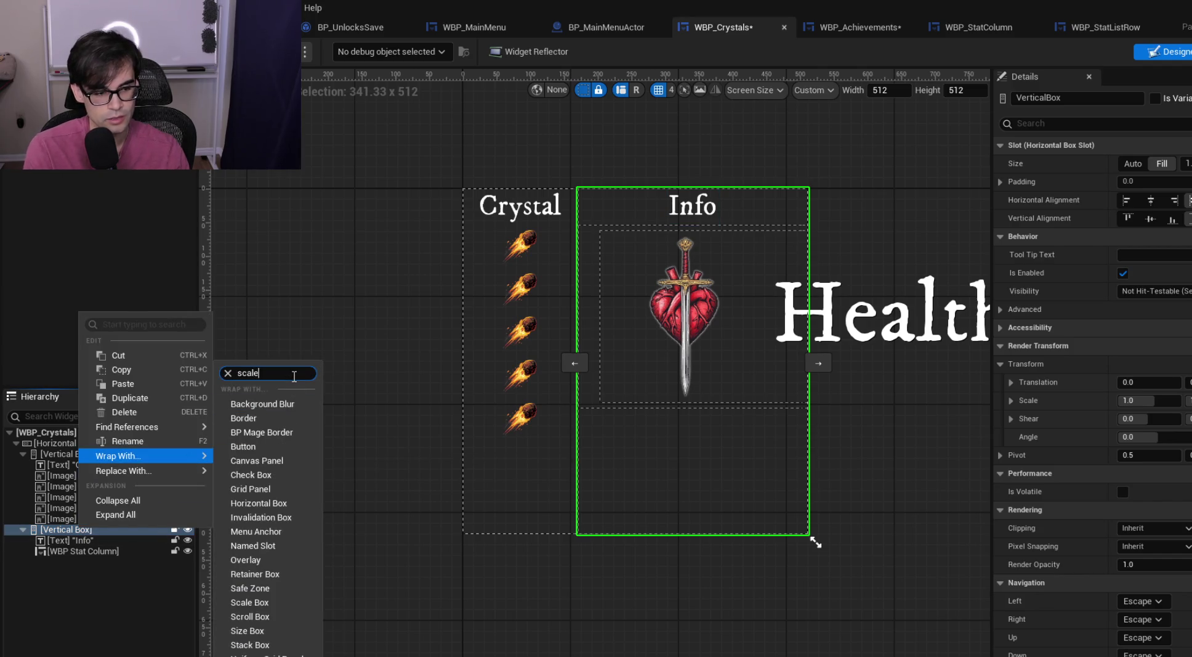
click(248, 478)
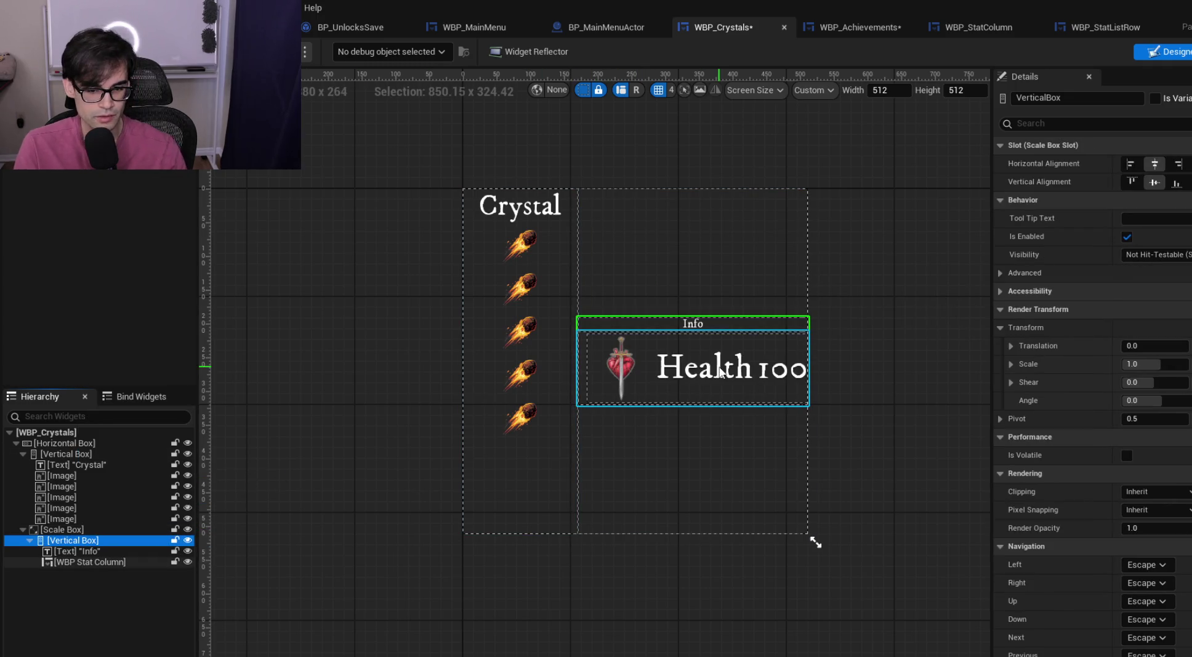
Set the Info column Vertical Box's horizontal and vertical alignment to Fill
click(78, 551)
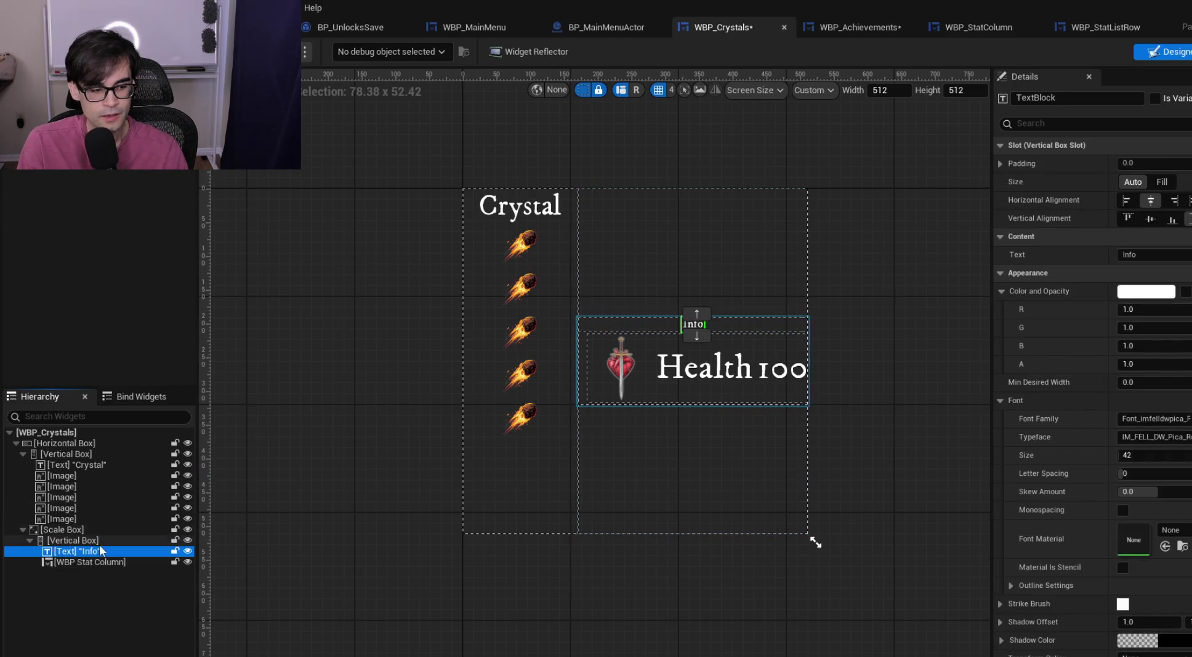
click(758, 323)
click(1186, 163)
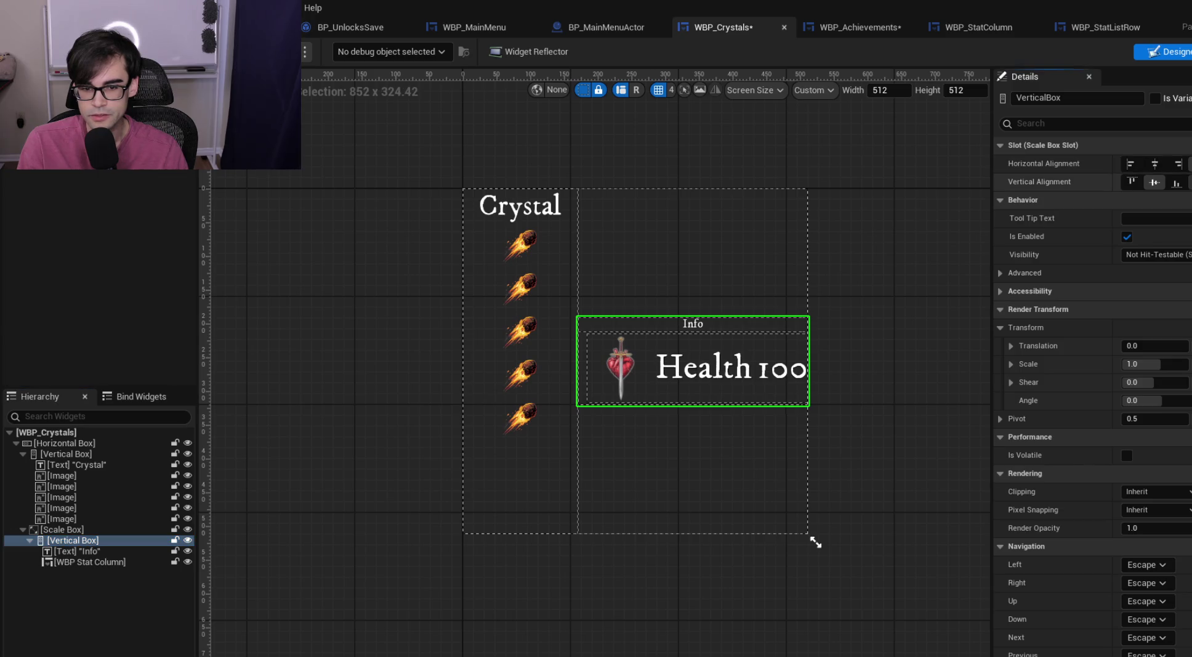
click(1187, 182)
Wrap the Health stat column in its own Vertical Box
click(78, 551)
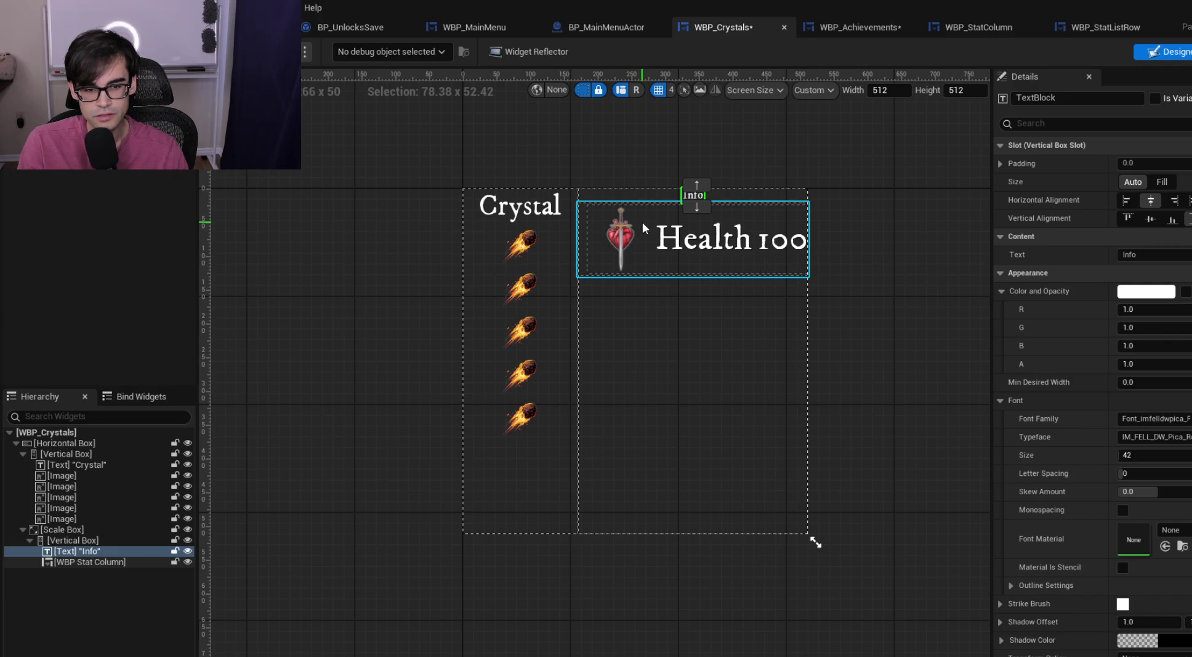
click(34, 563)
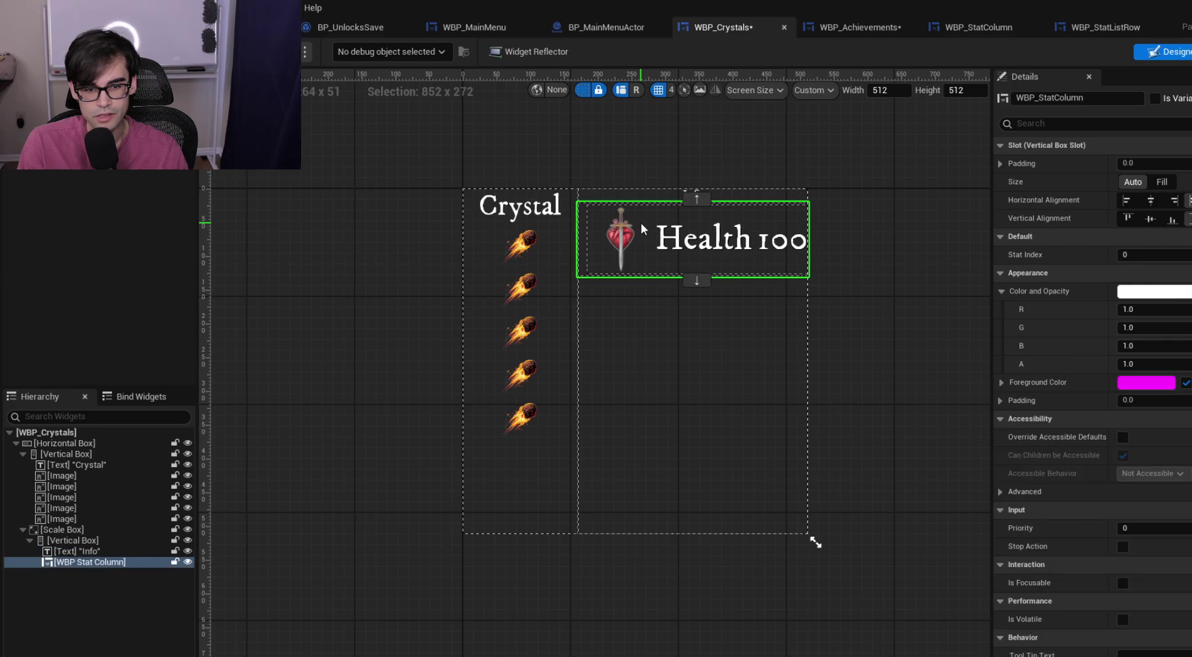
right_click(107, 561)
mouse_move(163, 488)
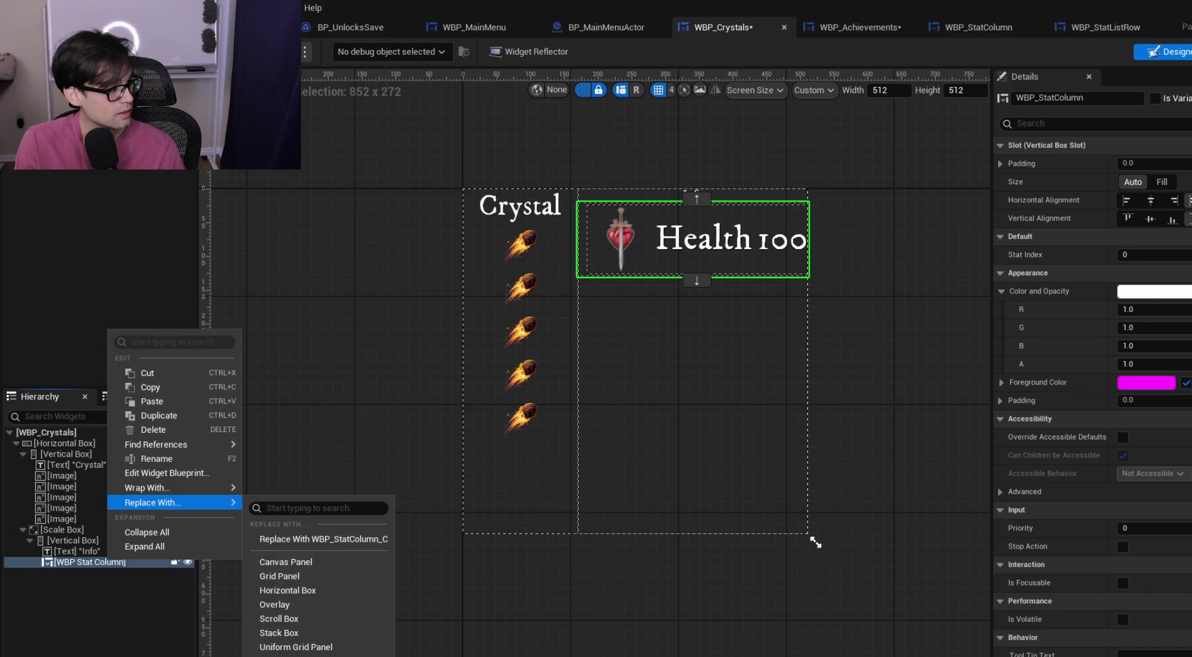
key(Escape)
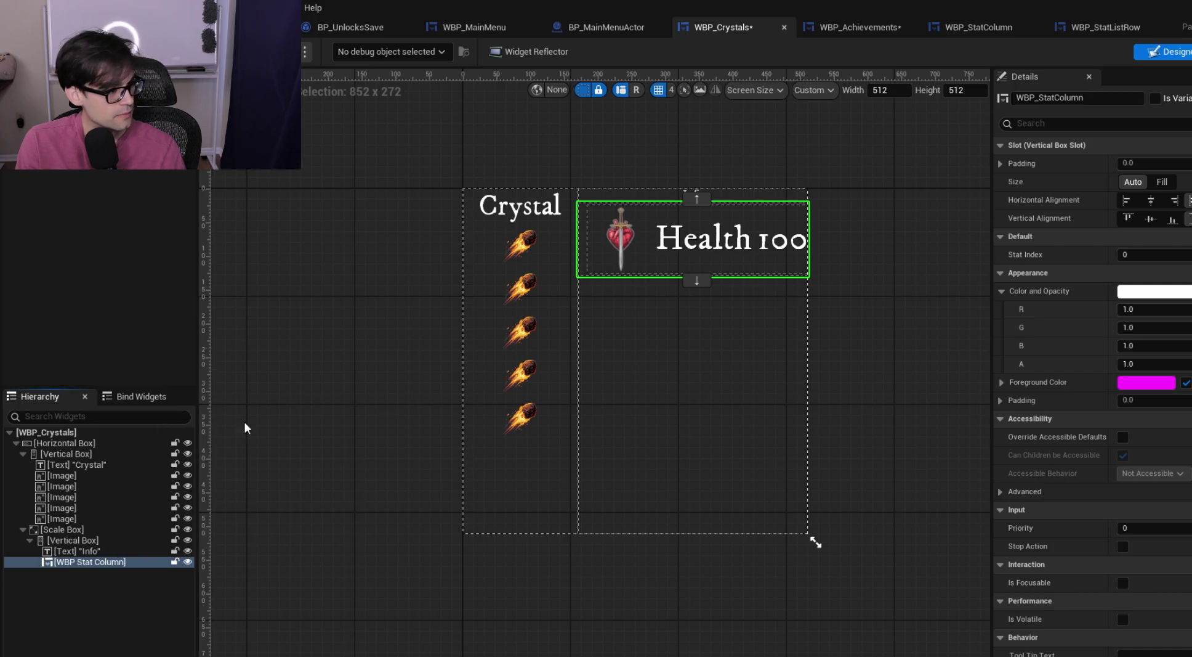
right_click(98, 561)
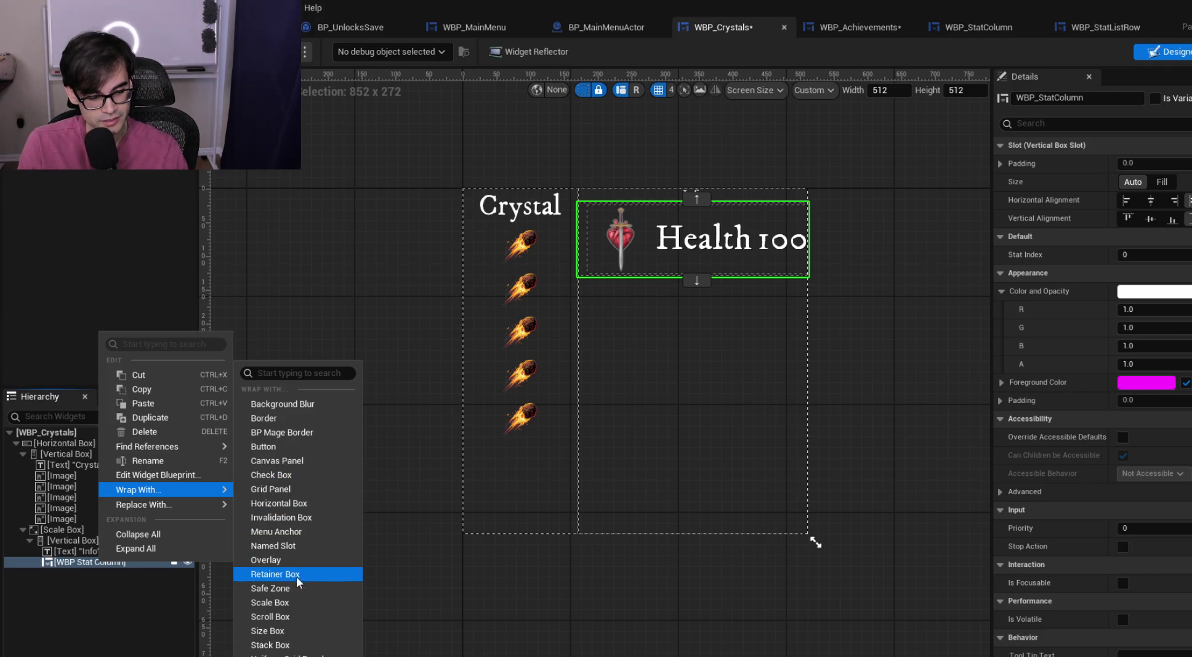
click(265, 653)
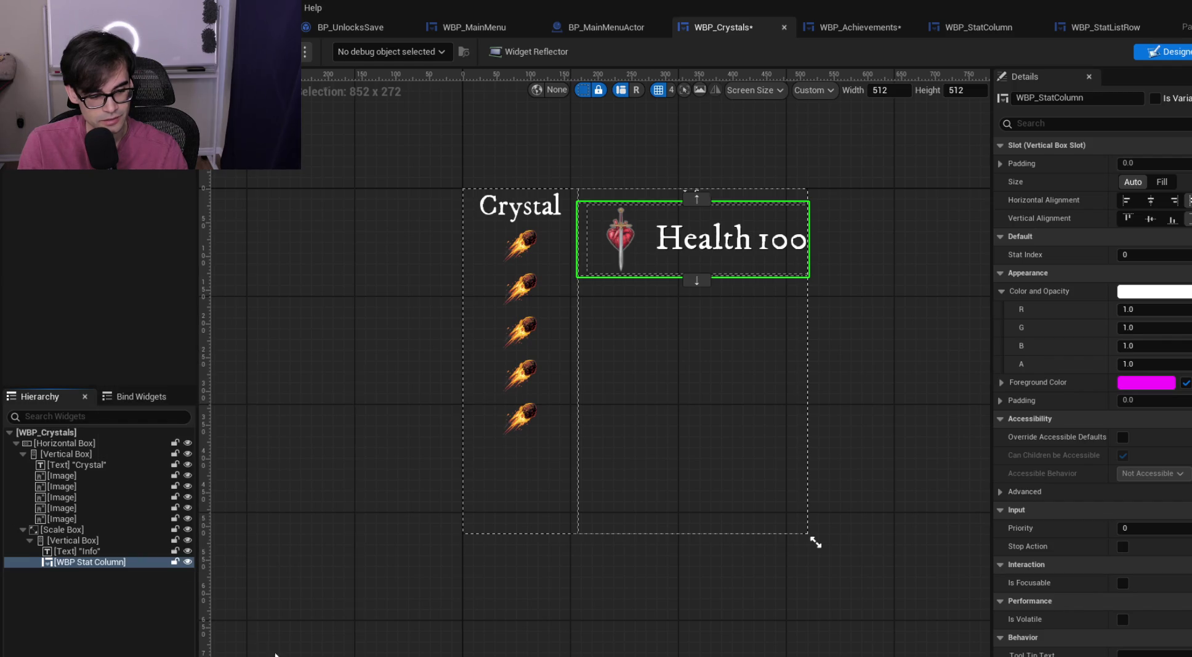
Replace the Scale Box with its child Info Vertical Box
right_click(57, 531)
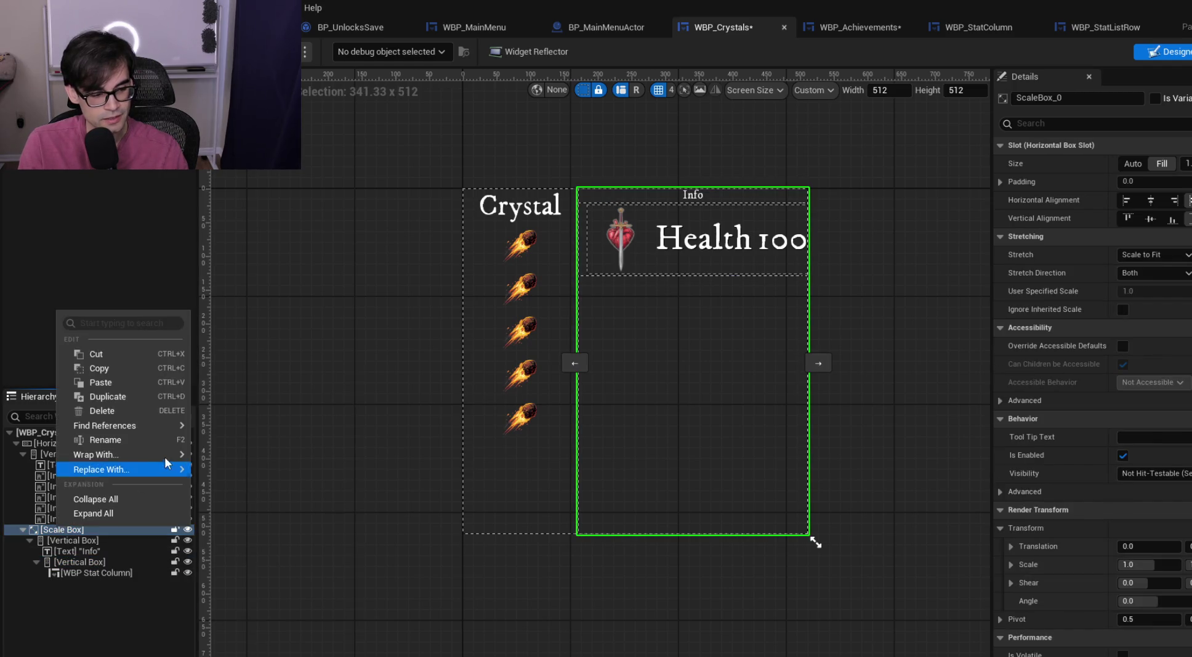
mouse_move(171, 468)
click(265, 527)
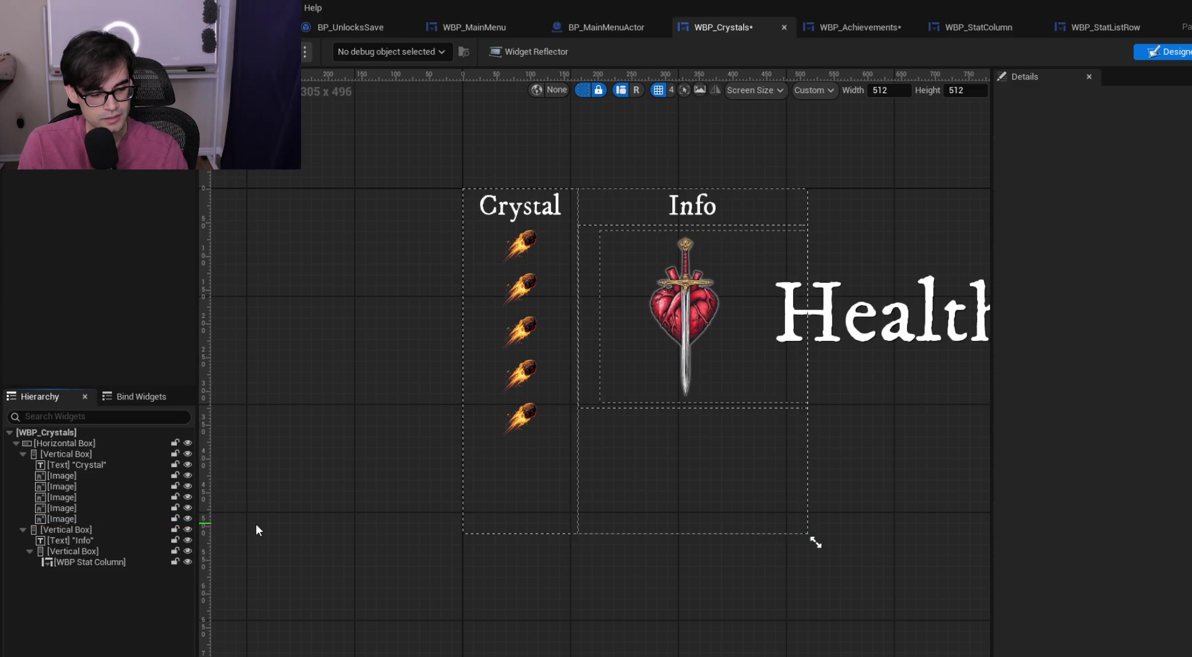
Select the Vertical Box around the stat column and bring up its wrapping options
click(89, 552)
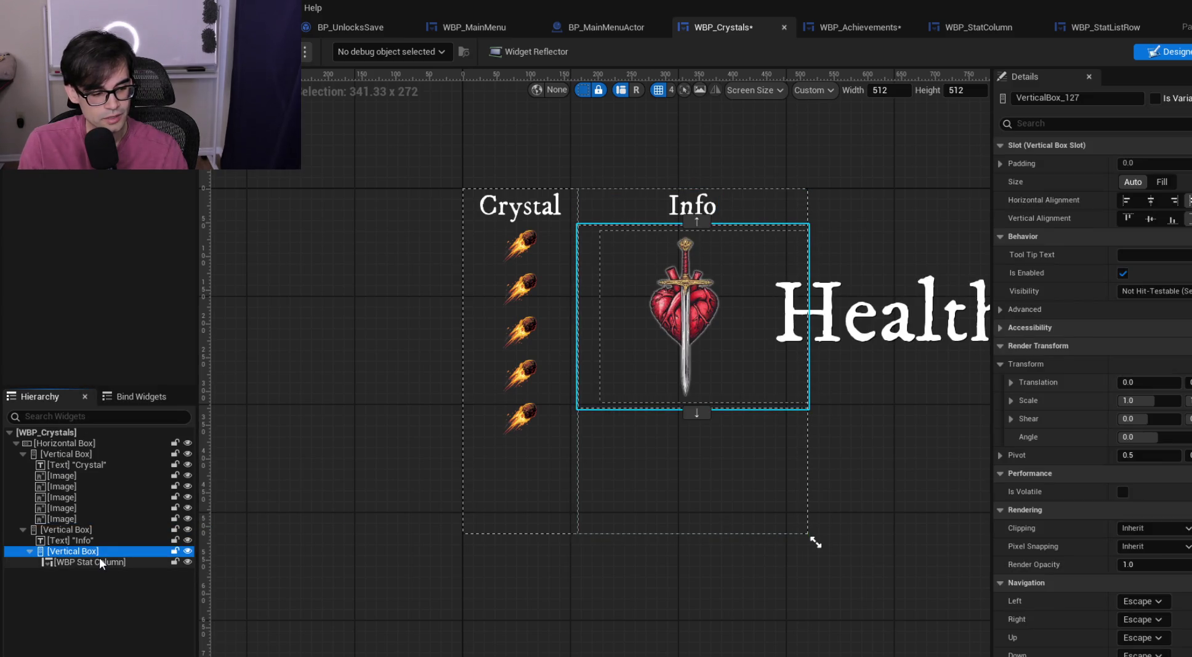
right_click(96, 553)
mouse_move(184, 479)
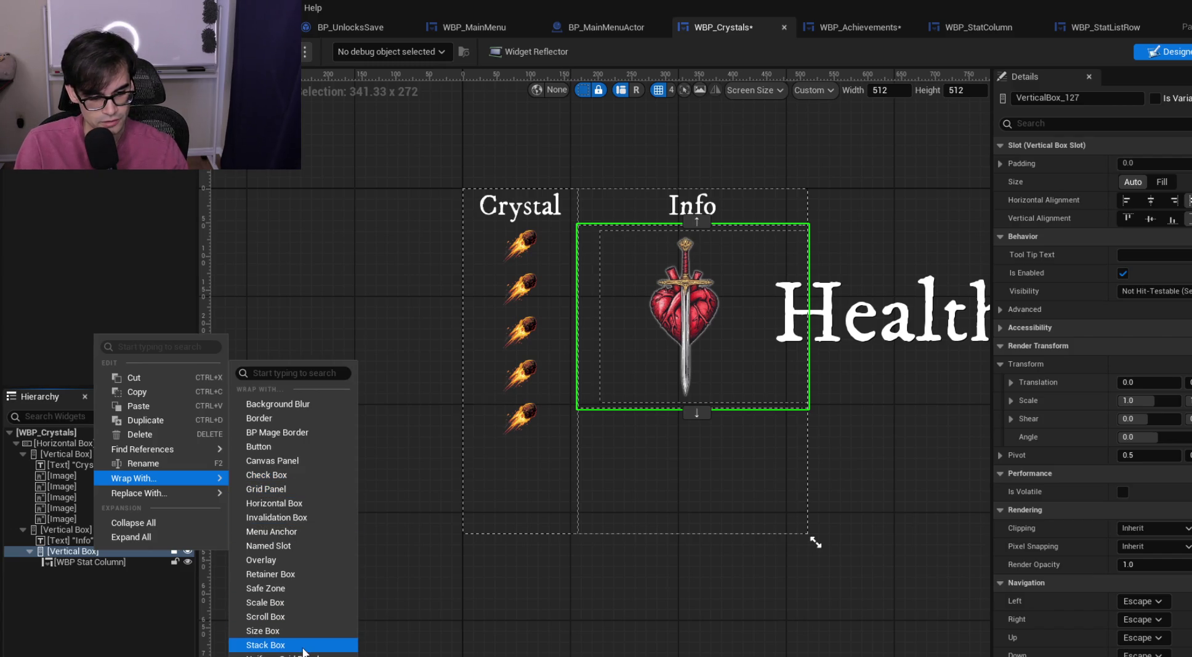
Reopen the stat Vertical Box's context menu and show the Wrap With submenu
key(Escape)
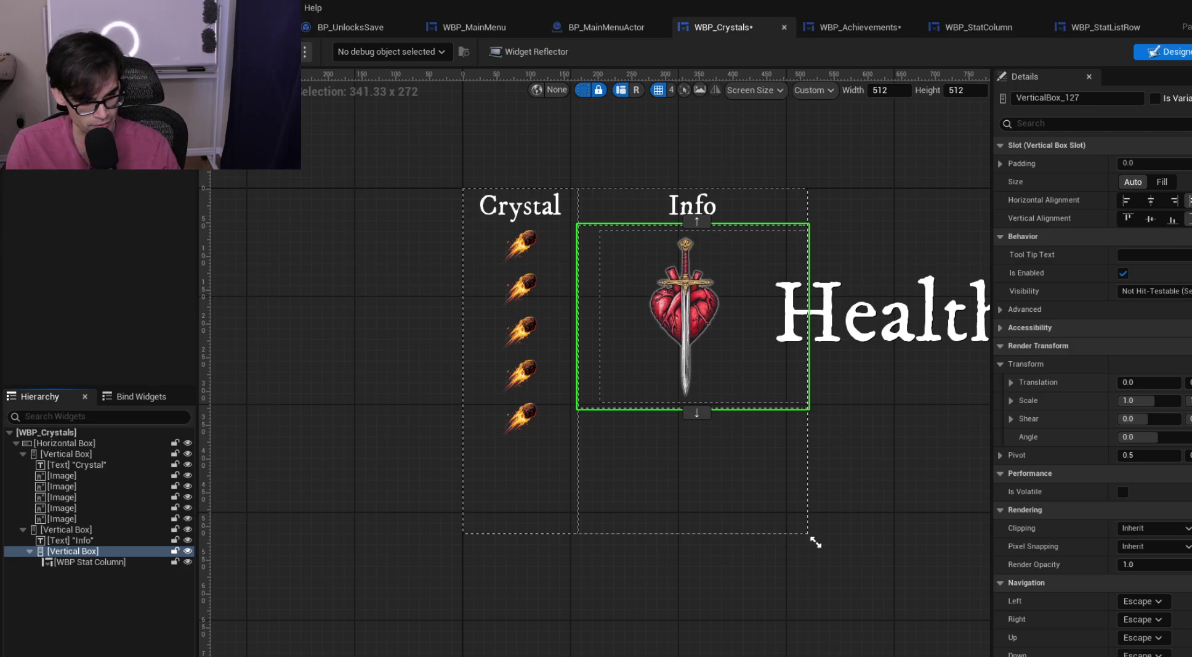
right_click(82, 555)
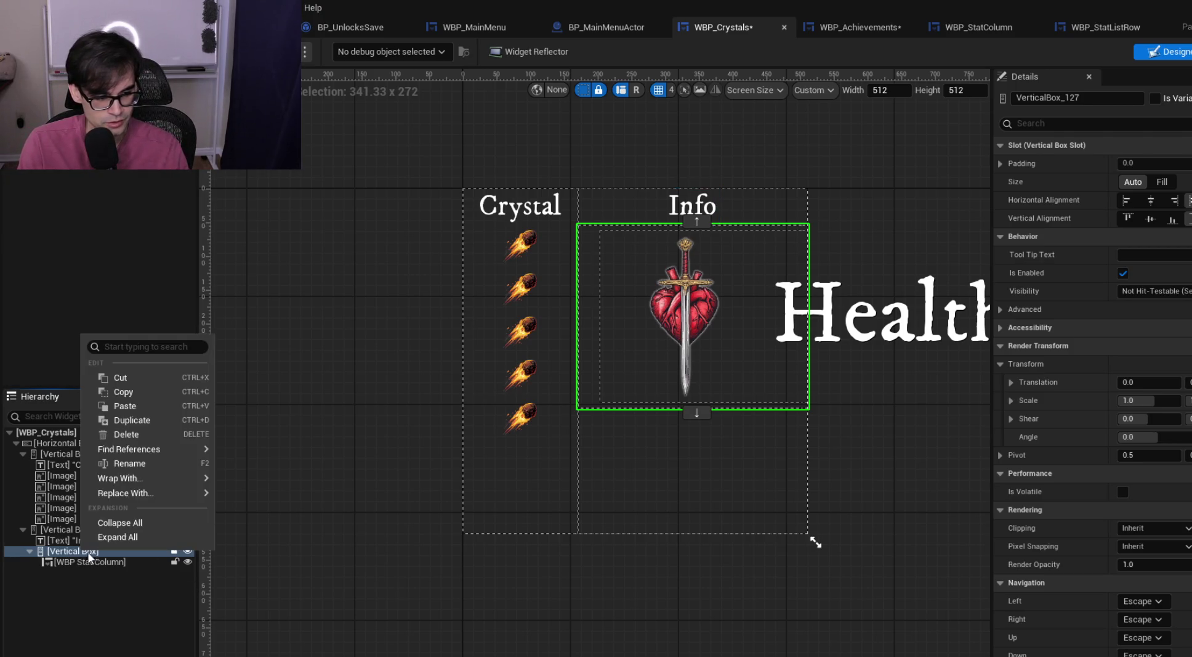
mouse_move(184, 492)
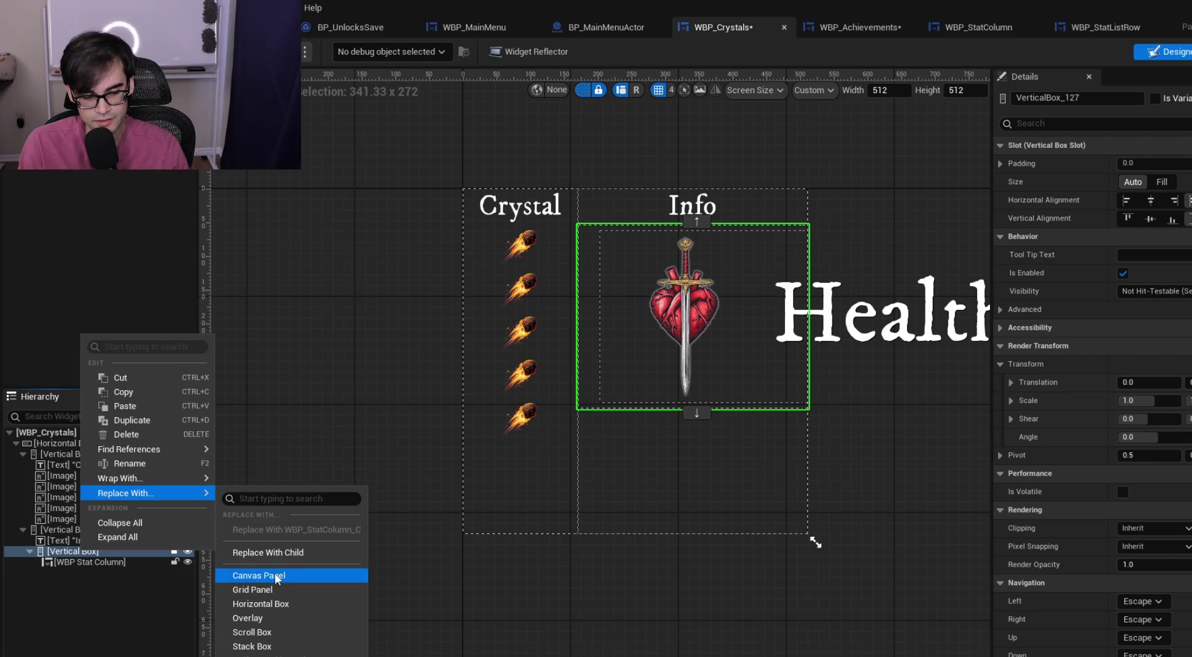
mouse_move(154, 478)
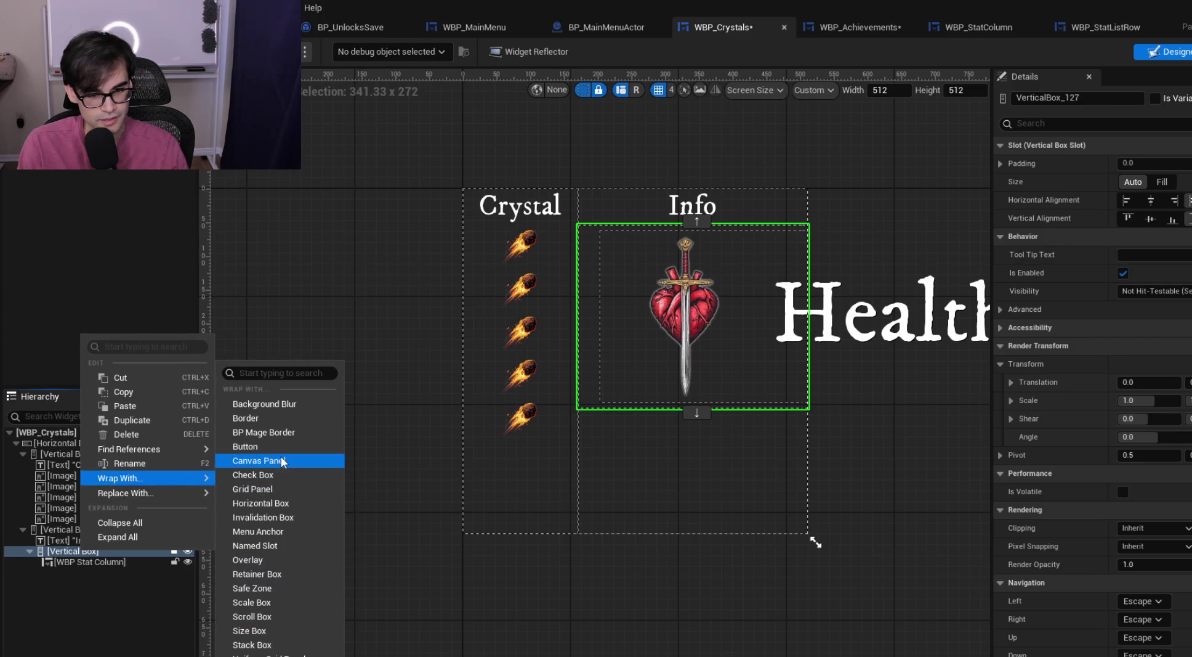
Wrap the stat list in a Scale Box sized Fill, with the inner Vertical Box filling both ways
click(278, 604)
click(69, 551)
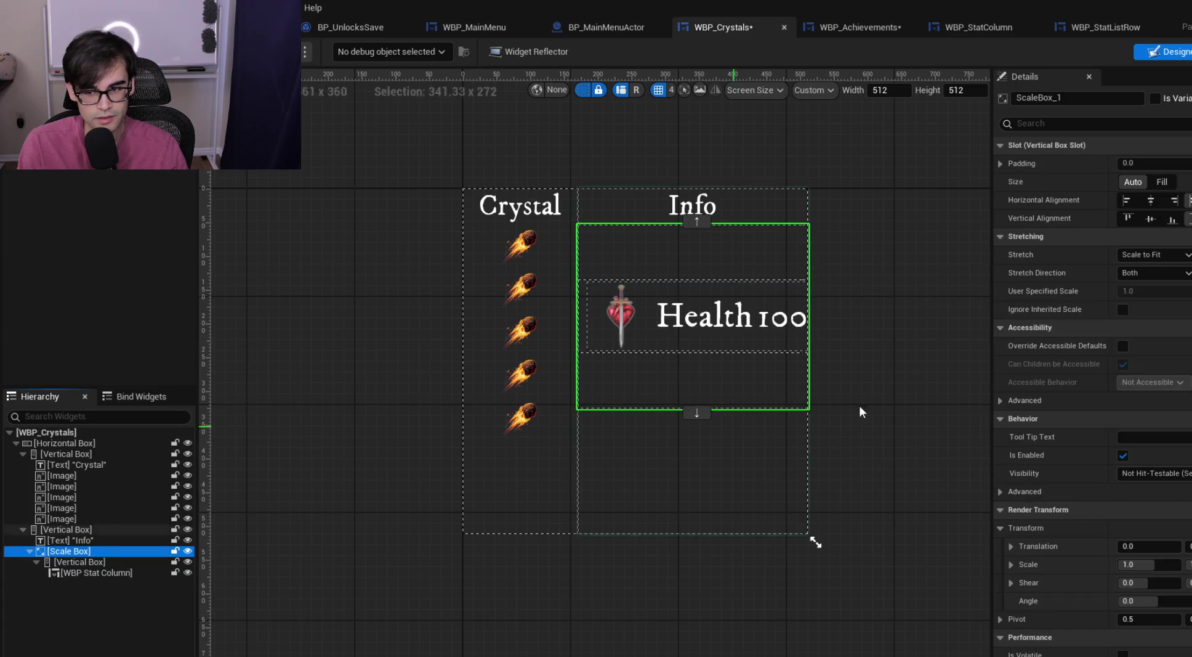
click(1163, 183)
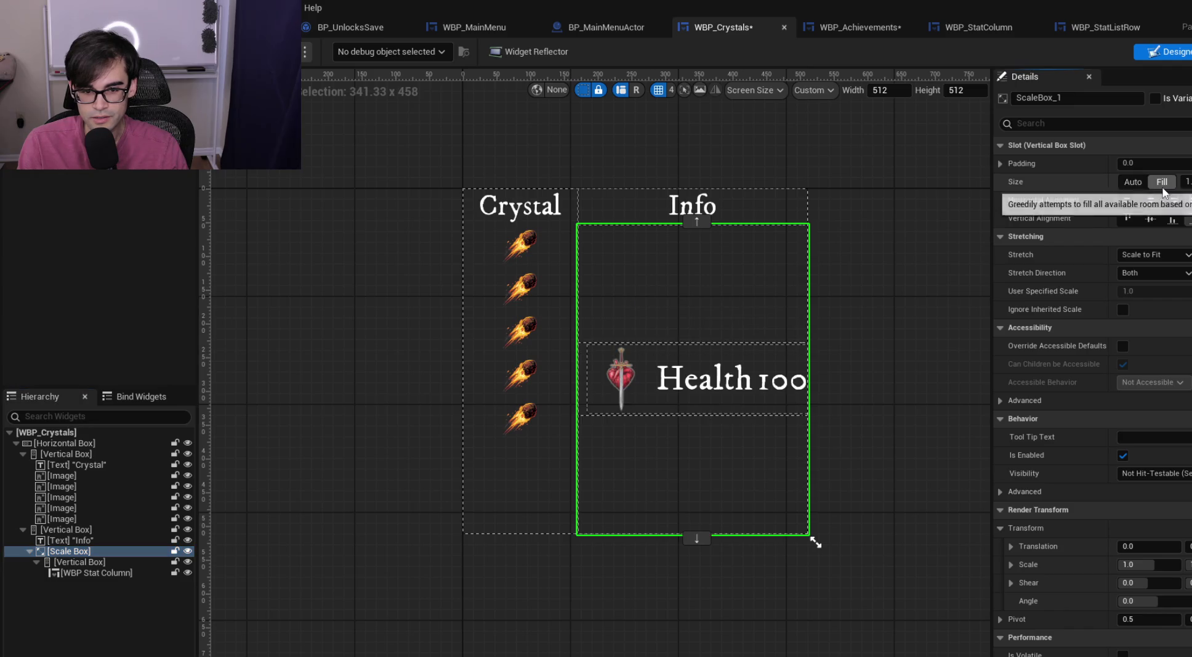
click(102, 562)
click(1191, 164)
click(1191, 182)
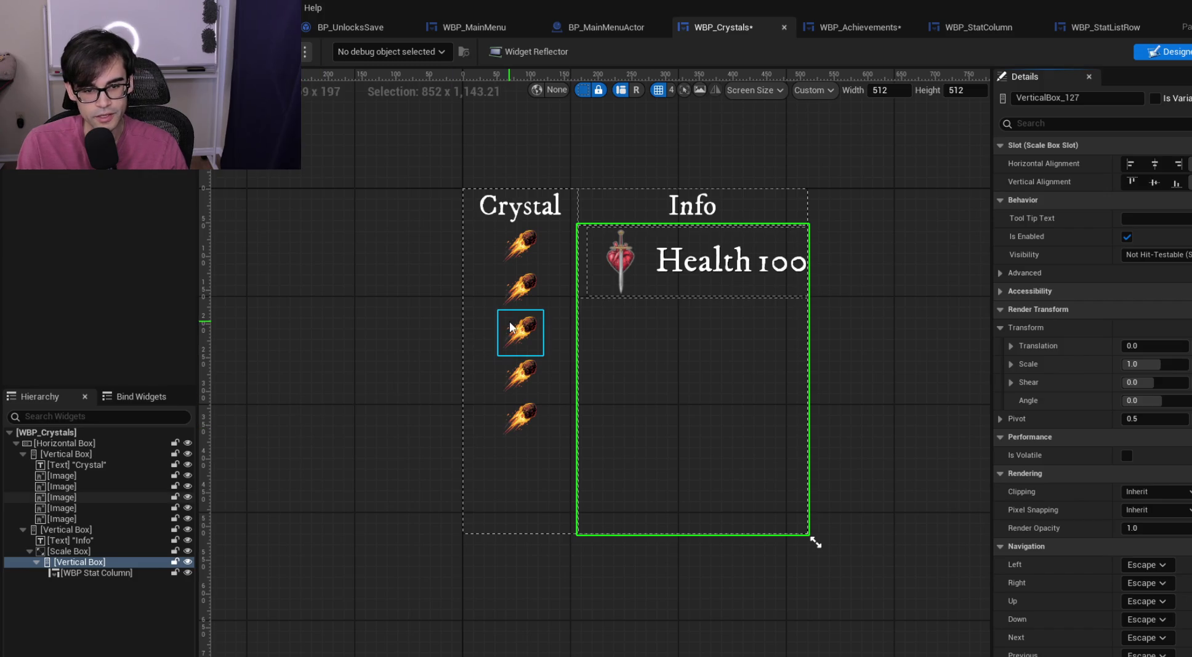
Copy the Health stat row and select the stat list as the paste target
click(716, 219)
click(657, 284)
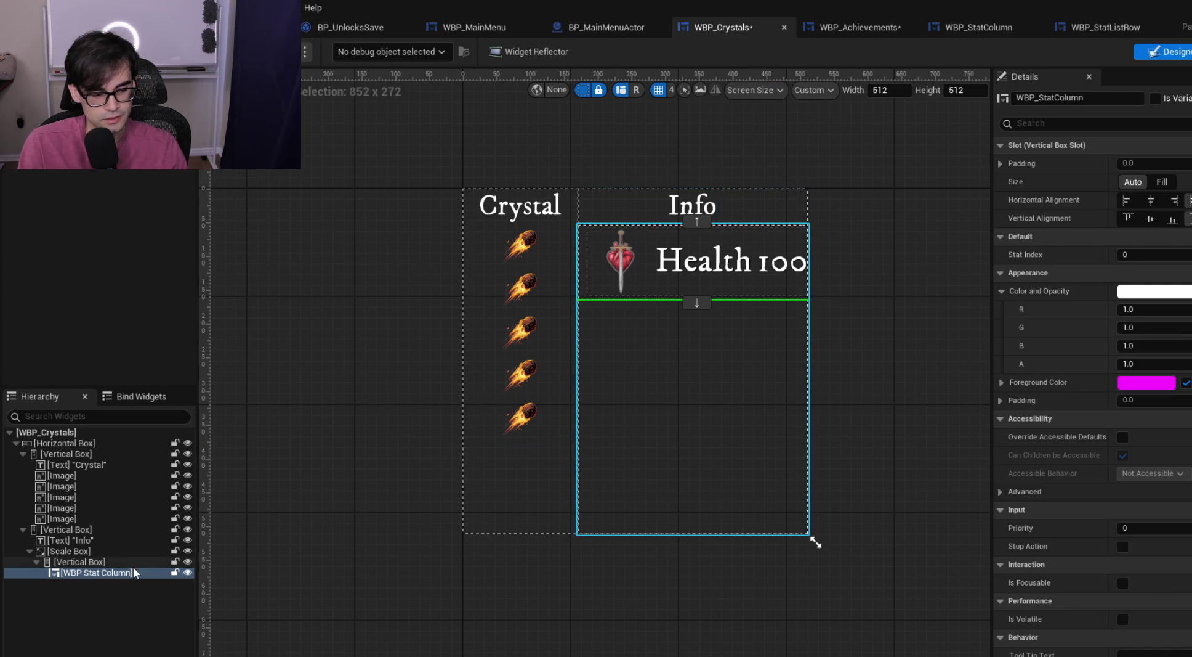
click(103, 563)
Paste six more Health 100 rows into the stat list, collapse it, and view WBP_Achievements
key(ctrl+v)
key(ctrl+v)
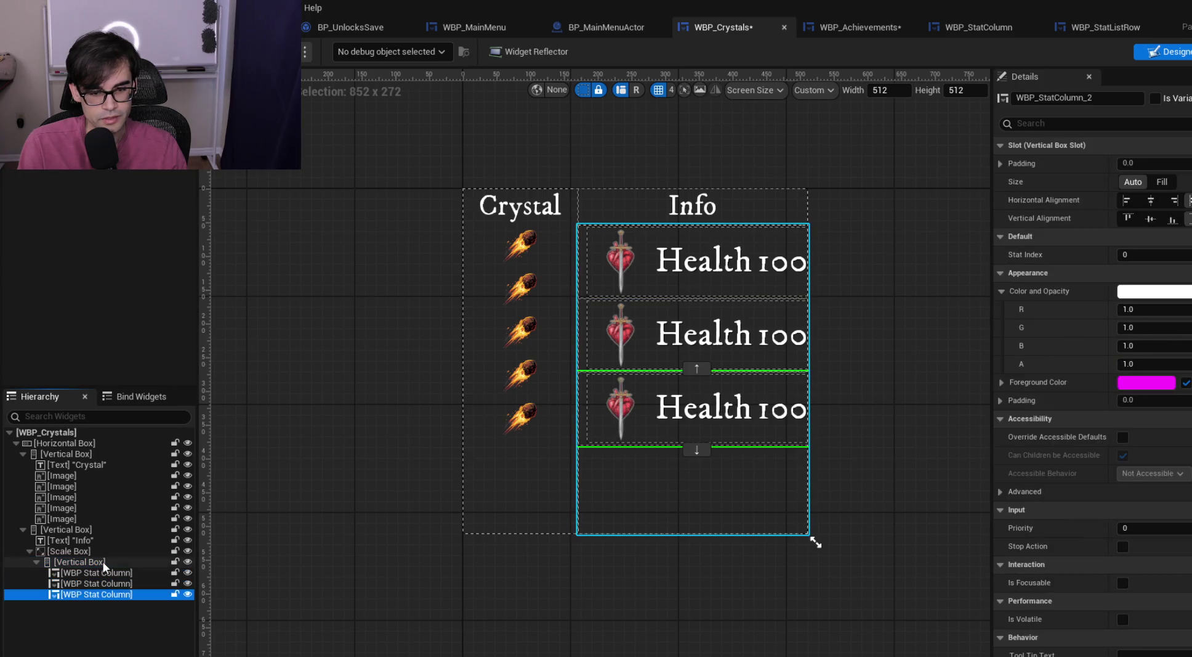
key(ctrl+v)
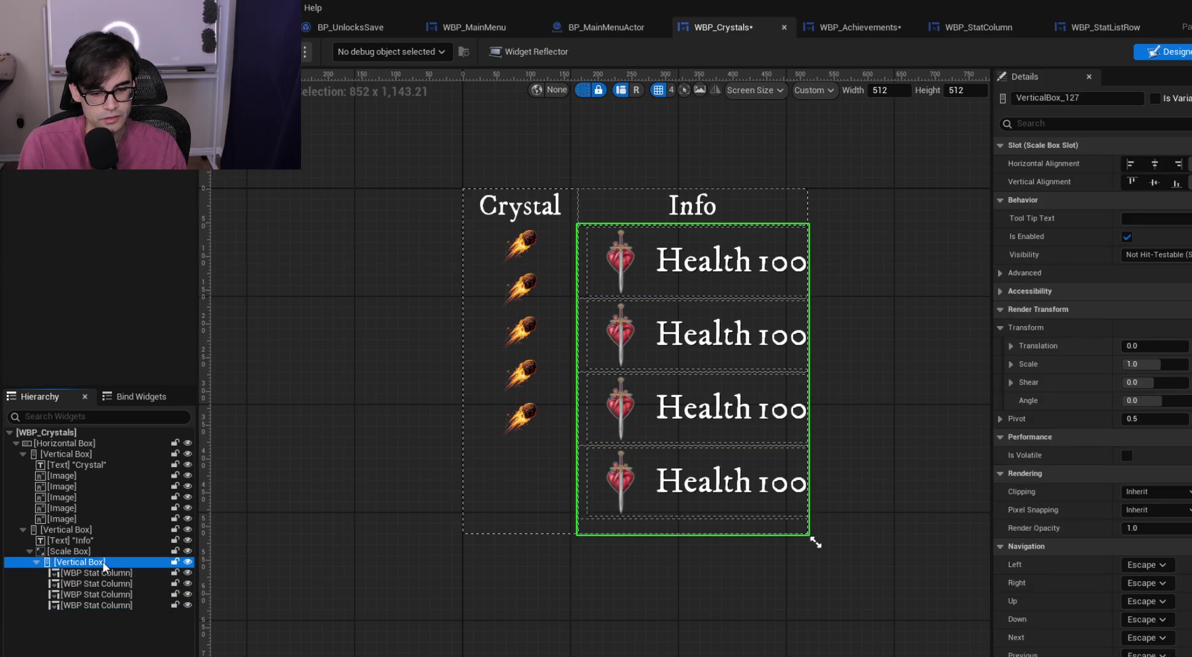
key(ctrl+v)
click(102, 561)
key(ctrl+v)
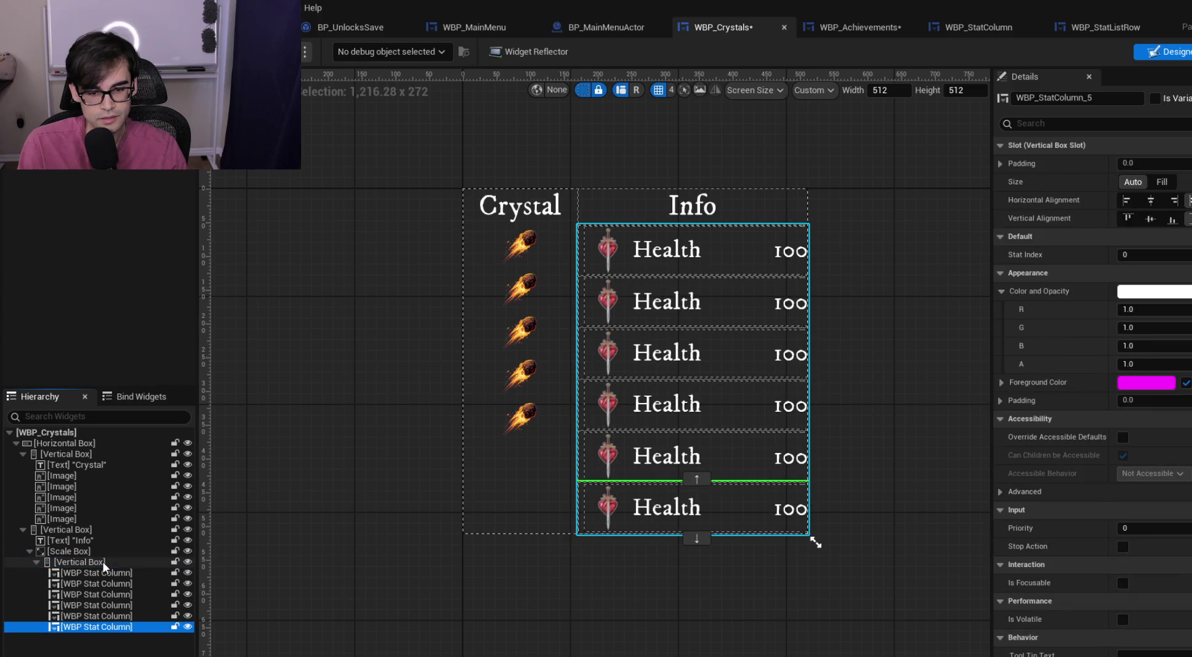
click(102, 561)
key(ctrl+v)
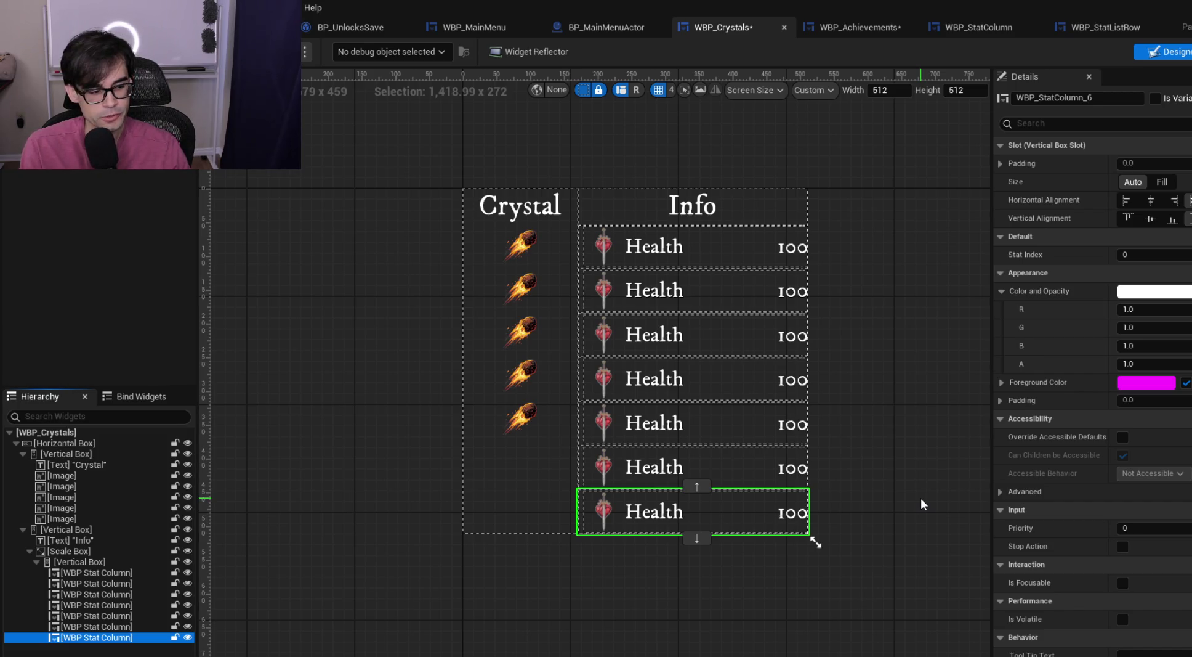
click(81, 562)
click(36, 562)
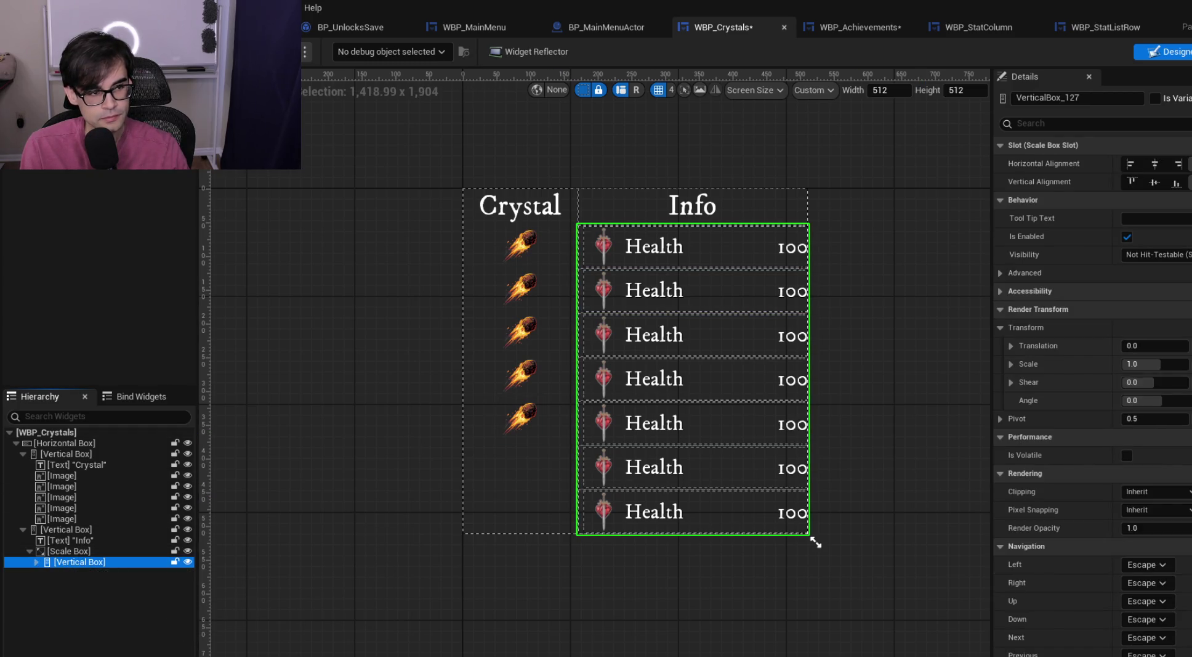
click(856, 30)
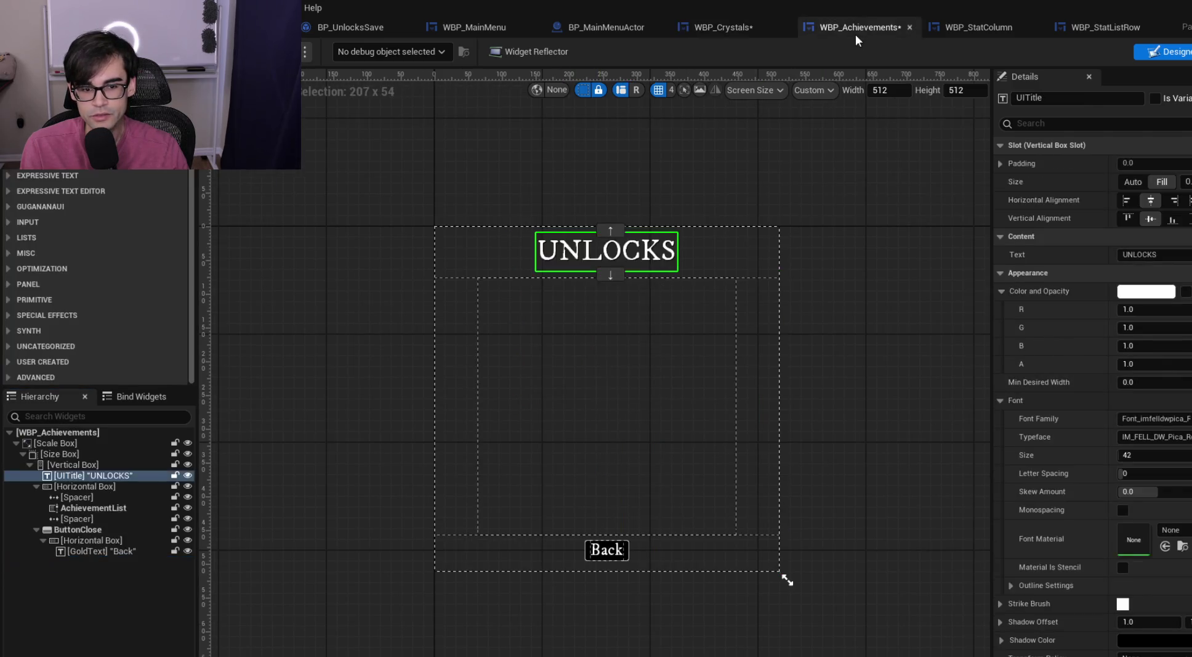
click(628, 551)
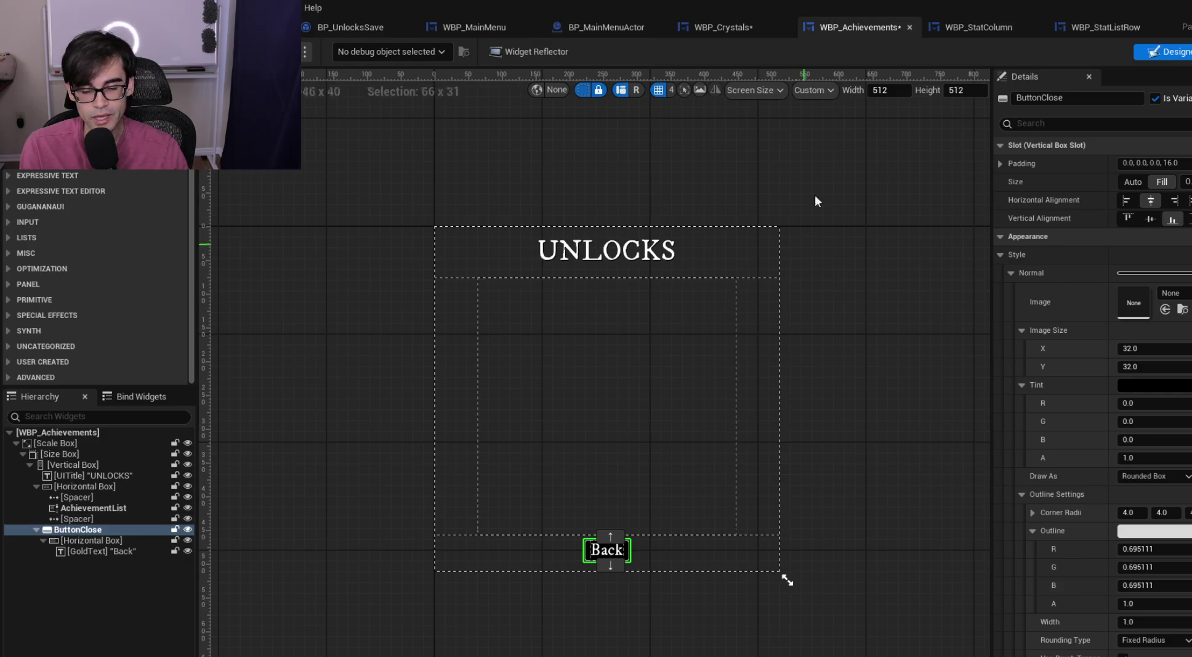
click(979, 29)
click(863, 27)
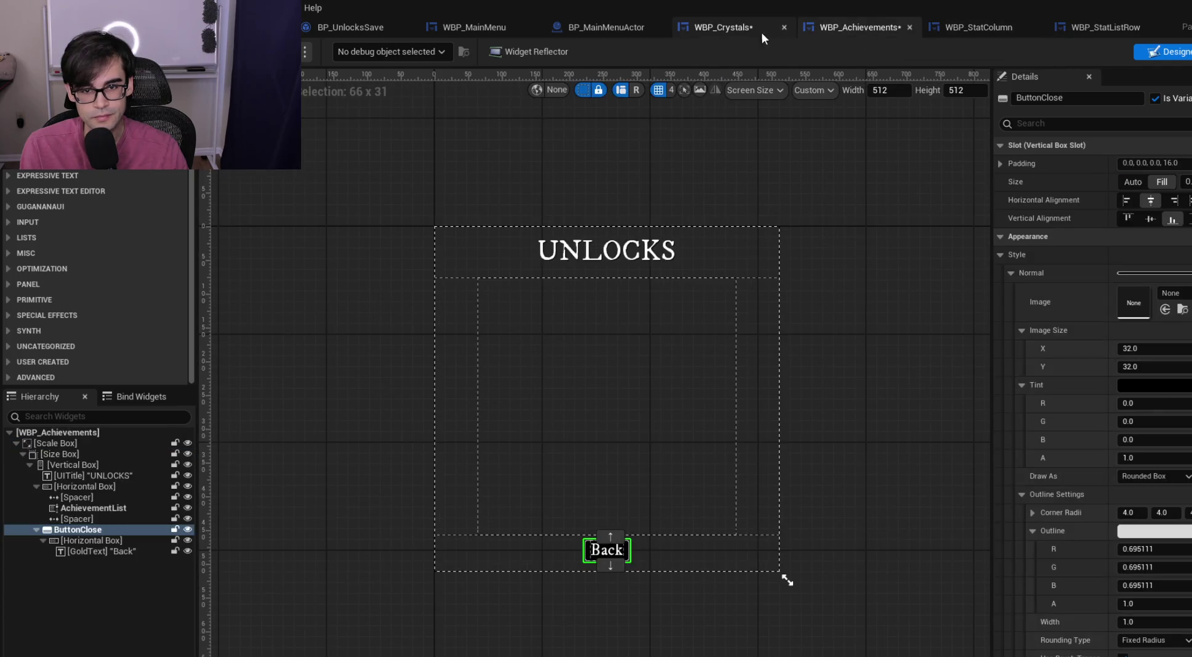
click(742, 29)
click(520, 205)
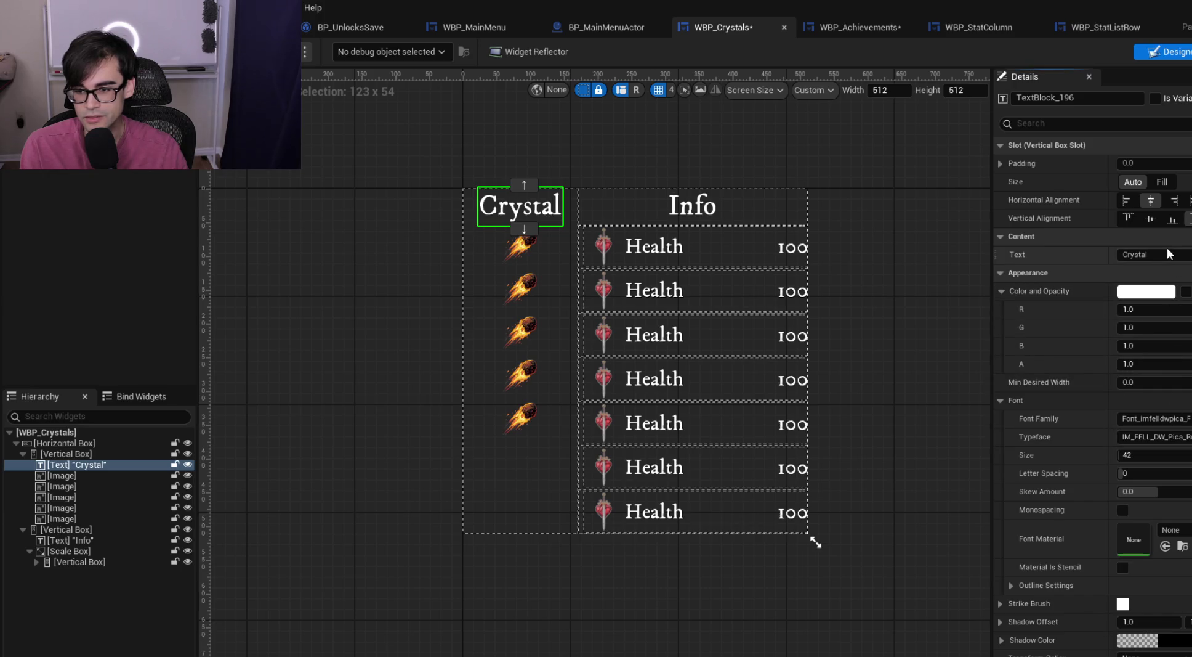
text(CRYT)
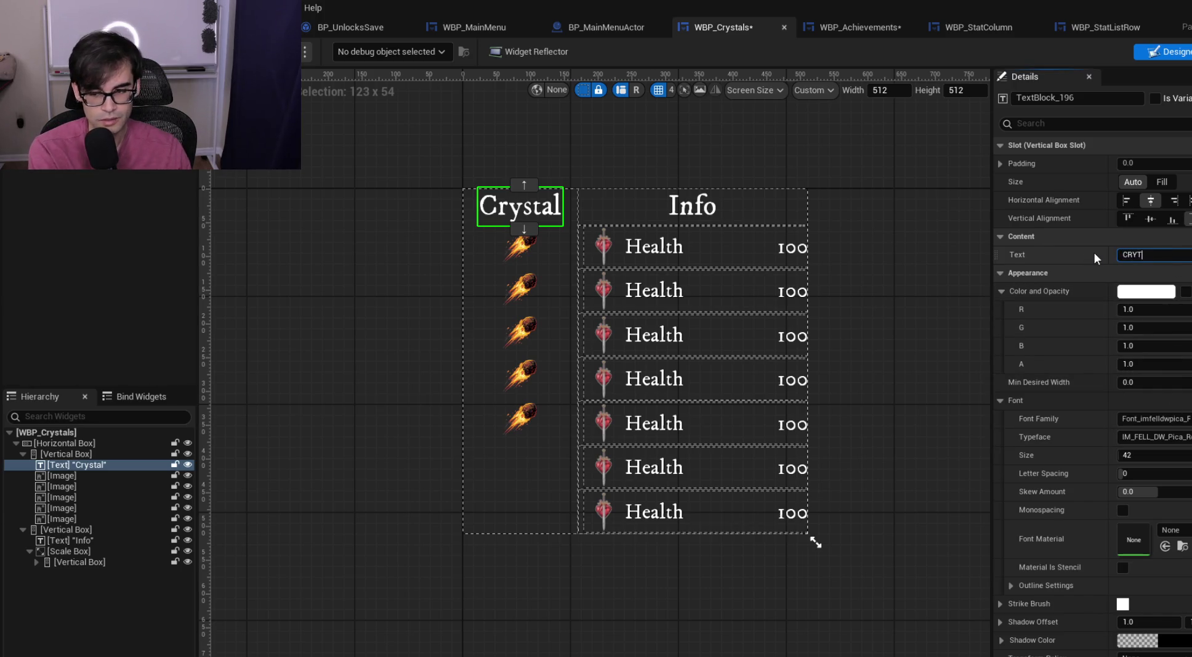
key(BackSpace)
text(STAL)
Make the heading CRYSTAL at font size 28, Auto size, vertically centred, then collapse the Crystal column
key(Return)
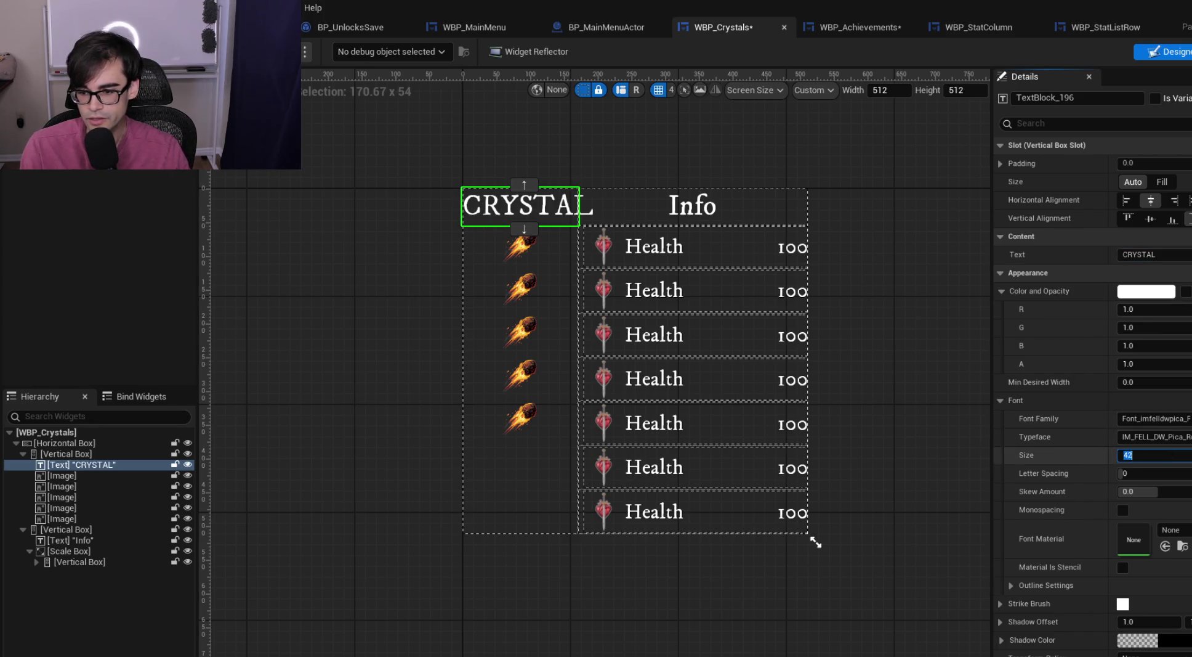
text(36)
key(Return)
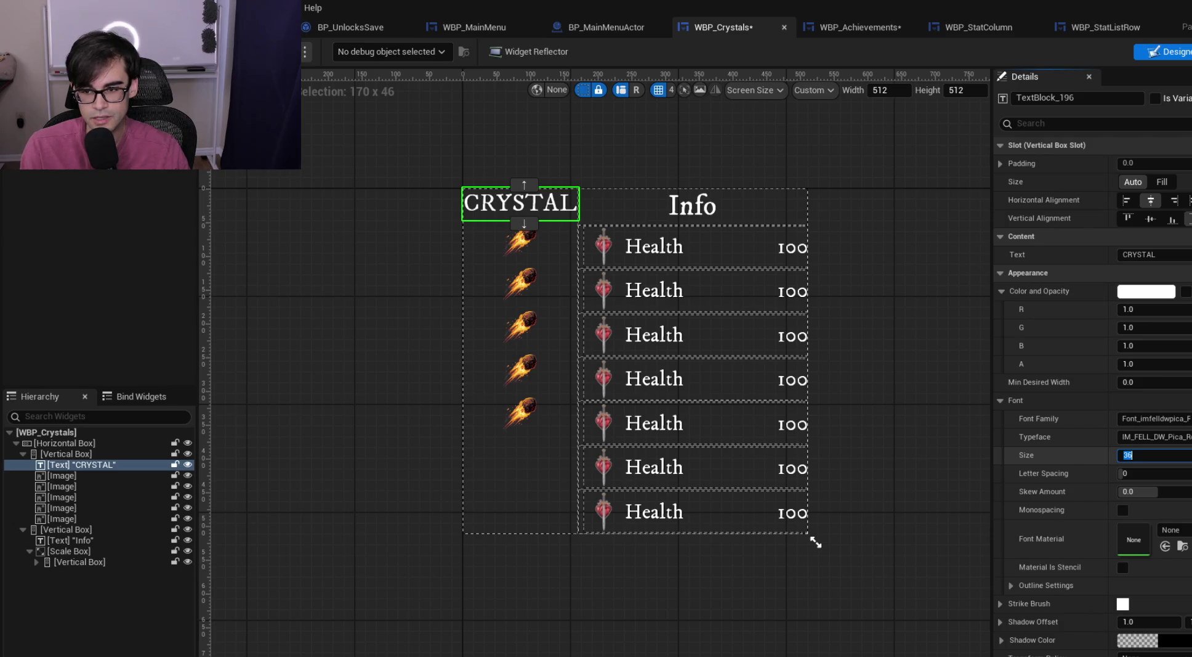
click(1163, 182)
click(1134, 182)
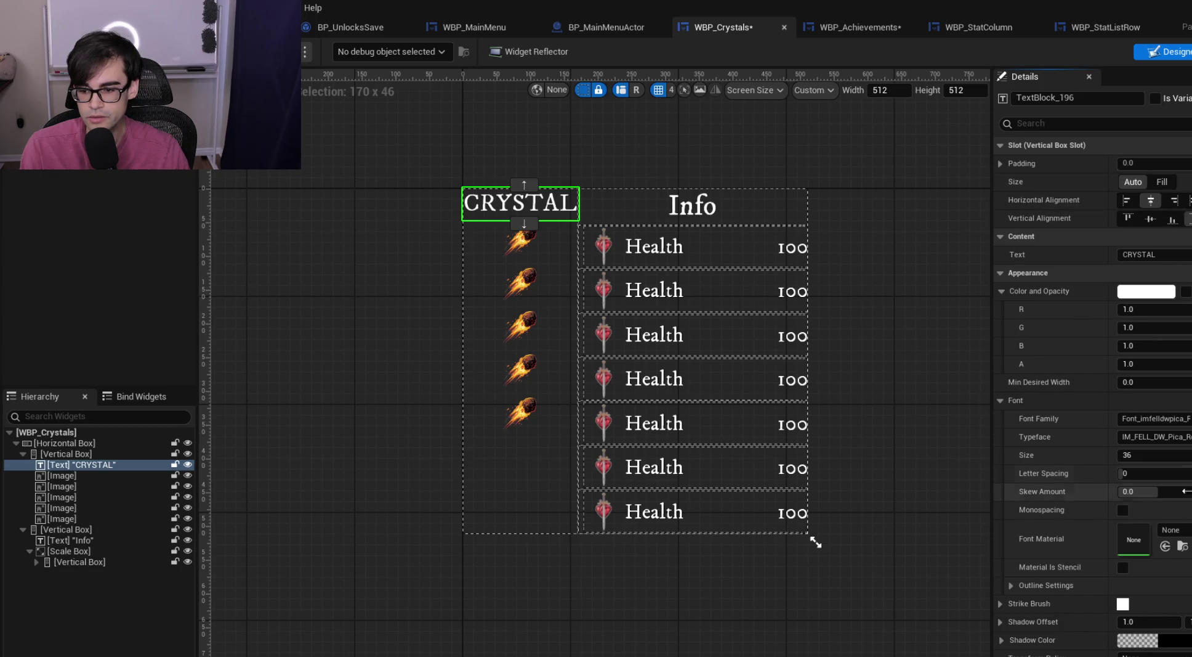
click(1154, 456)
text(28)
key(Return)
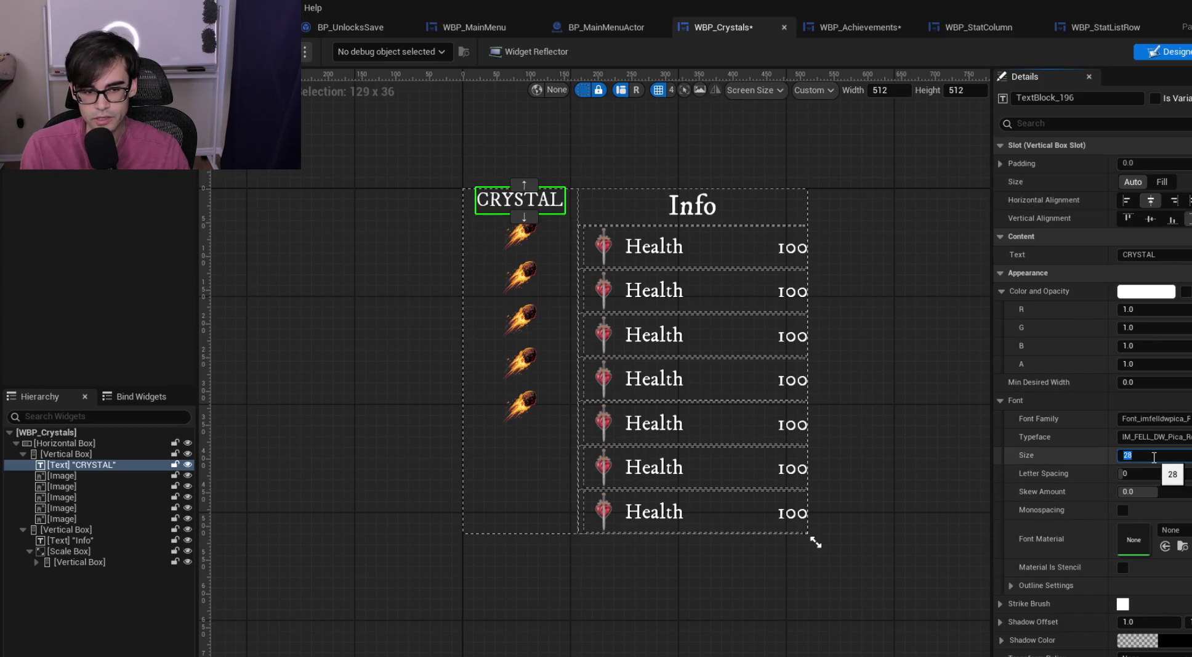
click(1148, 220)
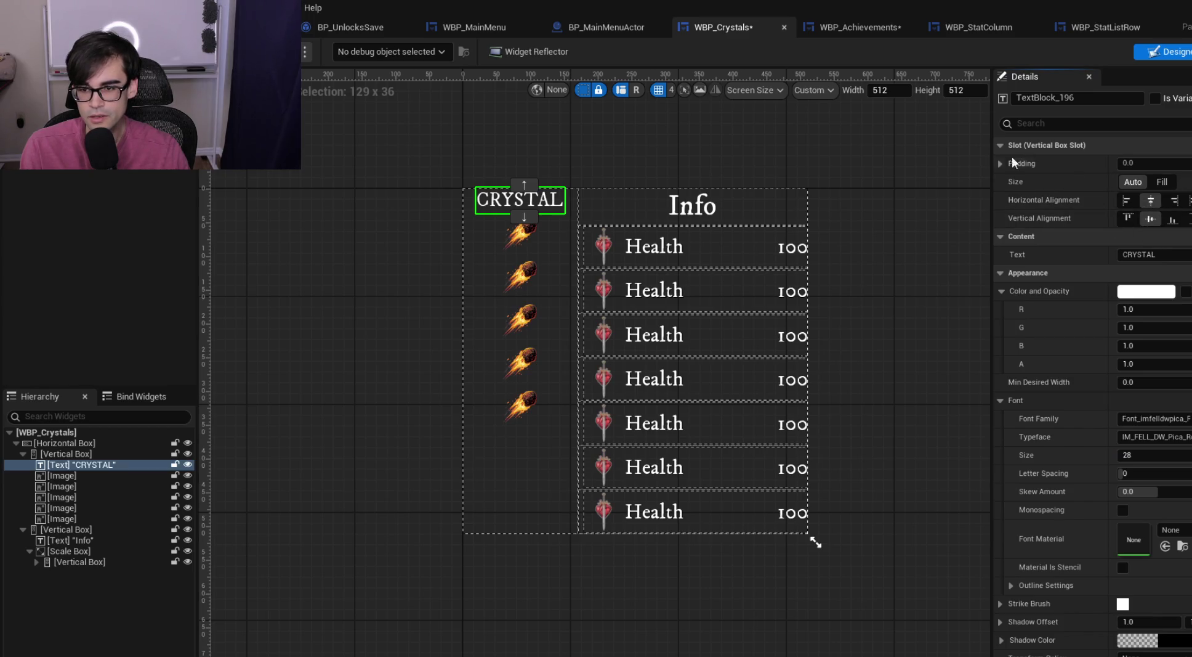
click(77, 444)
click(24, 454)
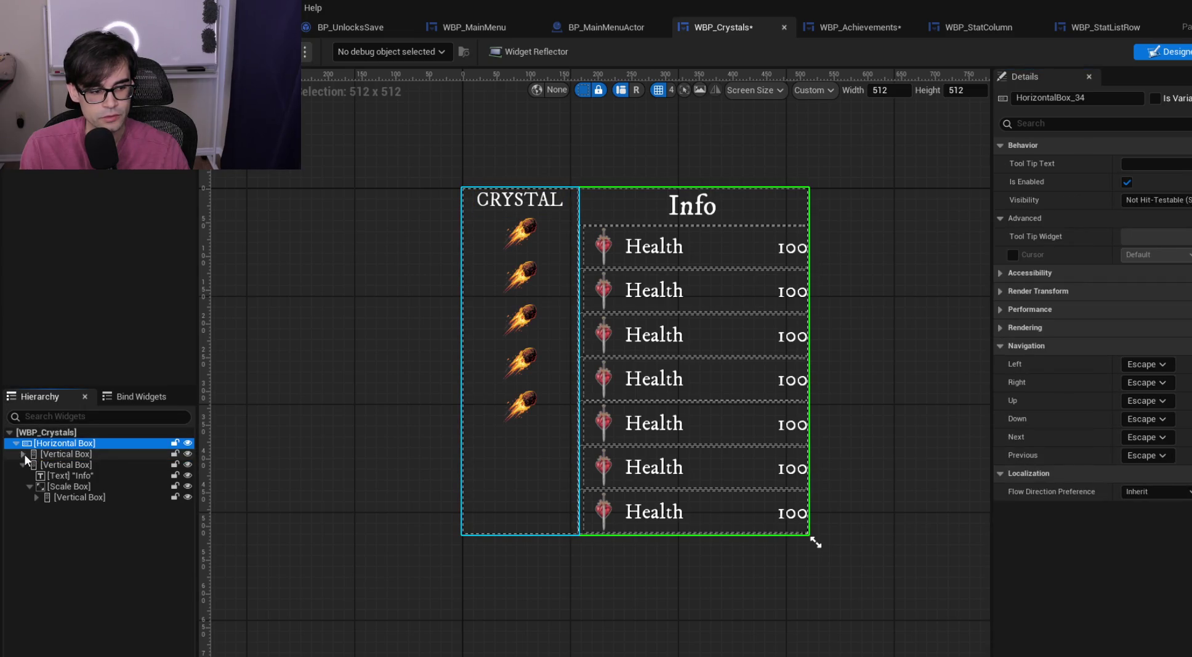
Collapse the Info column and show the Horizontal Box's Wrap With options
click(22, 465)
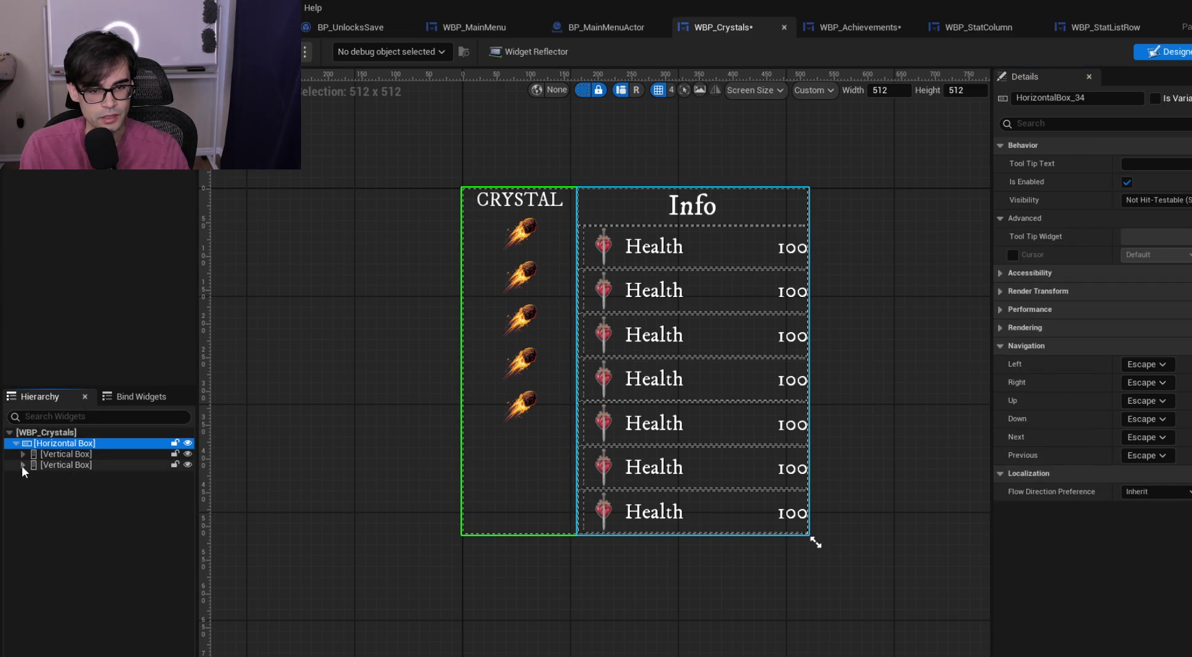
right_click(62, 449)
mouse_move(154, 589)
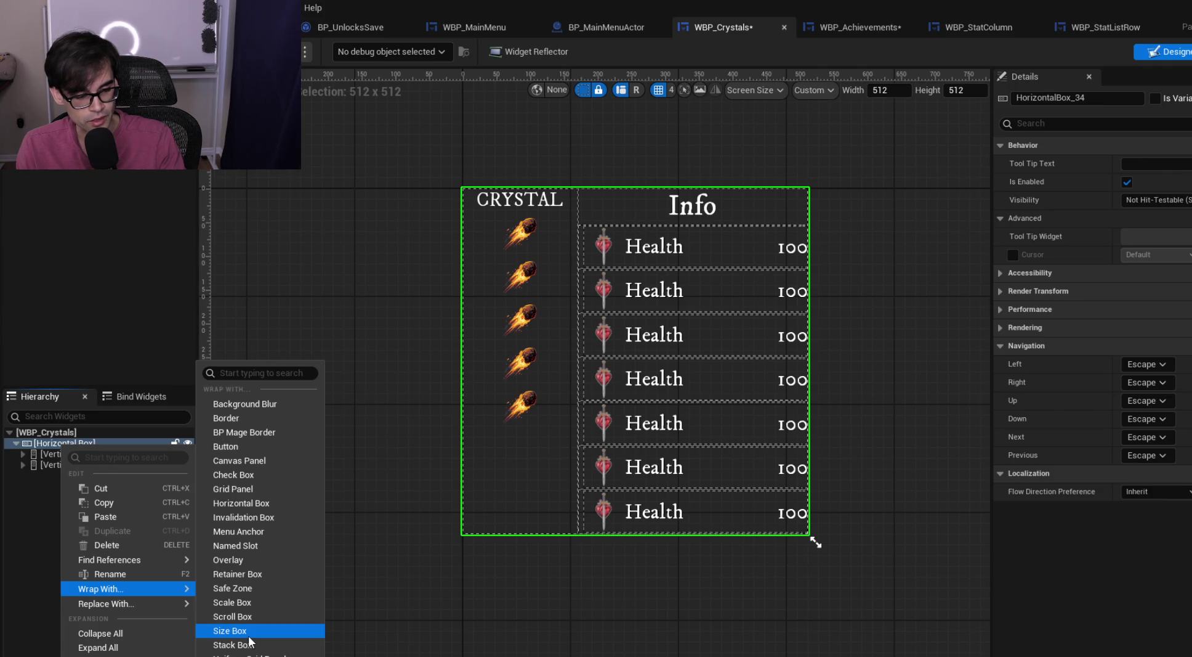
scroll(249, 642, down, 2)
Wrap the Crystal/Info Horizontal Box in a new outer Vertical Box and reselect the row
click(249, 641)
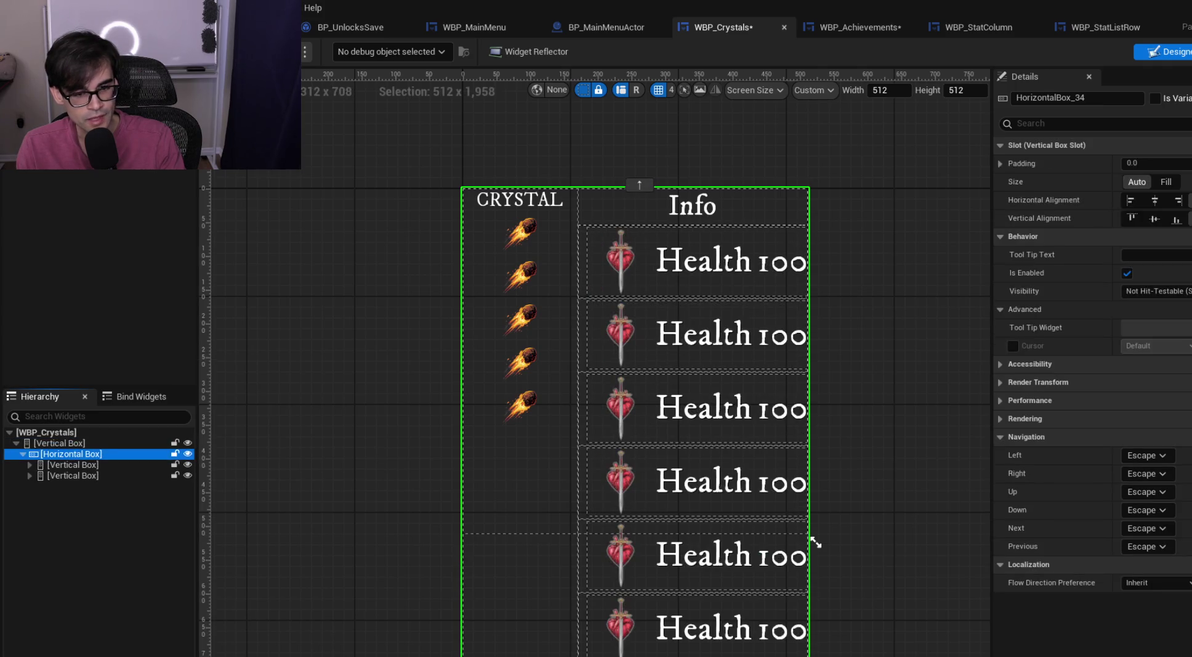
click(58, 442)
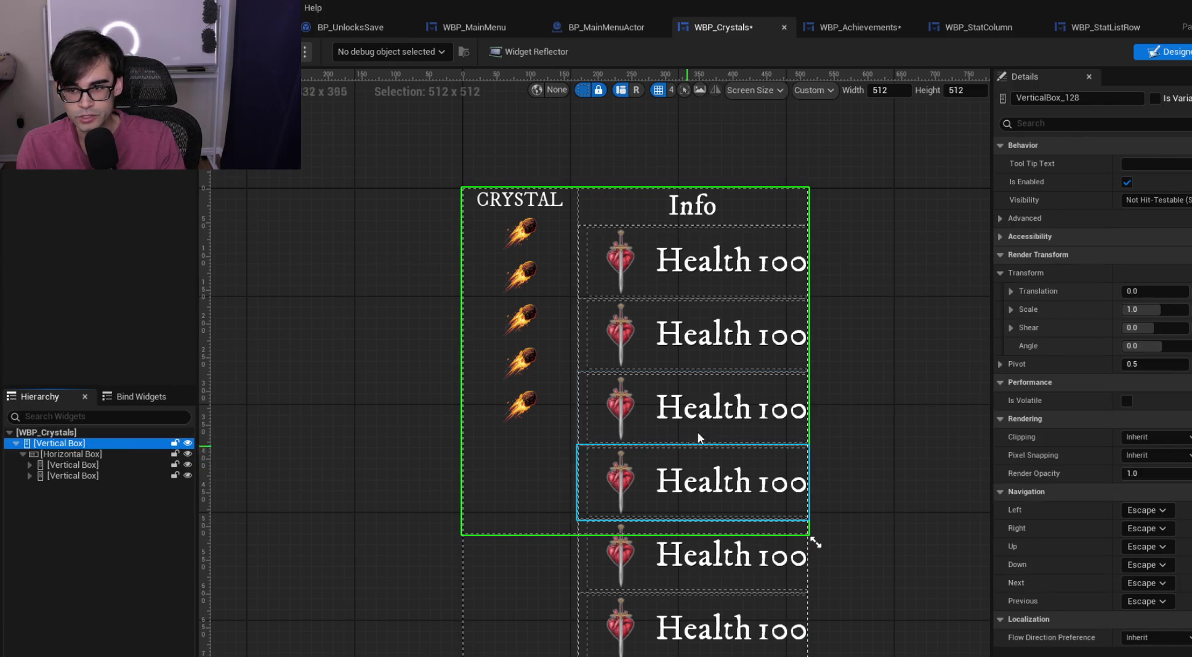
click(117, 454)
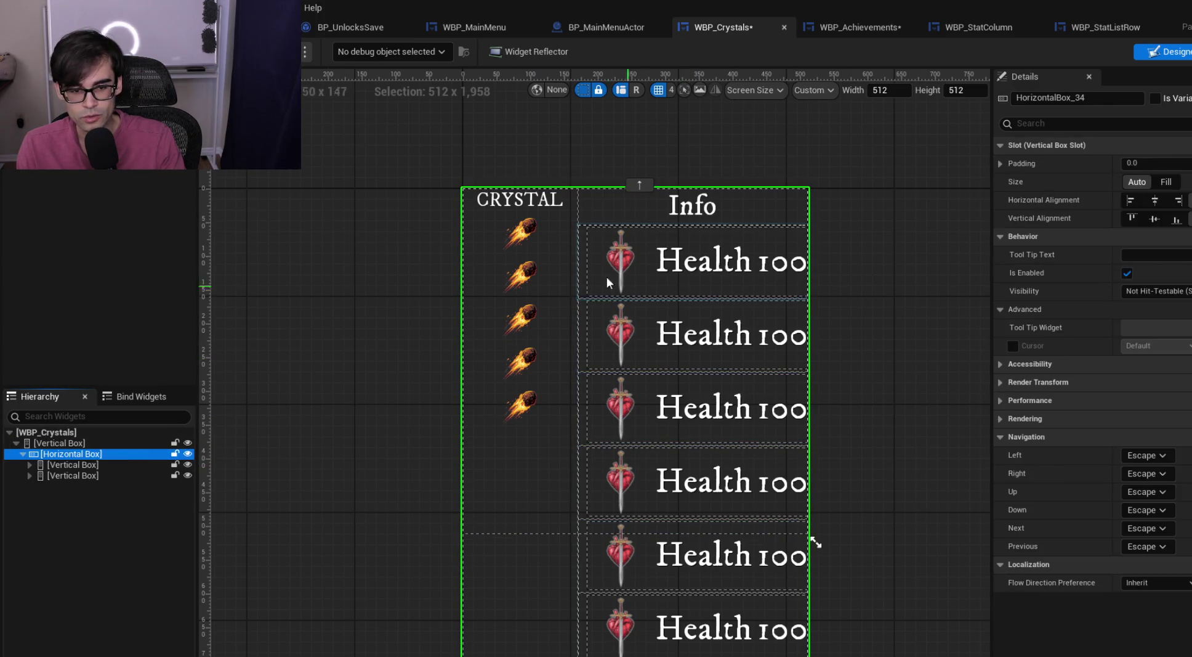
scroll(581, 271, down, 5)
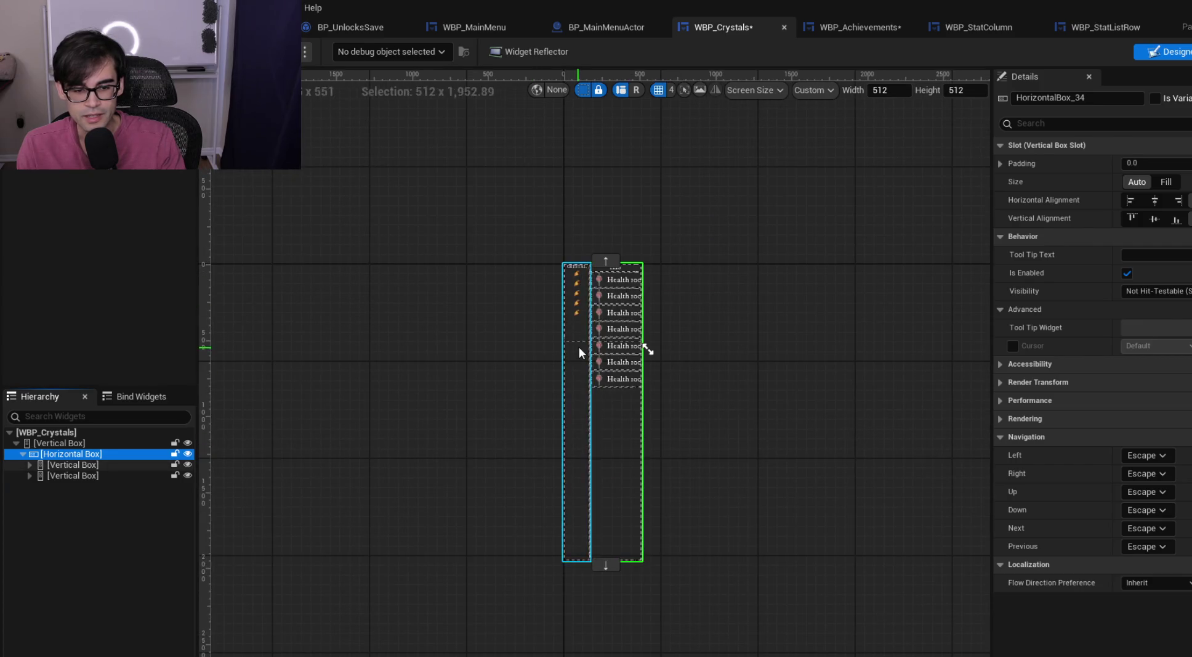
scroll(578, 347, up, 2)
scroll(548, 271, up, 3)
scroll(546, 263, down, 2)
click(80, 463)
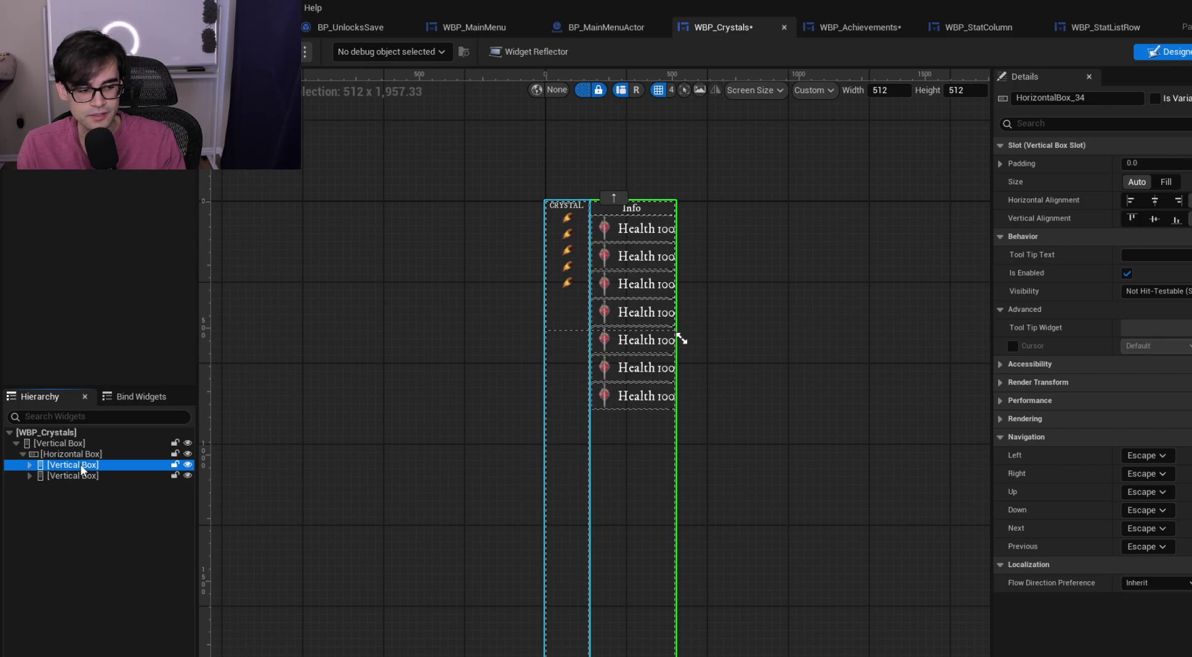
click(82, 477)
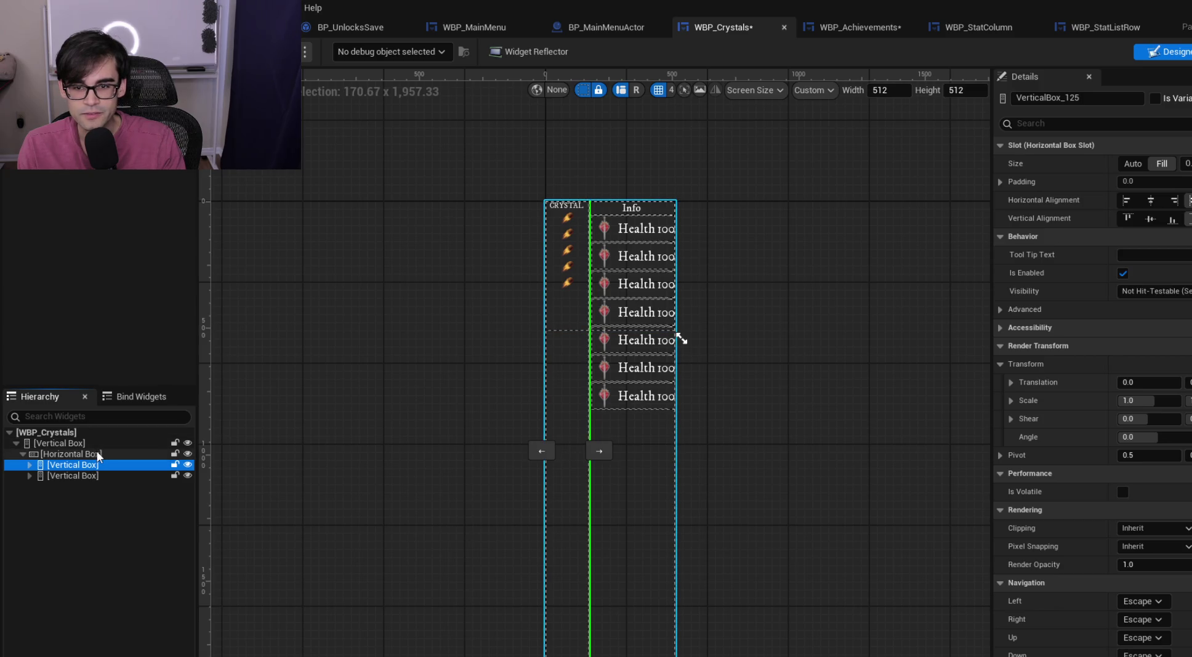
click(97, 450)
click(94, 444)
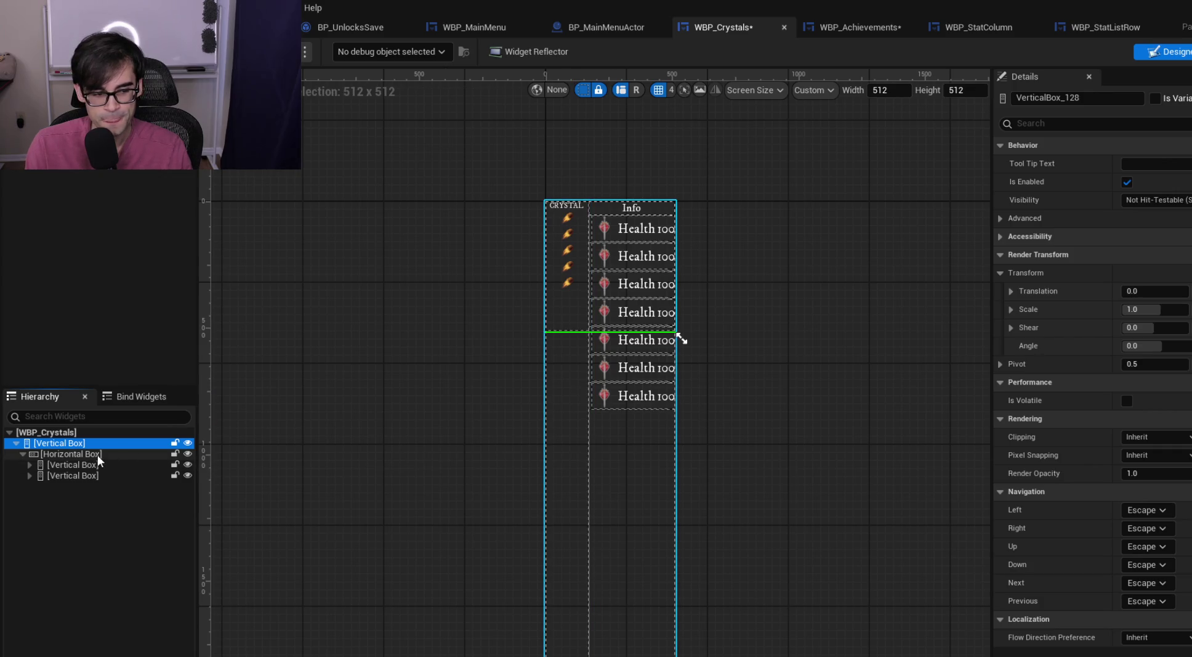
click(96, 454)
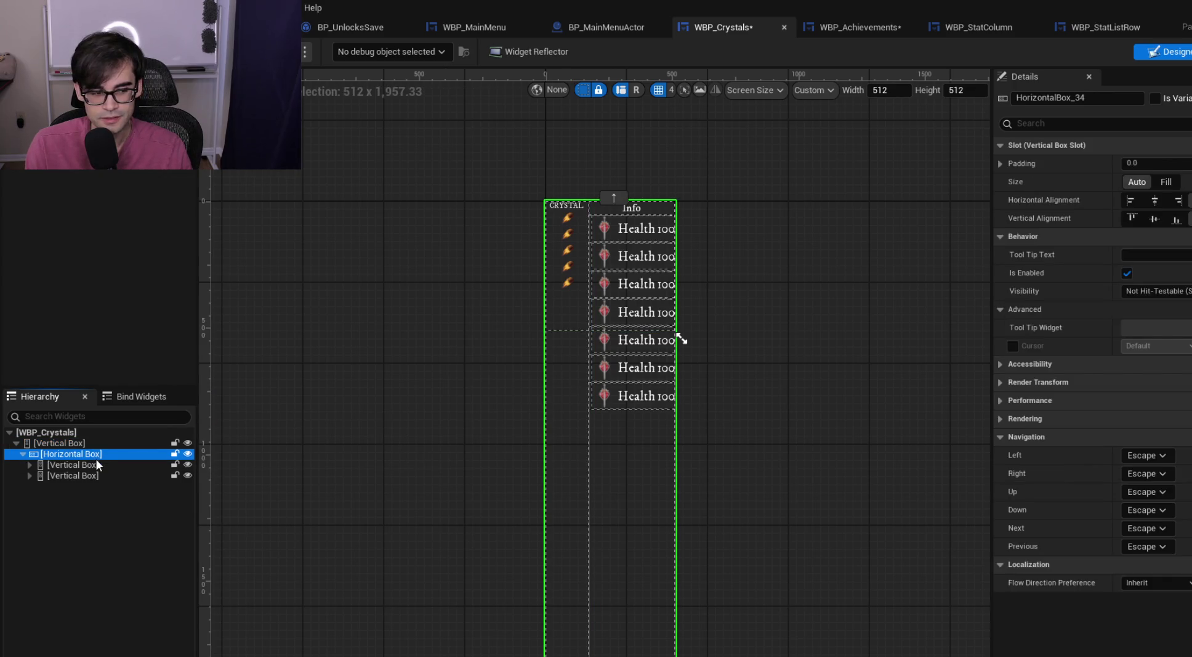
Change the Crystal/Info row's Slot Size from Auto to Fill, then select the root Vertical Box
click(1166, 182)
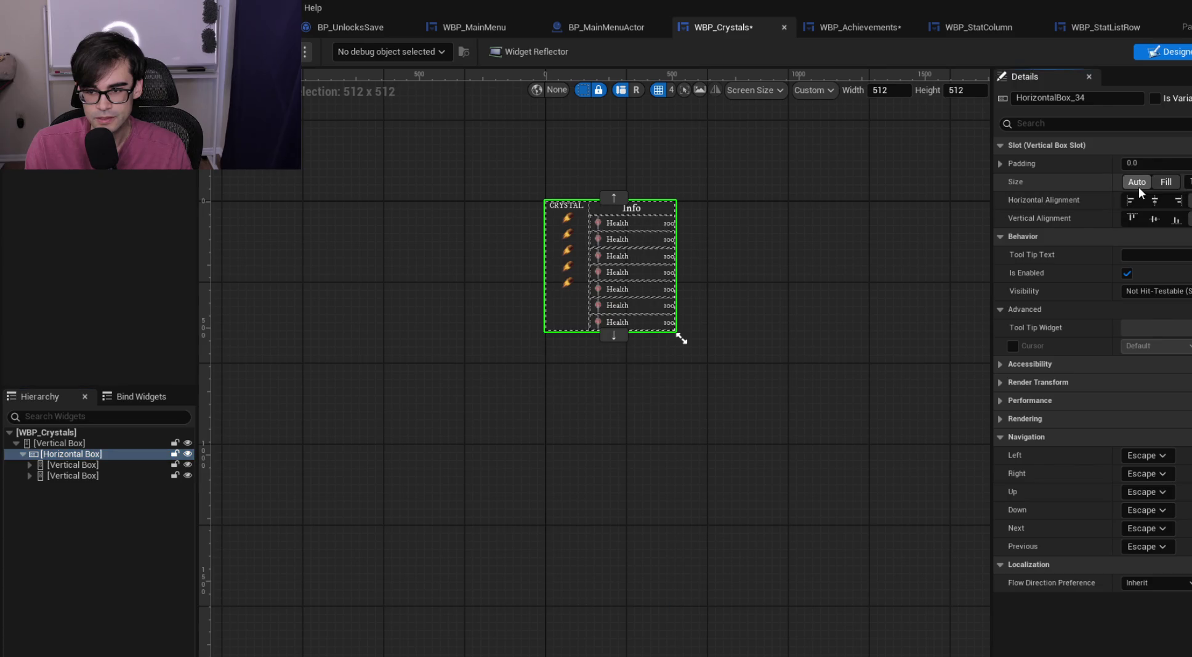
scroll(641, 234, up, 1)
scroll(540, 330, up, 1)
scroll(419, 275, up, 1)
click(76, 443)
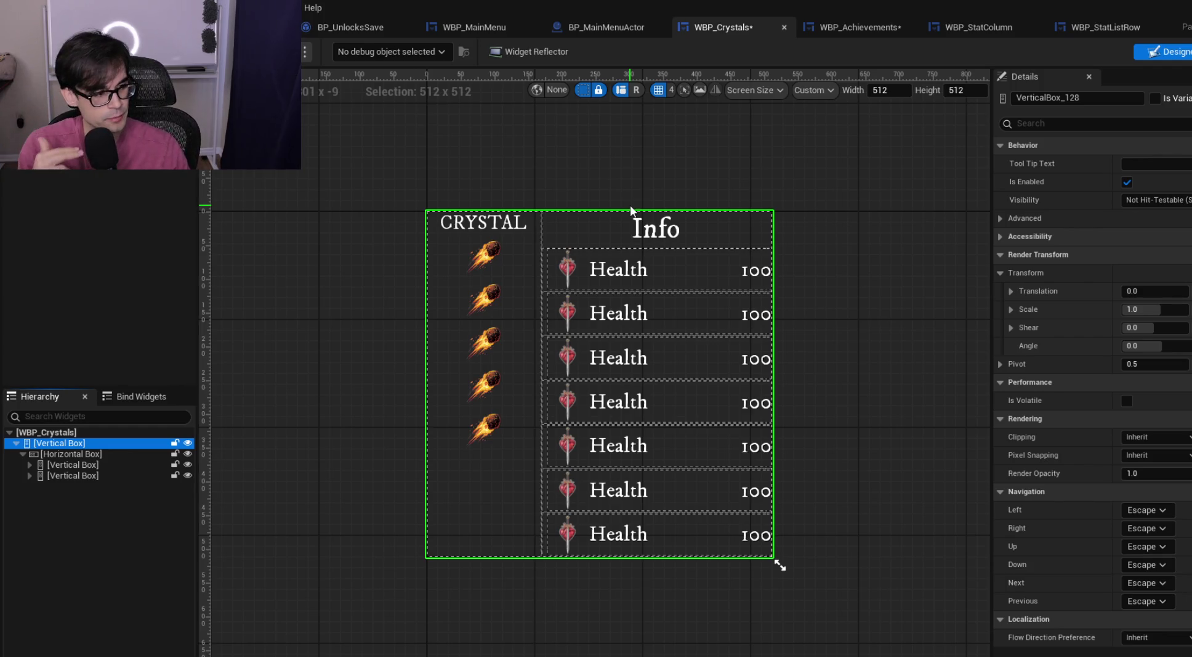
click(829, 31)
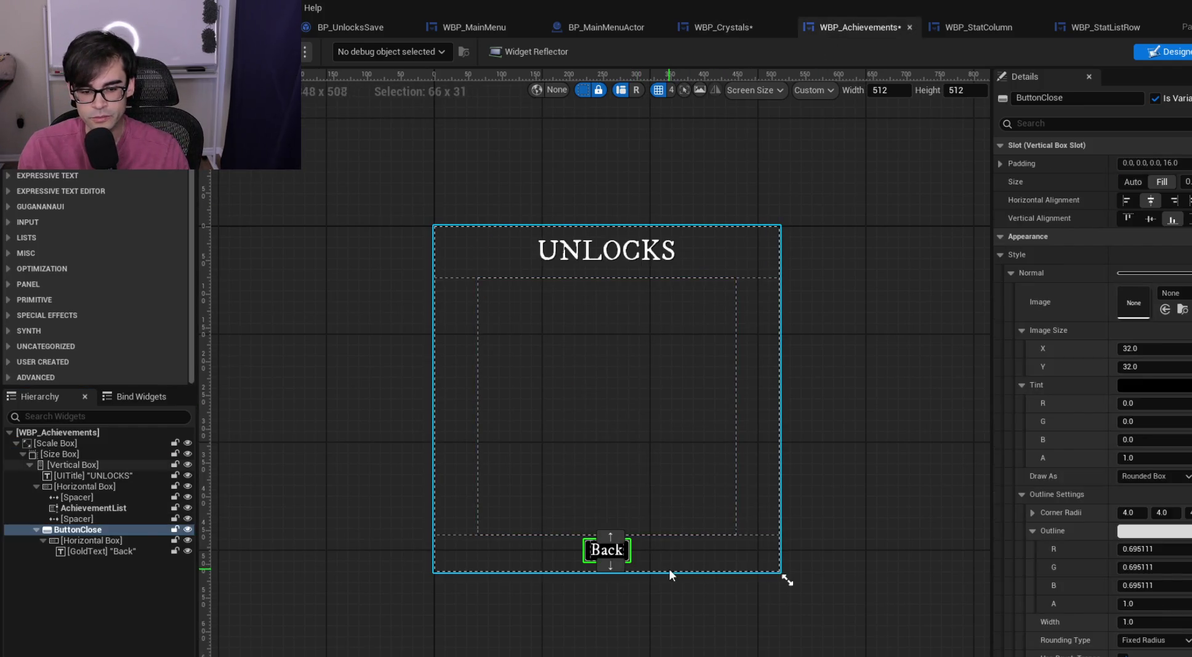
click(608, 240)
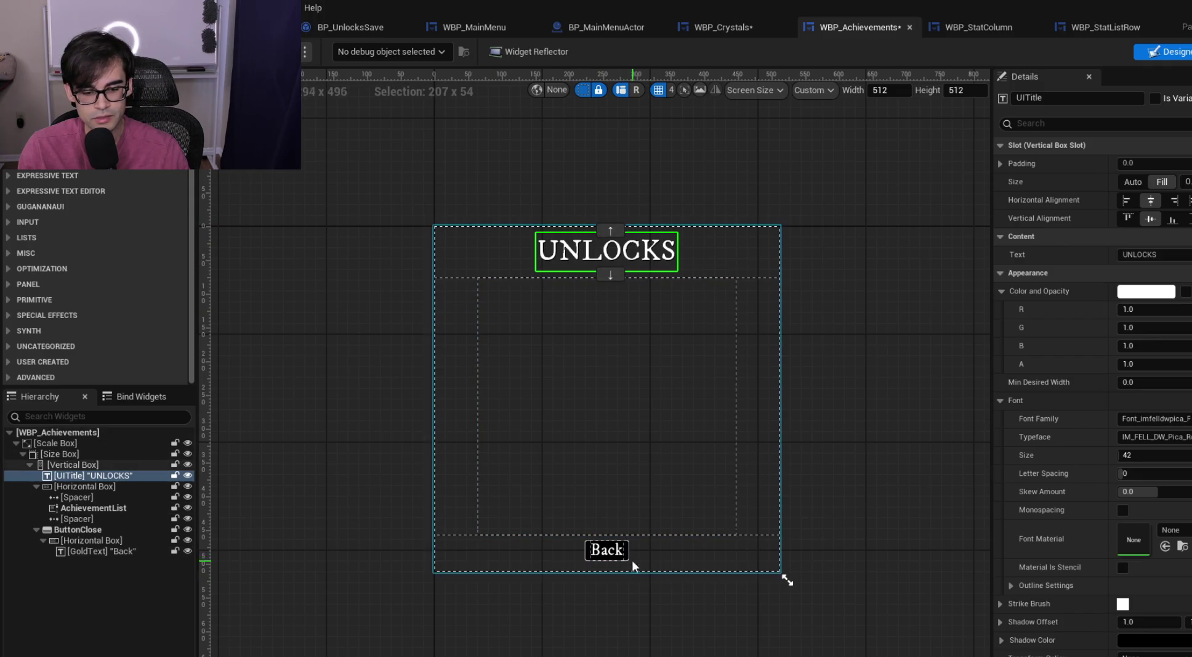
click(724, 27)
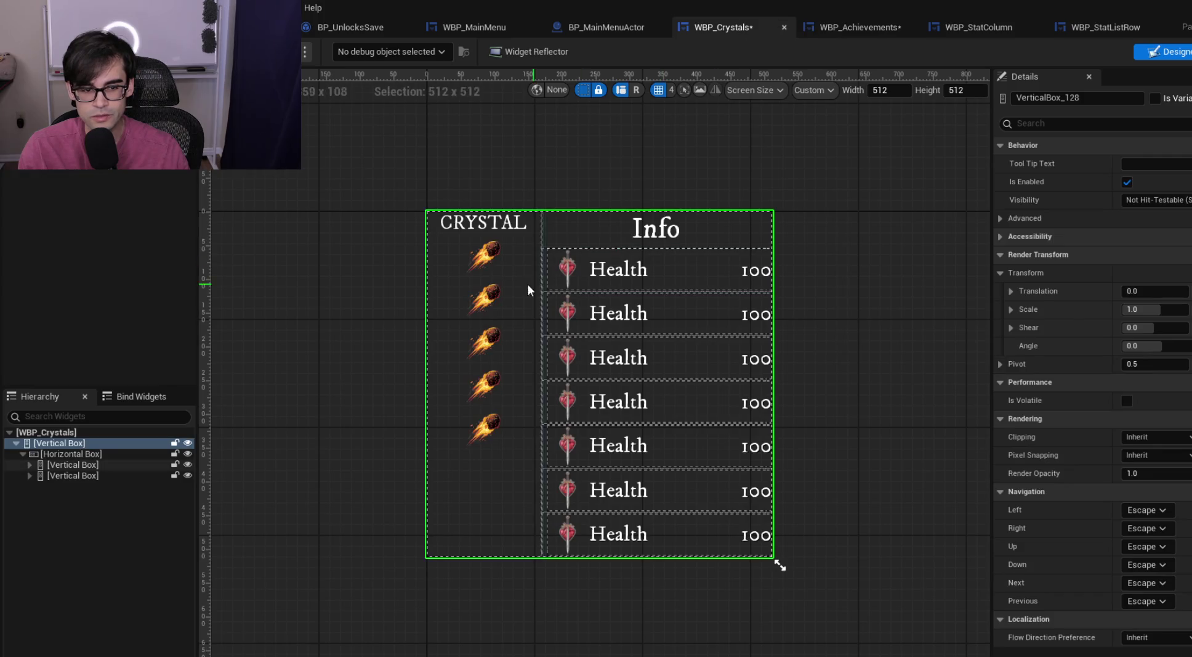
click(23, 454)
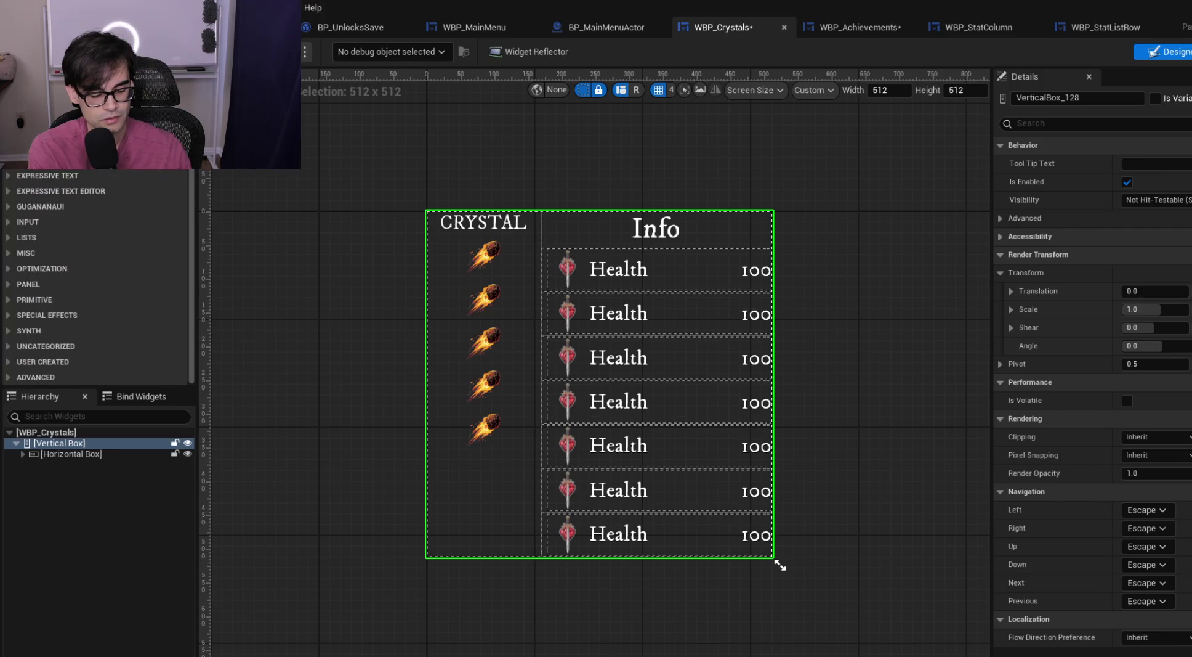
Add a Spacer above the Crystal/Info row and paste a copy below it
mouse_move(53, 362)
mouse_down()
mouse_move(83, 455)
mouse_move(93, 449)
mouse_move(68, 454)
mouse_up()
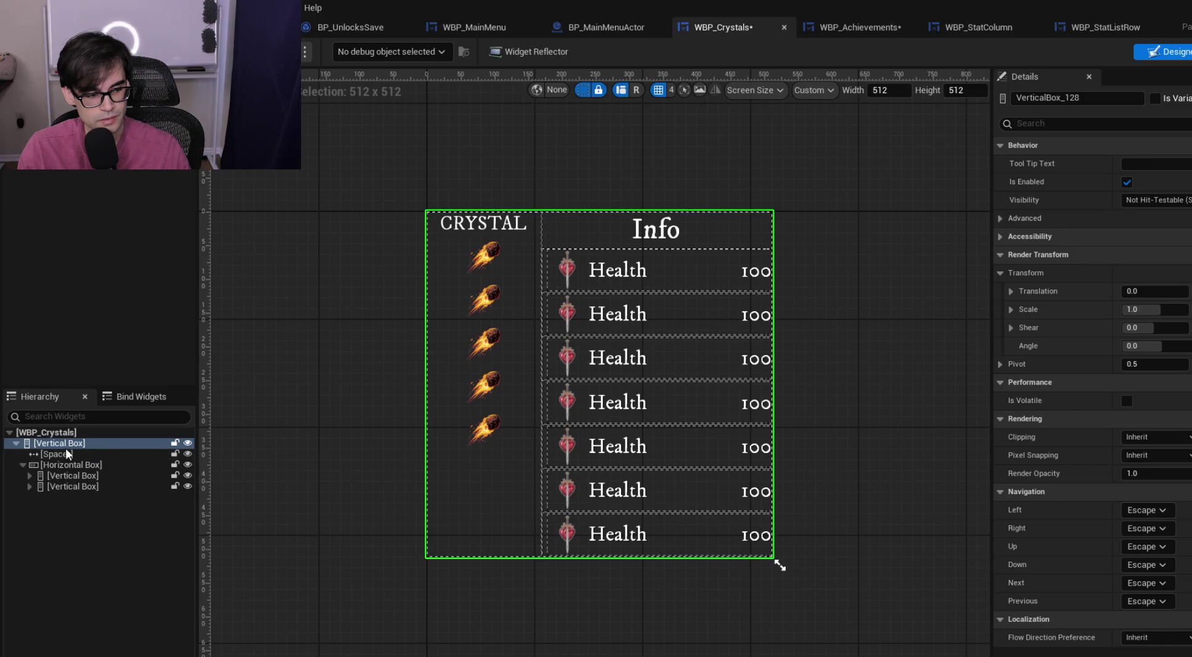
click(66, 454)
click(23, 465)
key(ctrl+c)
click(74, 443)
key(ctrl+v)
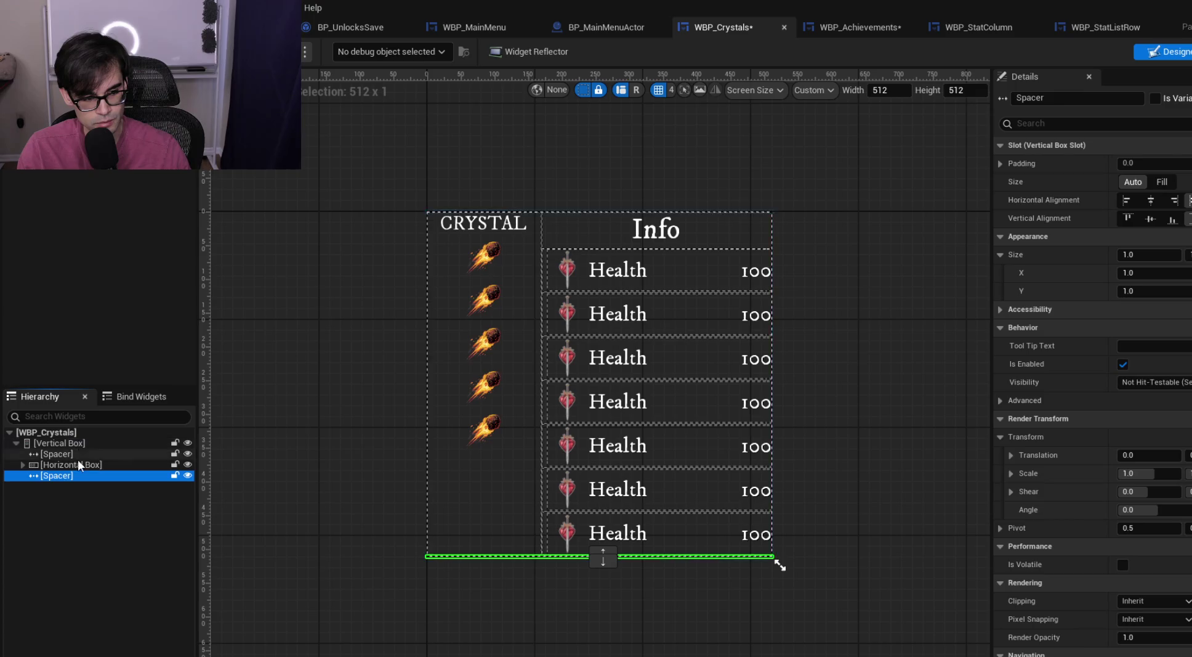
Set the top spacer's Size Y to 8
click(79, 455)
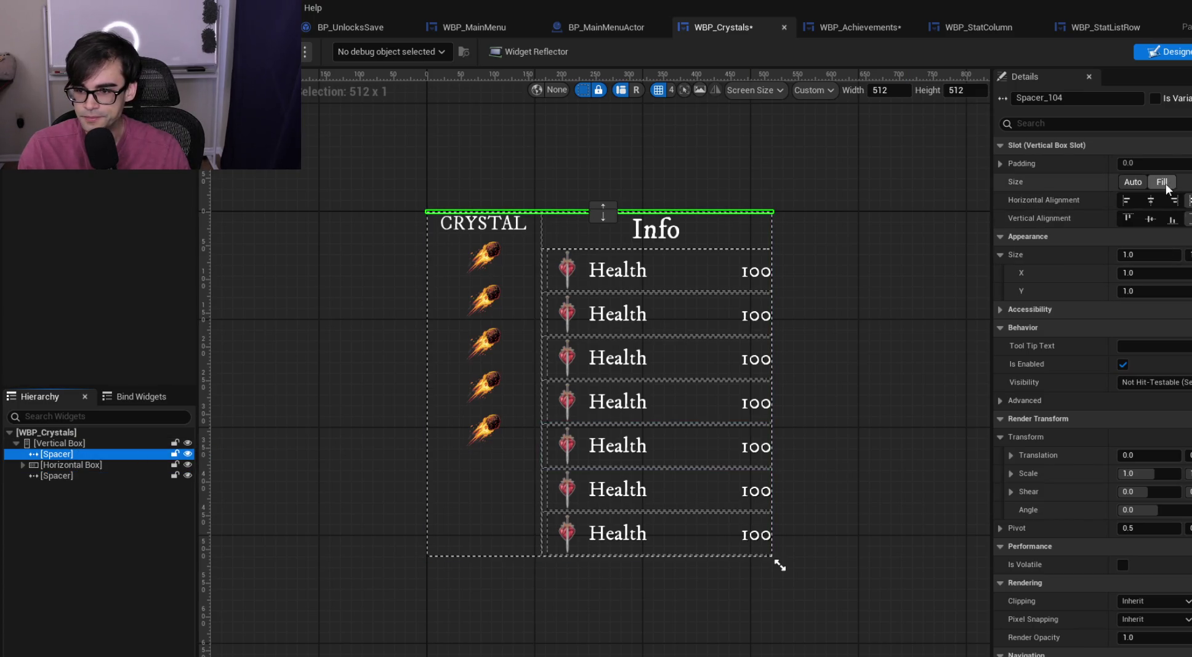
click(1131, 274)
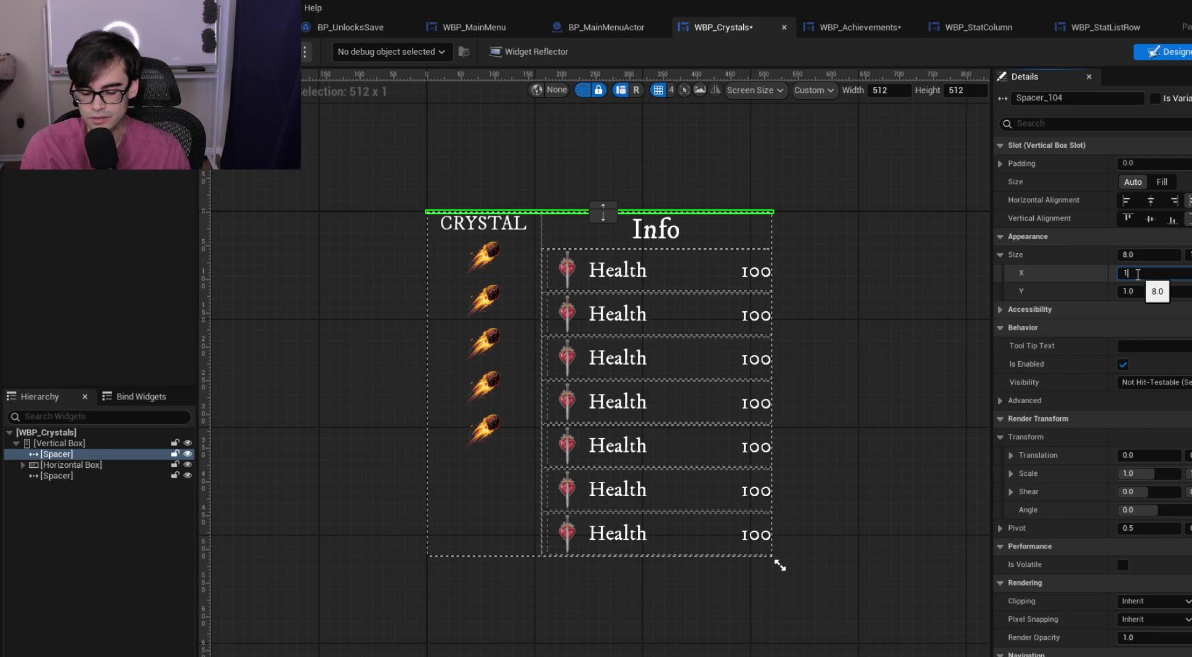
key(Tab)
text(87)
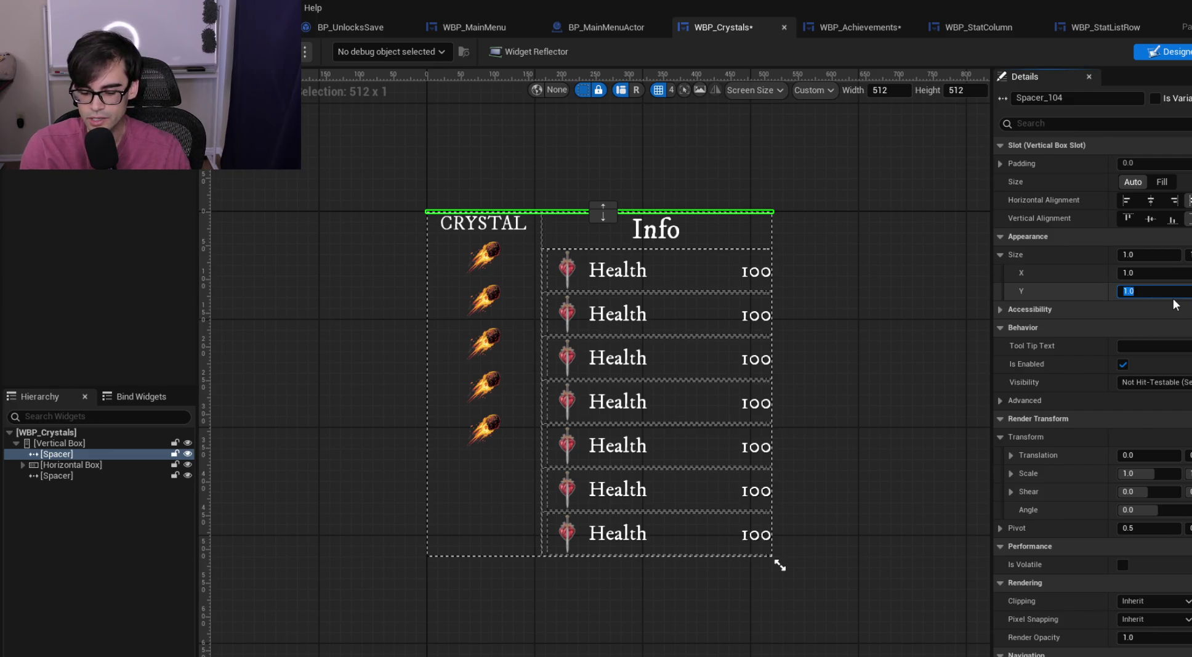
key(BackSpace)
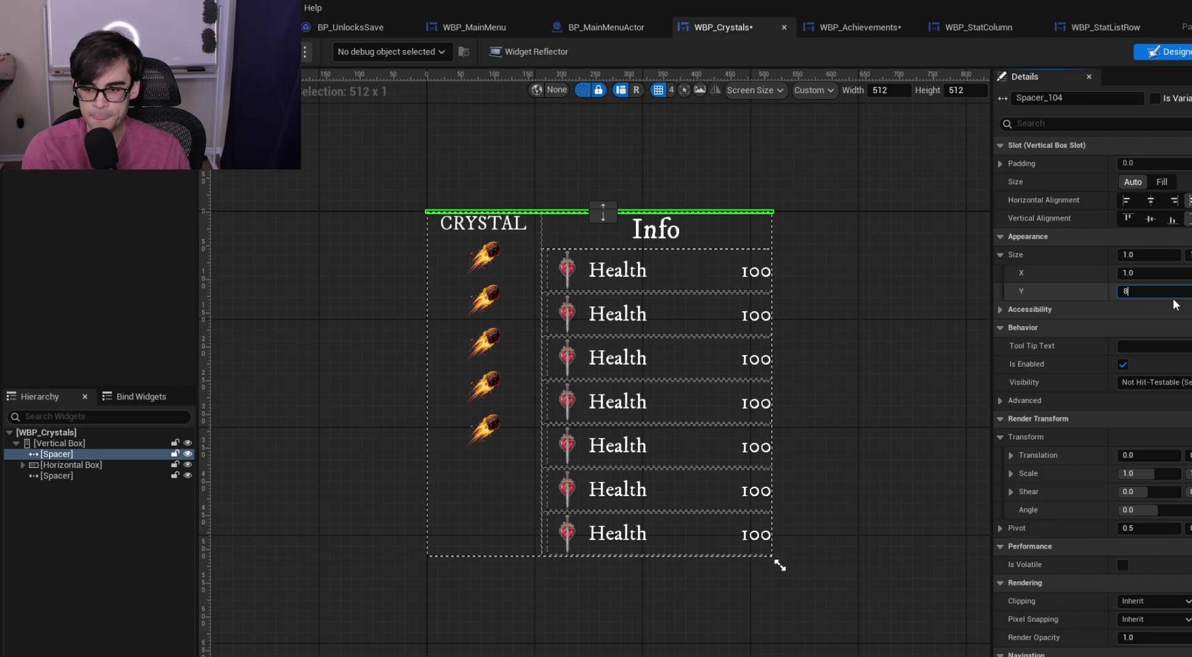
key(Return)
scroll(449, 272, up, 2)
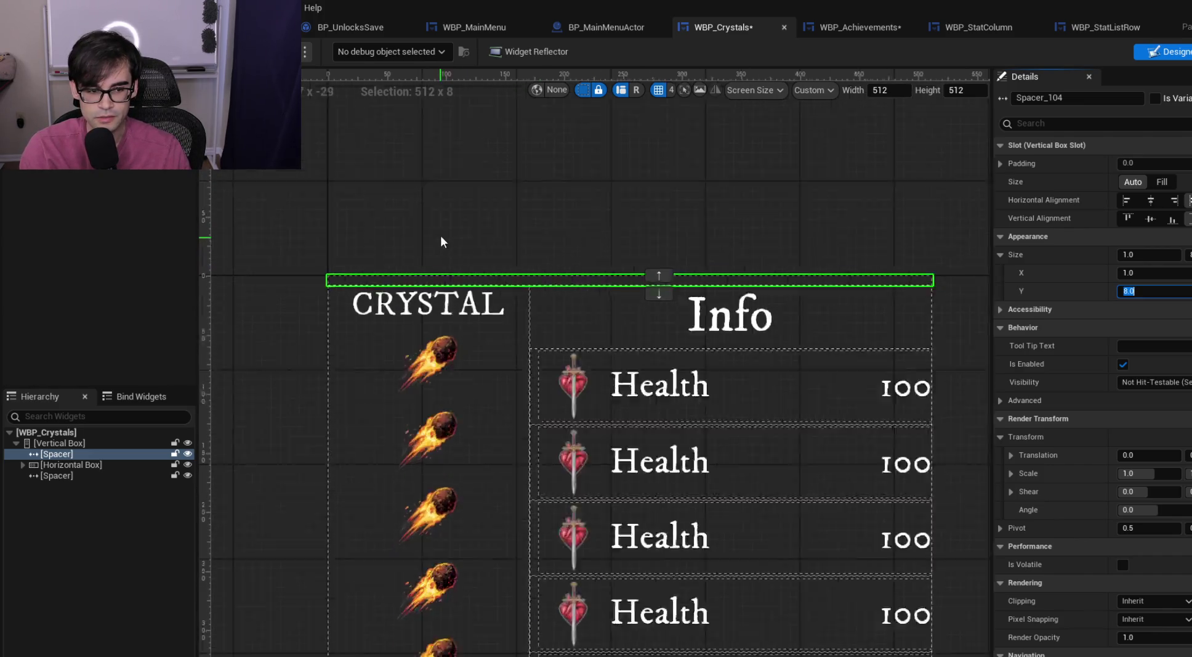
scroll(442, 242, down, 2)
Set the bottom spacer's Size Y to 8 as well
click(67, 475)
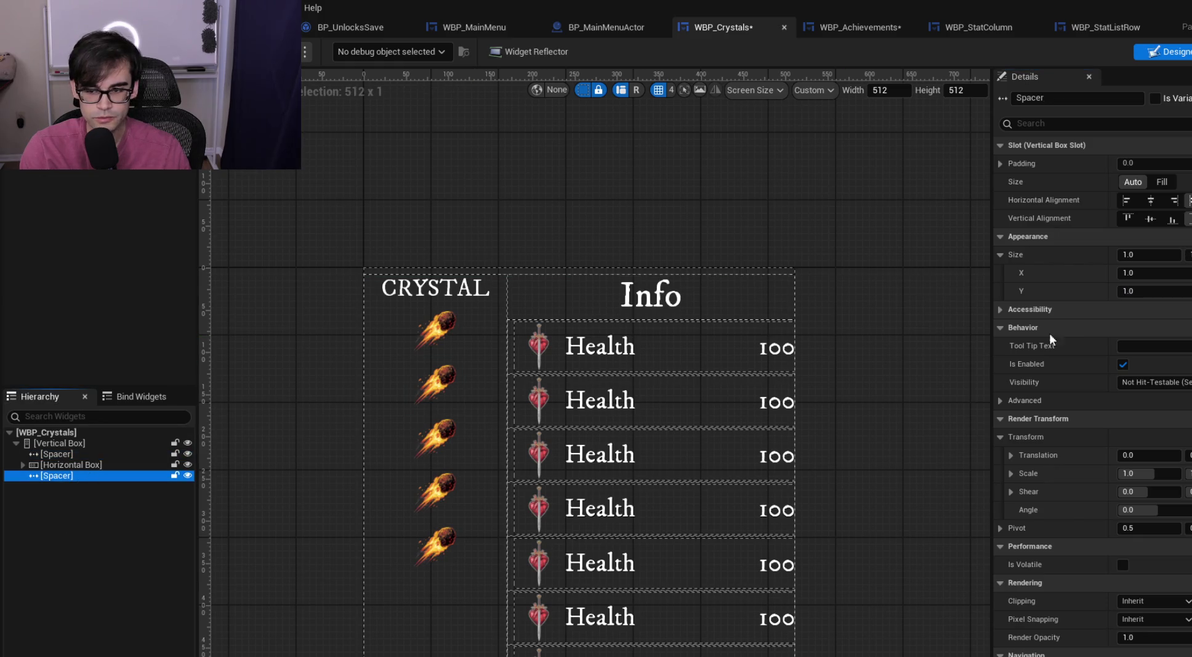
click(1156, 291)
text(8)
key(Return)
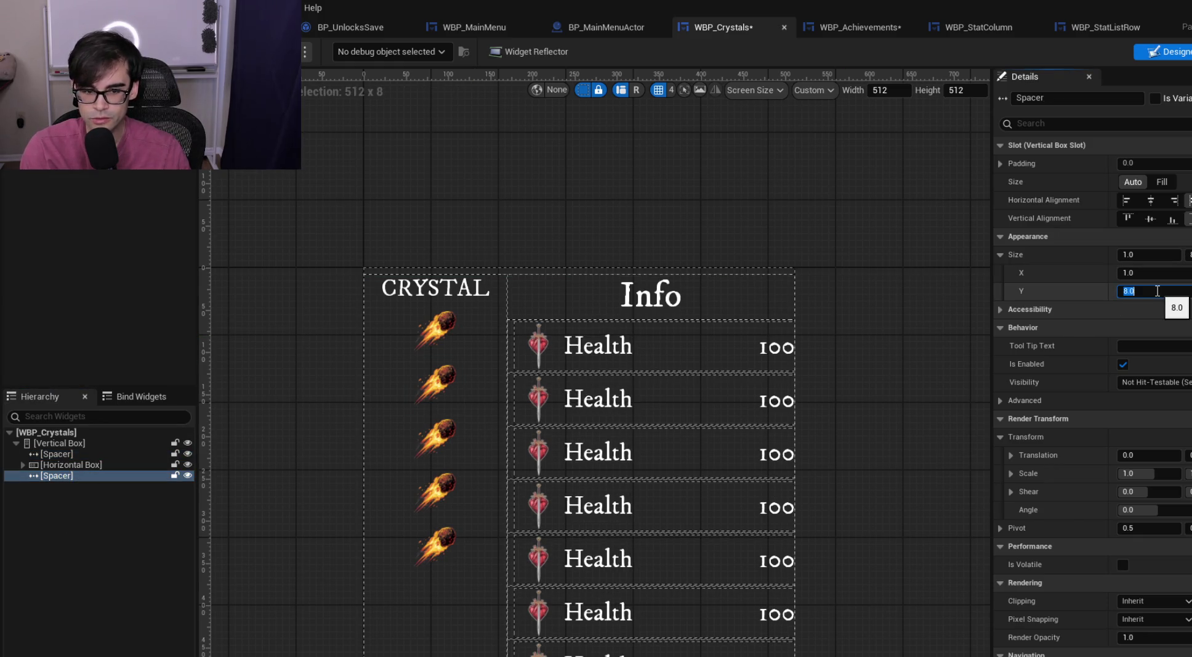
scroll(767, 201, down, 2)
scroll(720, 561, up, 2)
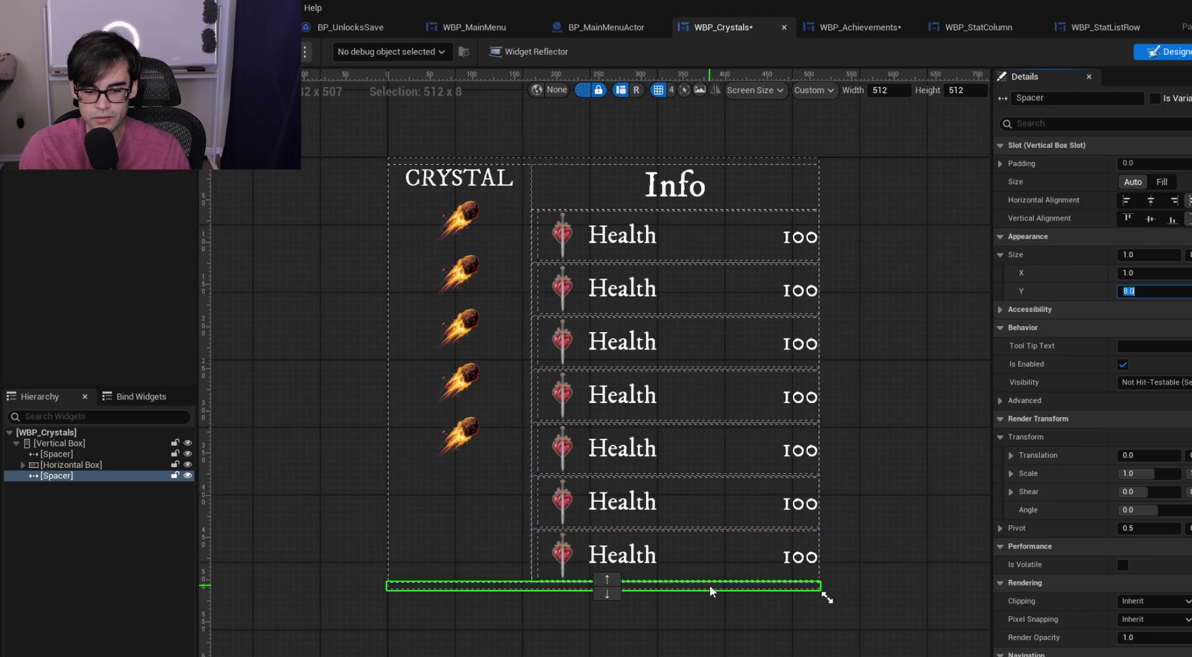
click(887, 473)
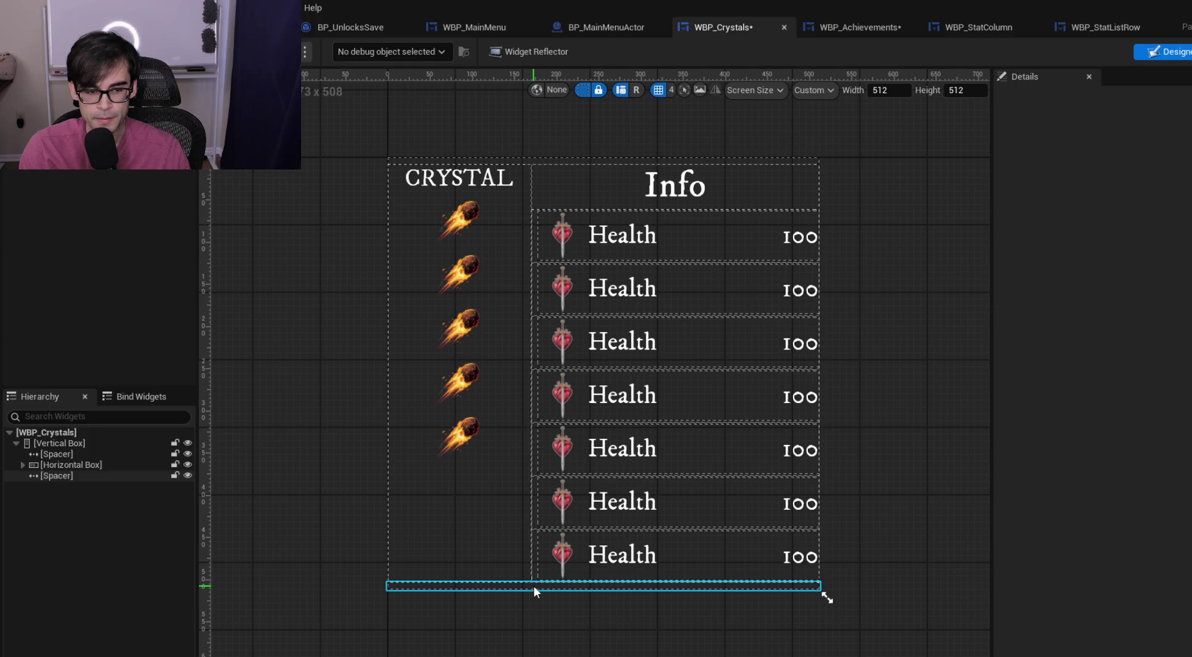
Expand the Info column's Scale Box and drag a Horizontal Box in beneath the Health list
click(741, 171)
click(29, 486)
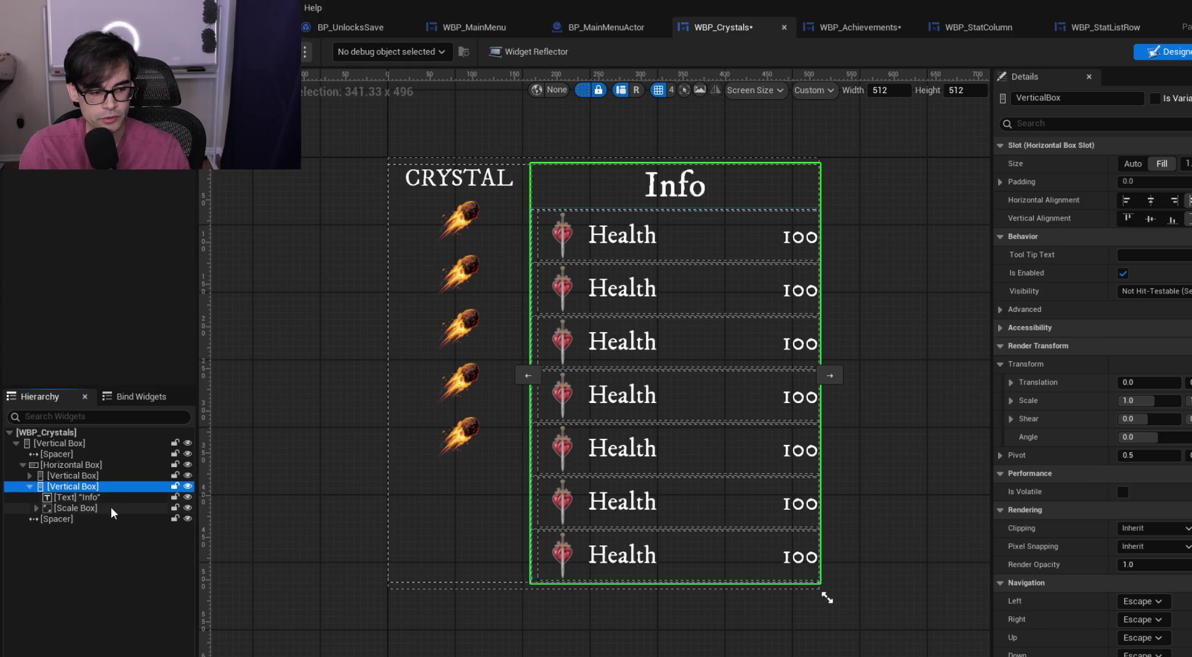
click(108, 507)
click(37, 508)
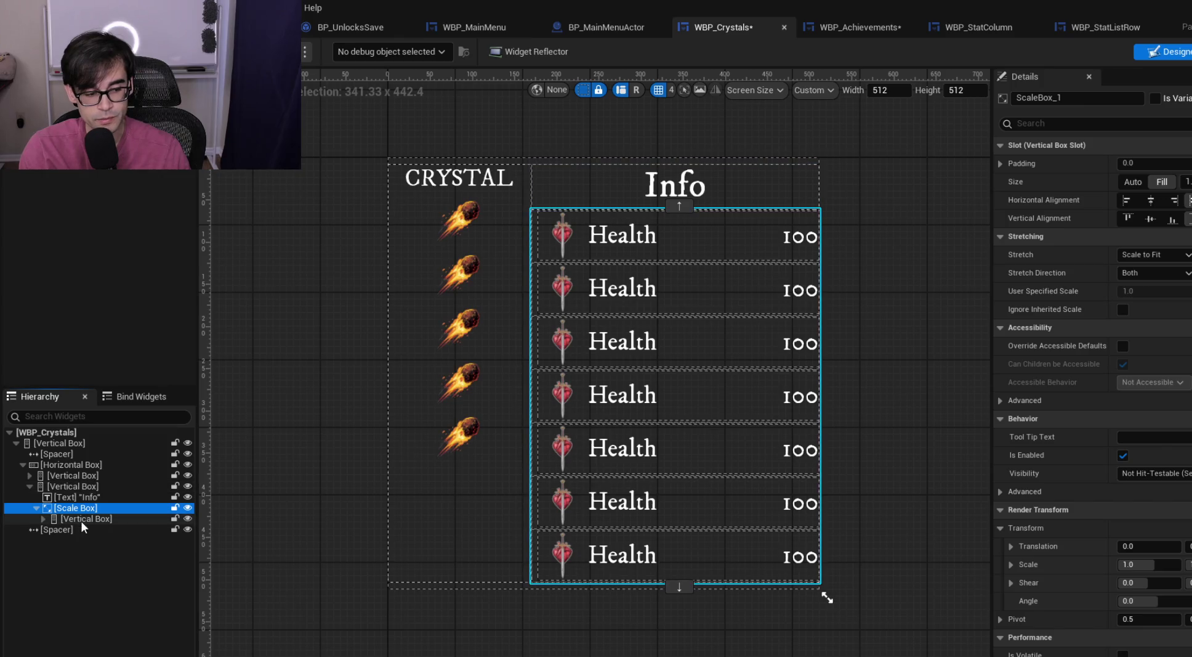
click(87, 520)
click(37, 507)
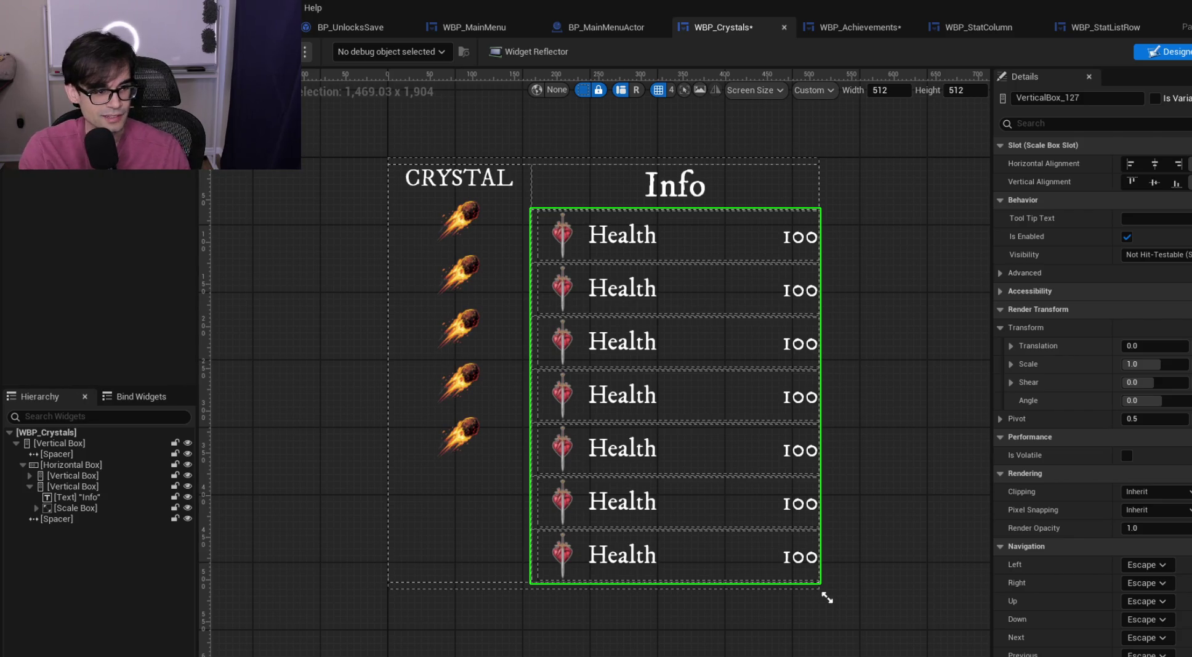
mouse_move(79, 334)
mouse_down()
mouse_move(73, 499)
mouse_move(87, 484)
mouse_up()
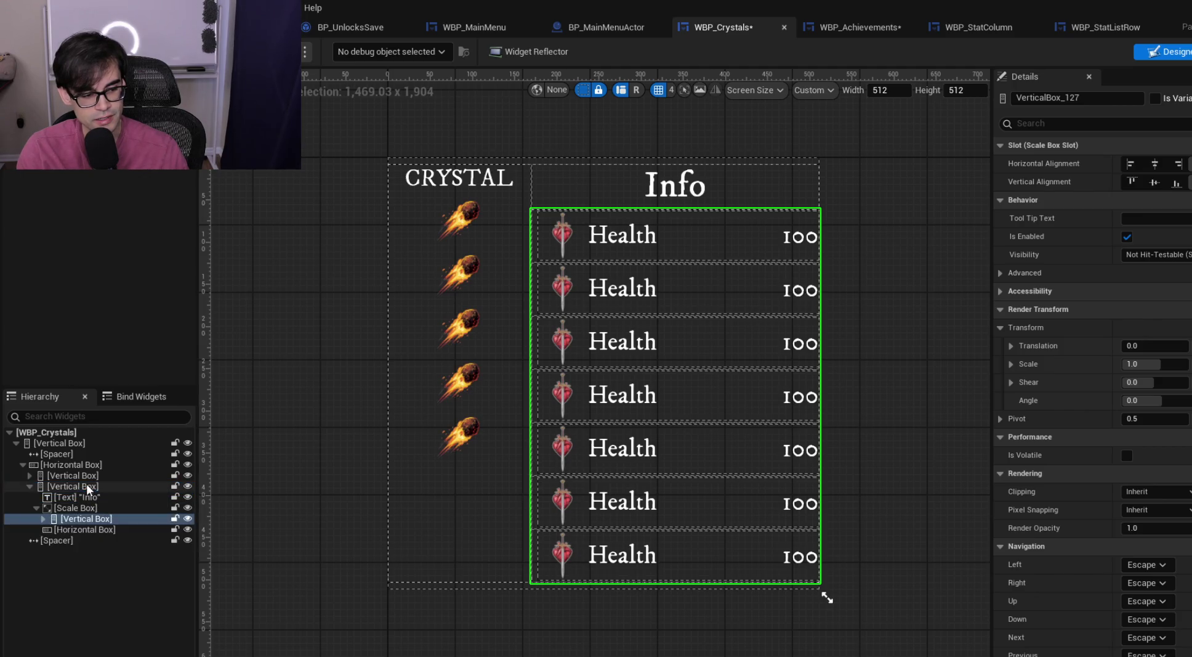
click(37, 507)
click(51, 518)
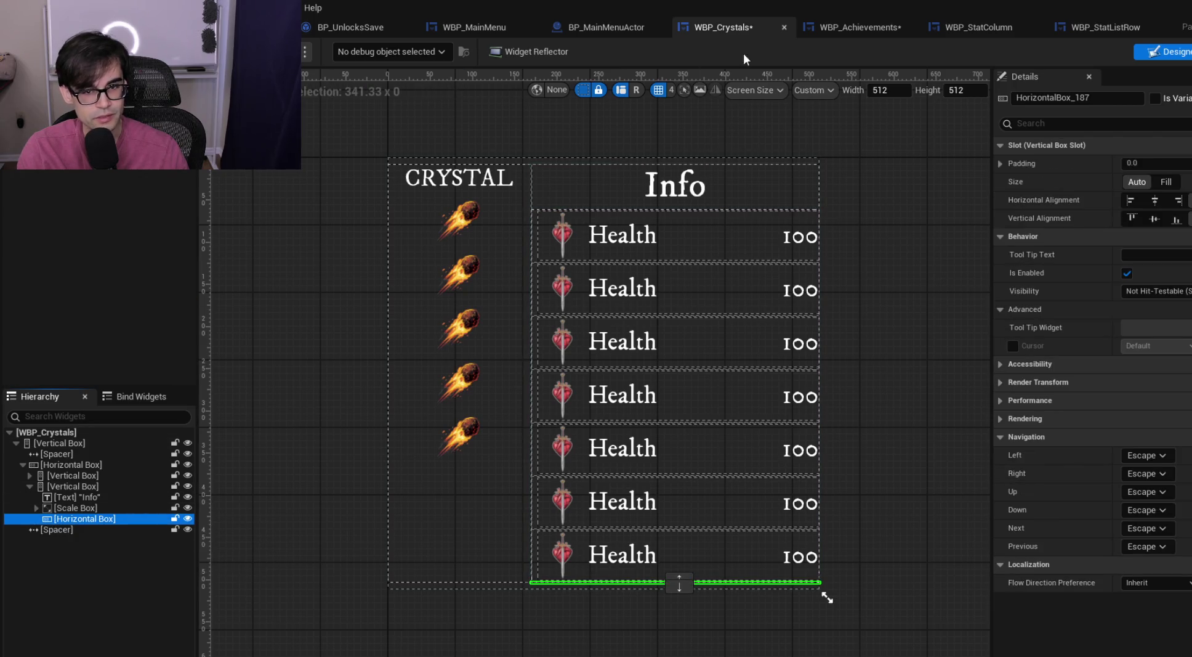
click(837, 32)
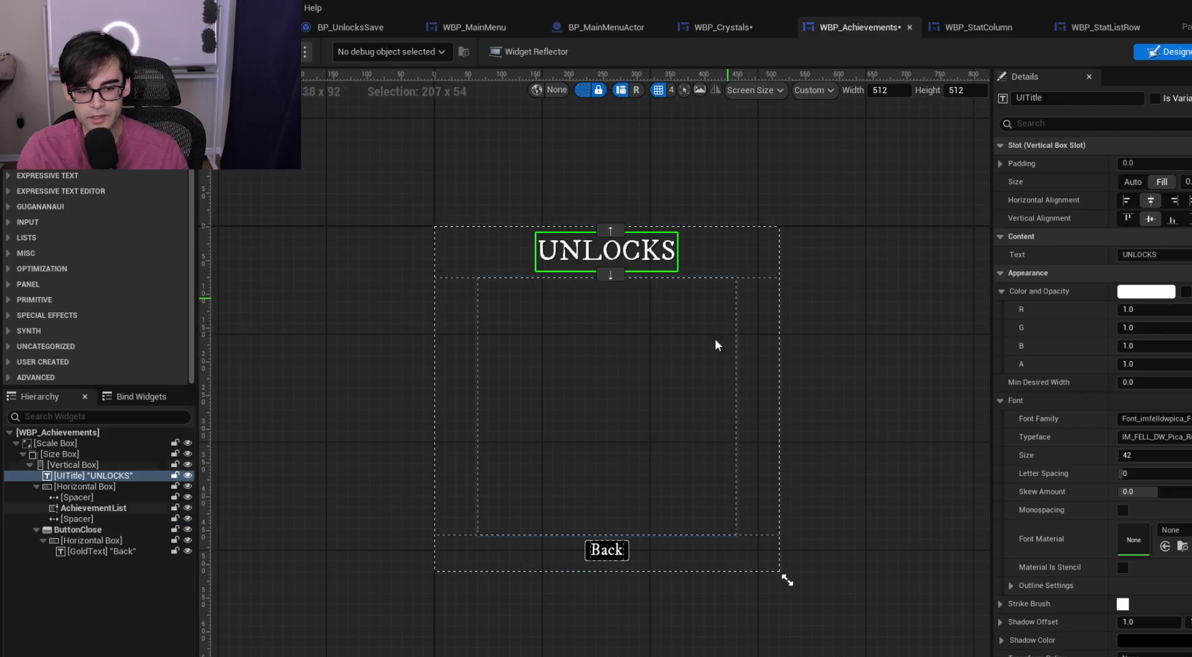
Copy the Achievements Back button and paste it twice into the new Crystals row
click(624, 556)
click(742, 29)
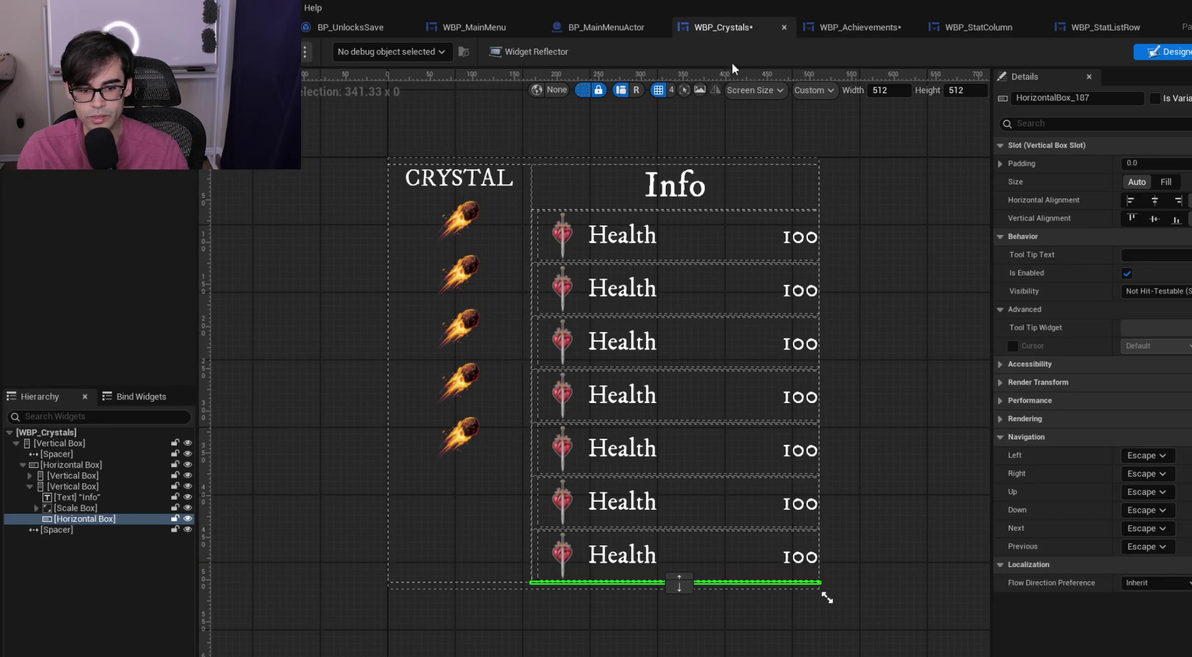
click(98, 519)
key(ctrl+v)
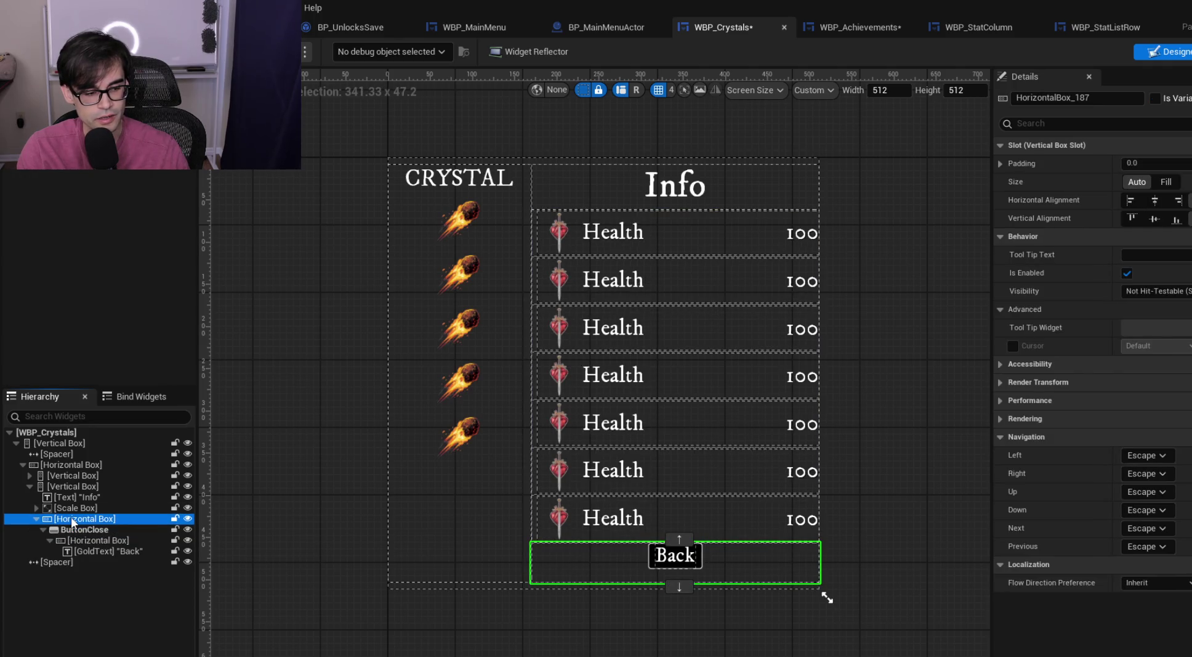
key(ctrl+v)
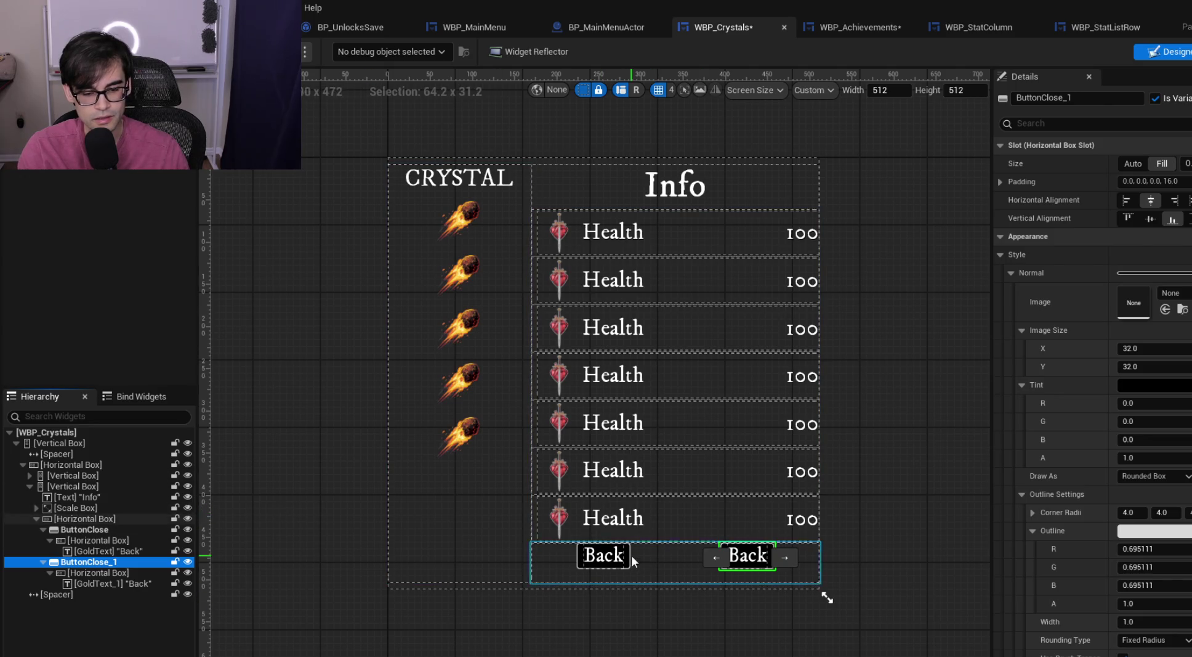
Select each pasted button's Back label and begin editing the second label's text
click(751, 556)
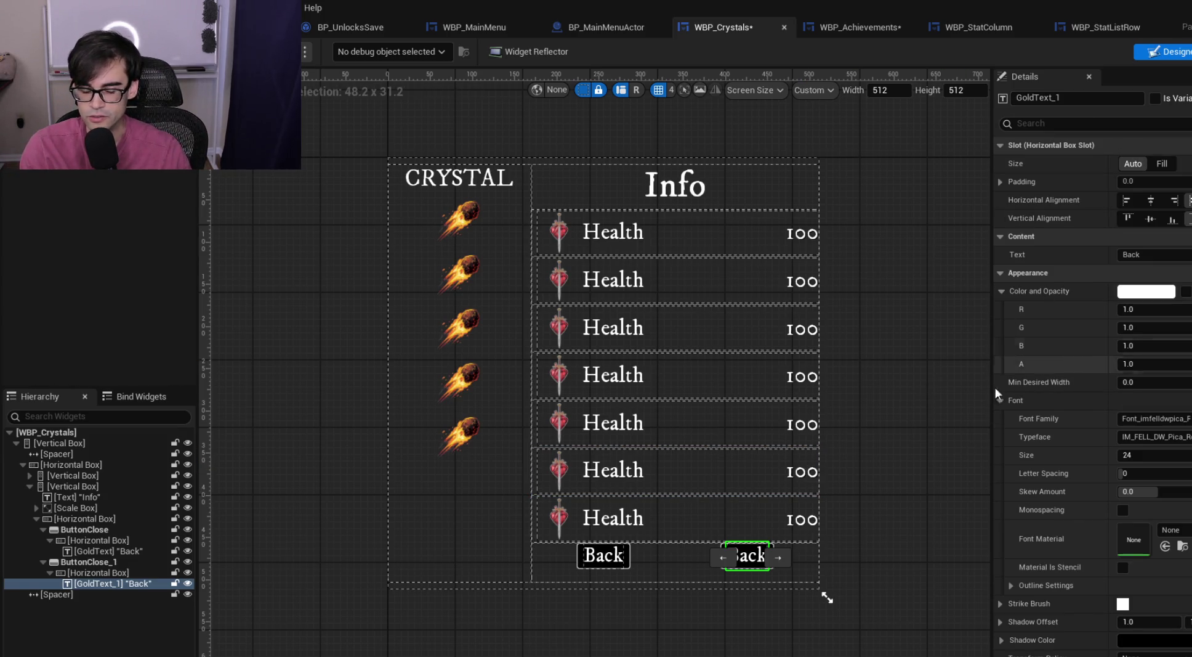
click(609, 553)
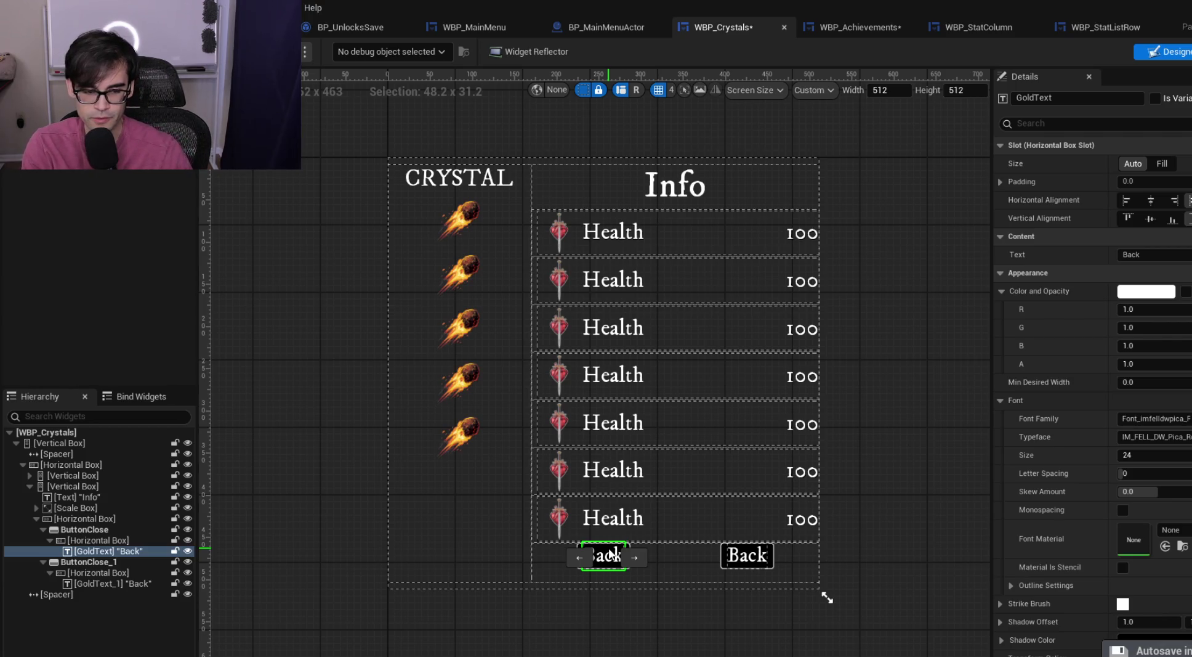
click(610, 553)
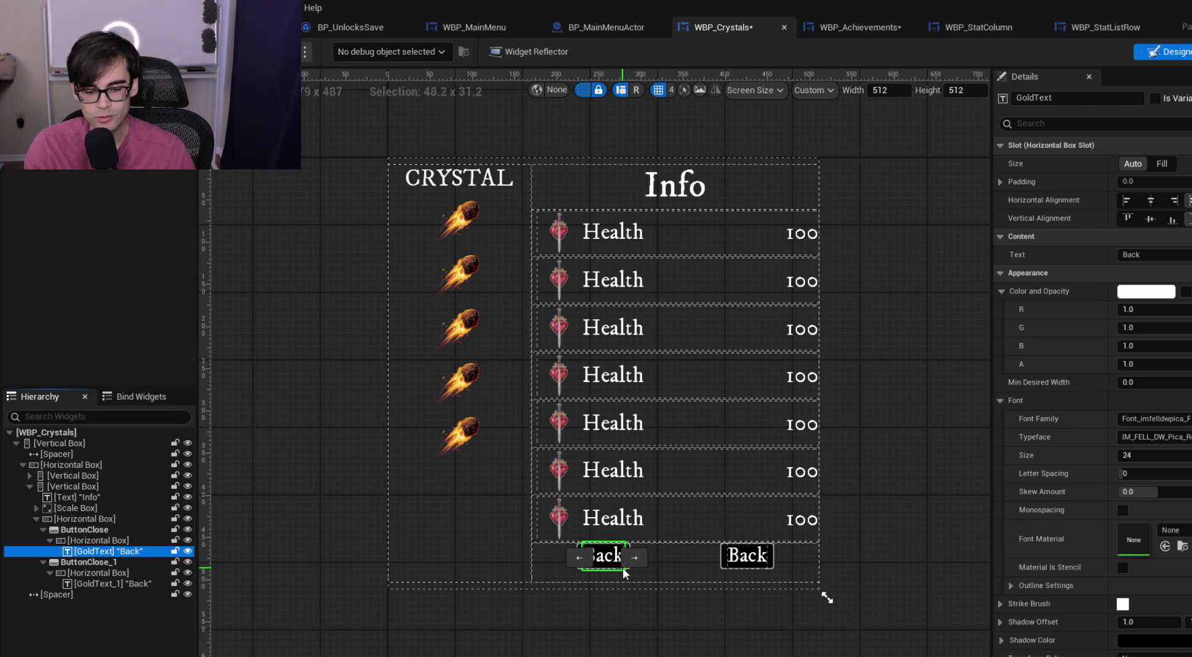
click(744, 563)
click(1142, 253)
text(Start)
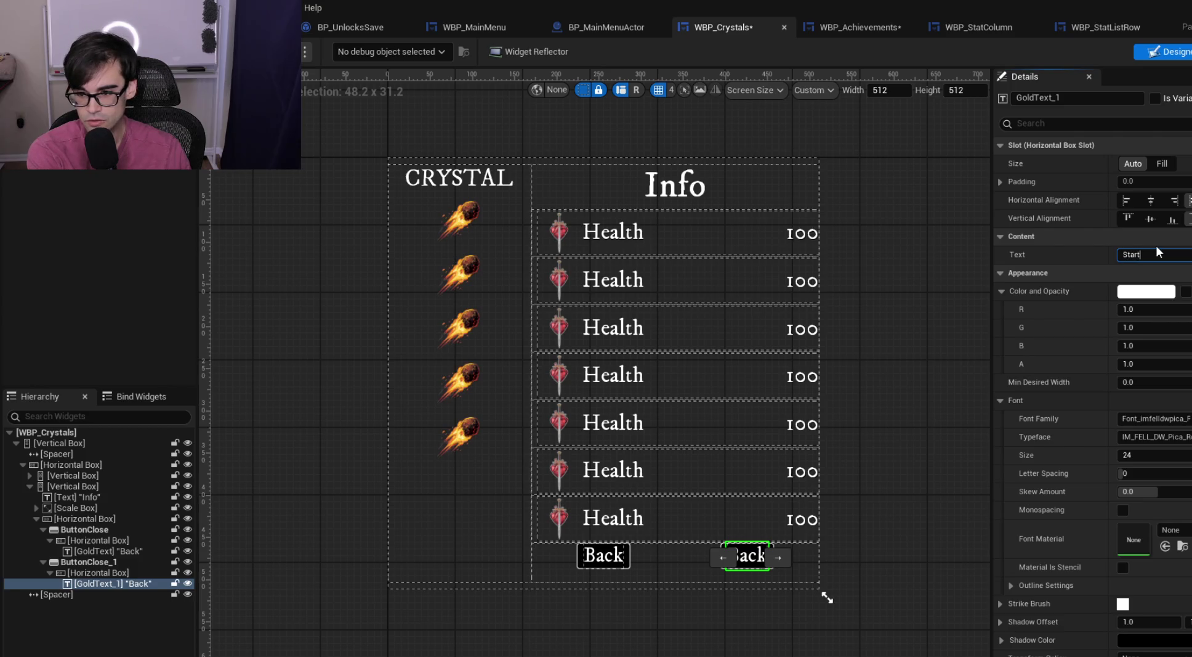
Finish the label as 'Start' and set the Start button's bottom padding to 0
key(Return)
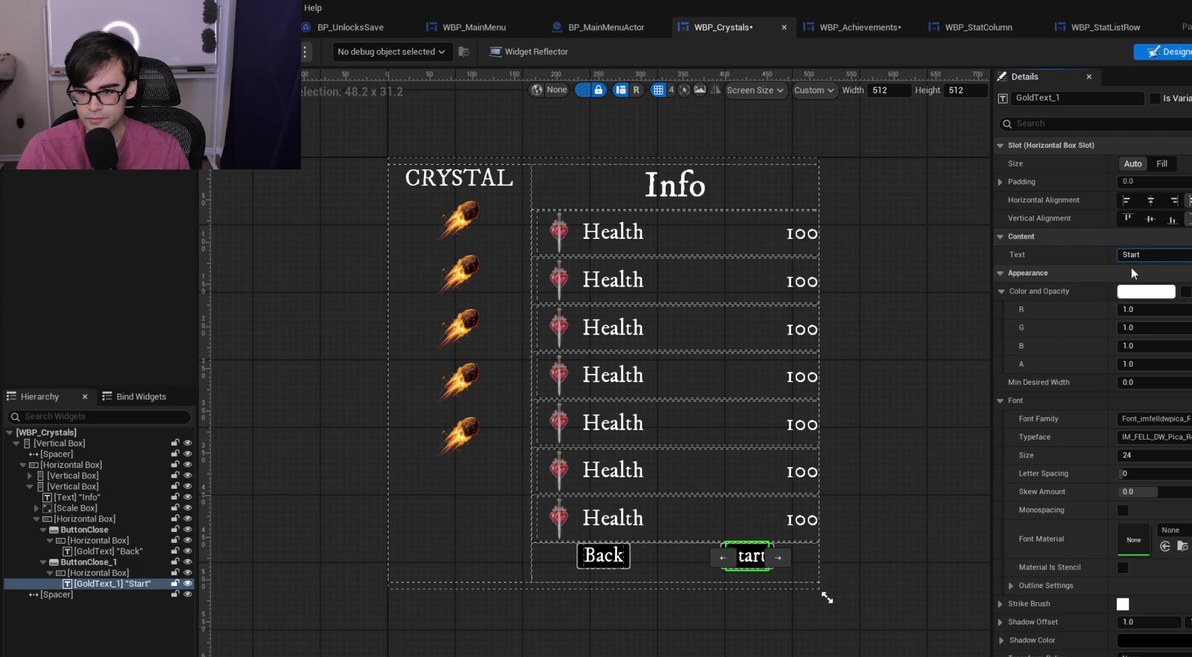
click(843, 442)
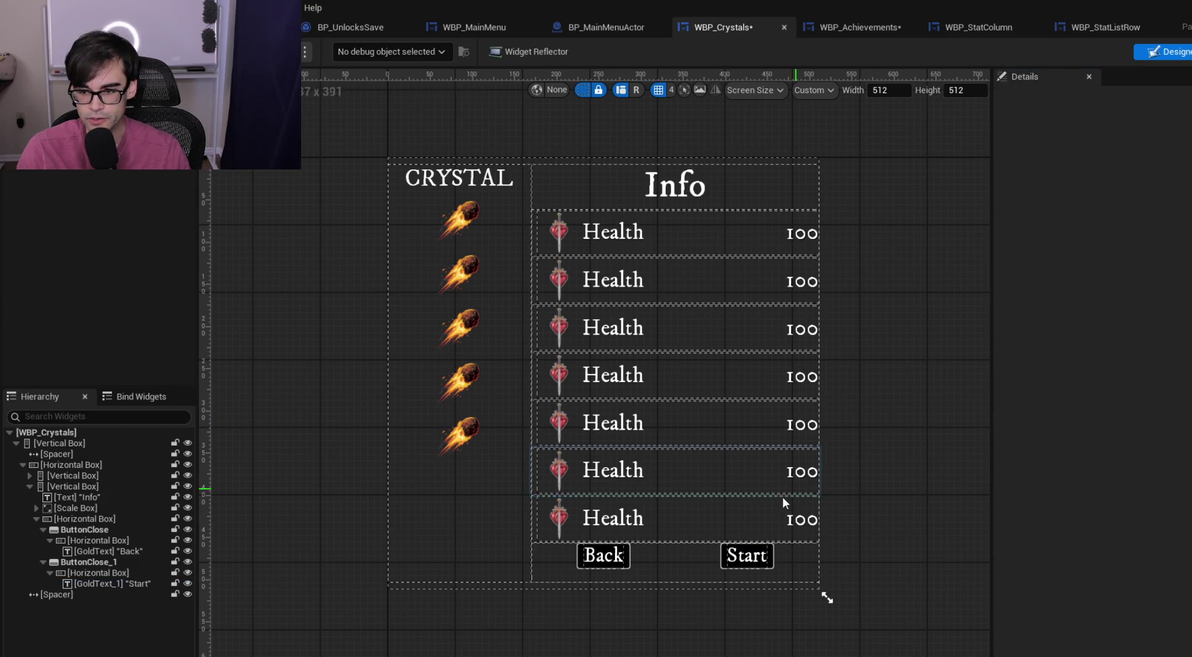
click(769, 564)
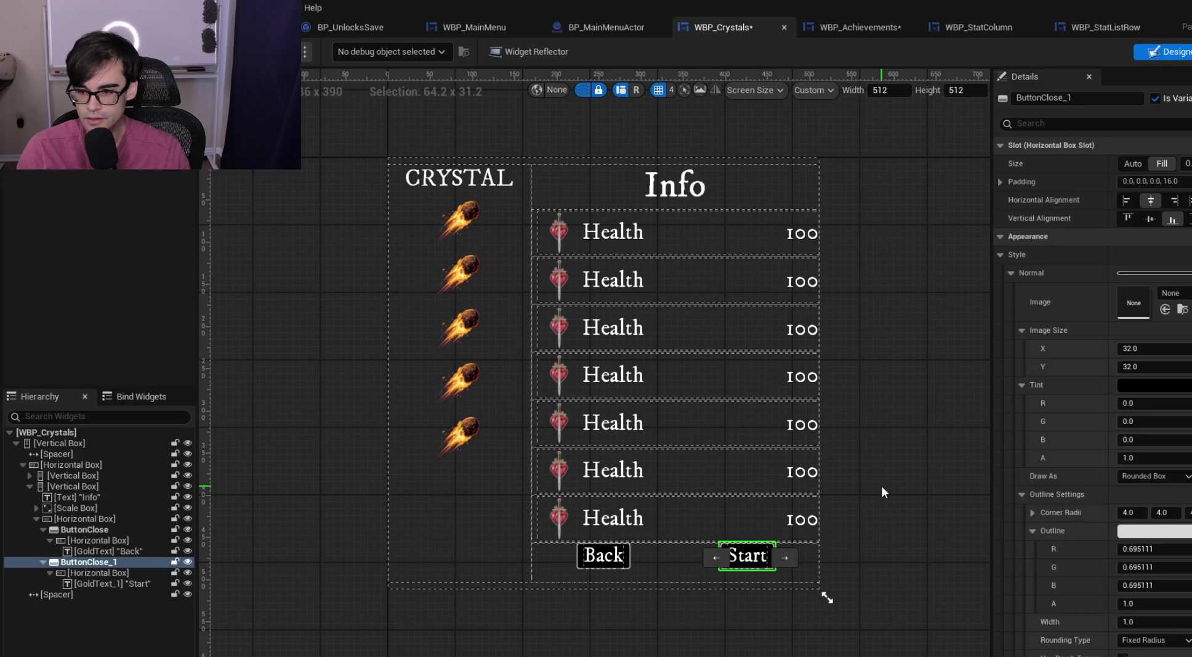
click(1012, 272)
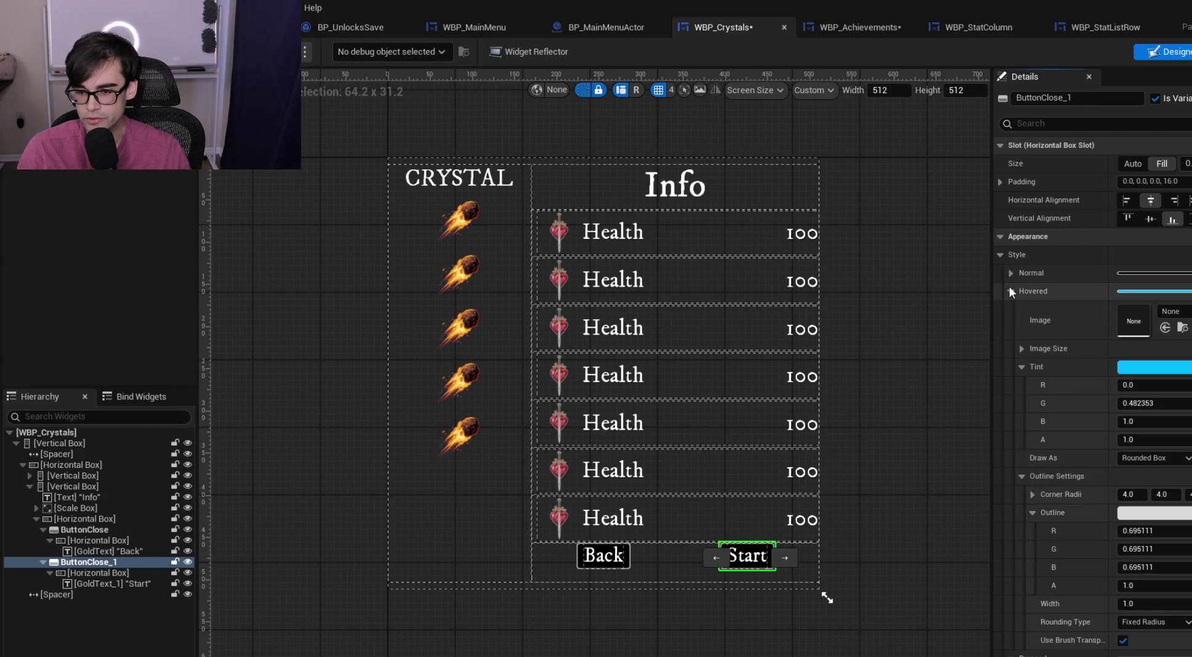
click(1011, 291)
click(1011, 308)
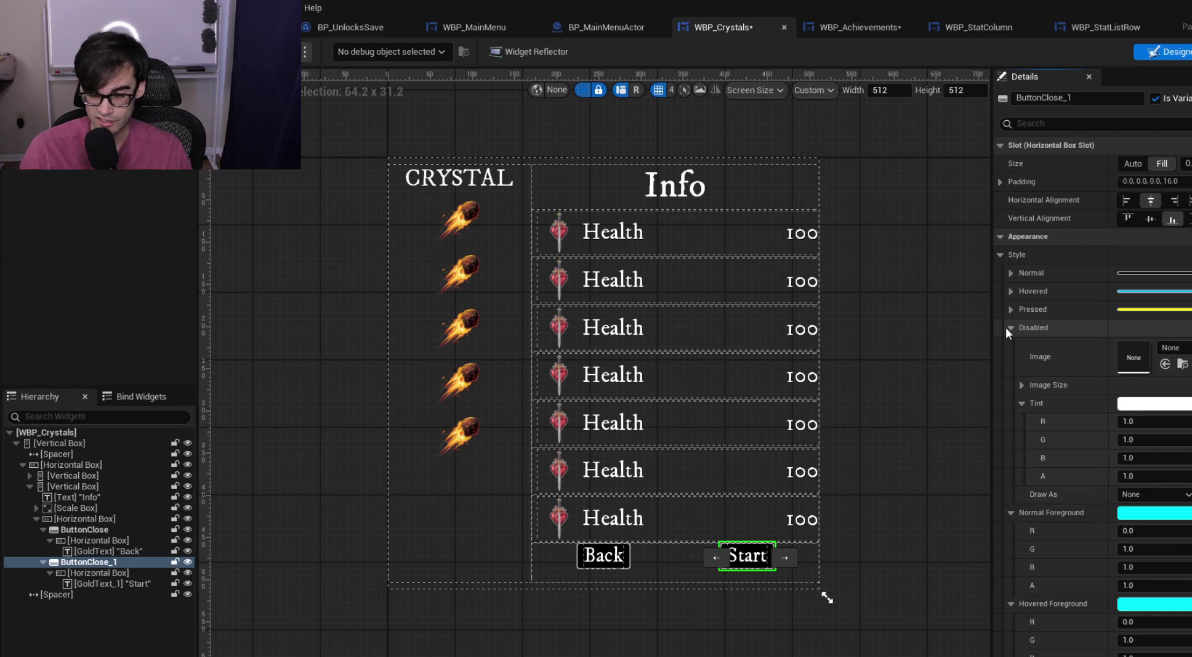
click(1009, 327)
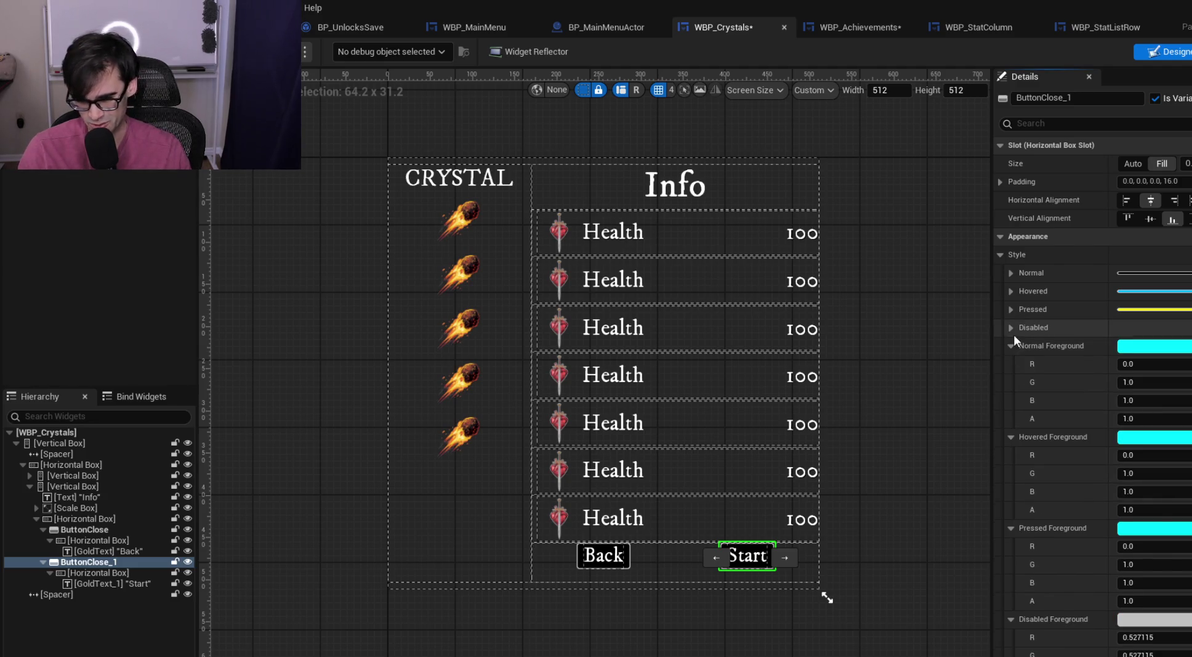
click(1002, 182)
click(1163, 254)
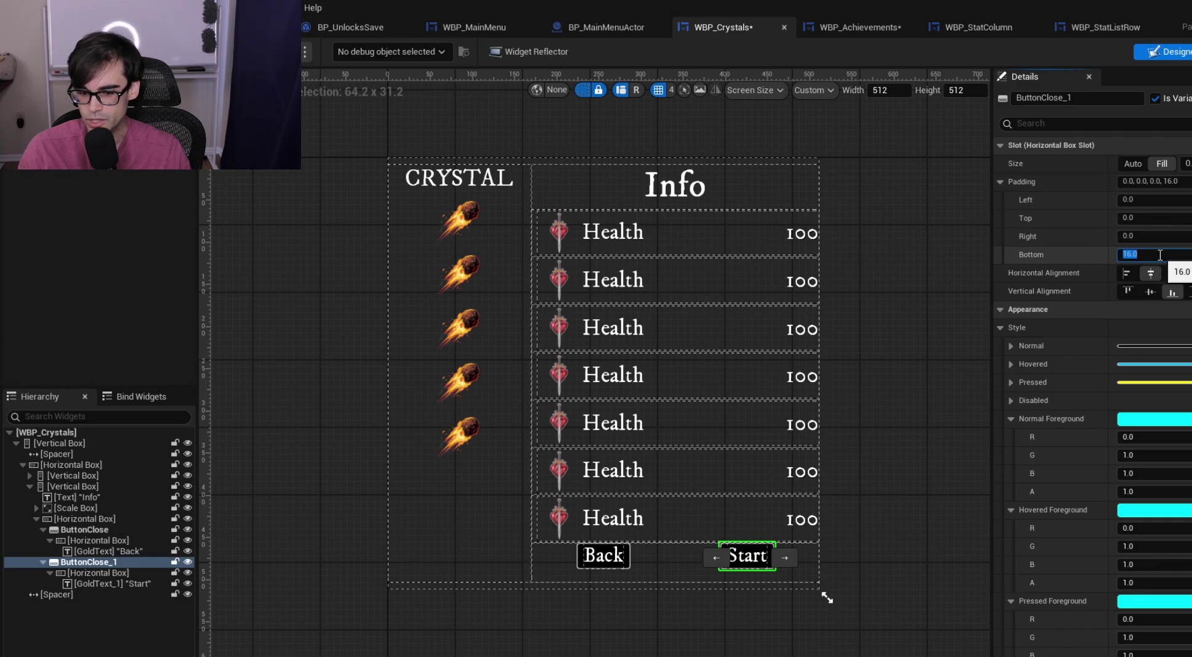
text(0)
key(Return)
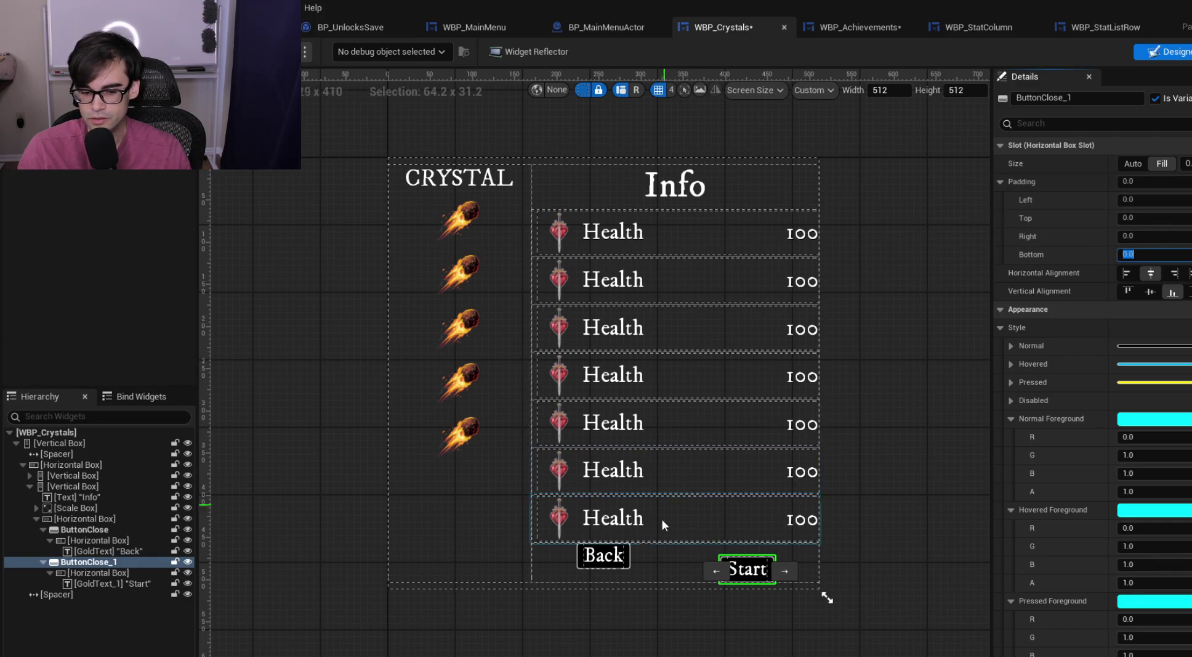
Set the Back button's bottom padding to 0 as well
click(631, 556)
click(1141, 254)
text(0)
key(Return)
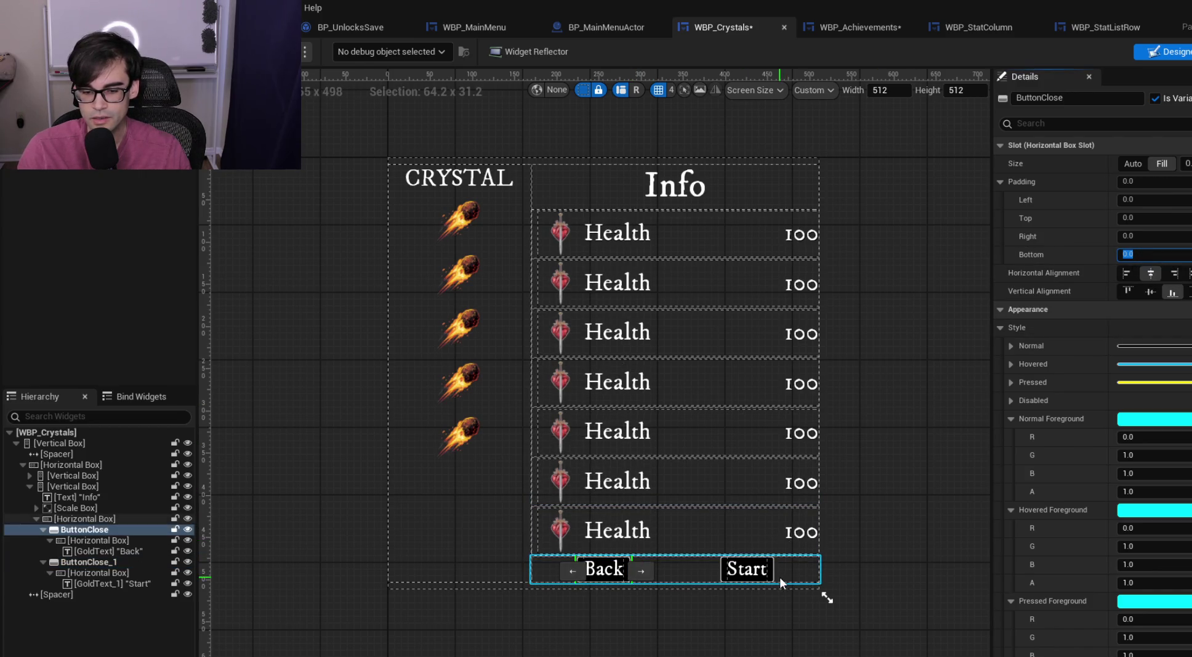
click(785, 574)
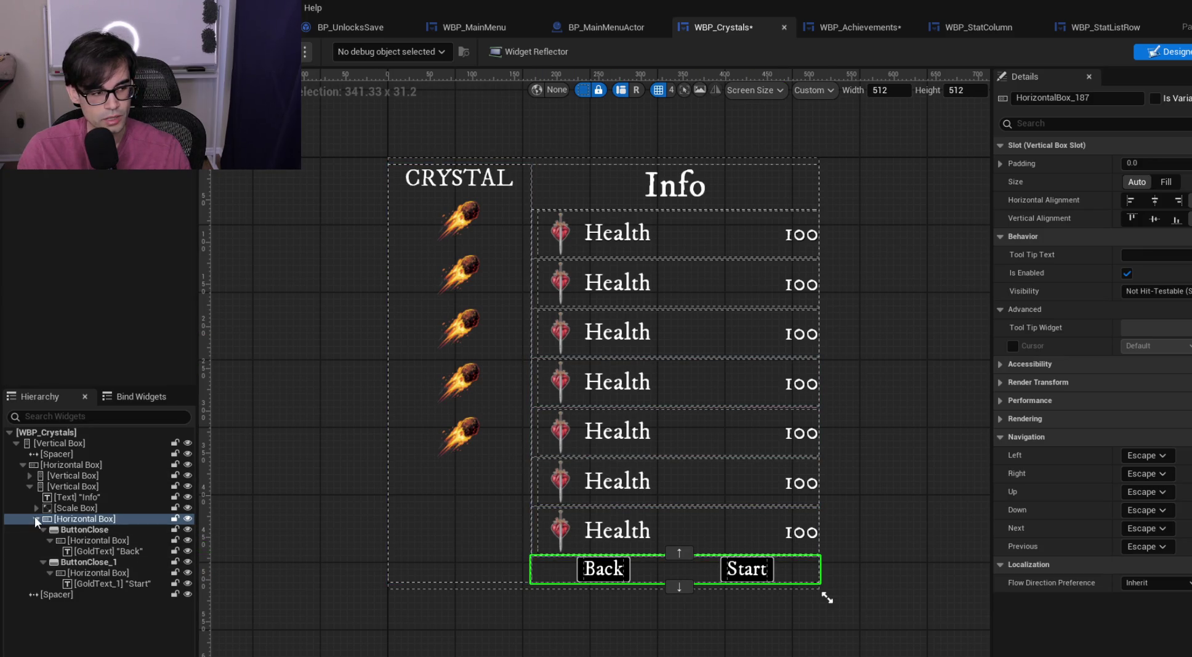
Give the Back/Start row top and bottom padding of 4, then save WBP_Crystals
click(1001, 163)
click(1166, 201)
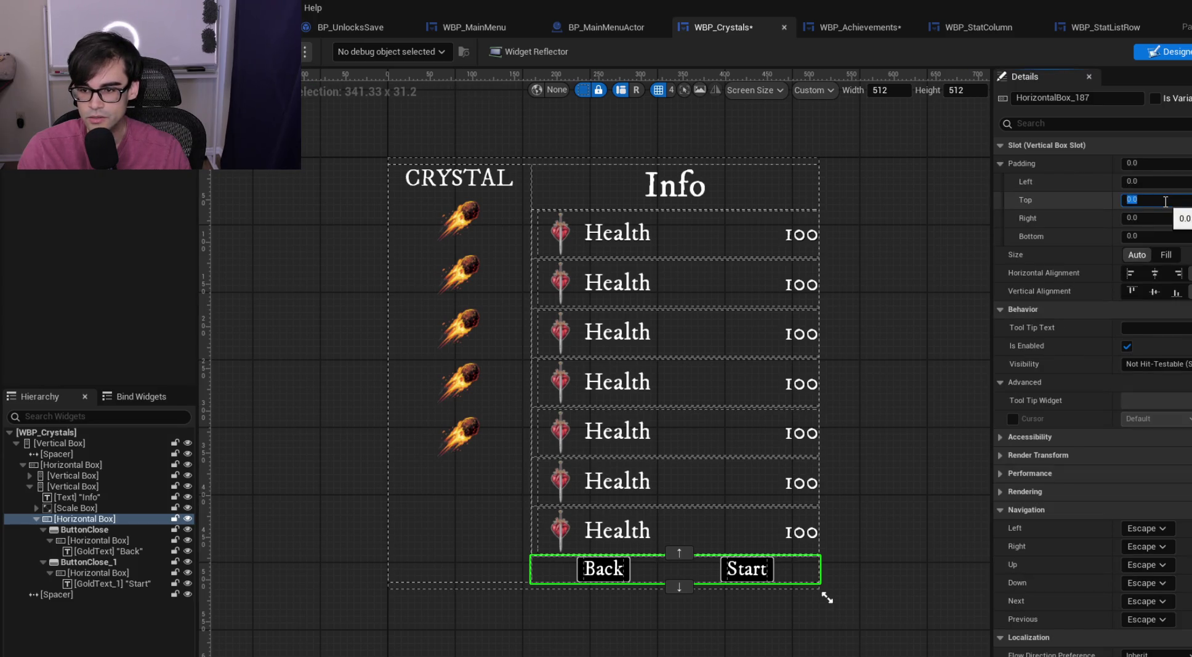
text(4)
key(Return)
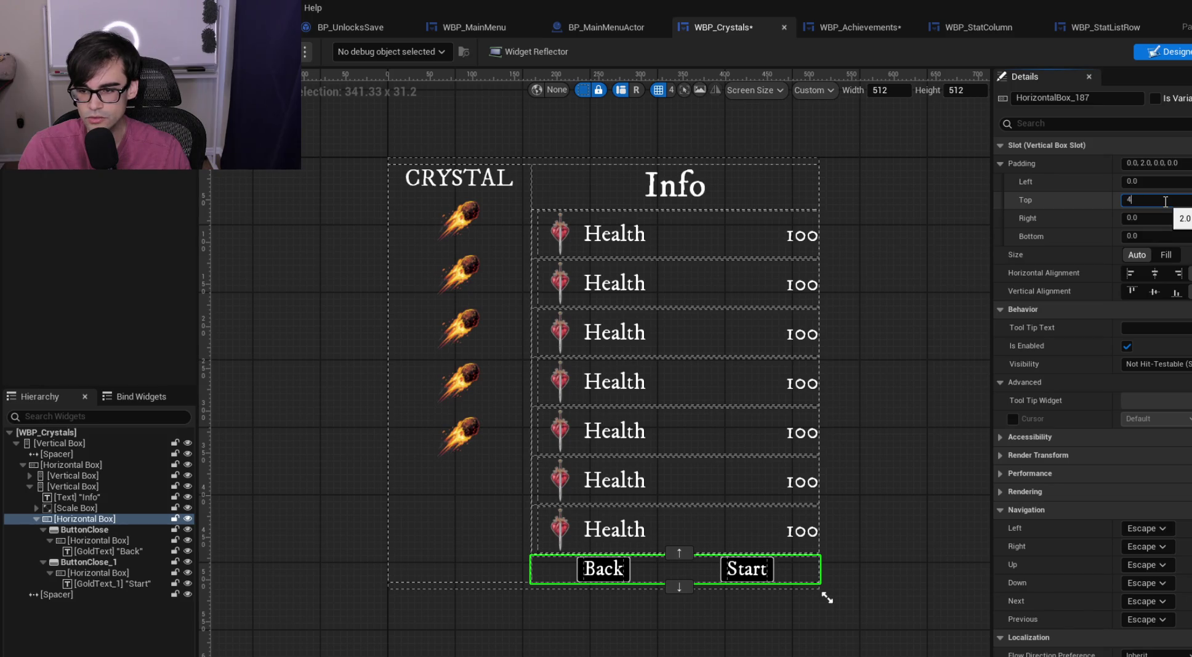
click(1164, 235)
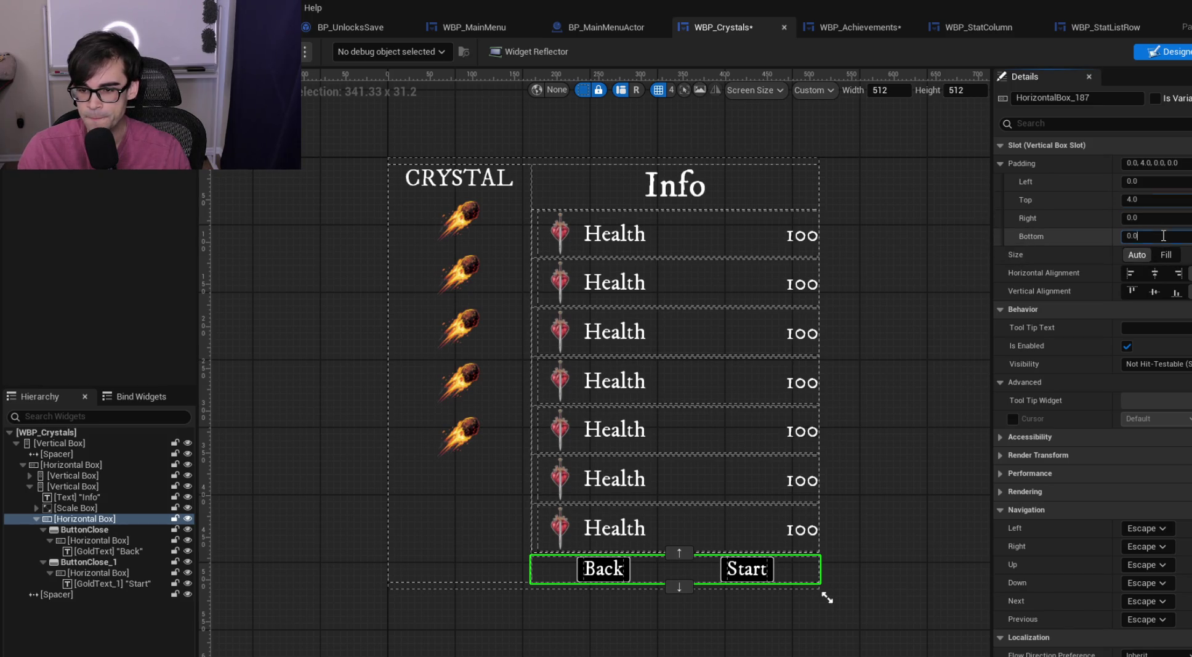
text(4)
click(887, 358)
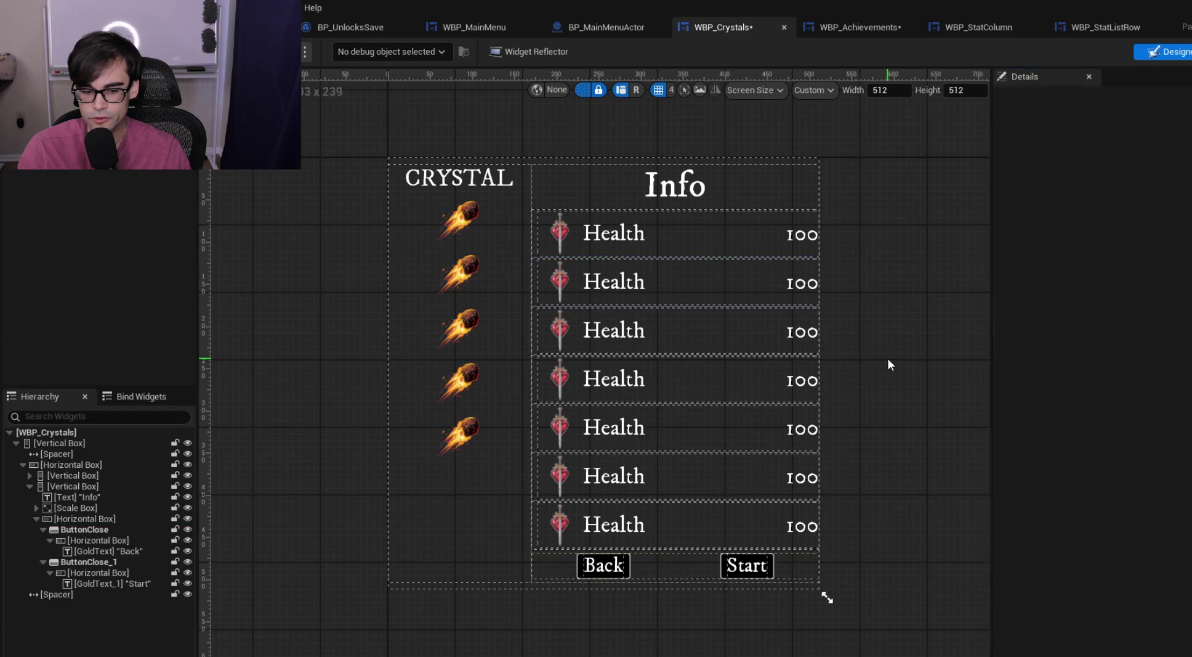
scroll(715, 573, up, 4)
scroll(667, 547, down, 5)
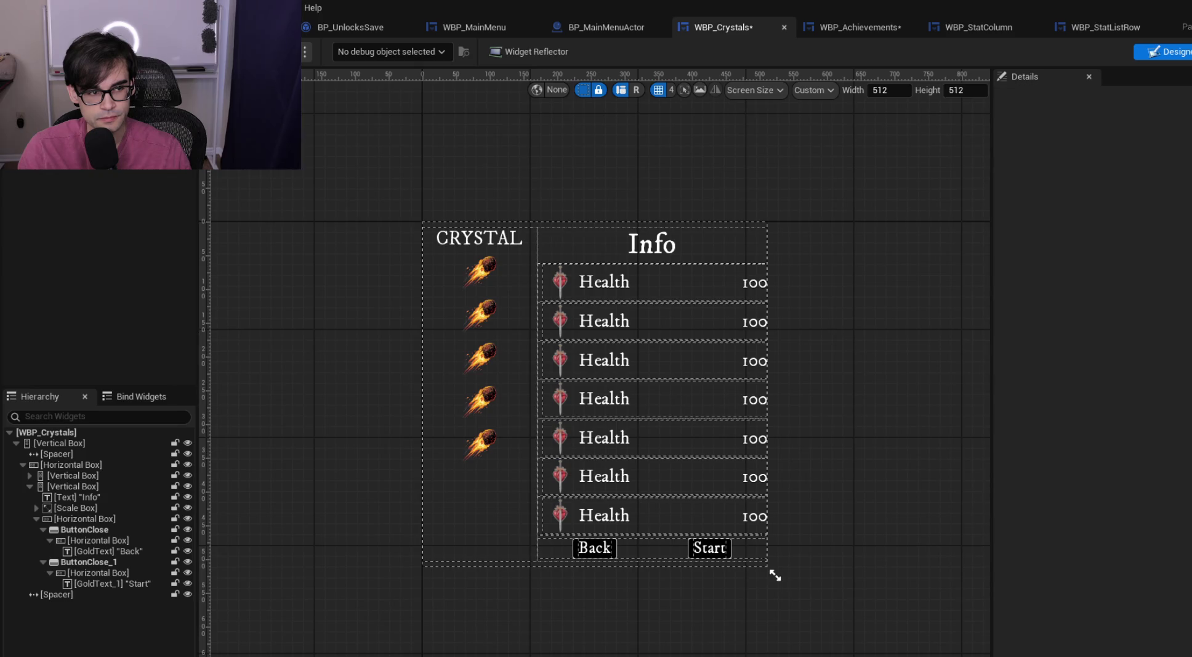
scroll(530, 425, up, 2)
scroll(696, 345, down, 2)
key(ctrl+s)
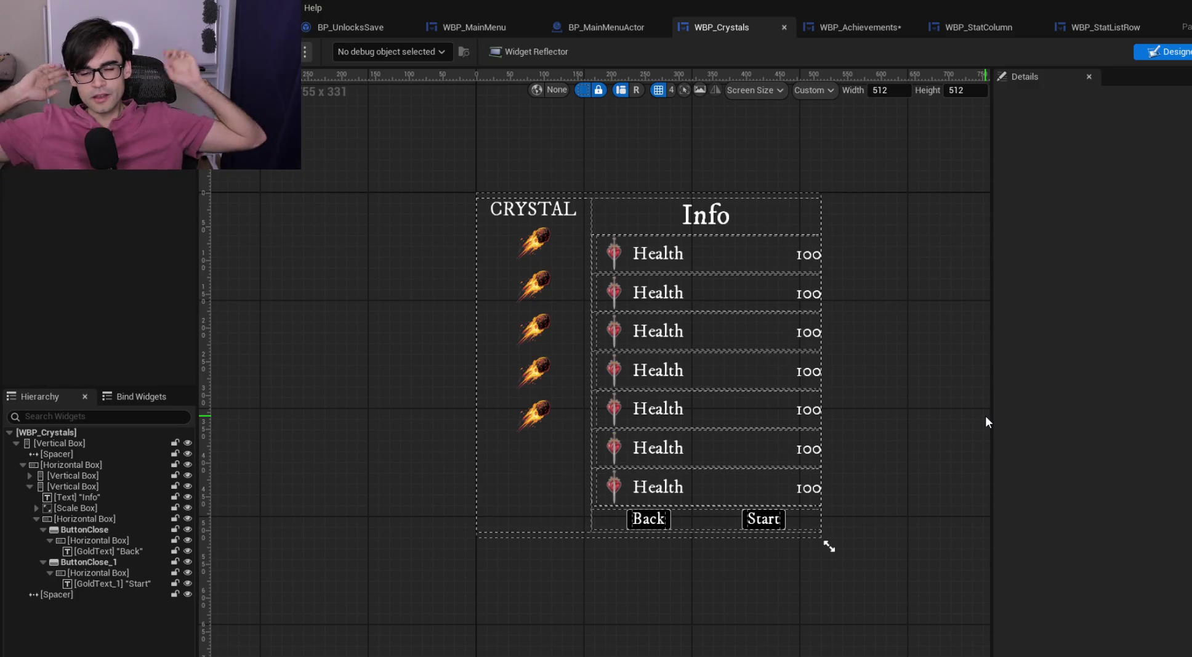
Rename ButtonClose_1 to ButtonStart and save WBP_Crystals
click(668, 522)
click(670, 525)
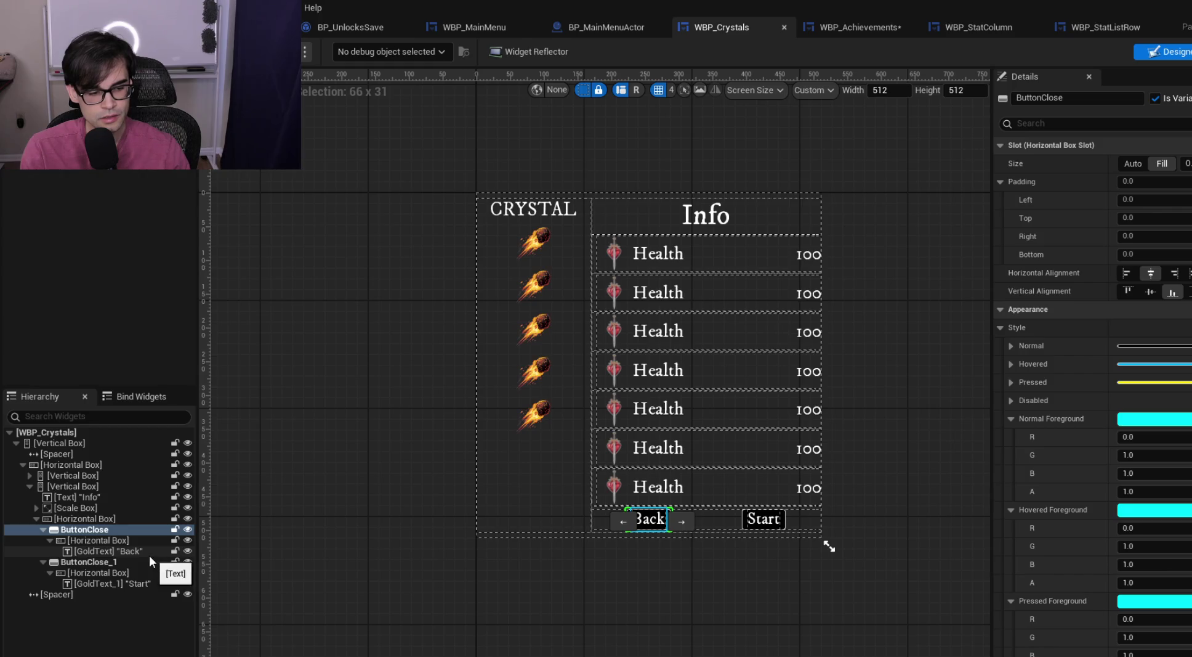
click(121, 563)
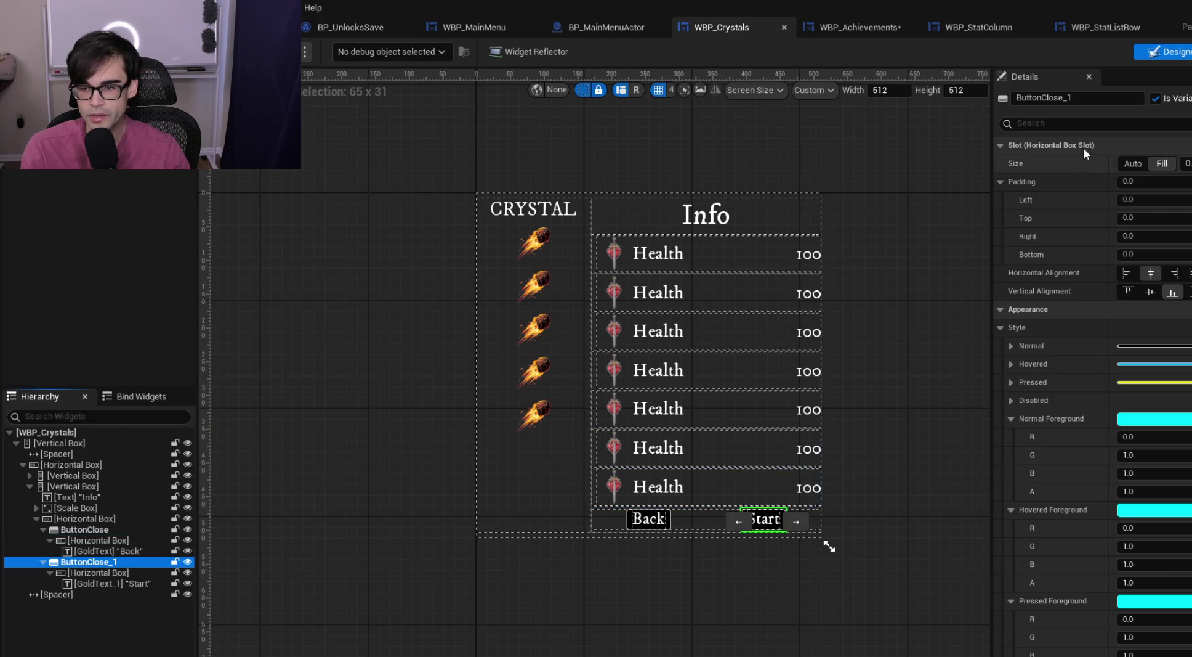
click(1092, 96)
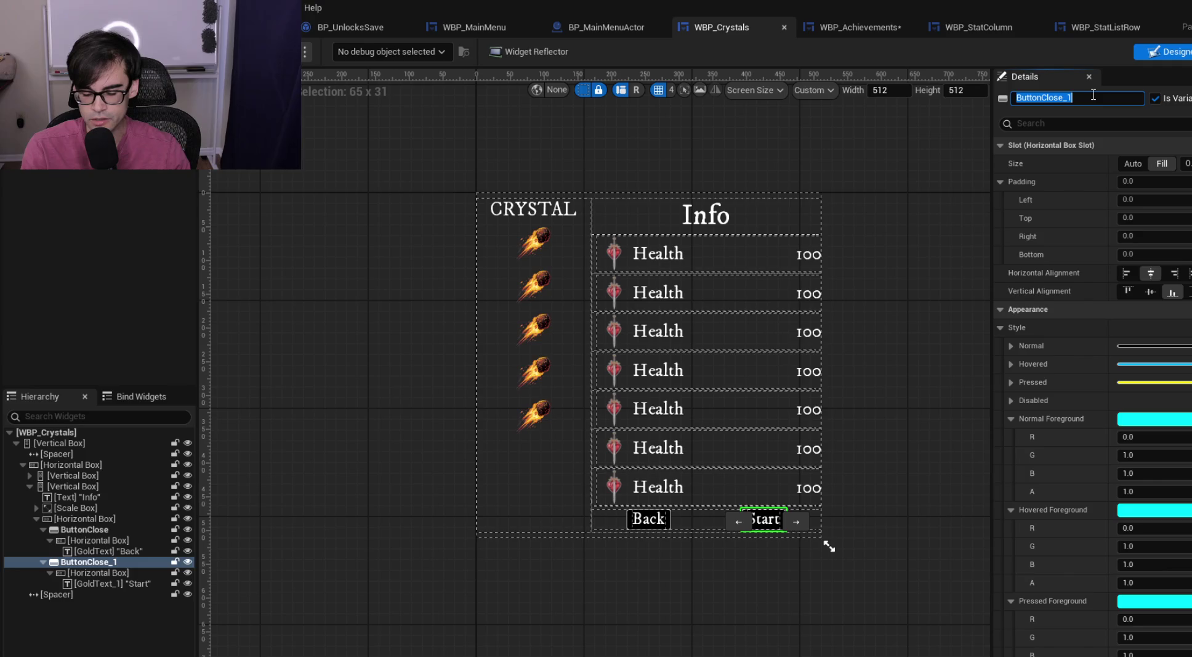
text(B)
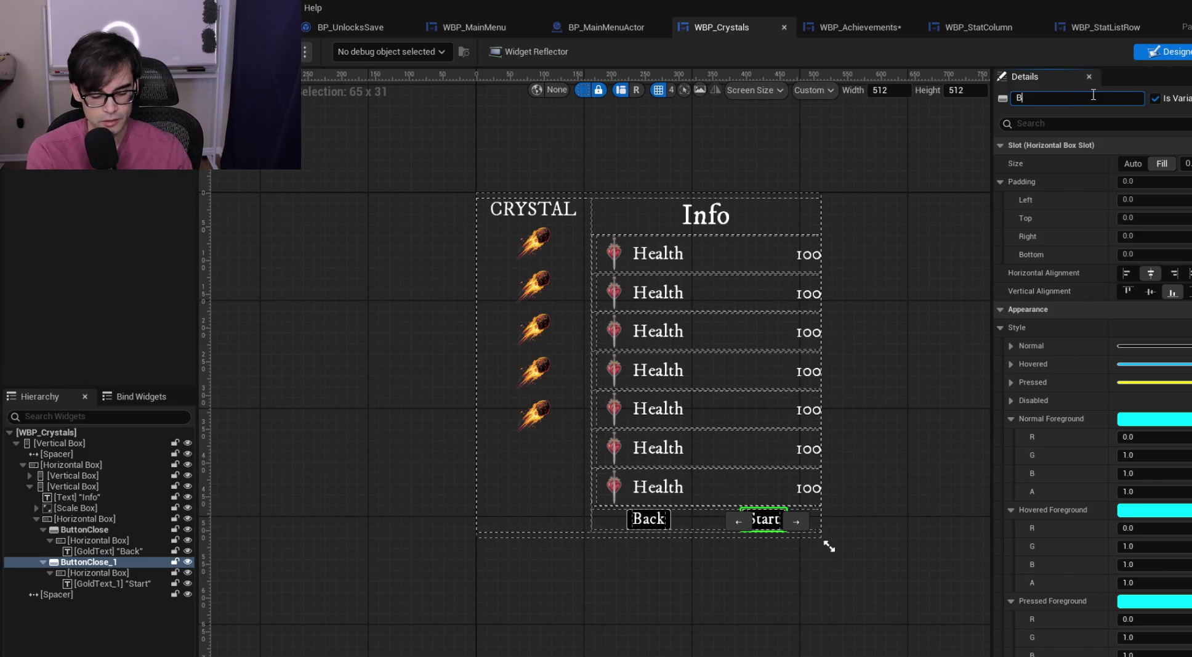
text(uttonStart)
key(Return)
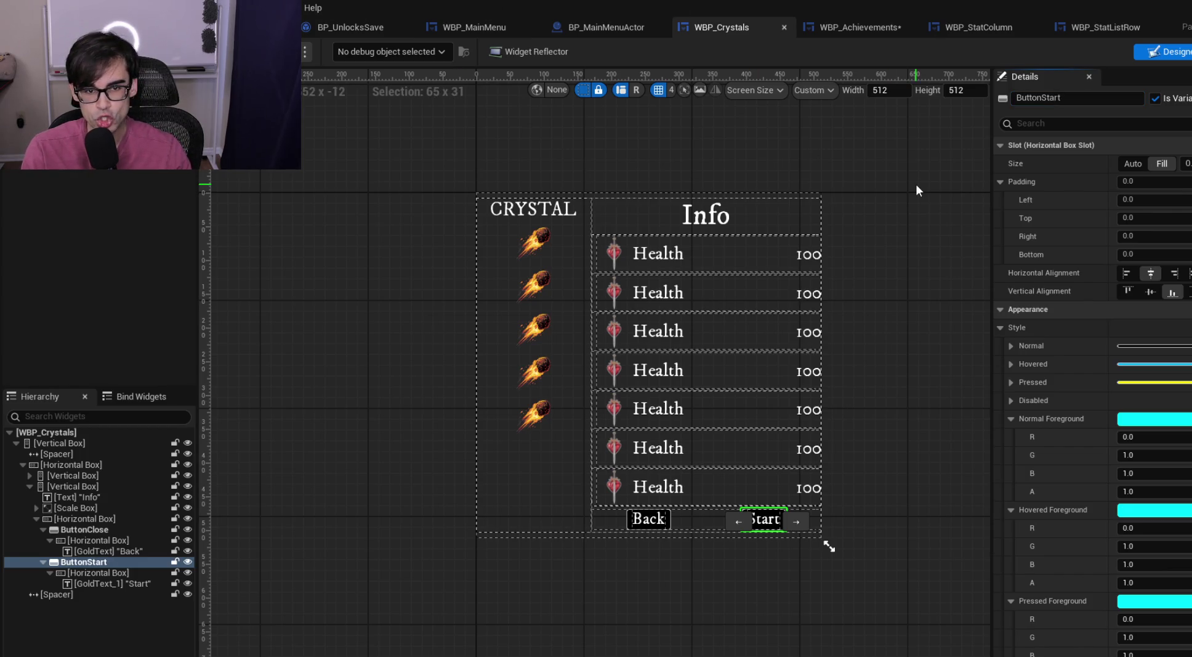
key(ctrl+s)
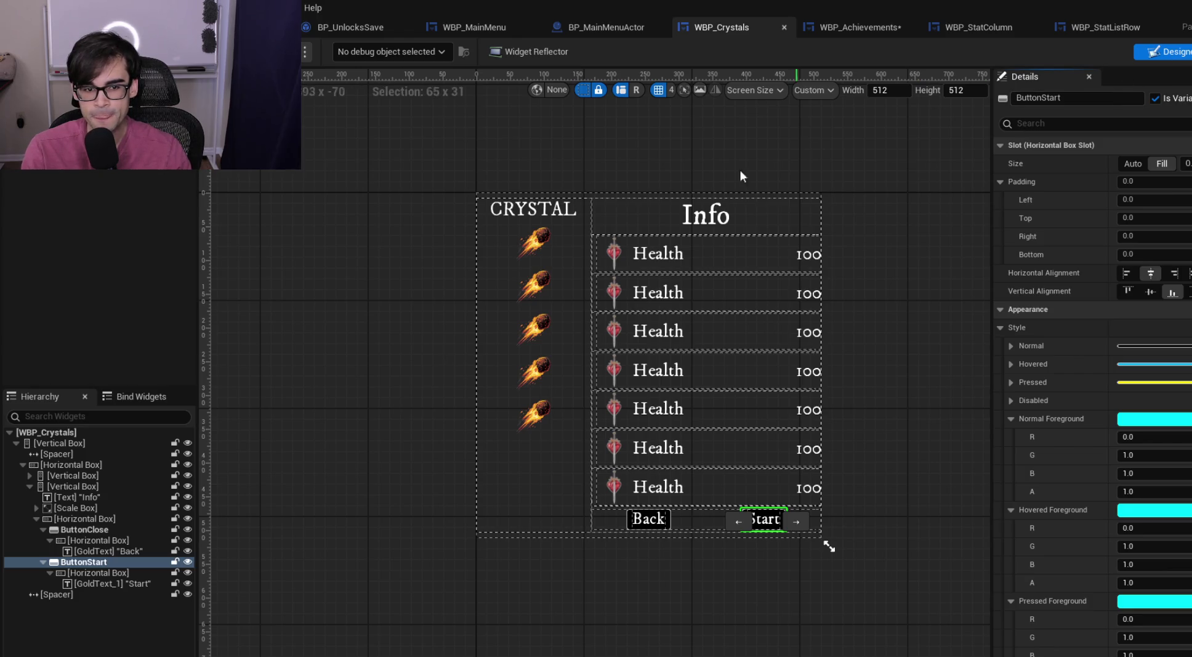
click(539, 255)
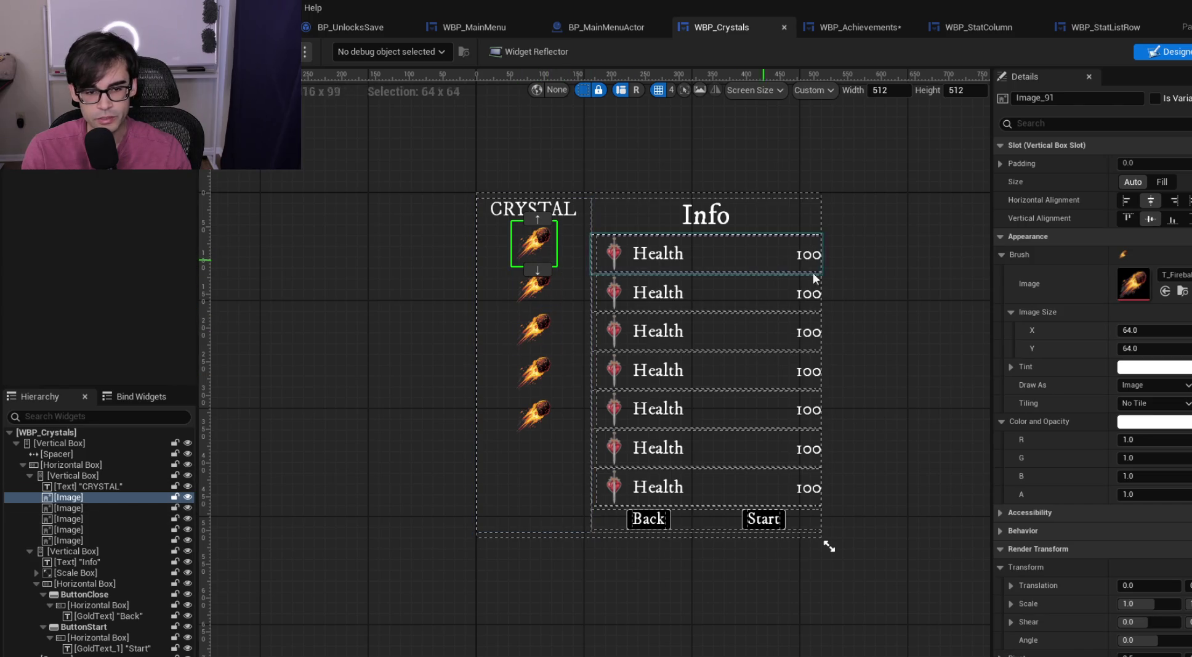
Set the Info heading's font size to 28
click(780, 518)
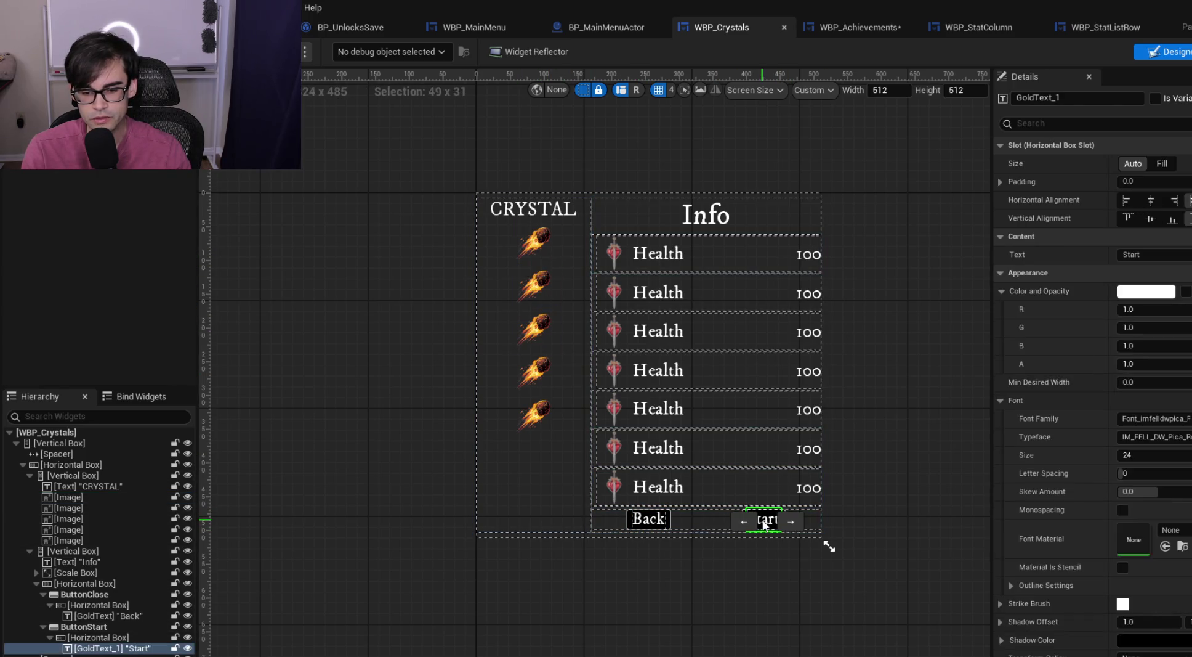
scroll(1075, 398, down, 1)
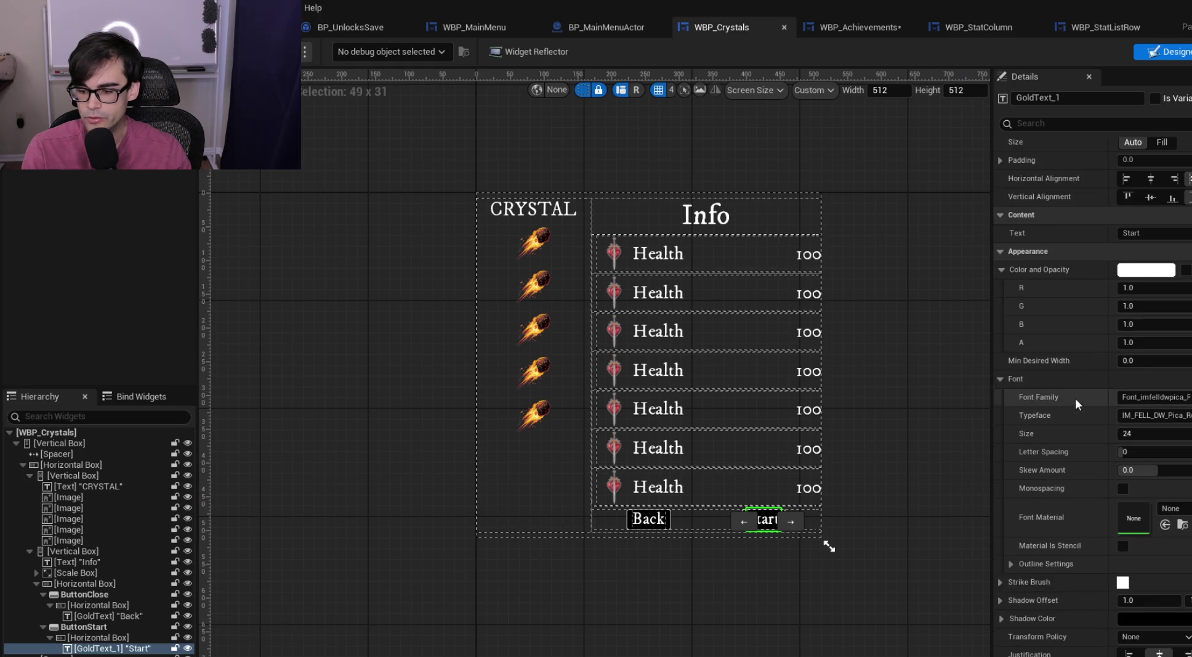
click(534, 209)
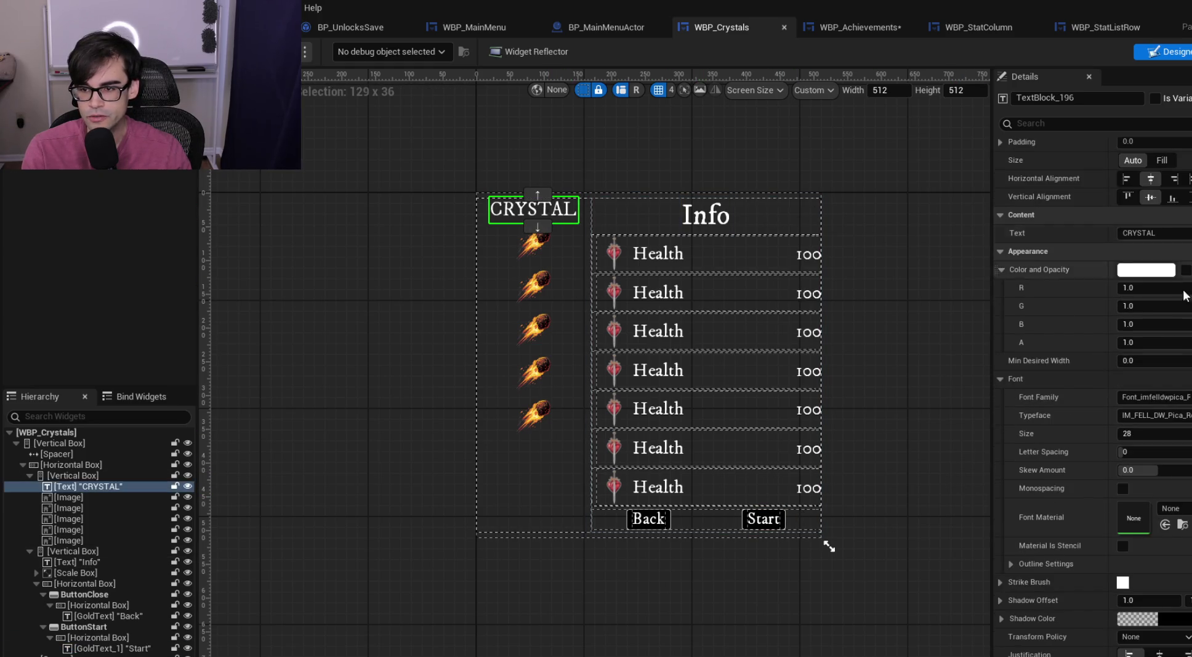
click(706, 214)
click(1136, 432)
key(Return)
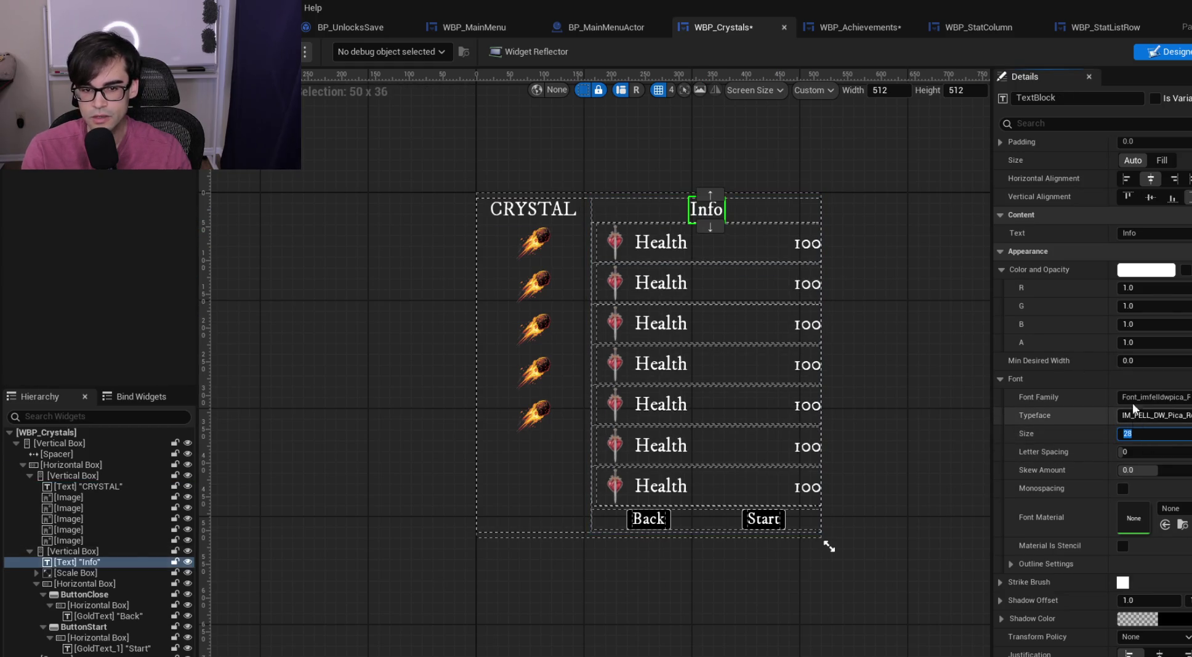
Retype the heading text as uppercase 'INFO'
scroll(1133, 402, up, 1)
click(1158, 255)
text(INFO)
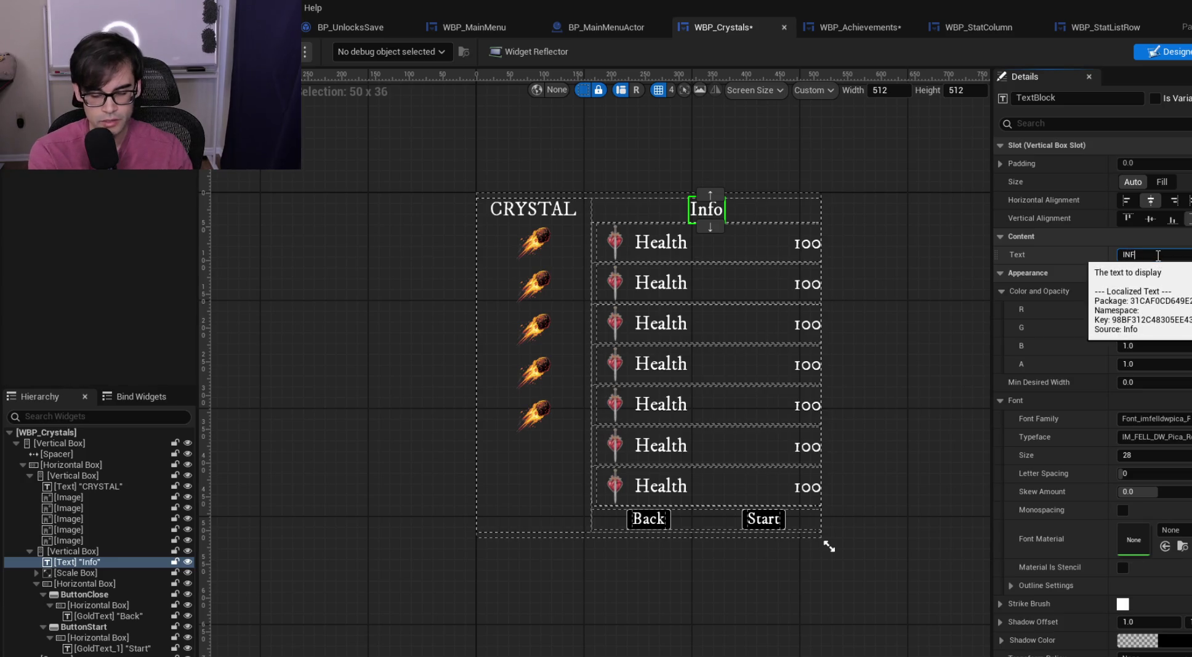
click(941, 258)
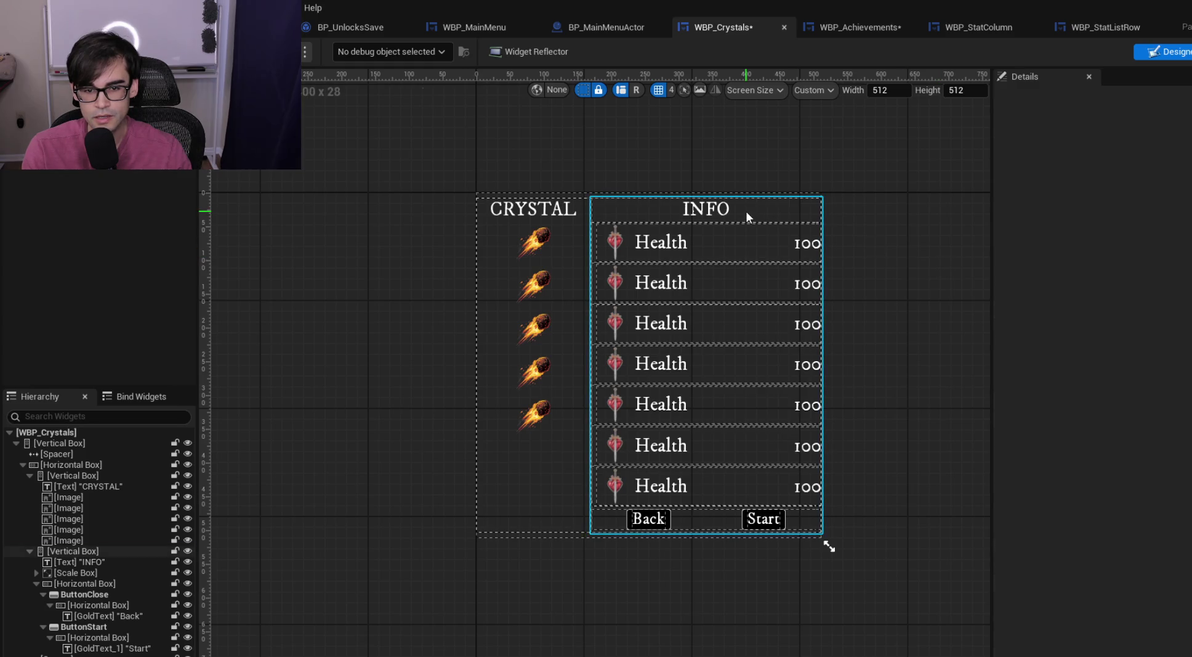
click(727, 209)
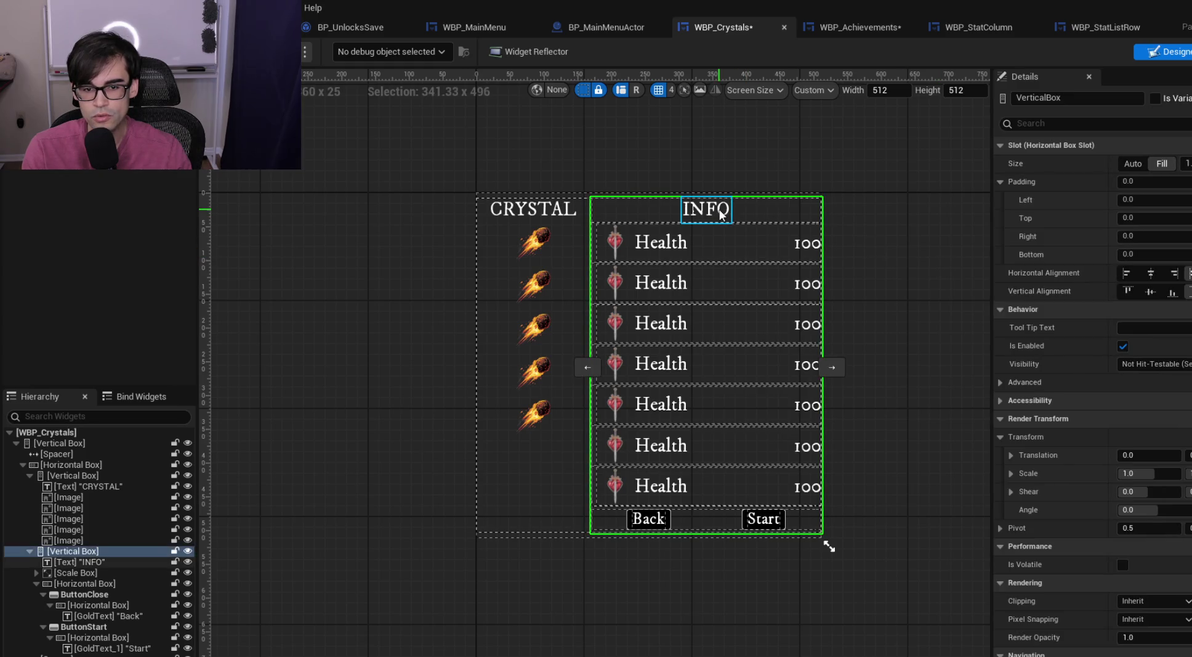
click(740, 244)
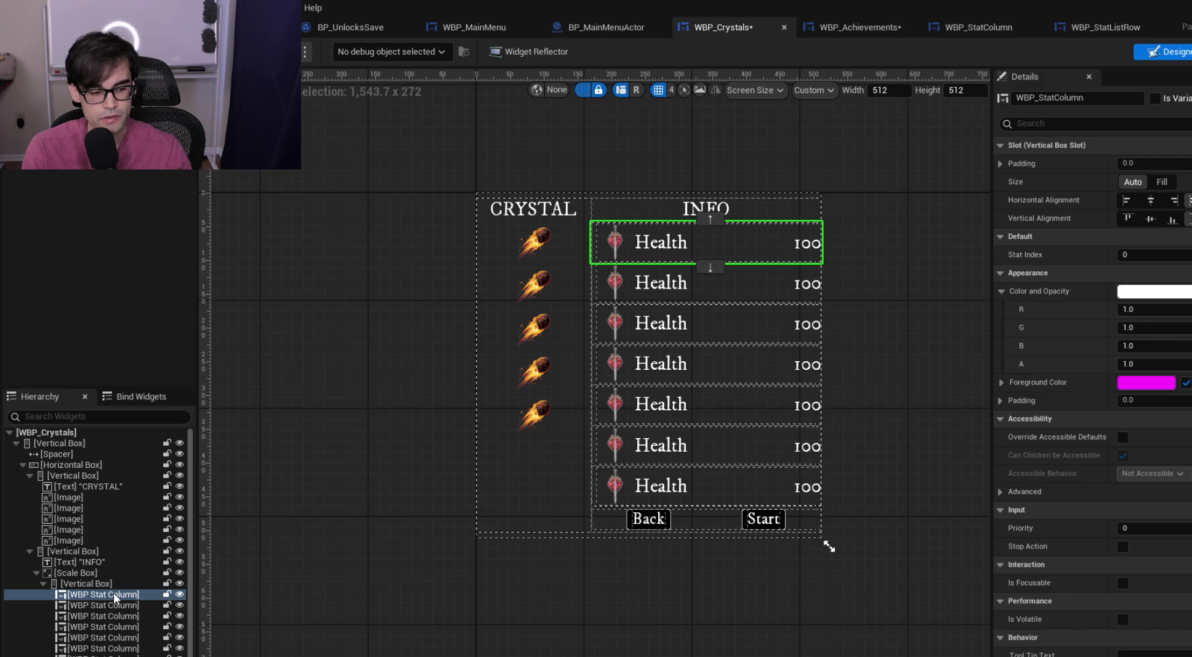
click(91, 582)
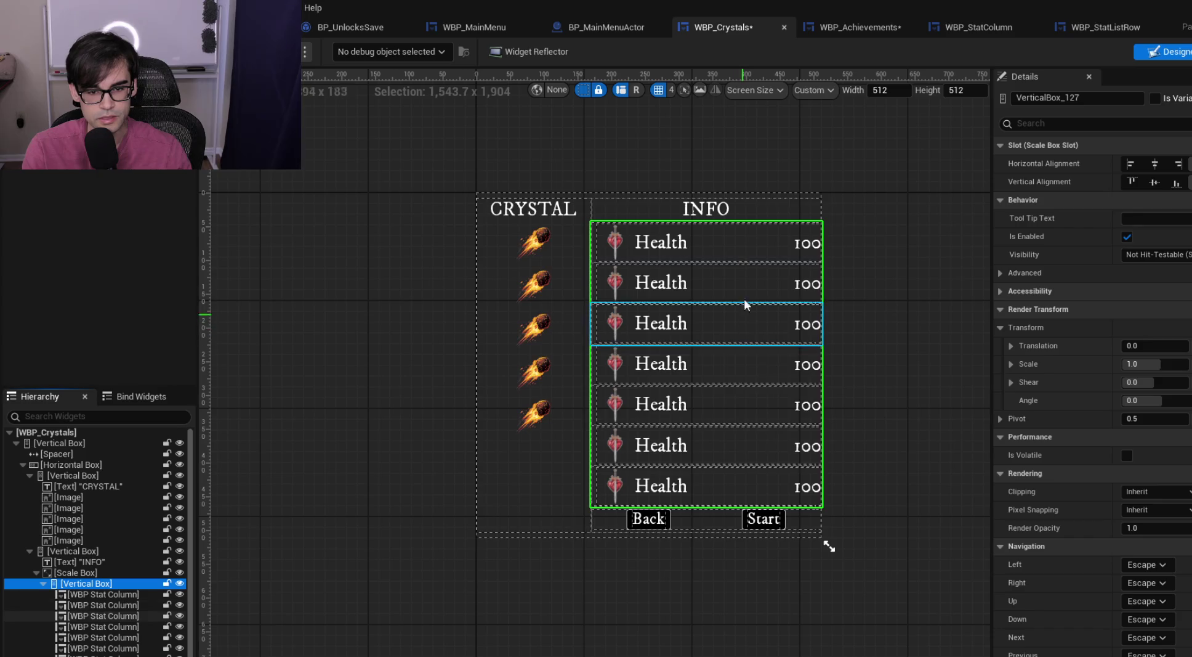
click(108, 595)
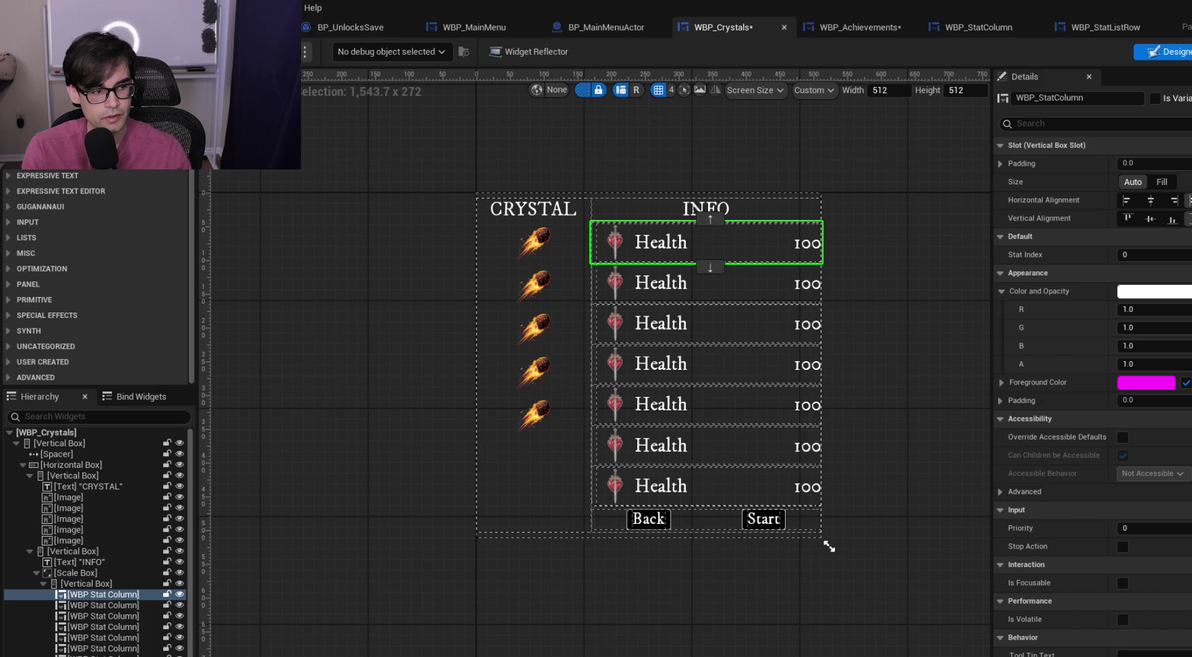
text(text)
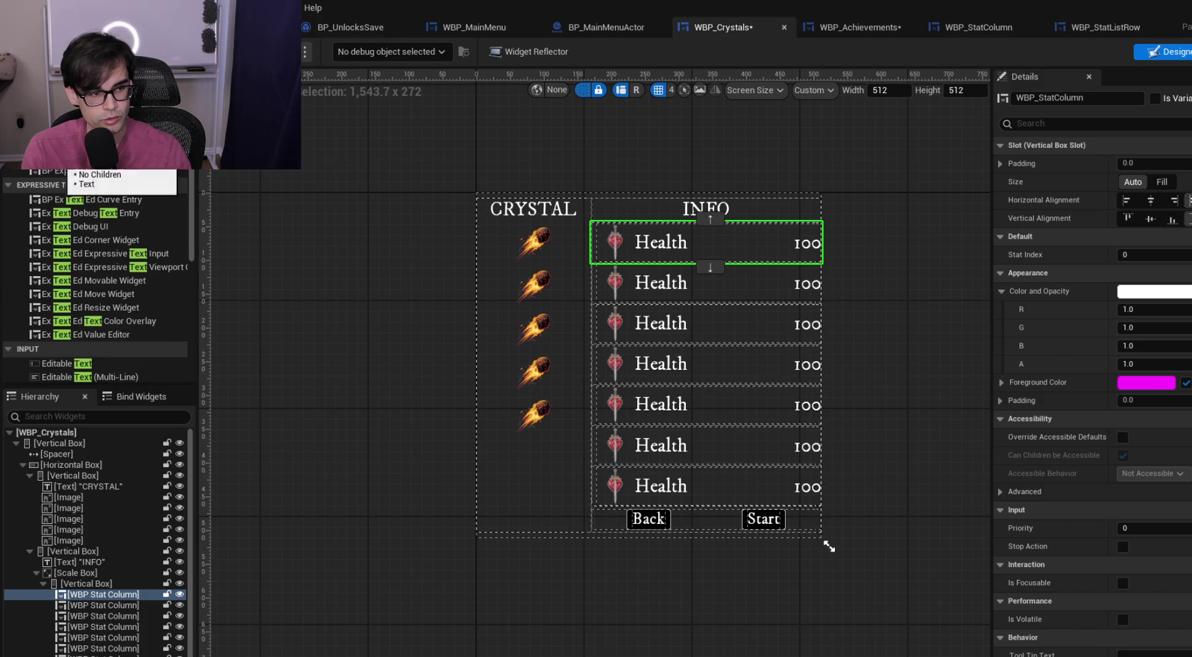
mouse_move(132, 268)
mouse_down()
mouse_move(114, 600)
mouse_move(109, 591)
mouse_up()
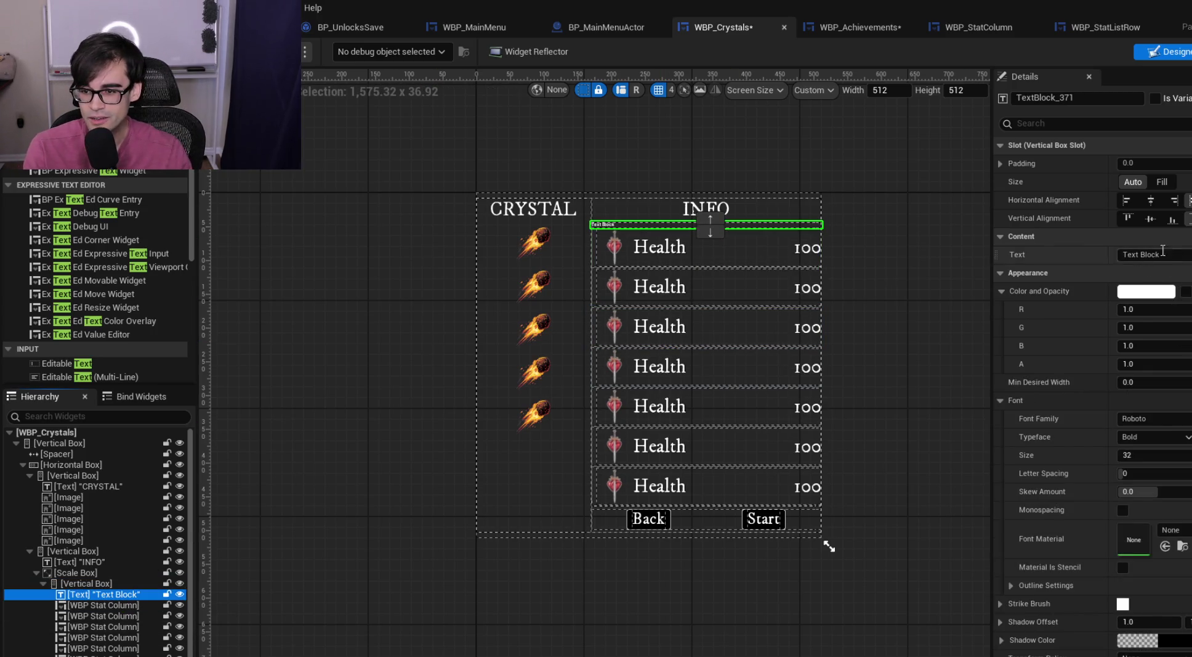
scroll(579, 212, up, 4)
scroll(684, 237, down, 5)
scroll(636, 237, up, 2)
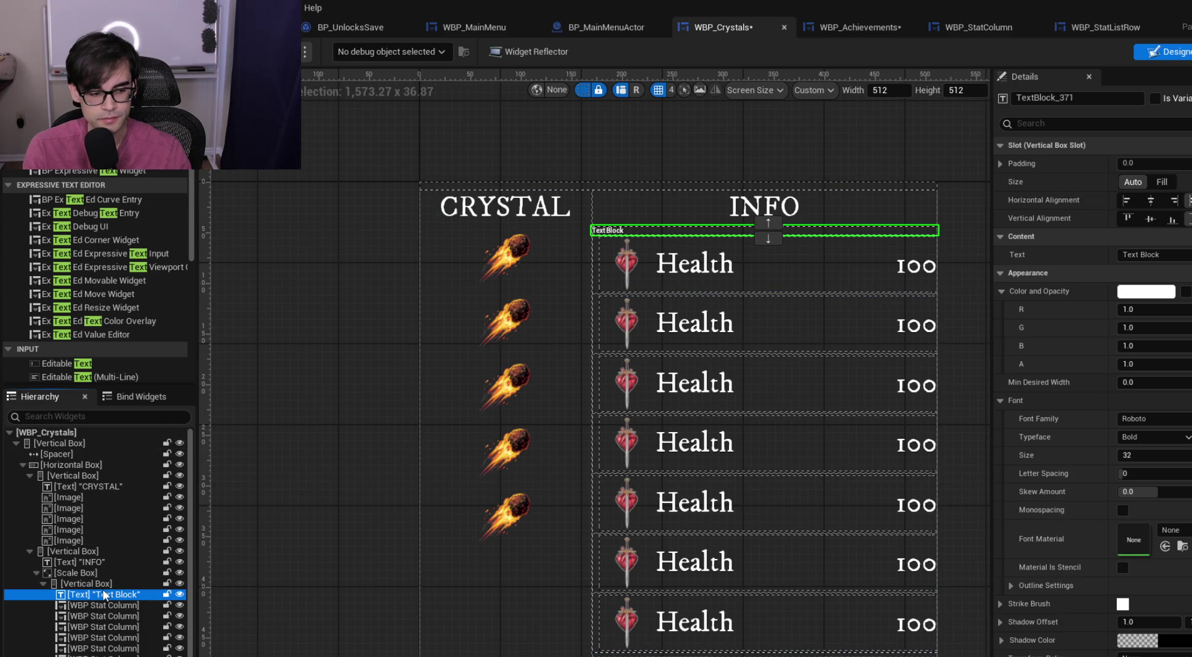
key(Delete)
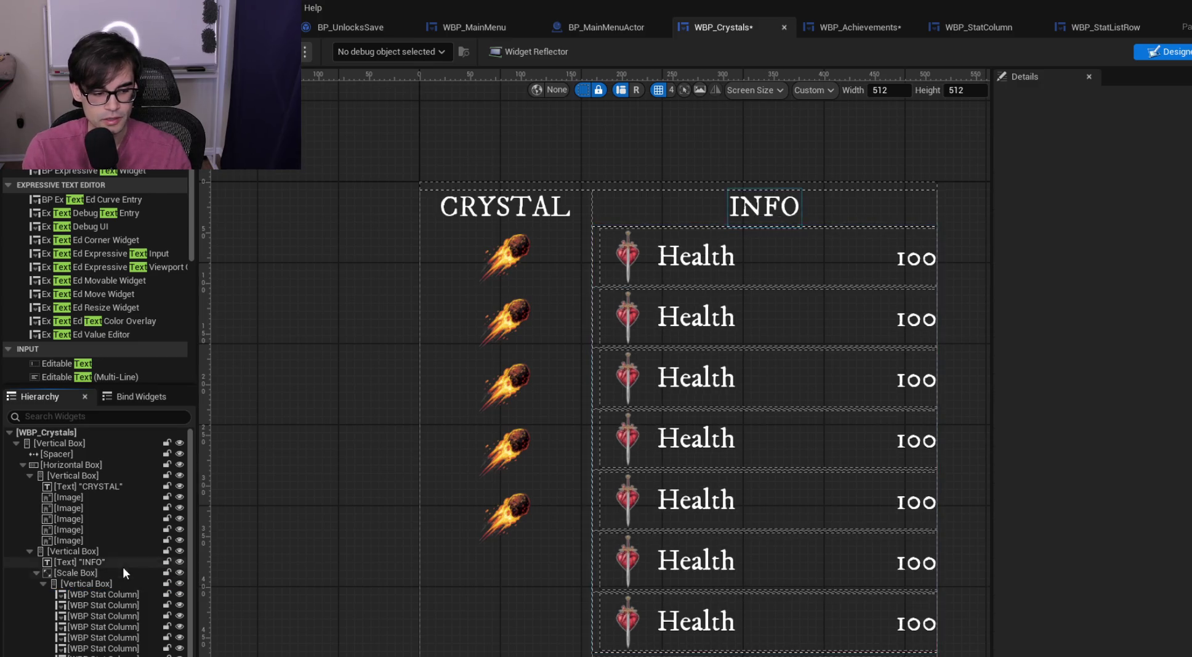
click(84, 583)
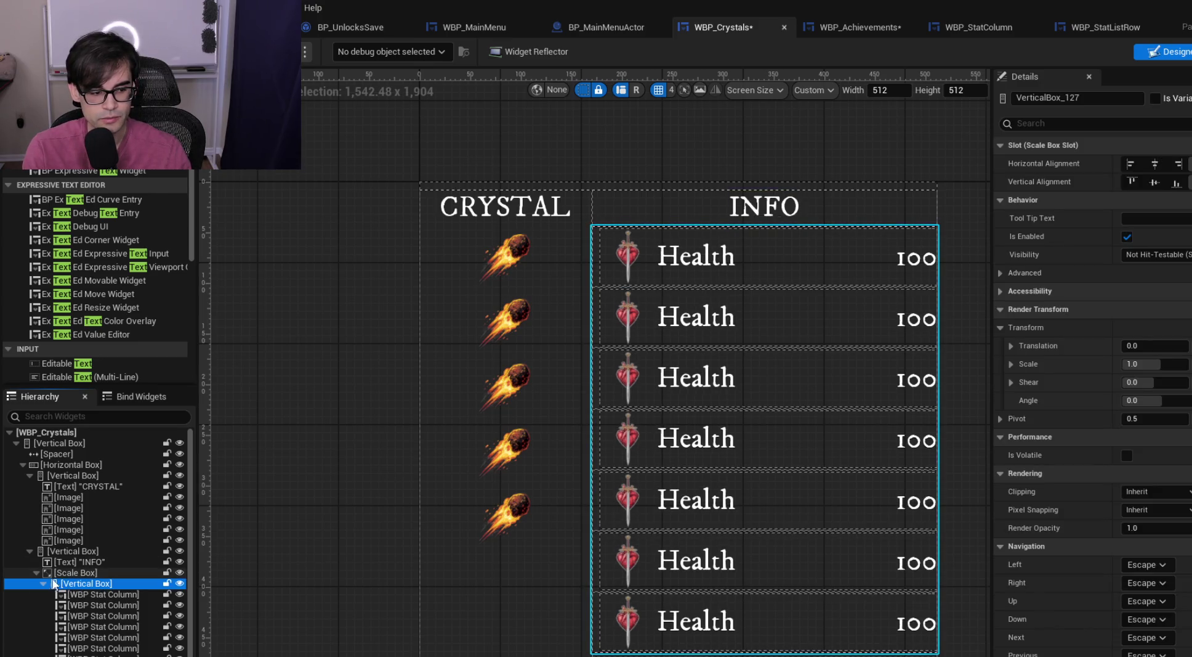
click(36, 572)
click(57, 561)
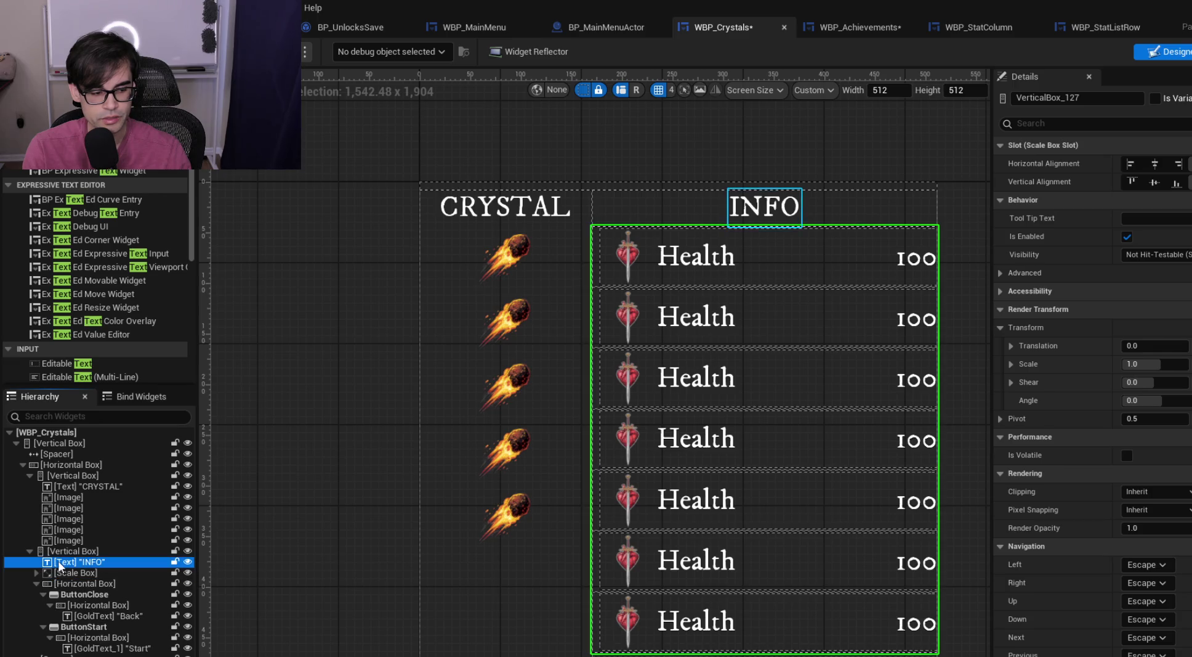
Place a copy of the INFO heading beneath it, retitle it 'Description' and left-align it
click(78, 551)
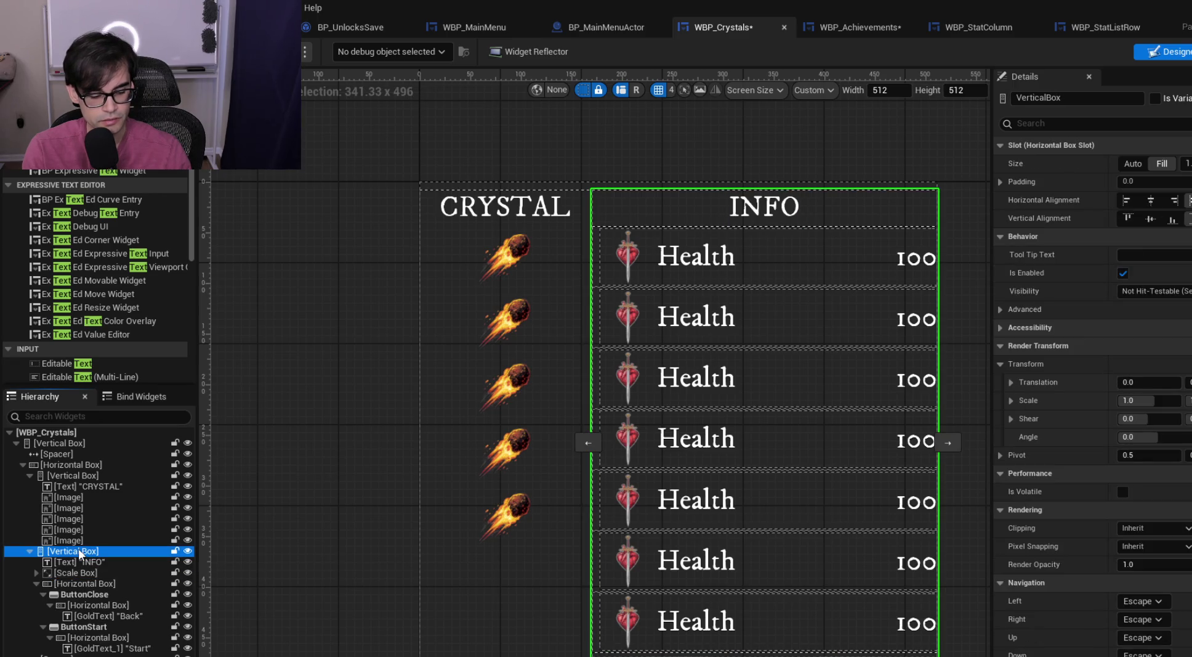
click(78, 561)
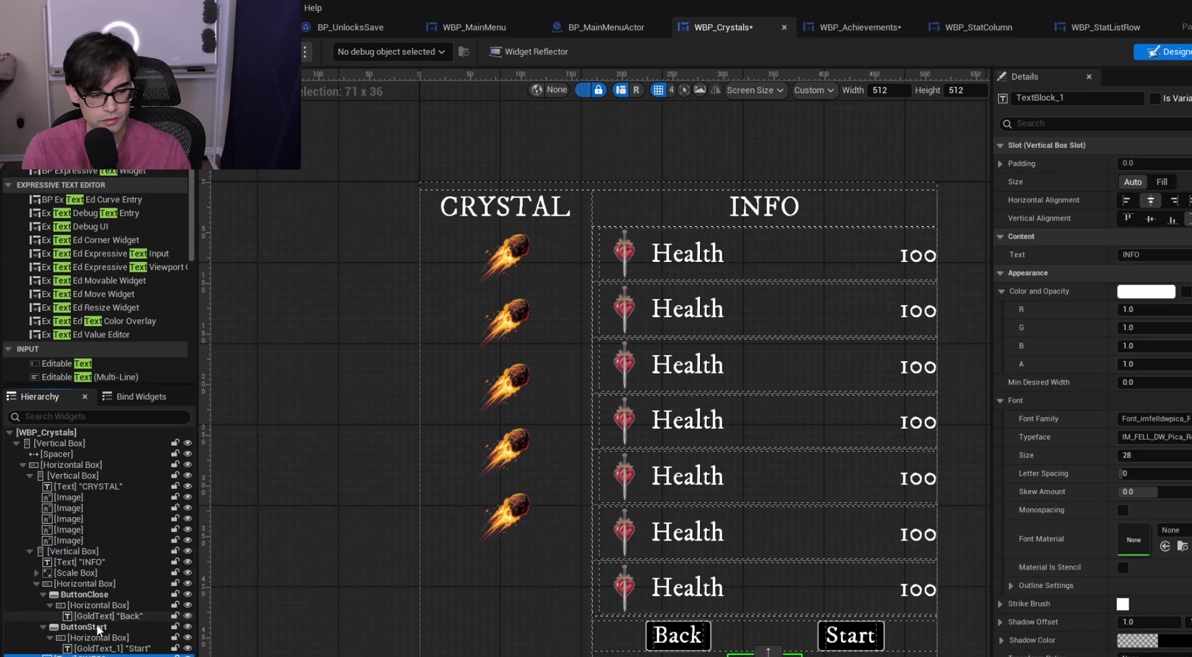
click(86, 647)
mouse_move(87, 654)
mouse_down()
mouse_move(97, 643)
mouse_move(87, 565)
mouse_up()
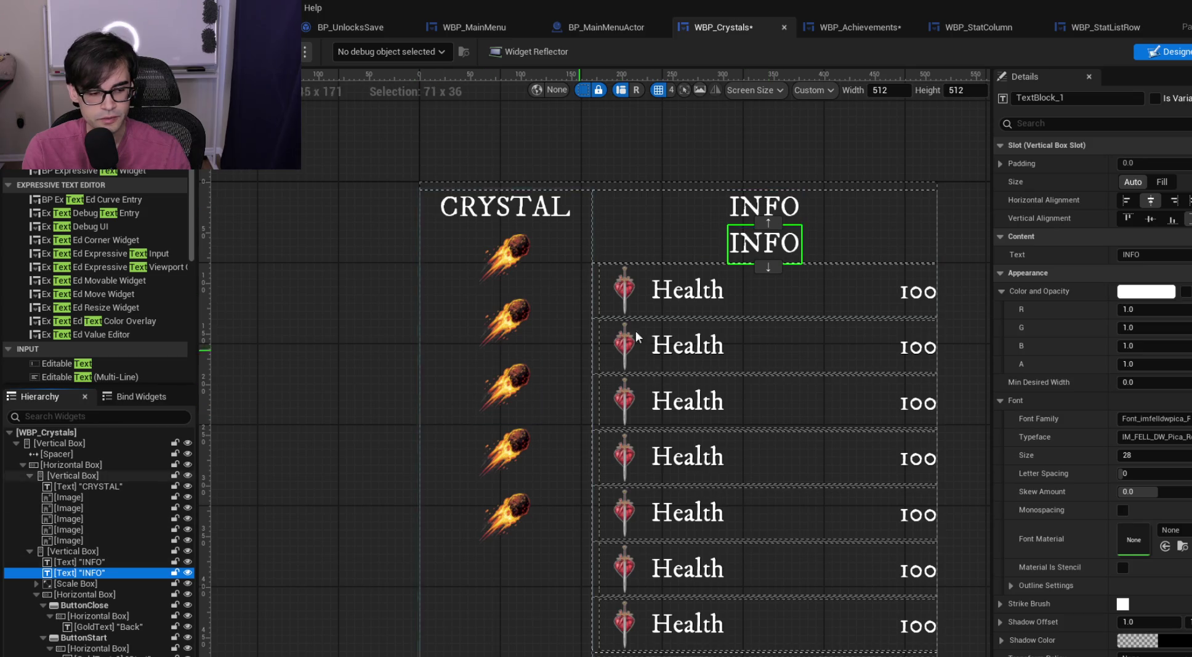
click(1127, 254)
text(Des)
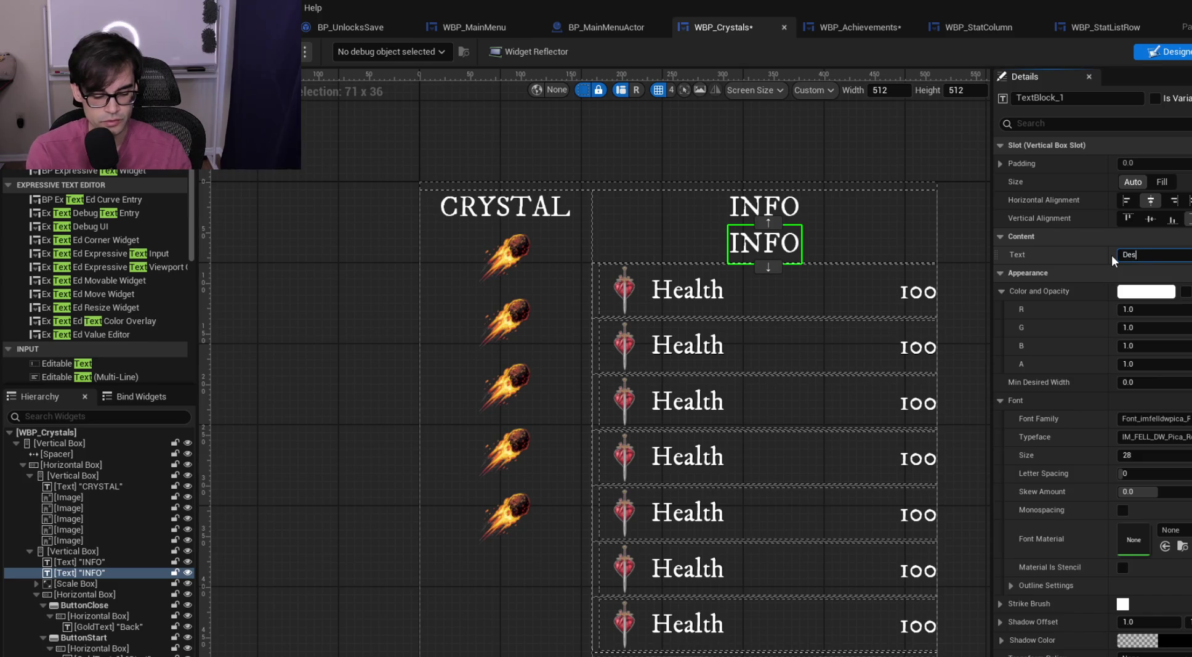
text(cription)
key(Return)
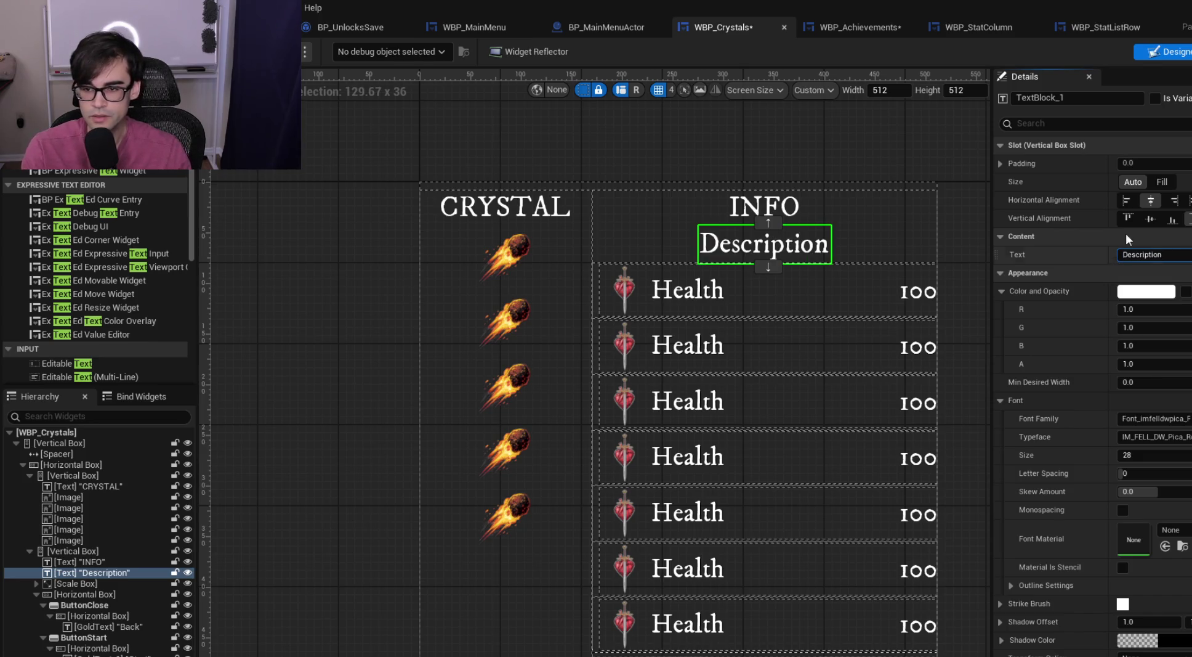
click(1127, 200)
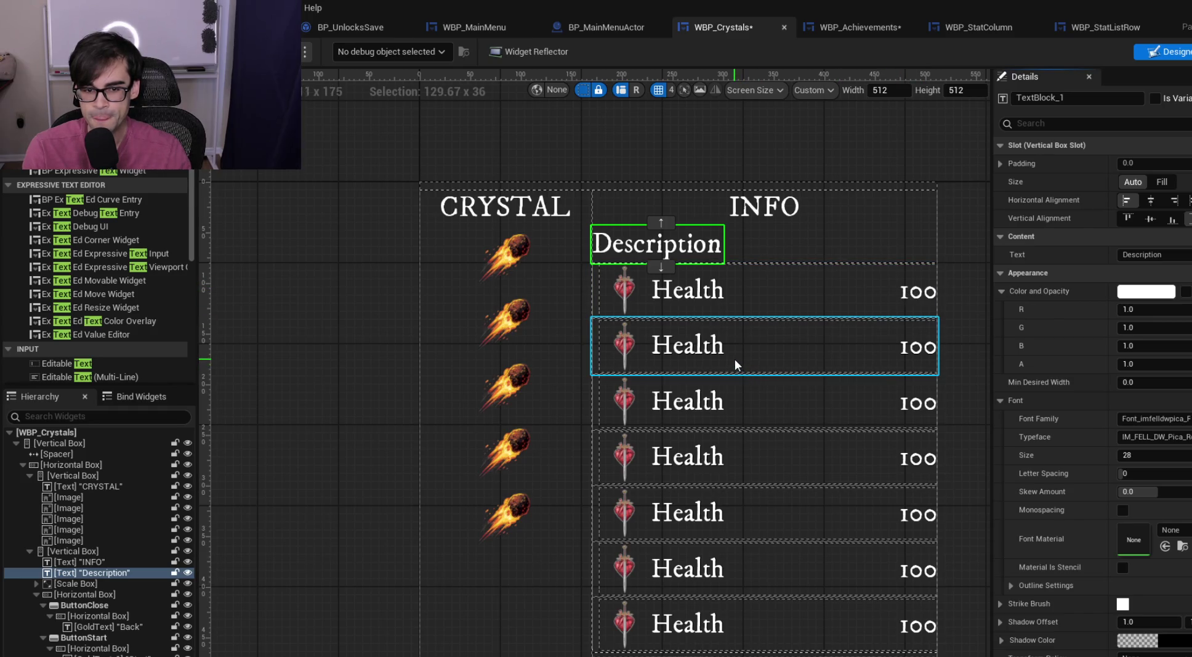
click(107, 571)
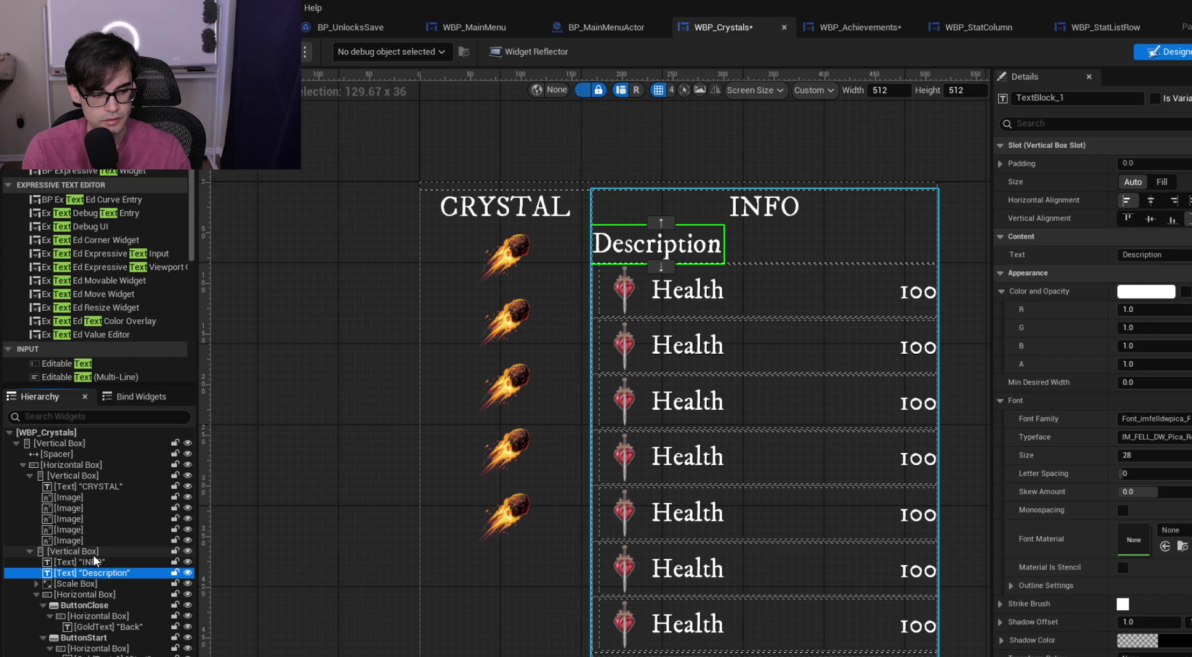
Duplicate Description below itself and fill it with the crystal background text about its powerful knockback effect
click(93, 553)
key(ctrl+z)
drag(93, 592, 98, 576)
click(1143, 255)
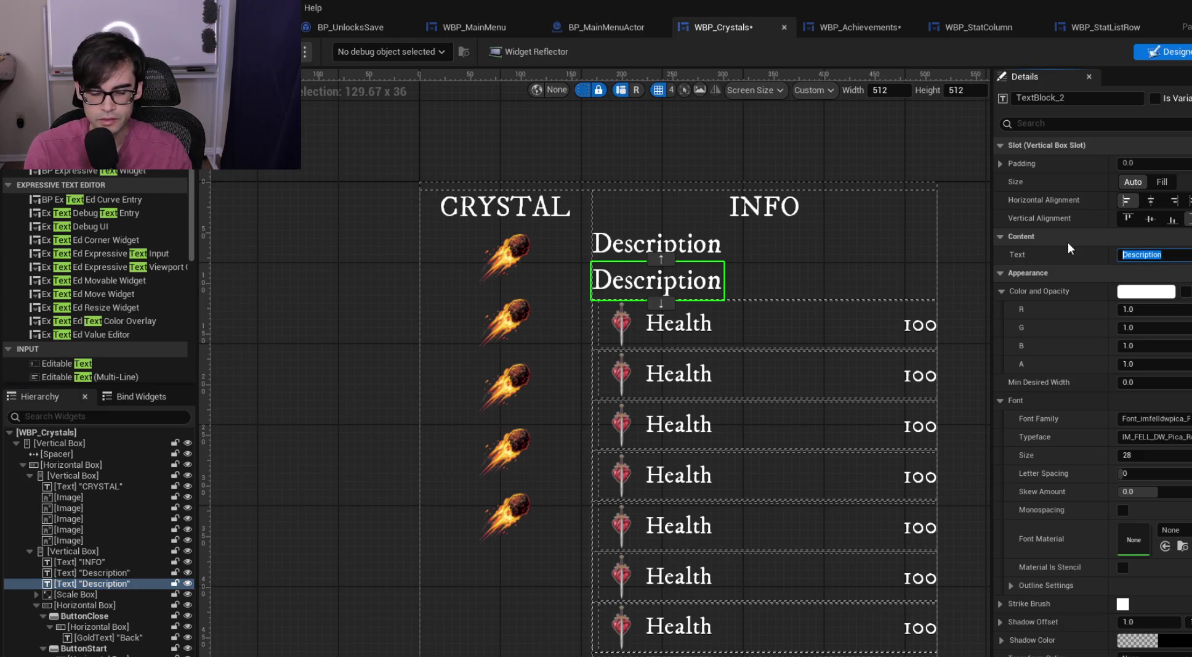
text(This is the )
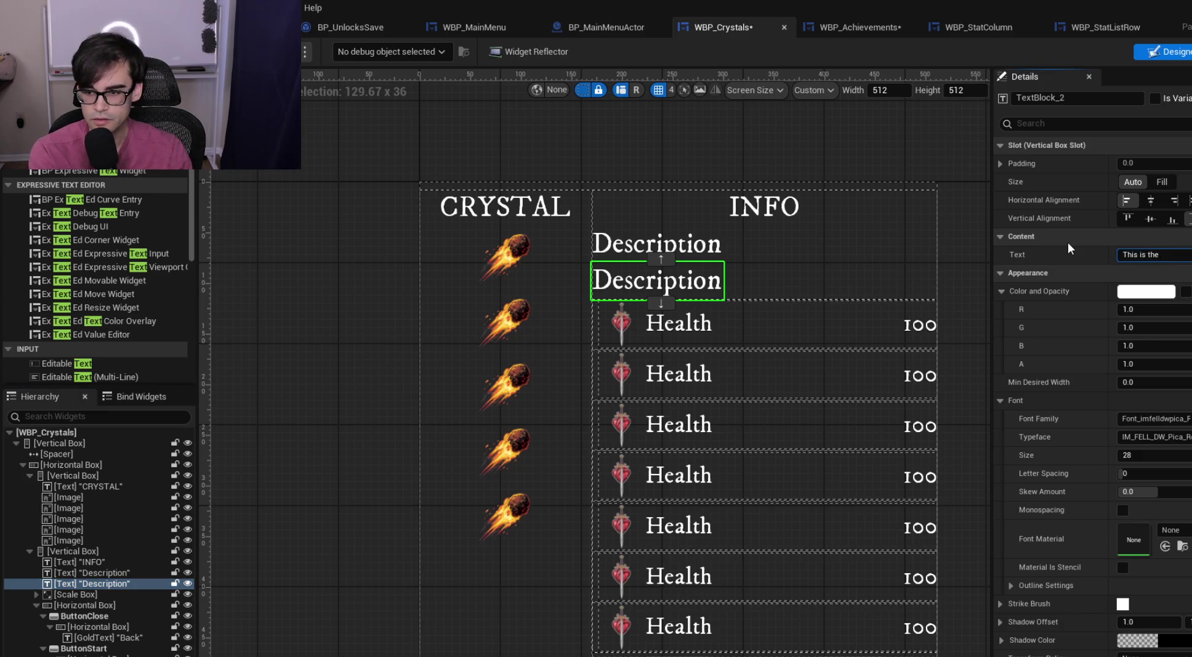
text(background of)
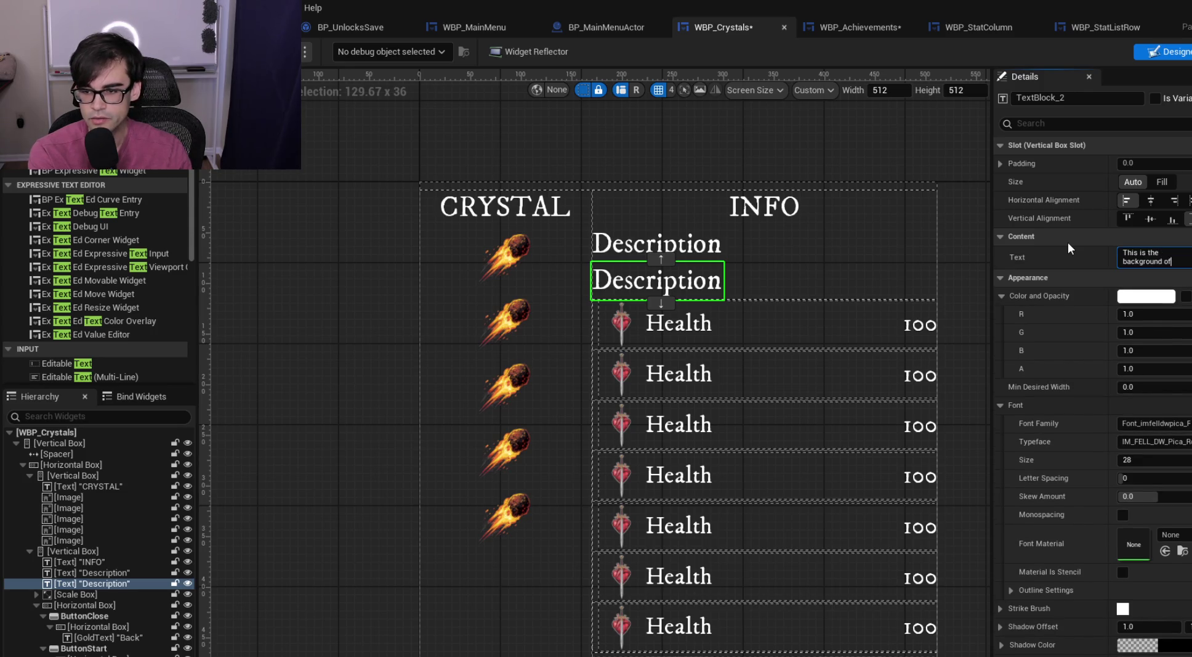
text( the cystals)
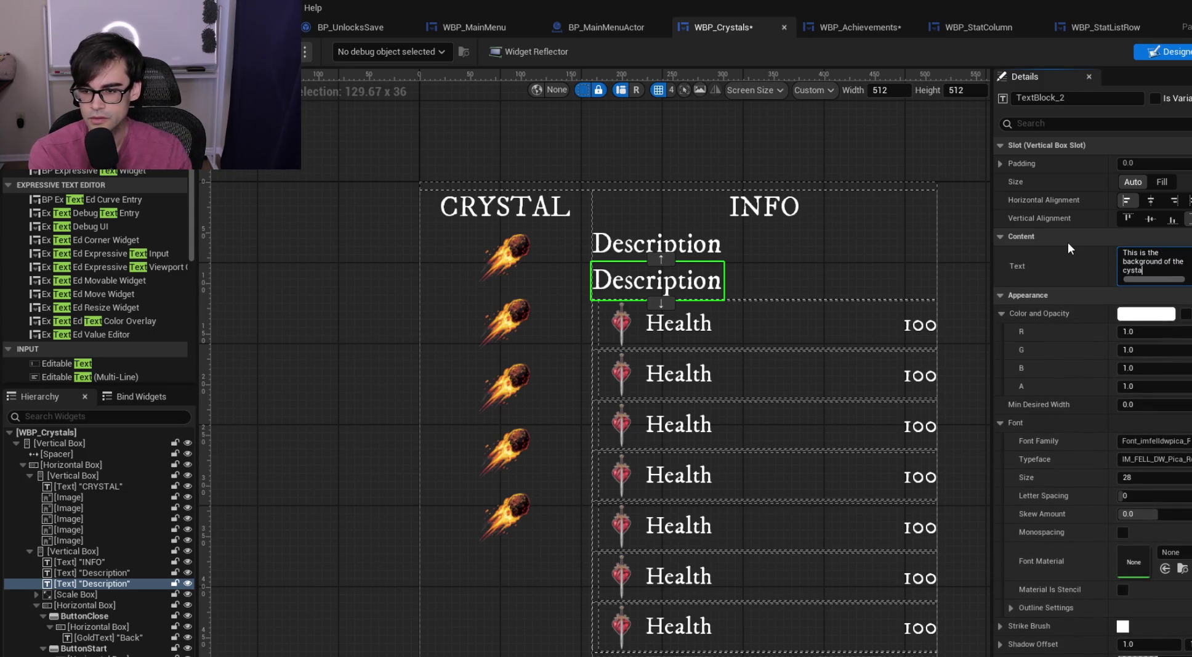
key(BackSpace)
key(BackSpace)
key(BackSpace)
text(rystal stating )
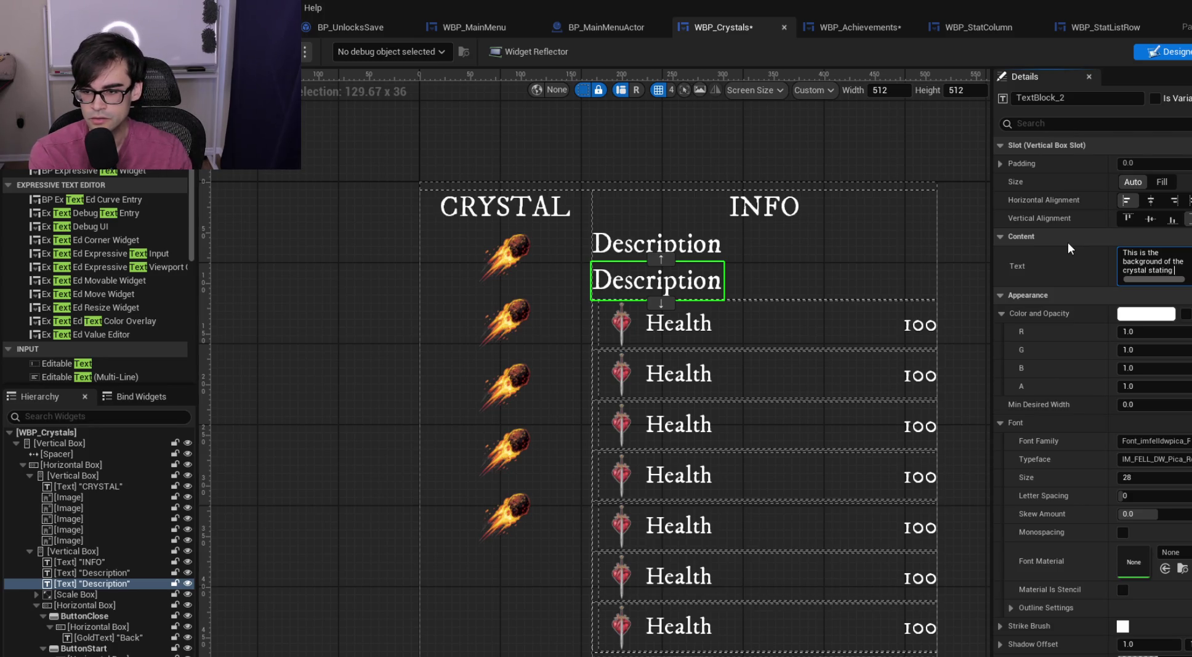
text(something like,)
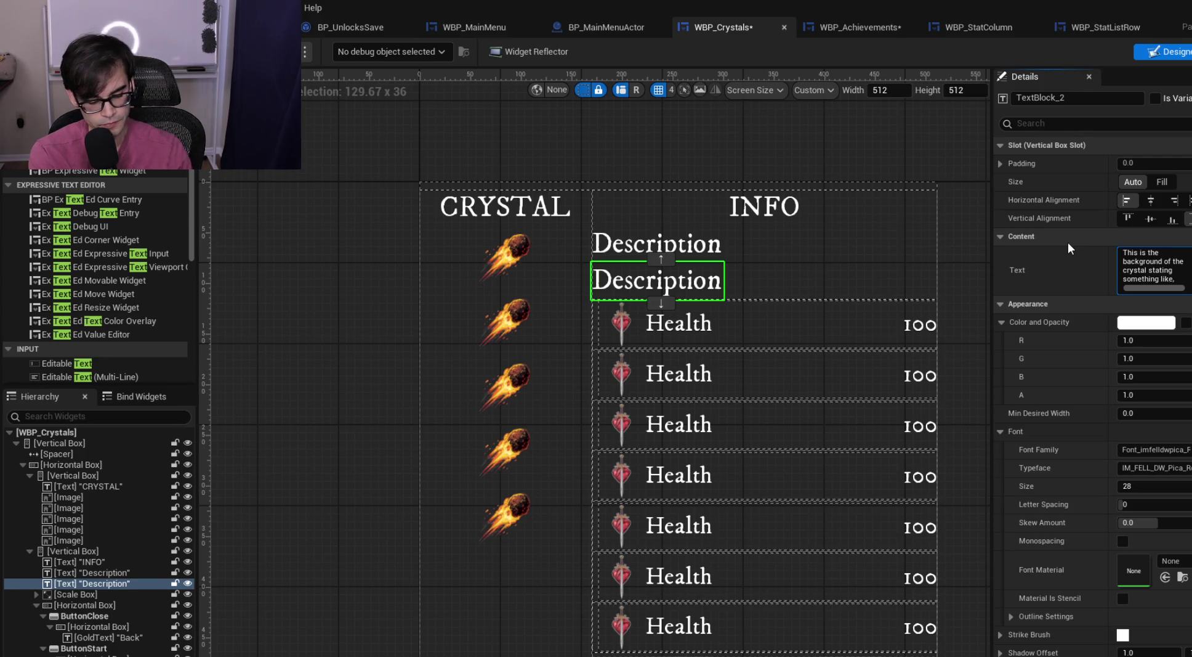
text( this crysta)
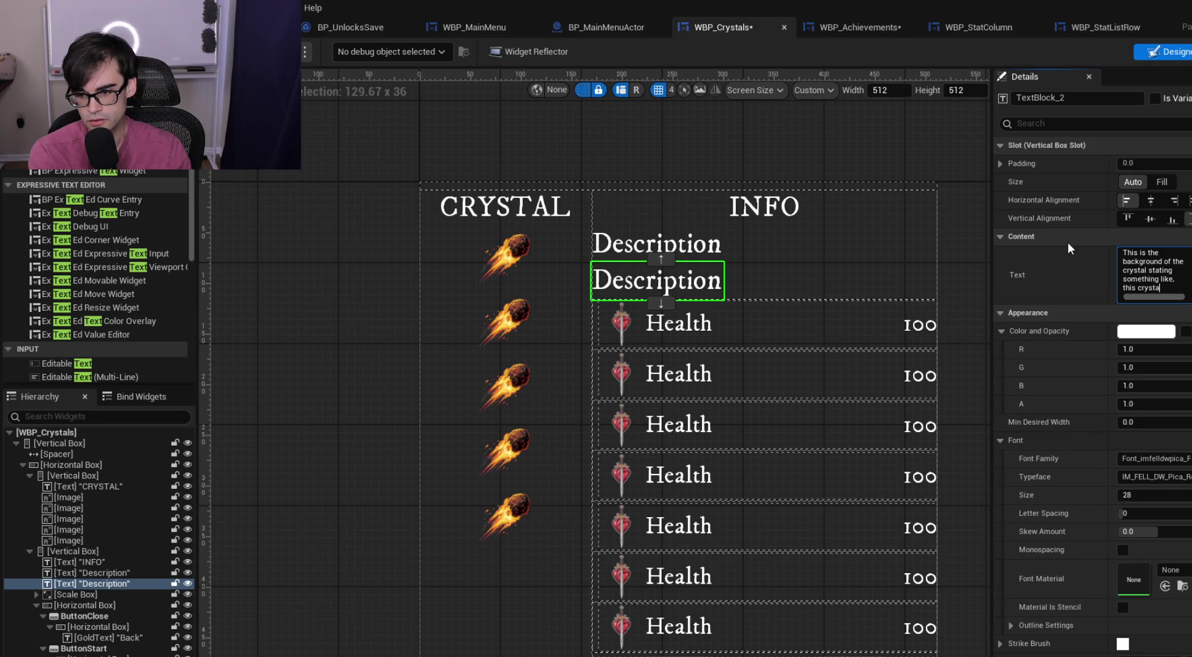
text(l is supe)
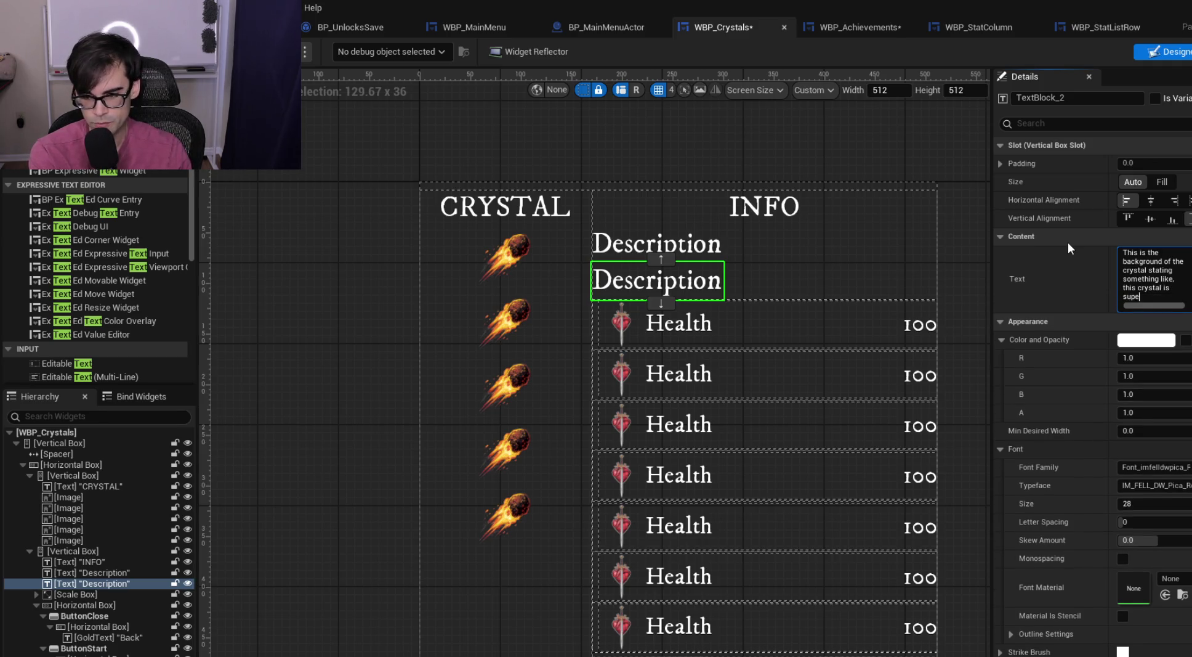
text(r powerful )
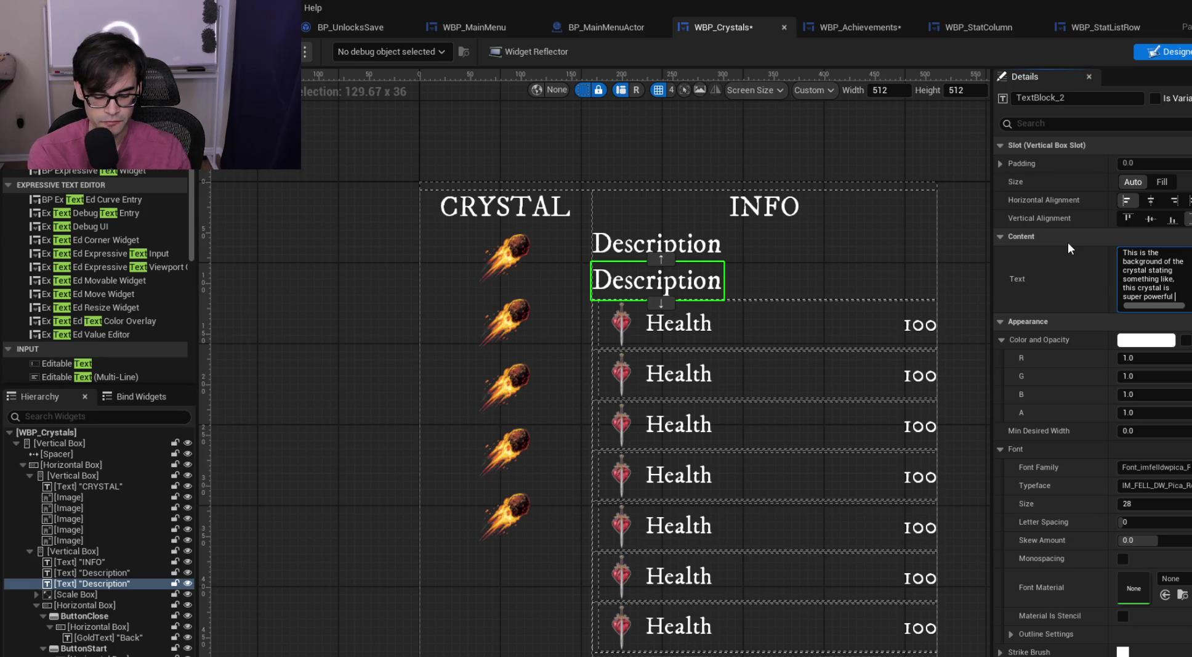
text(knockback eff)
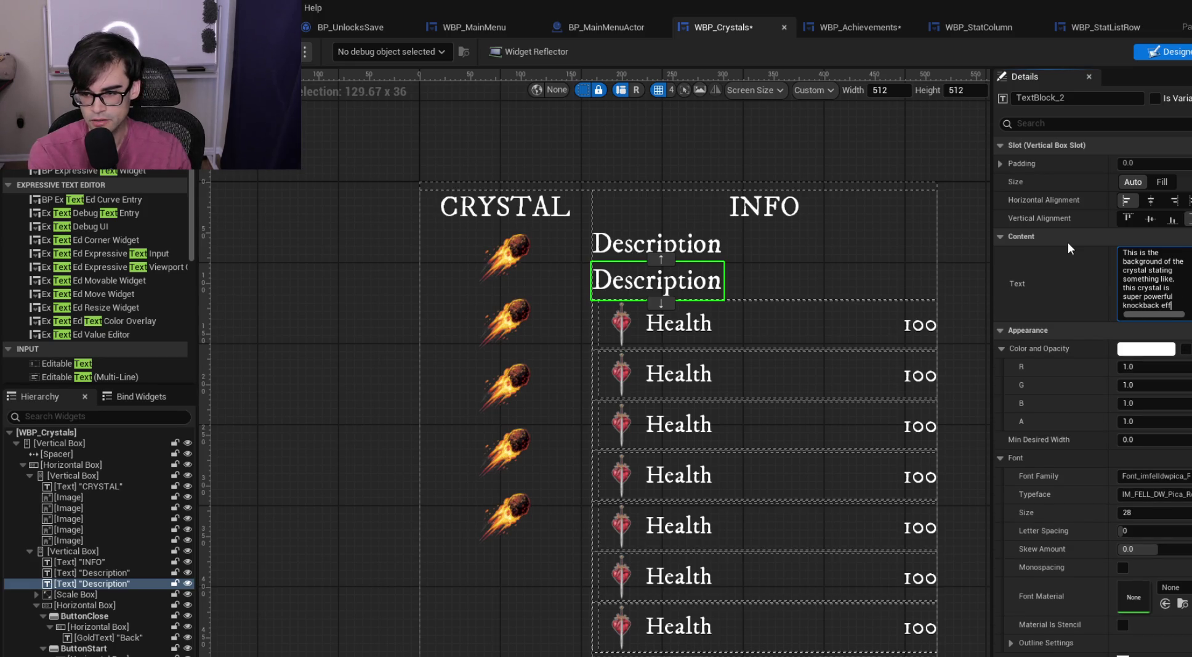
text(ect, will thro)
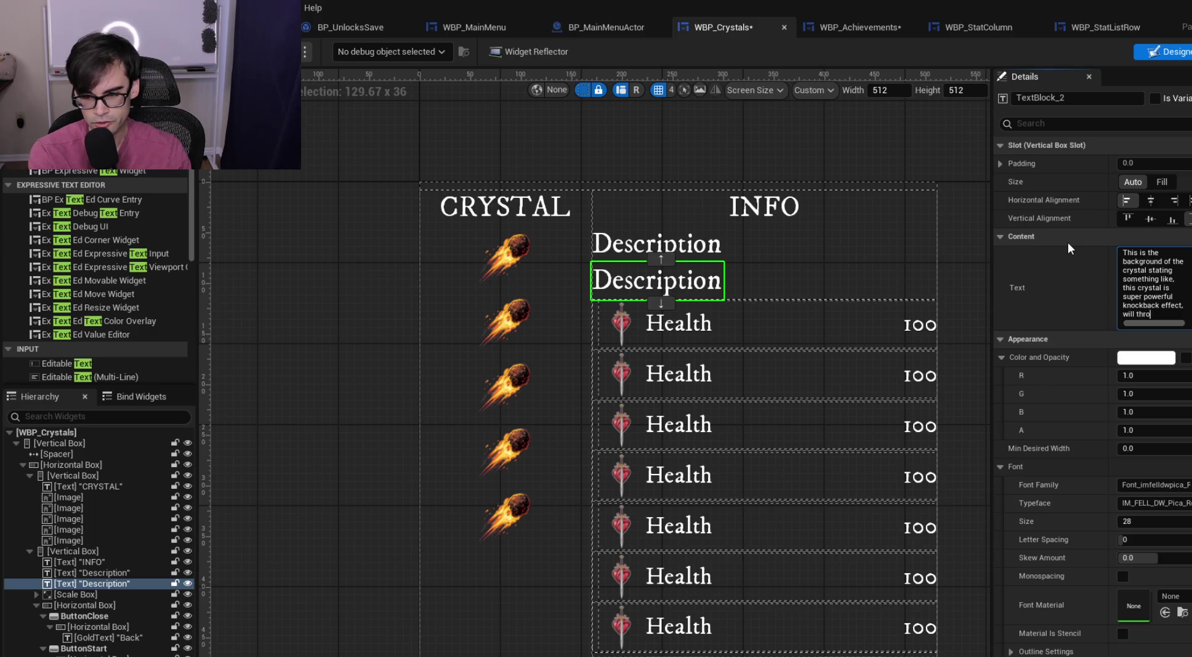
text(w all you mobs )
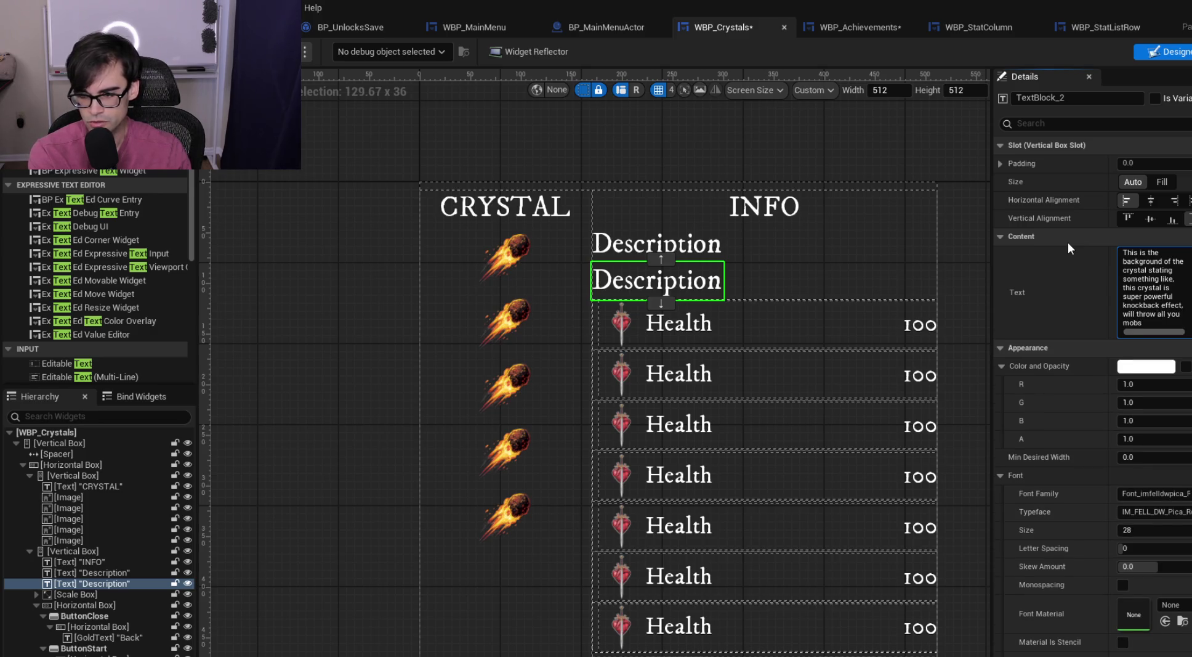
text(everywhere)
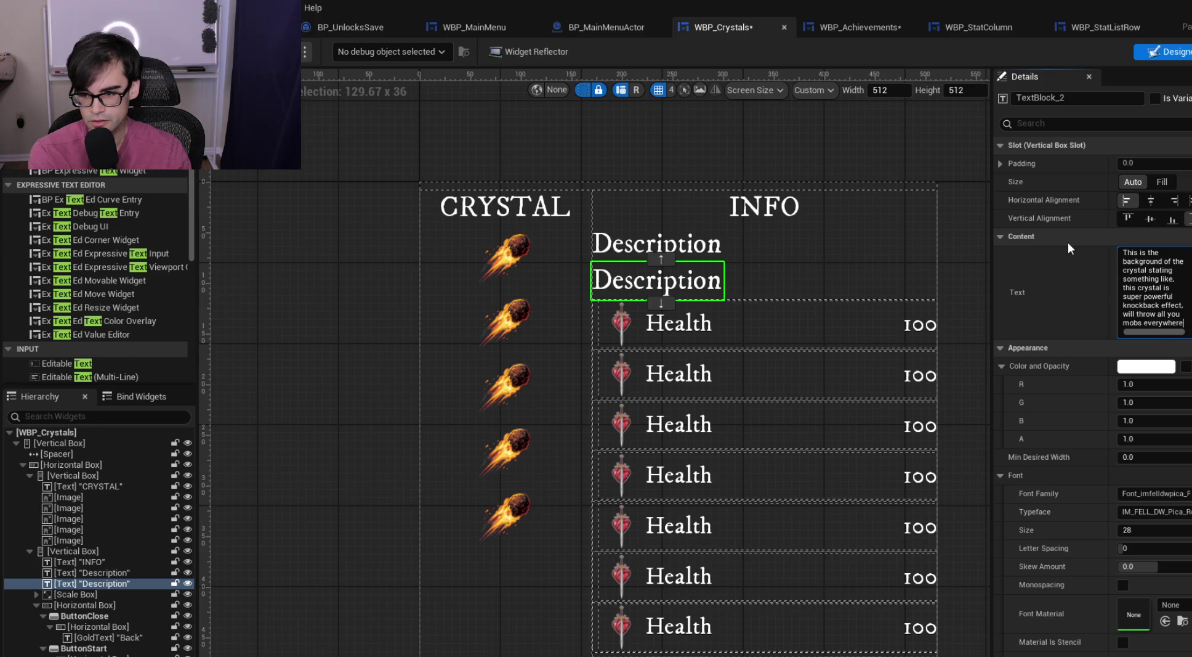
text(. Watch out, i)
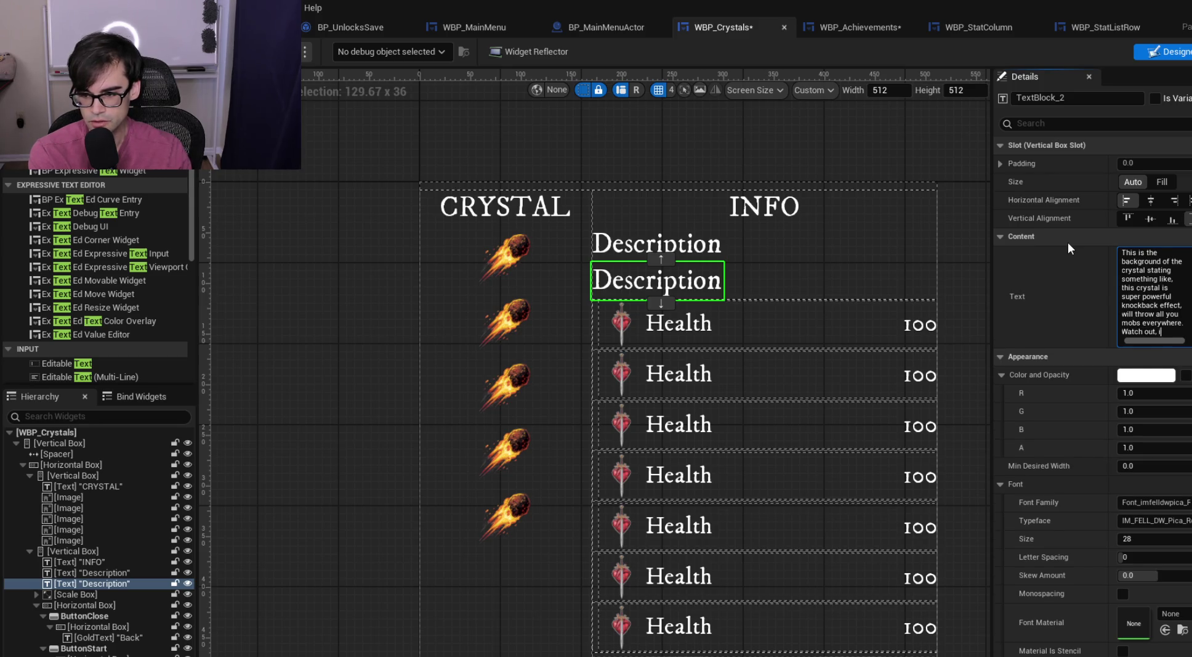
text(t might hit yo)
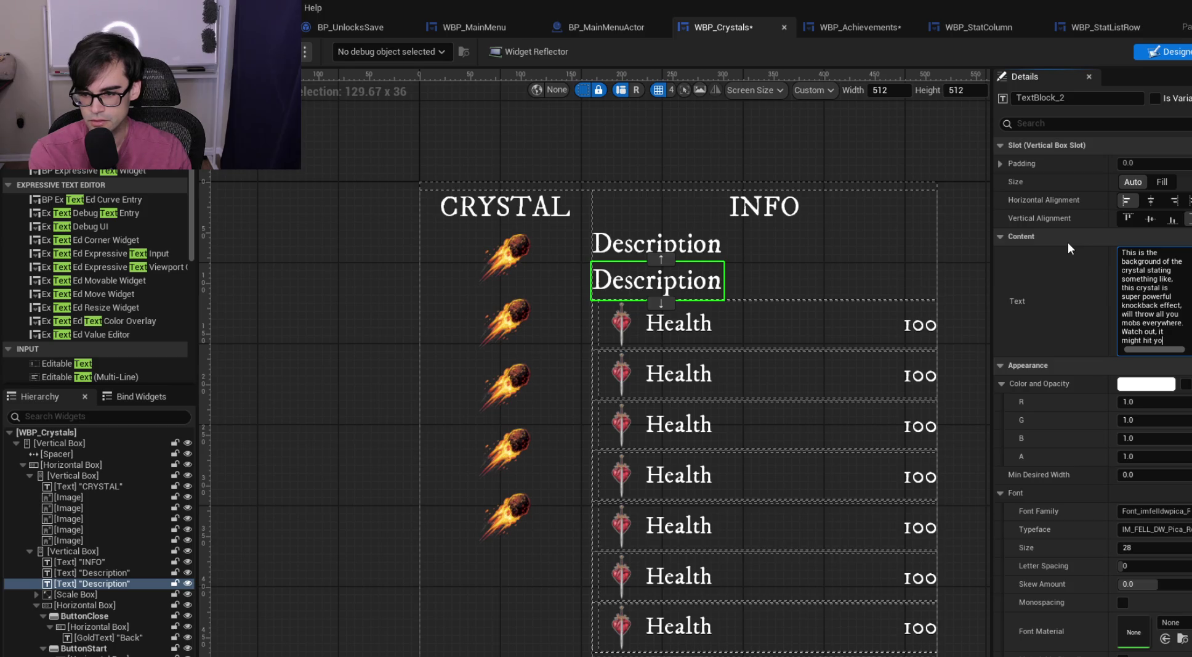
text(ur crystal)
key(Return)
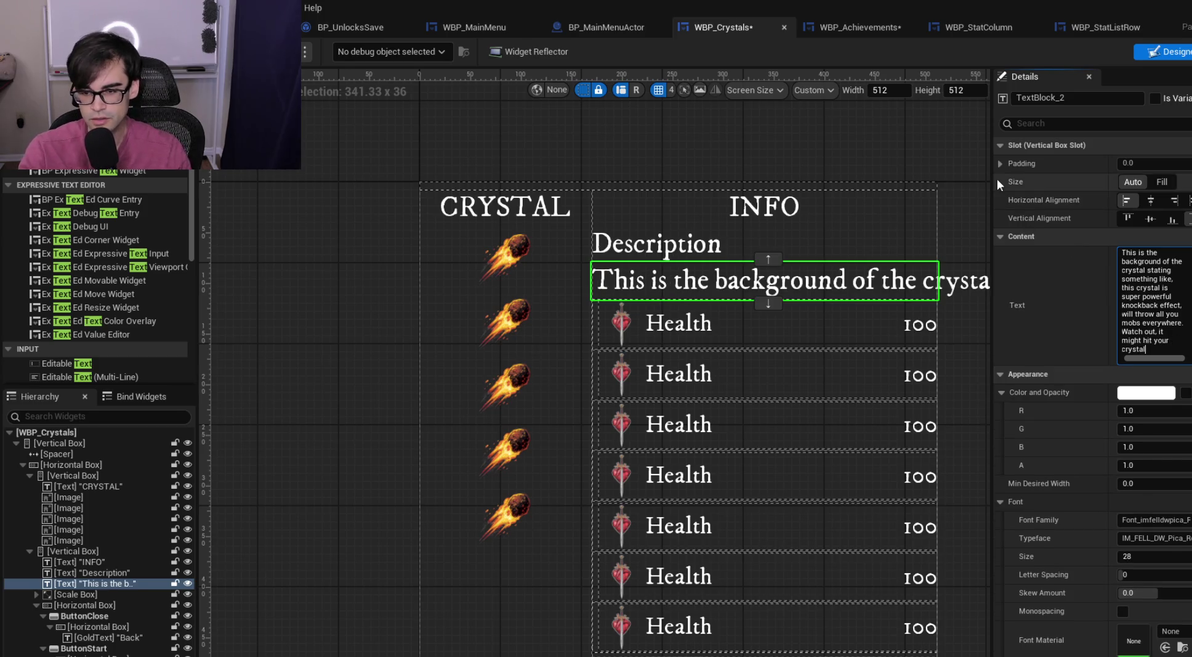
scroll(779, 271, down, 4)
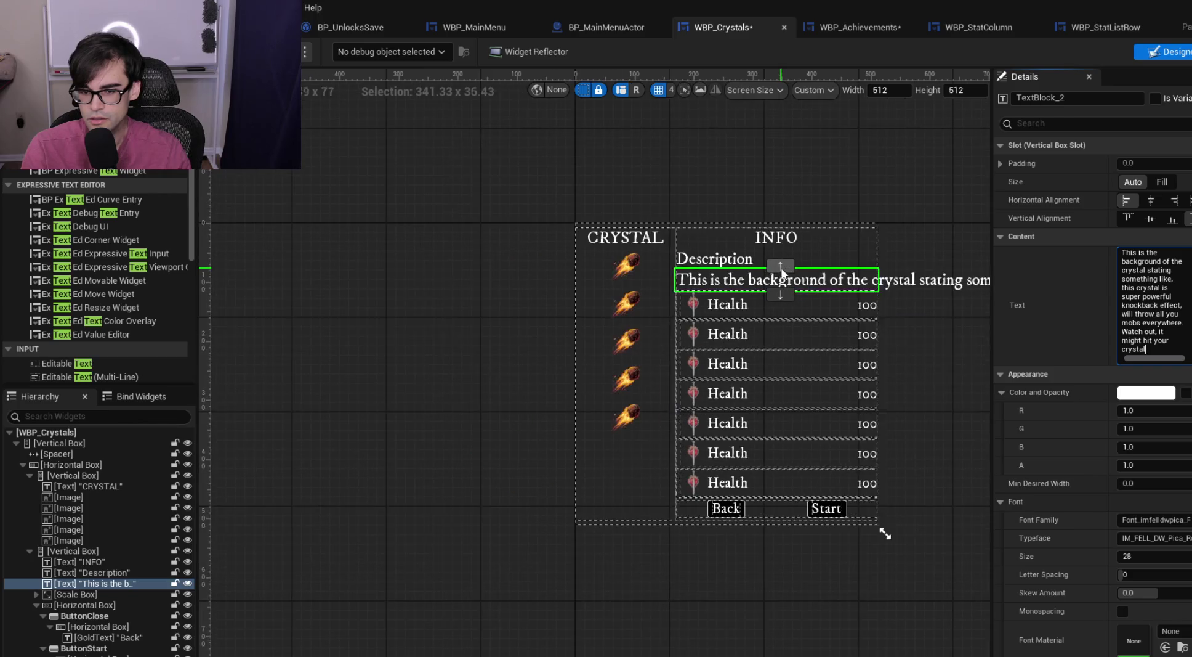
Enable Auto Wrap Text on the crystal description TextBlock so it wraps within the INFO column
scroll(777, 265, down, 3)
scroll(778, 253, up, 2)
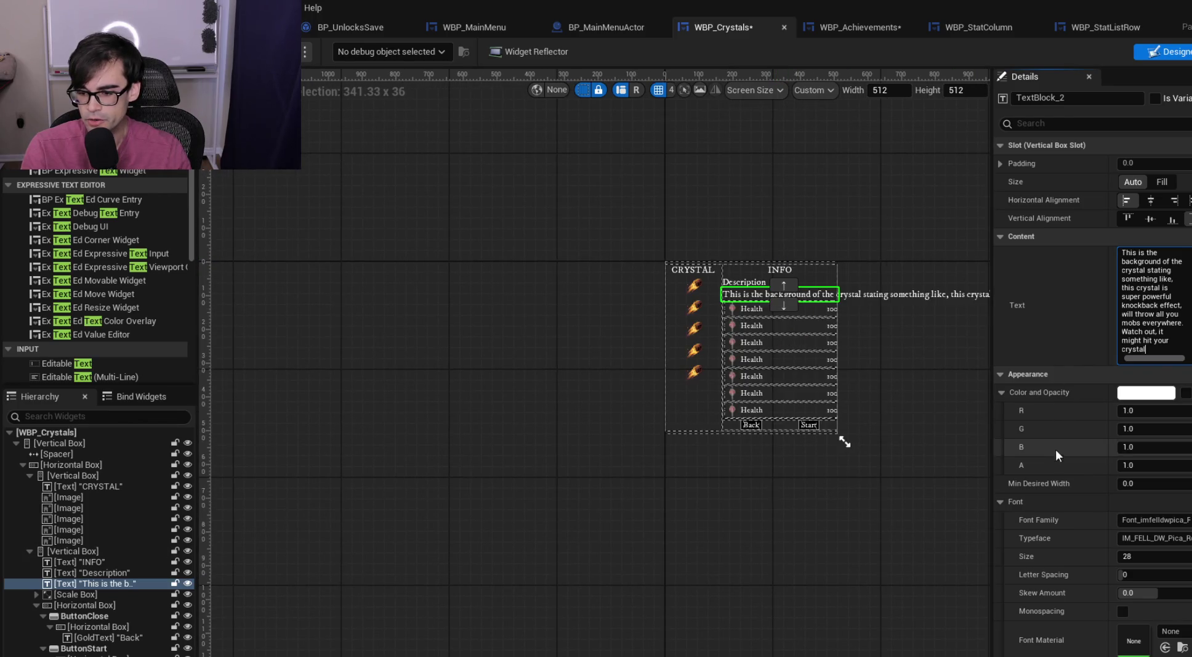
scroll(1059, 431, down, 2)
scroll(1061, 416, down, 5)
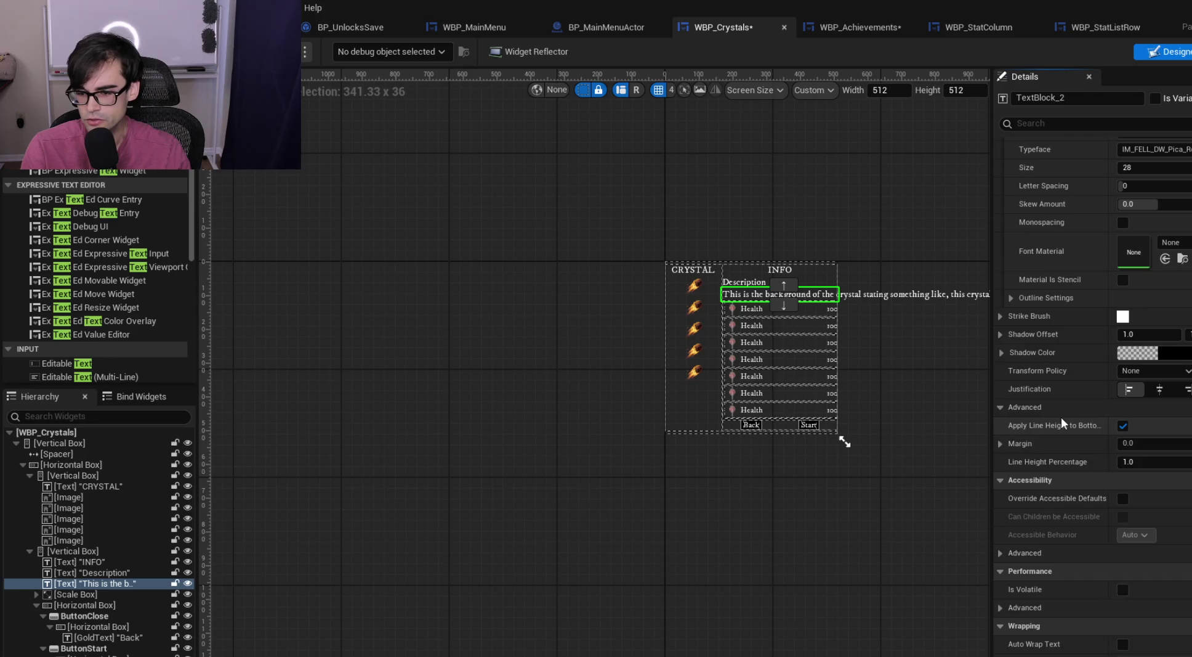
scroll(1065, 406, up, 1)
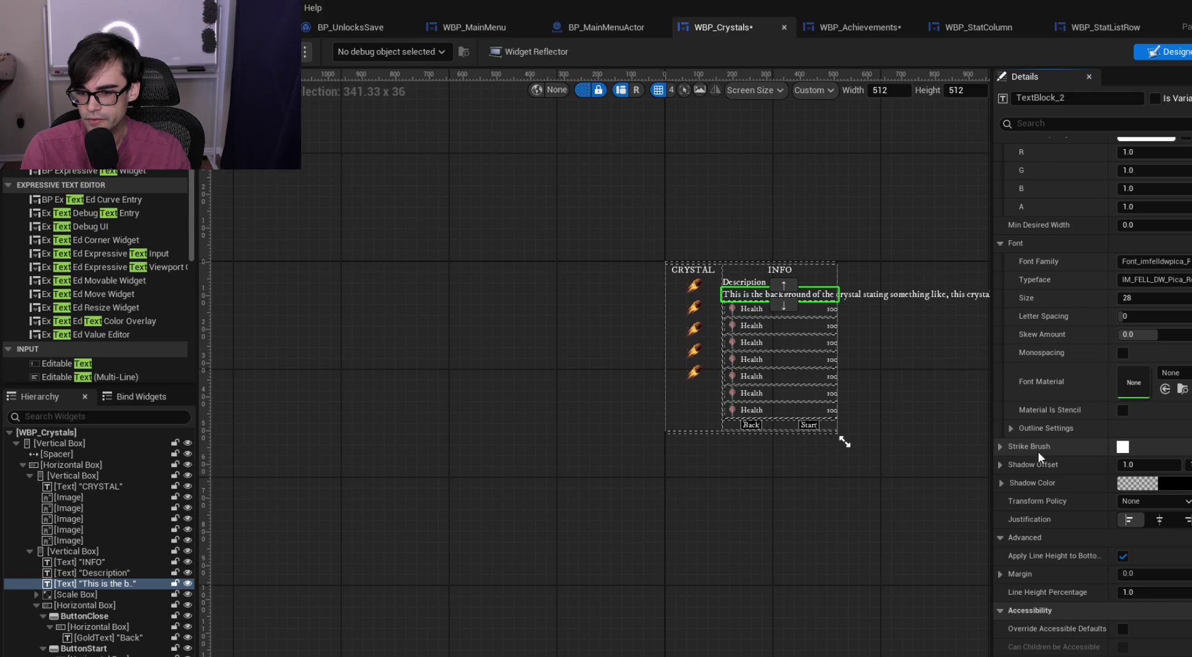
scroll(1011, 532, down, 4)
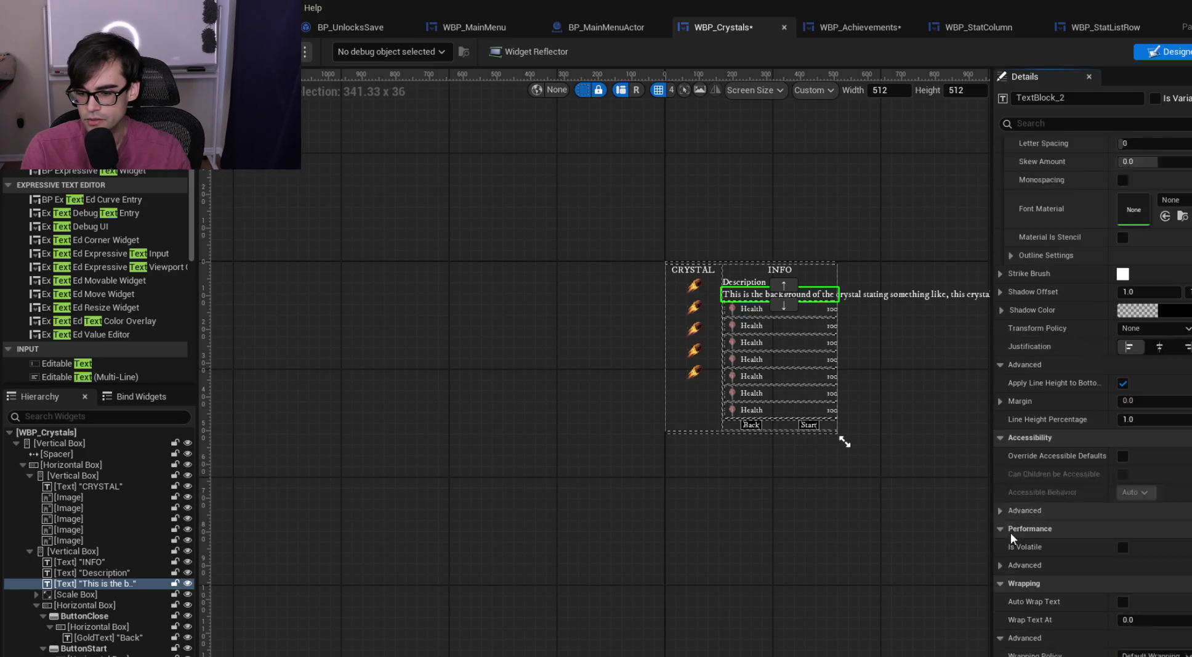
click(1007, 424)
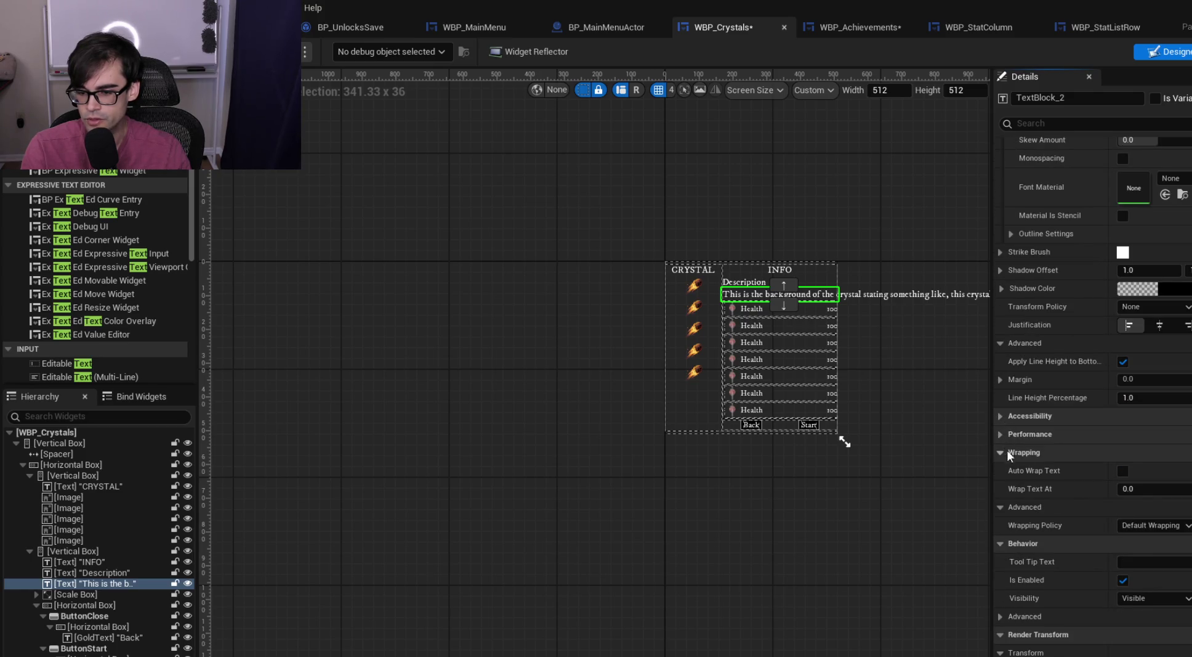
click(1124, 470)
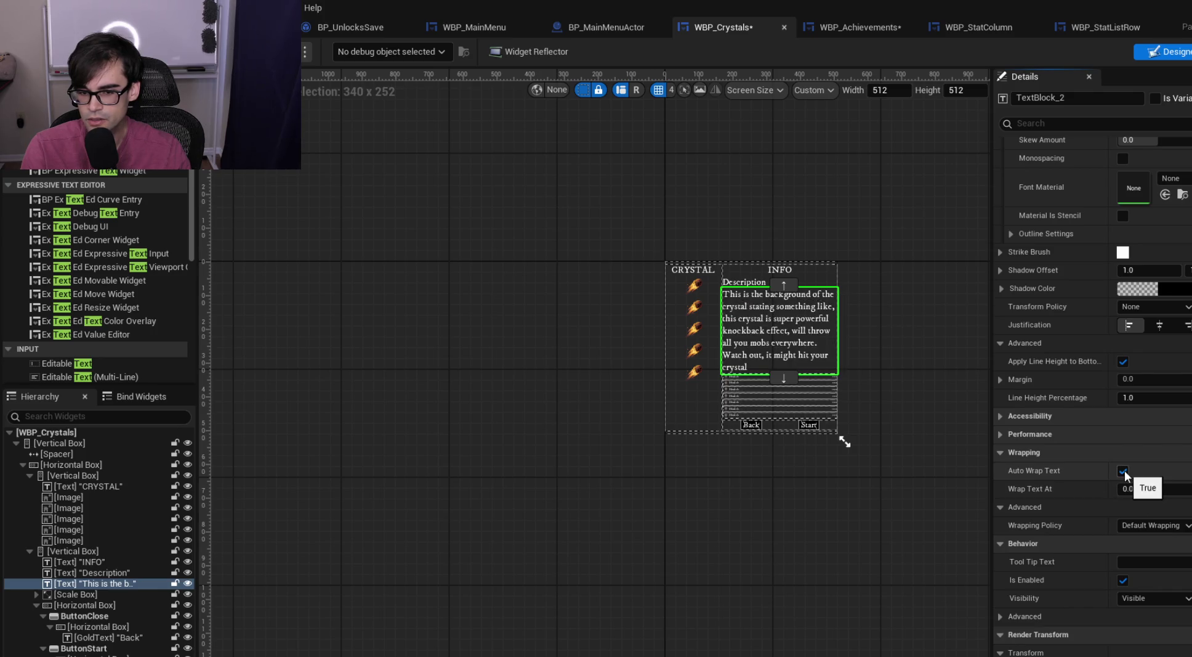
scroll(807, 337, up, 4)
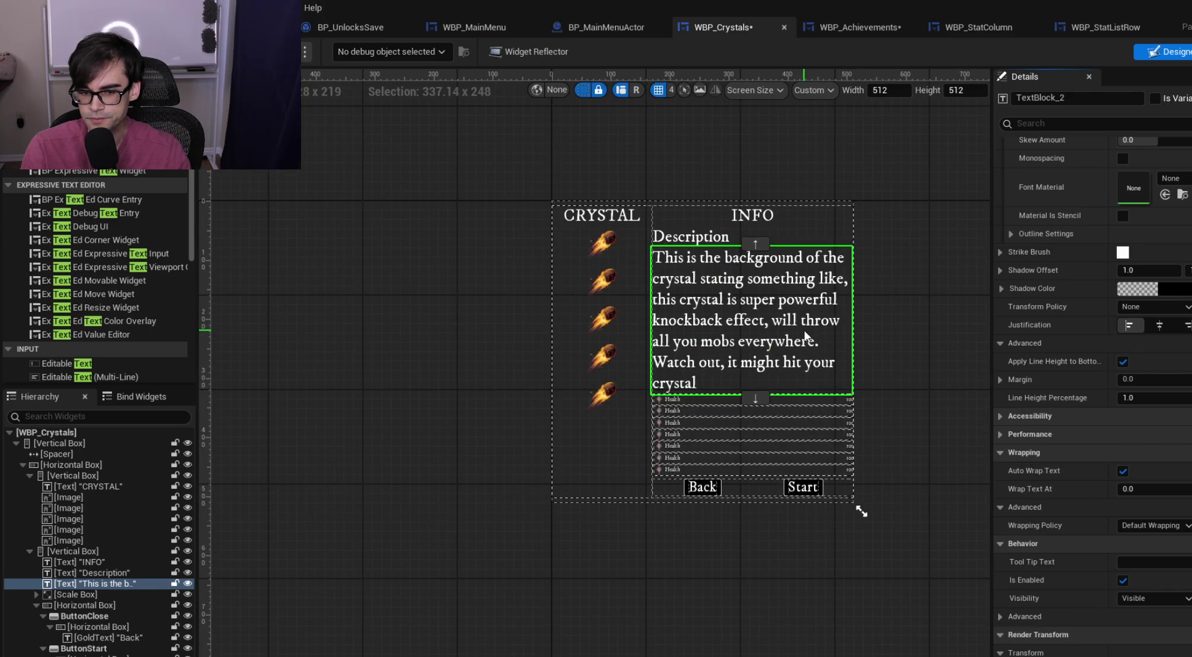
scroll(805, 336, up, 1)
scroll(1028, 307, up, 5)
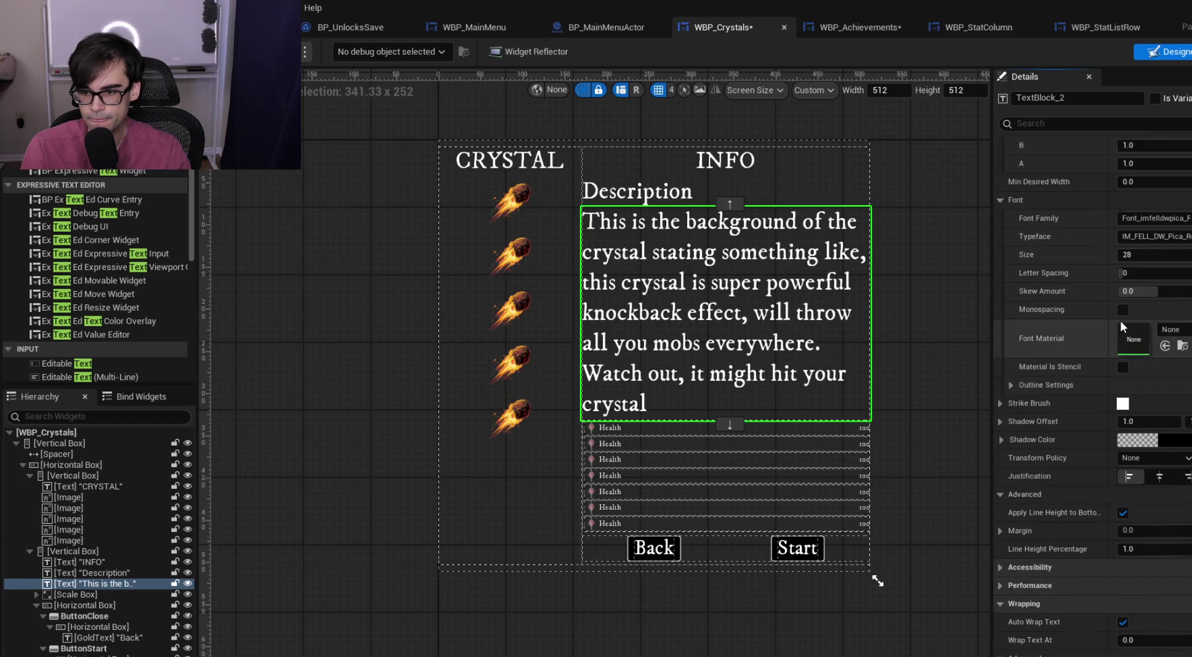
scroll(1109, 369, up, 3)
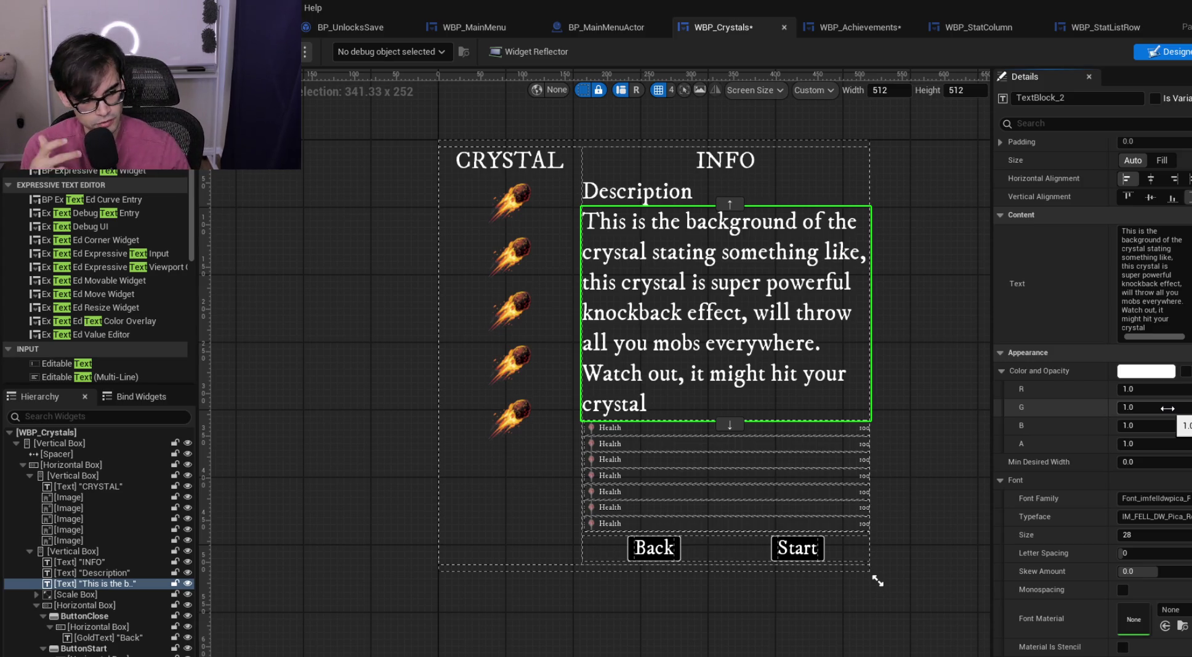
scroll(1150, 378, up, 1)
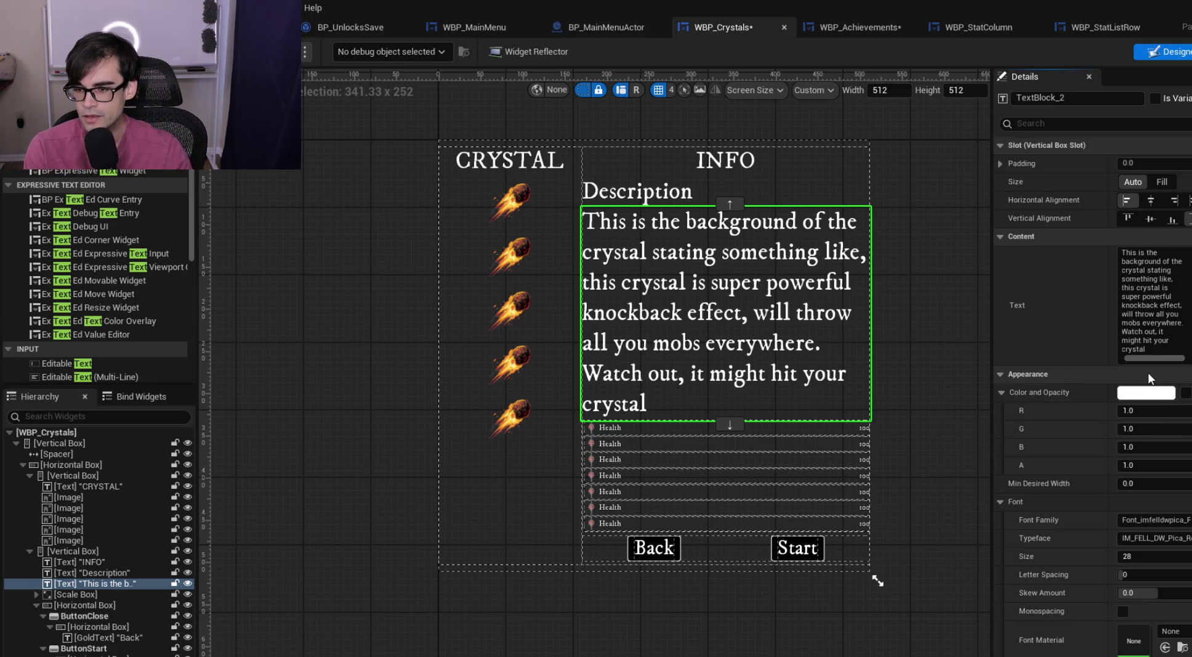
Set the description font size to 16 and the Description heading to 22
click(1142, 557)
text(1)
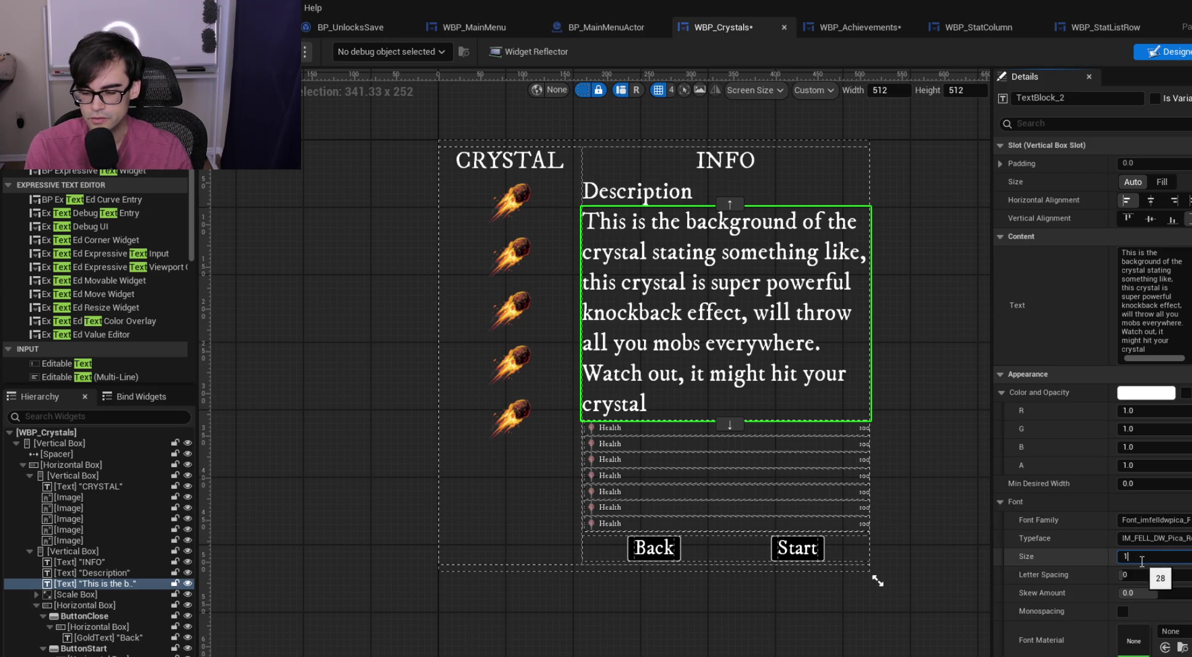
text(6)
key(Return)
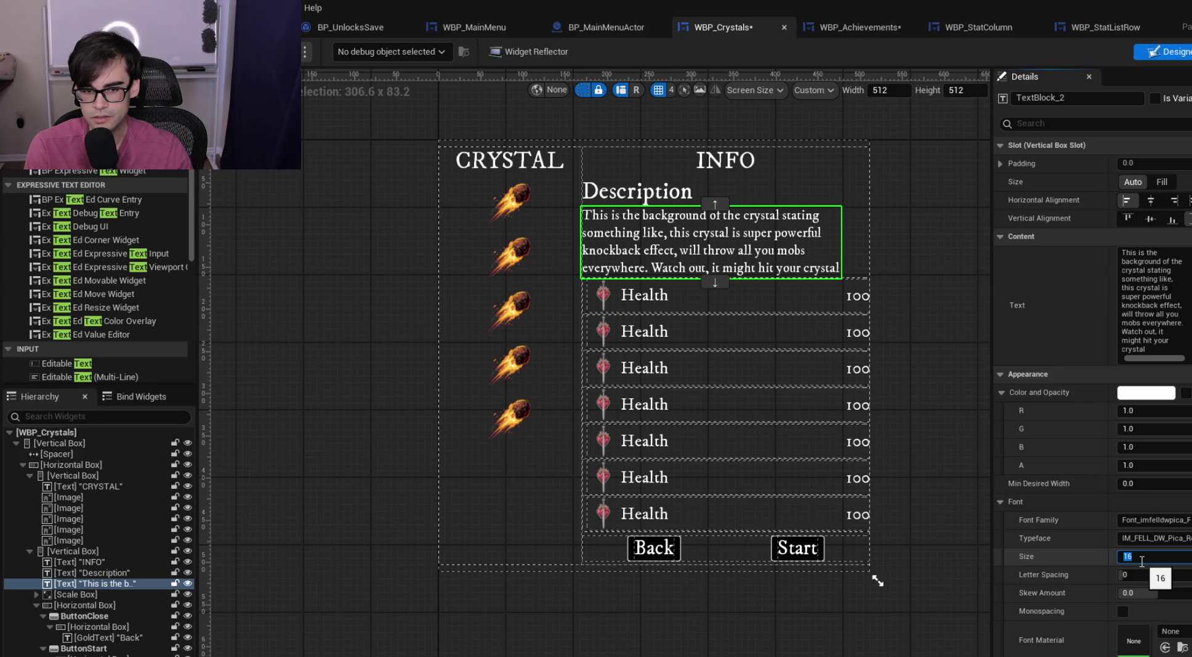
click(708, 167)
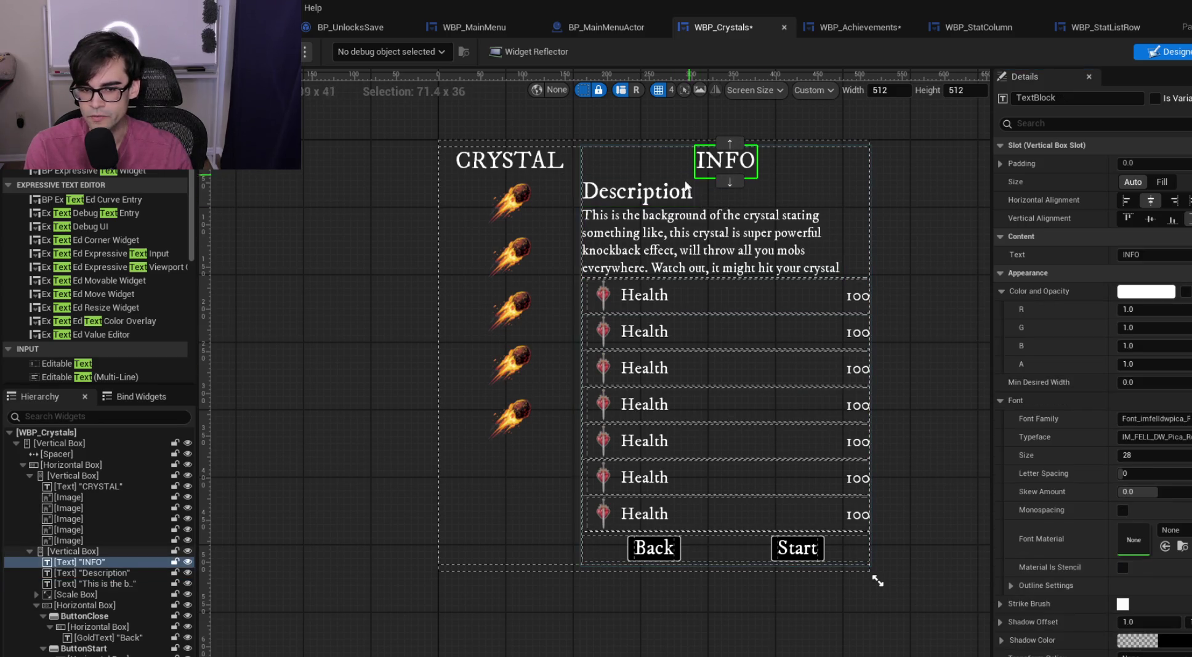
click(687, 186)
click(1158, 456)
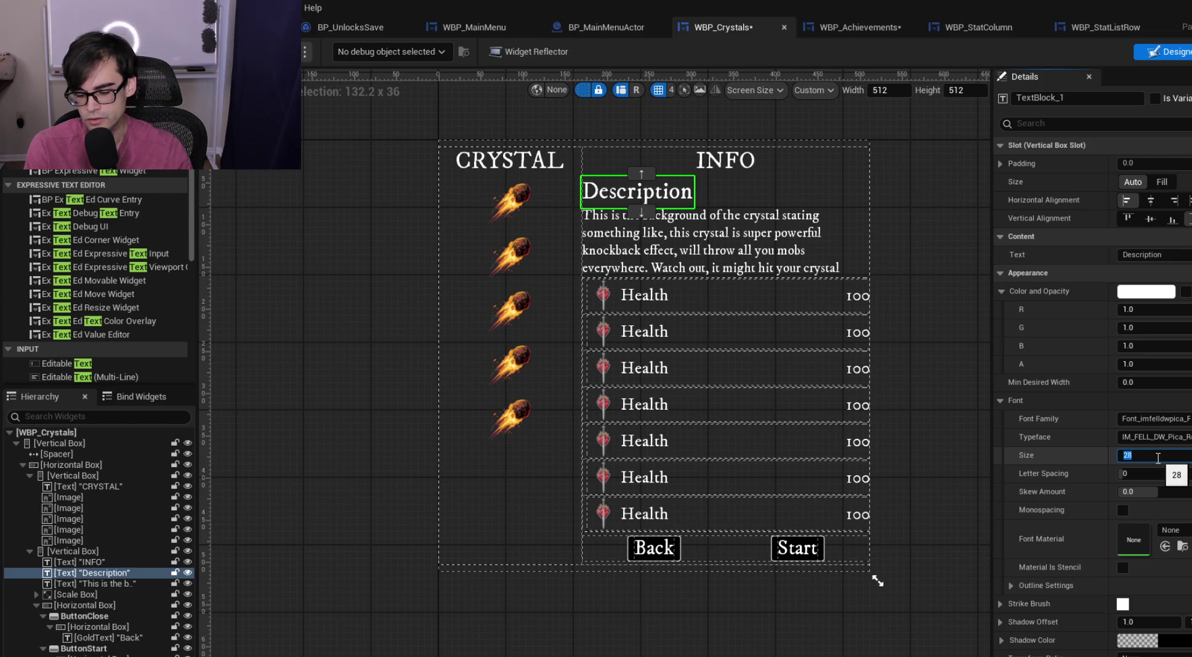
text(22)
key(Return)
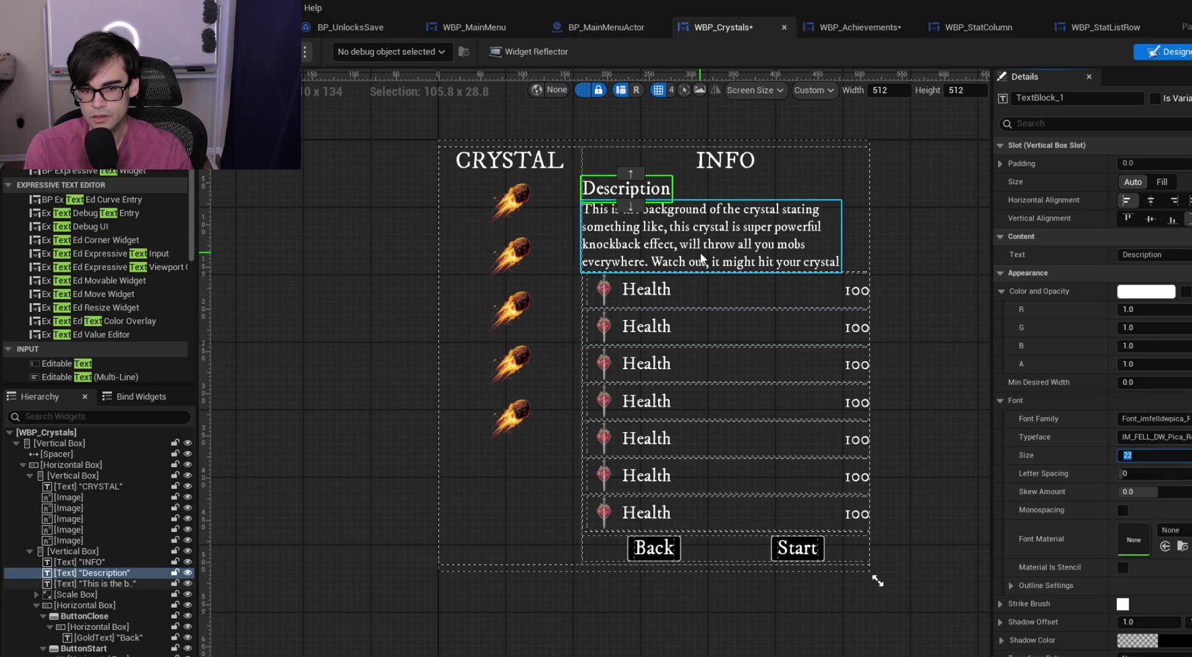
Set the description's Horizontal Alignment to Fill, trying a fixed wrap width
click(819, 247)
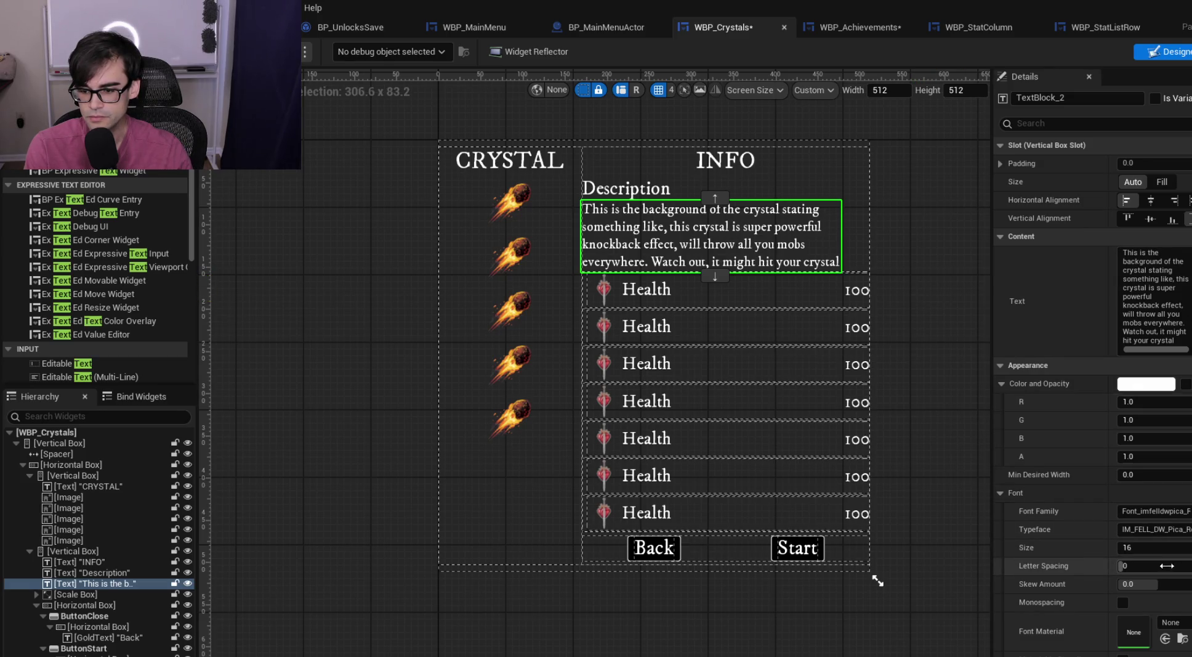
scroll(1085, 408, down, 5)
scroll(1084, 408, down, 2)
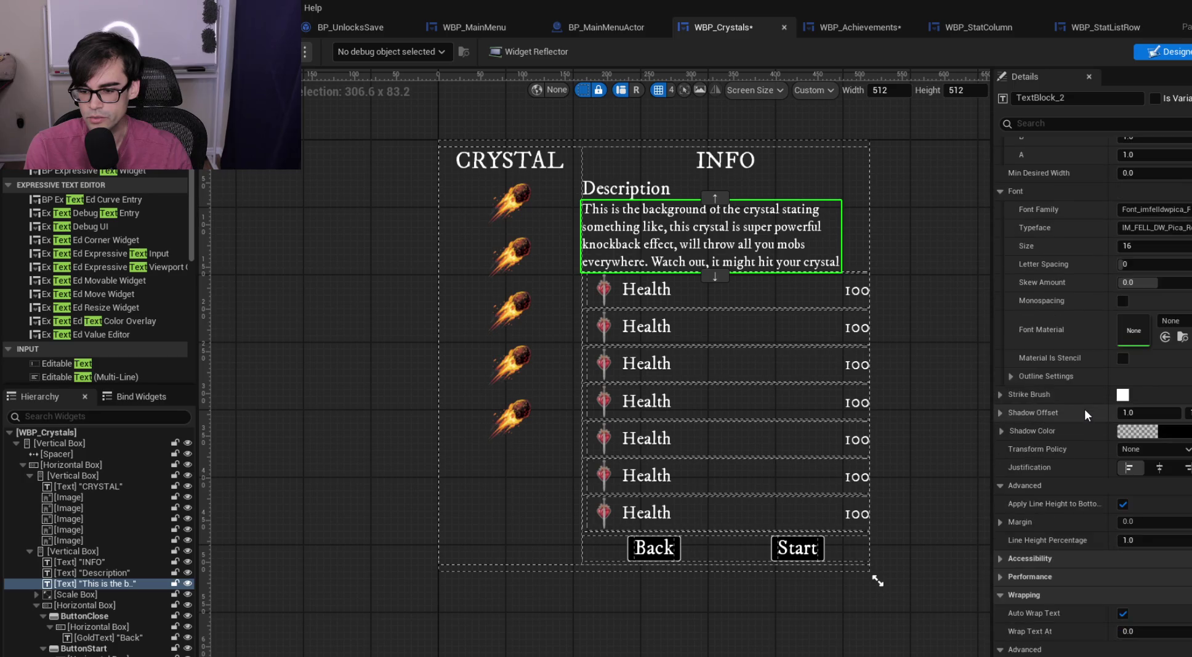
click(1124, 613)
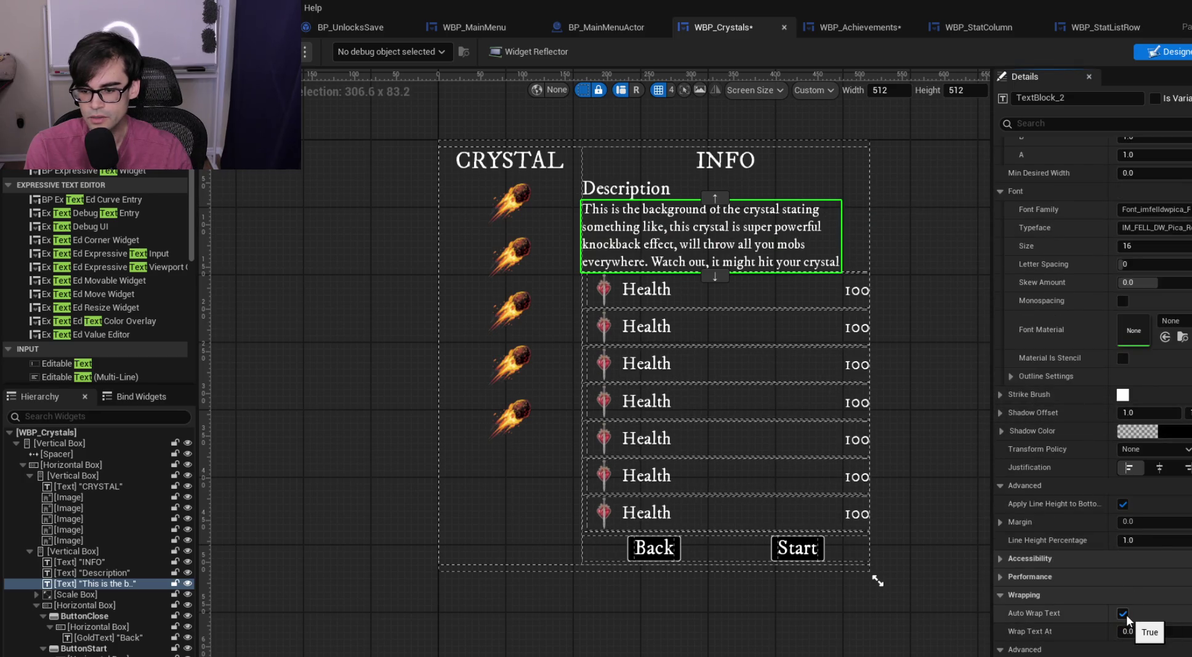
drag(1133, 631, 1191, 631)
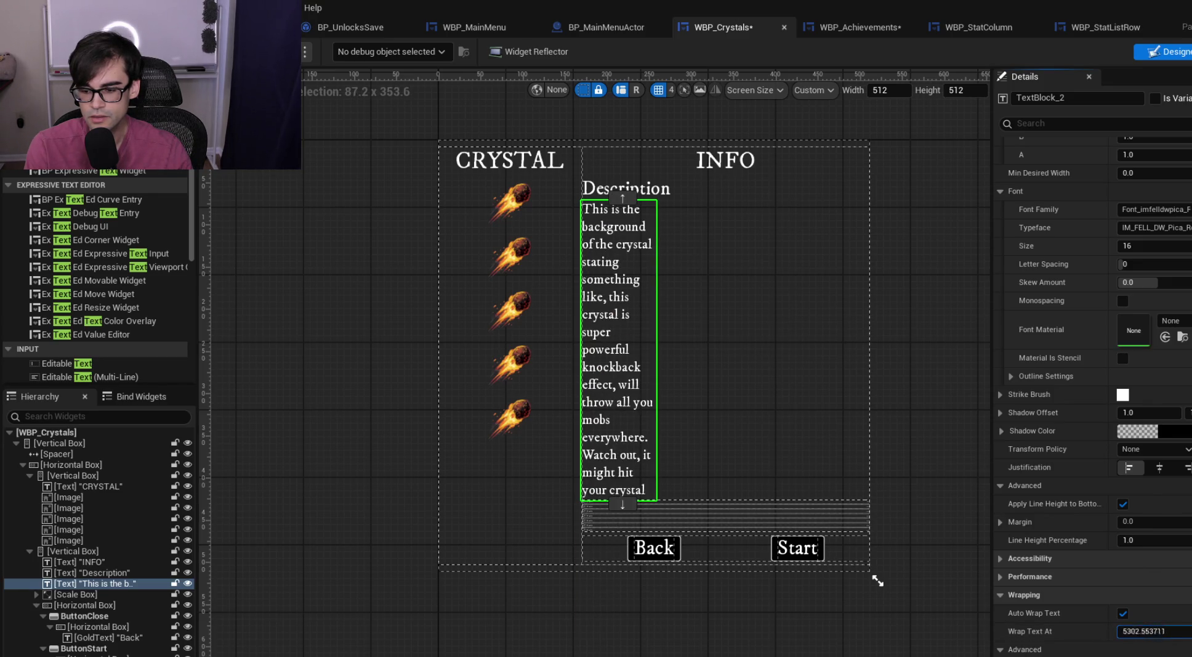
scroll(1030, 313, up, 5)
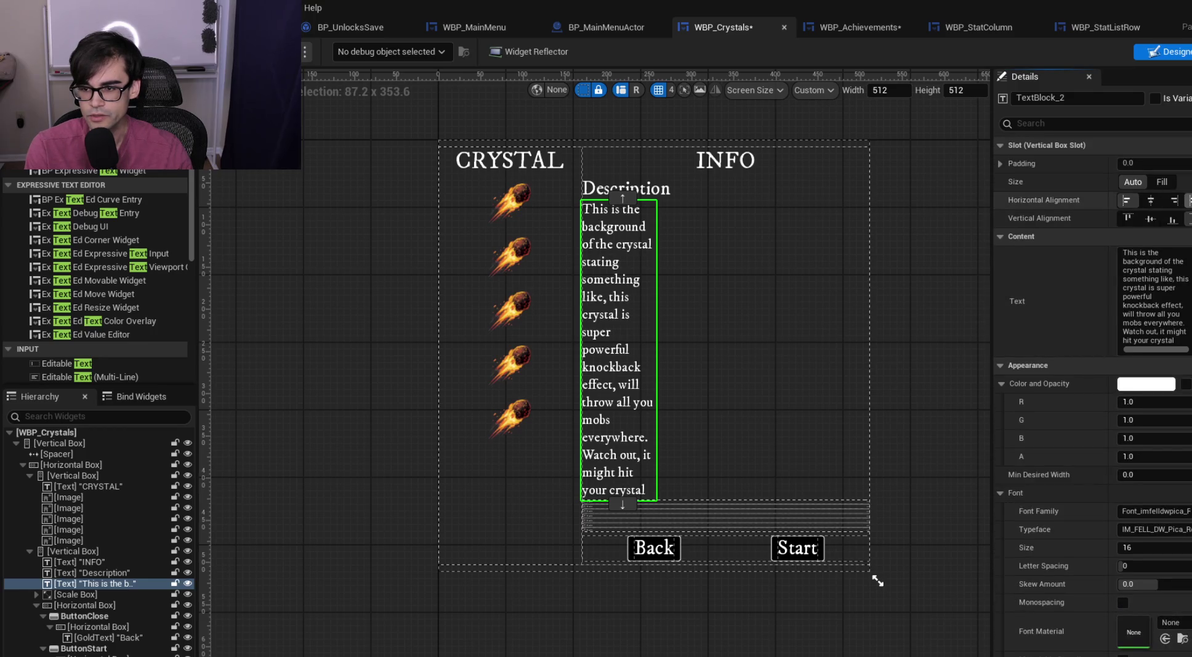
click(1189, 200)
Reset the description's wrap width to zero and keep Auto Wrap Text on
scroll(1033, 489, down, 2)
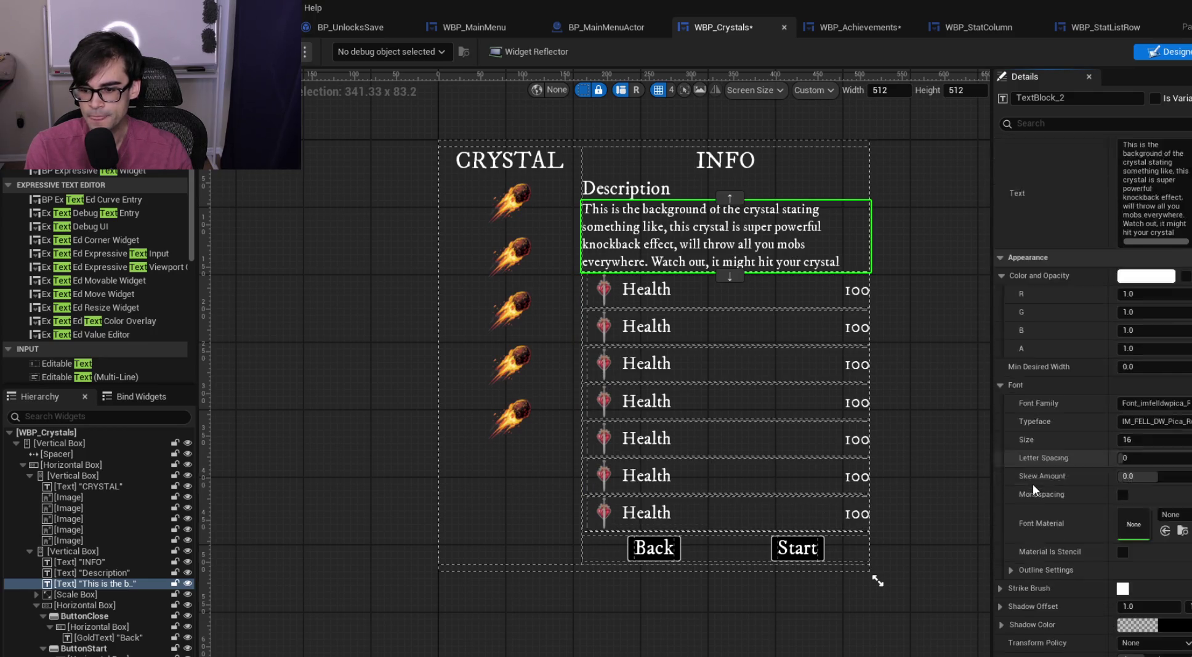
scroll(1106, 486, down, 6)
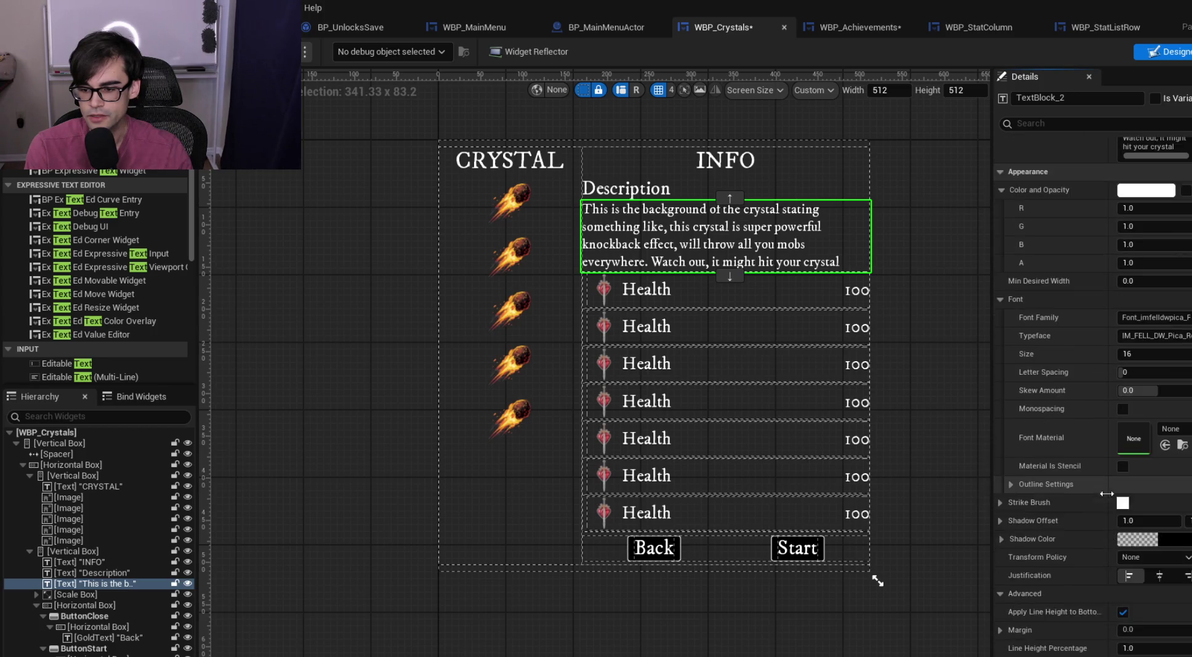
drag(1181, 501, 1127, 501)
mouse_move(1146, 501)
mouse_down()
mouse_move(1182, 501)
mouse_move(1144, 502)
mouse_up()
click(1123, 484)
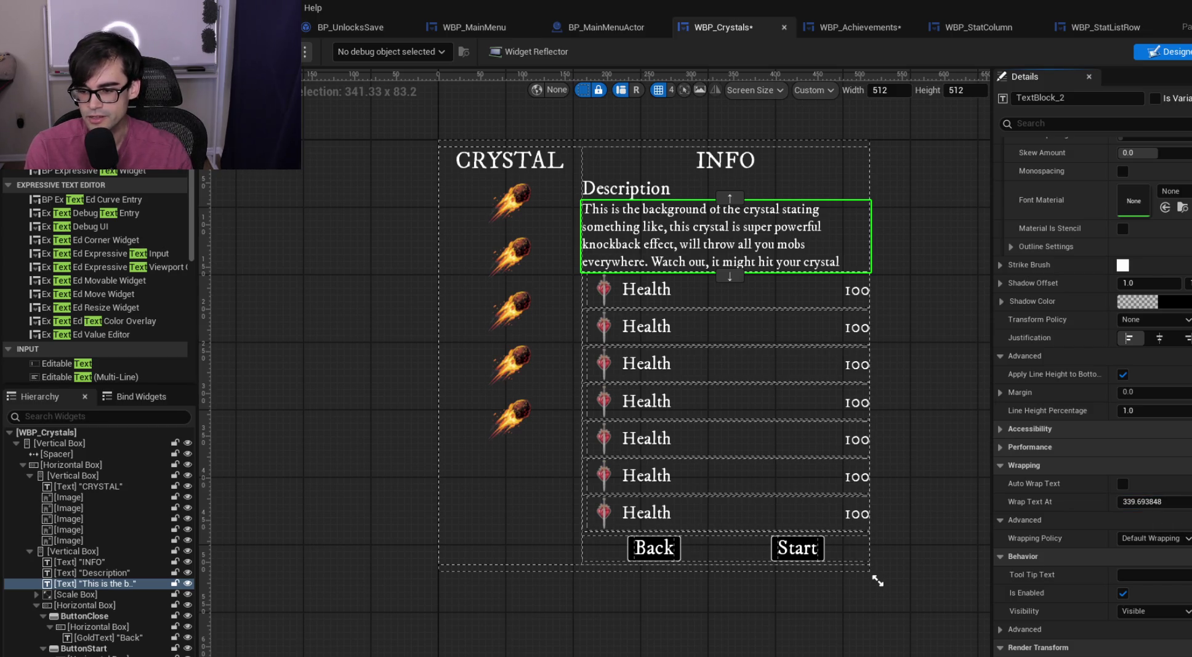
drag(1144, 501, 1149, 488)
click(1123, 484)
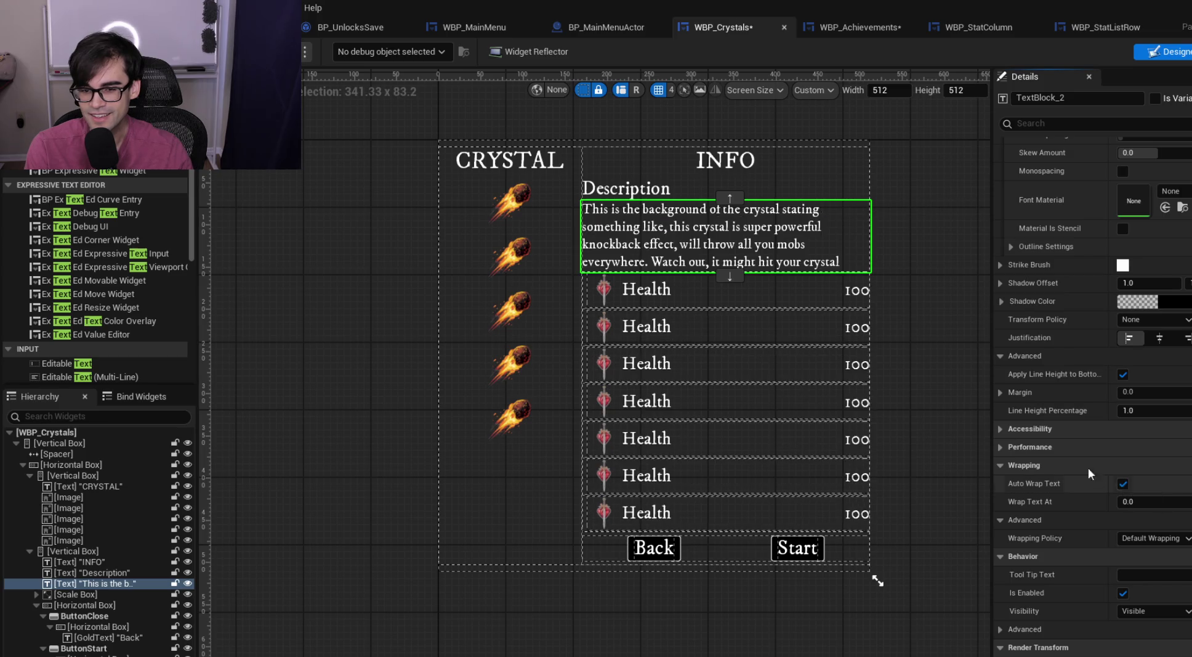
click(892, 233)
scroll(672, 249, up, 3)
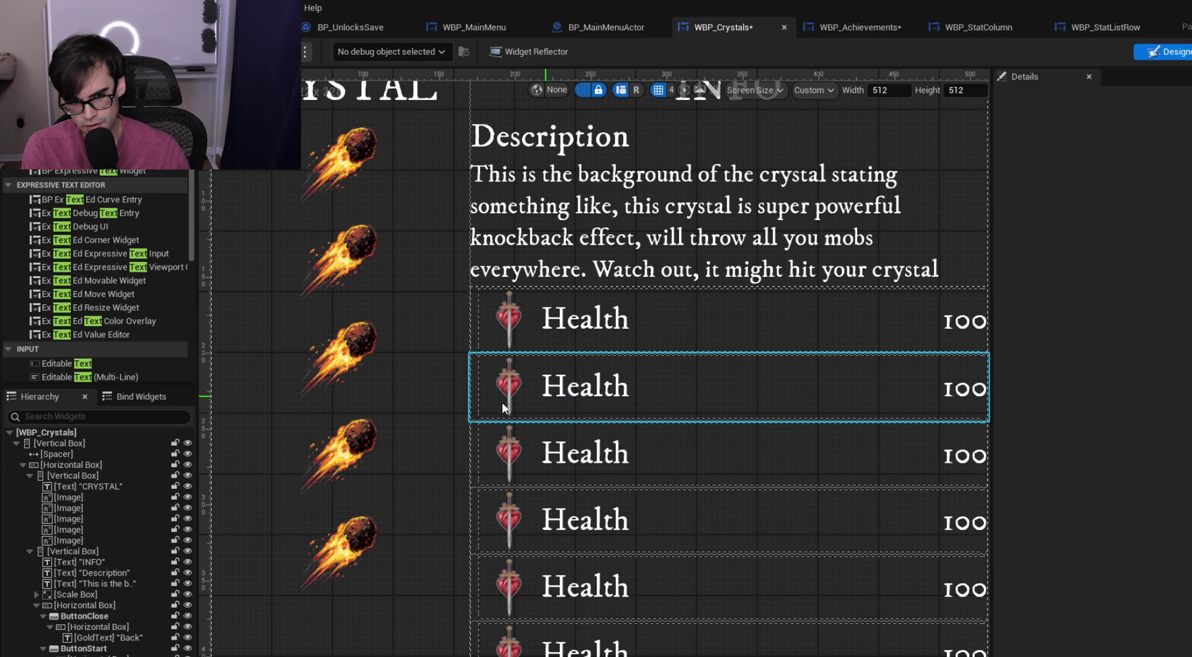
scroll(468, 403, down, 2)
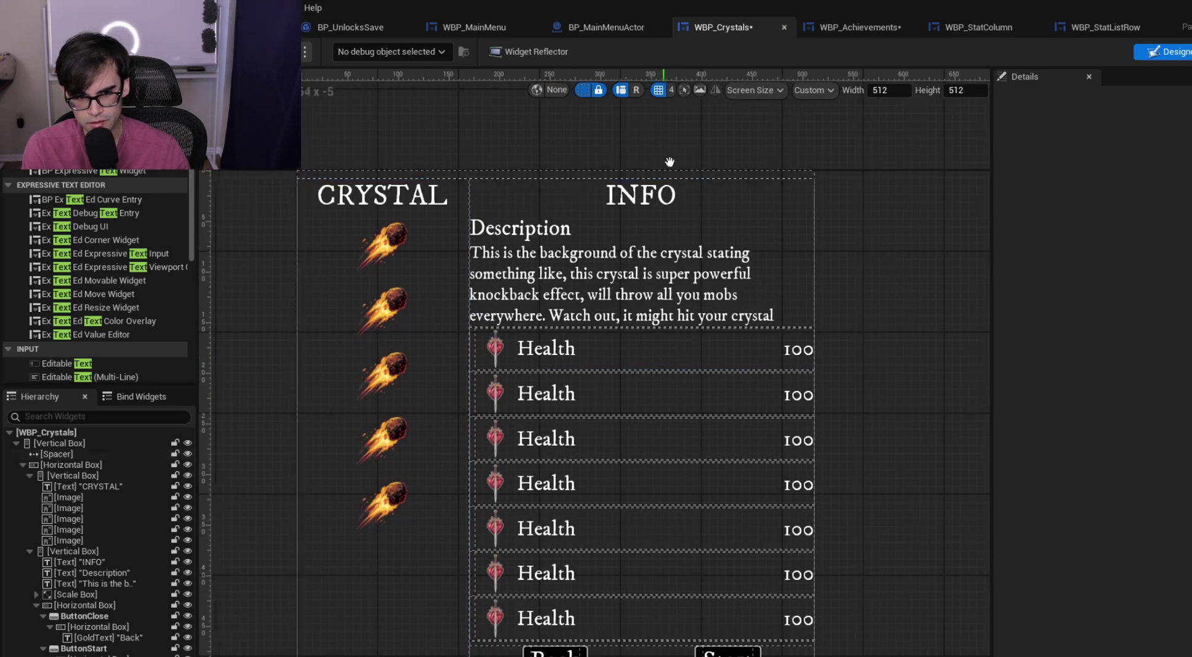
click(631, 305)
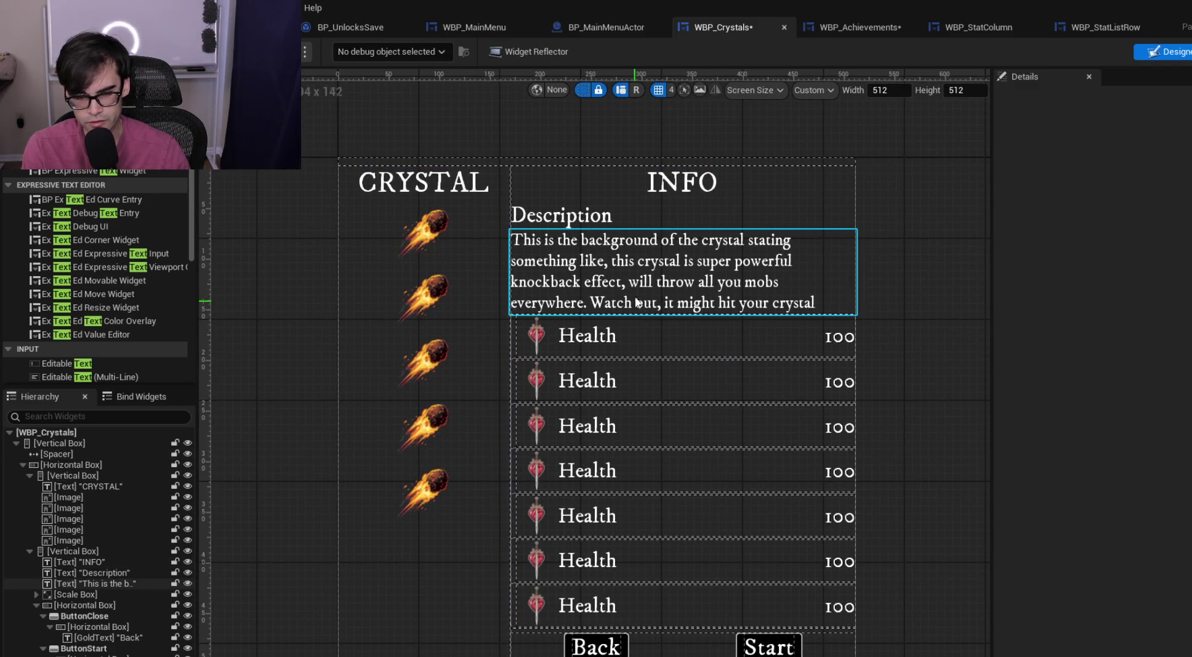
mouse_move(653, 130)
mouse_down()
mouse_move(600, 120)
mouse_move(572, 92)
mouse_up()
mouse_move(833, 408)
mouse_down()
mouse_move(791, 369)
mouse_move(864, 452)
mouse_up()
click(512, 276)
click(513, 277)
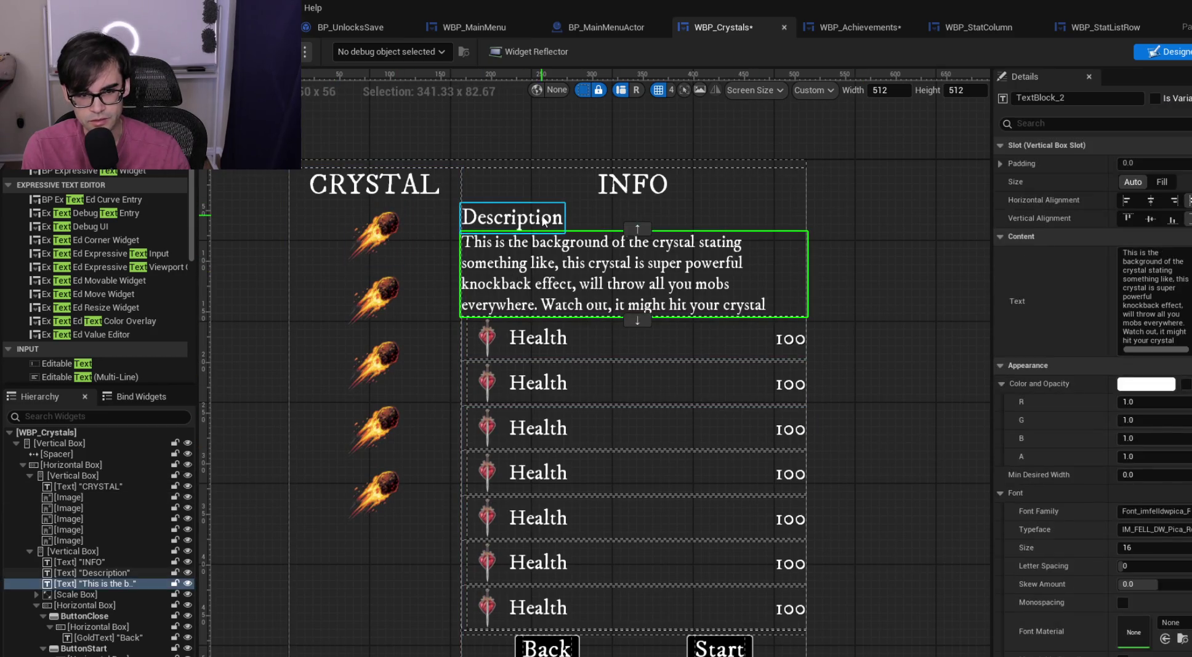
click(511, 216)
click(691, 291)
click(870, 219)
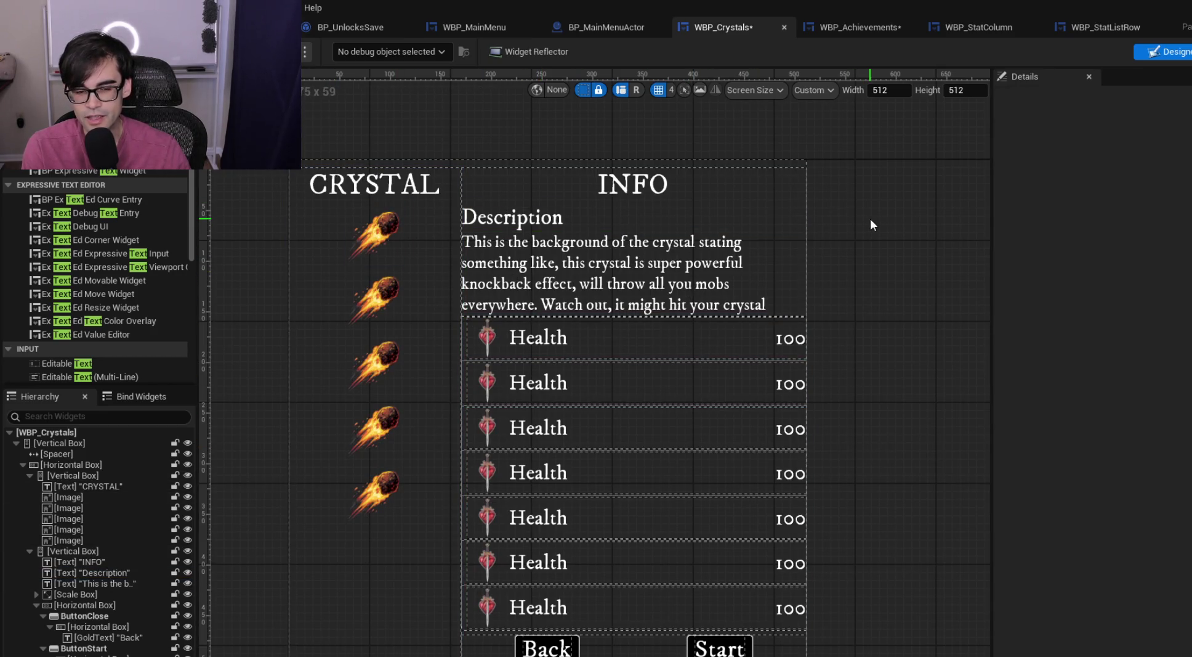
click(739, 258)
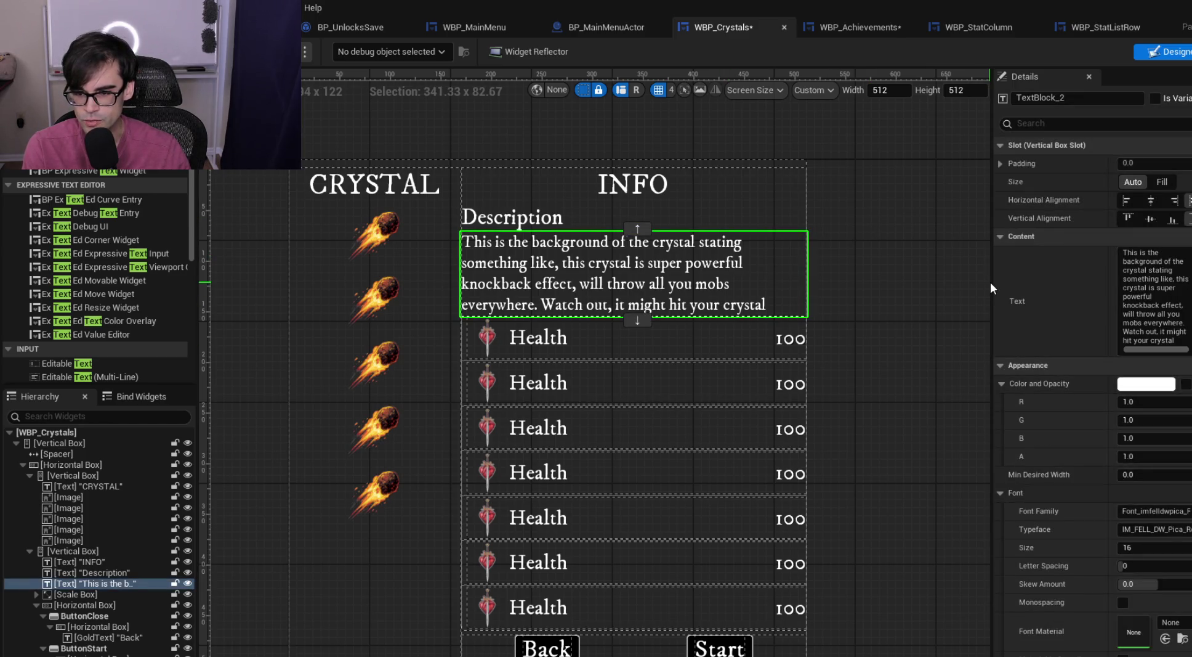
drag(990, 281, 778, 289)
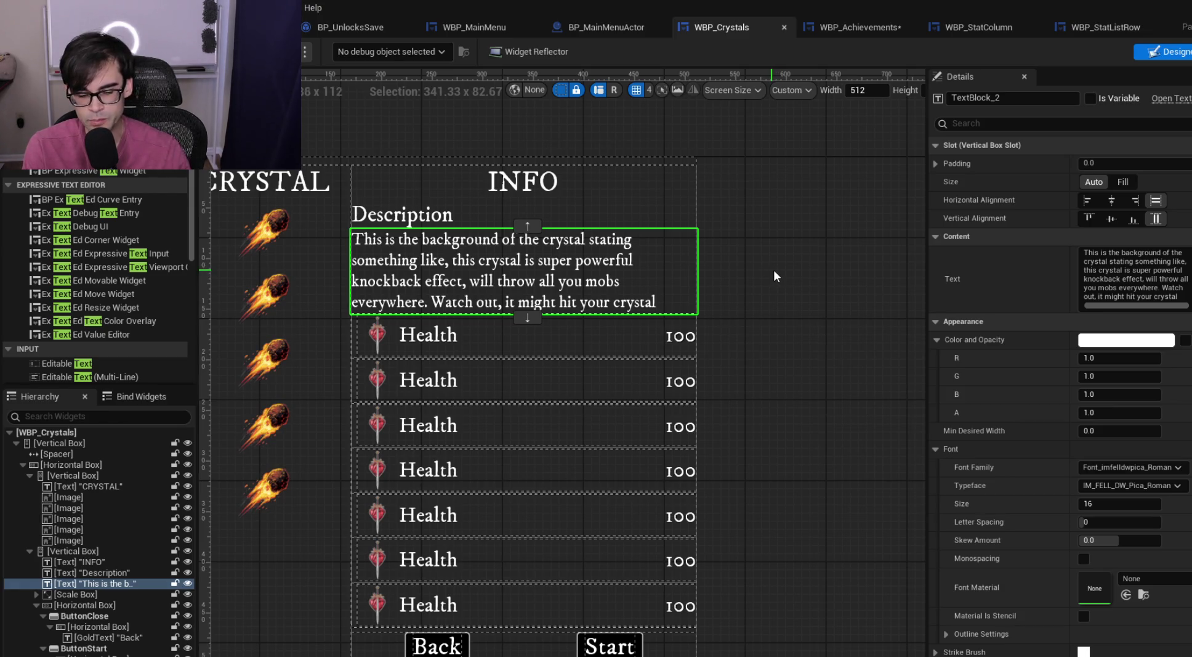
drag(774, 293, 824, 297)
drag(852, 365, 838, 328)
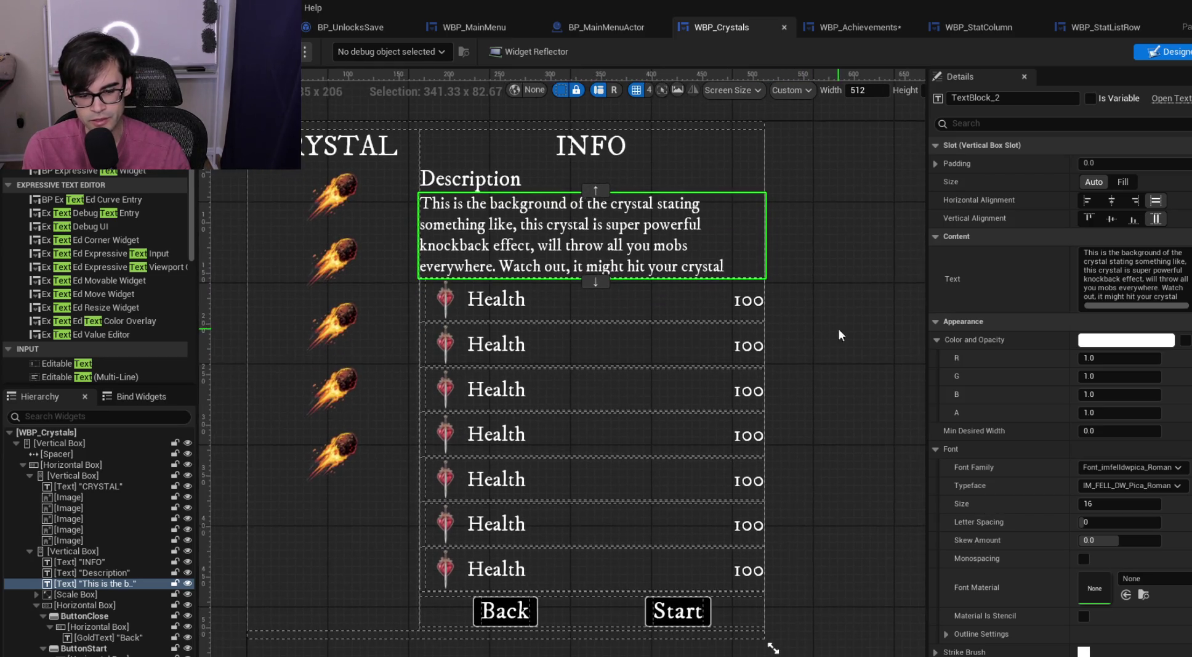
click(721, 630)
click(705, 180)
click(803, 233)
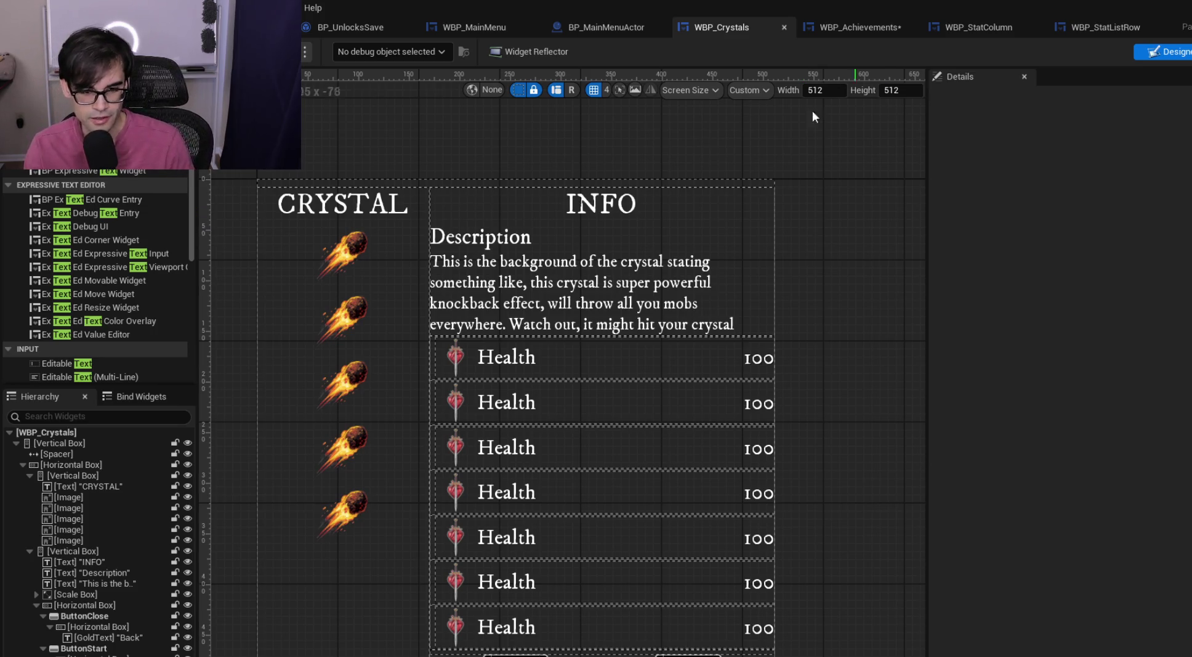
click(682, 321)
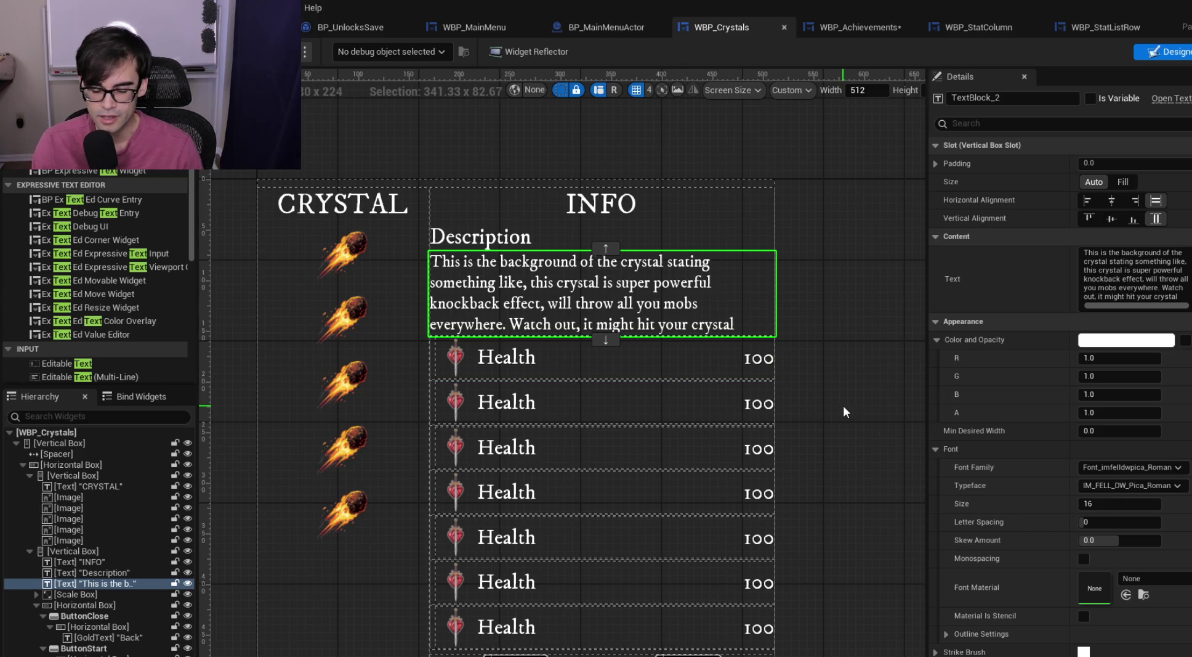
click(787, 335)
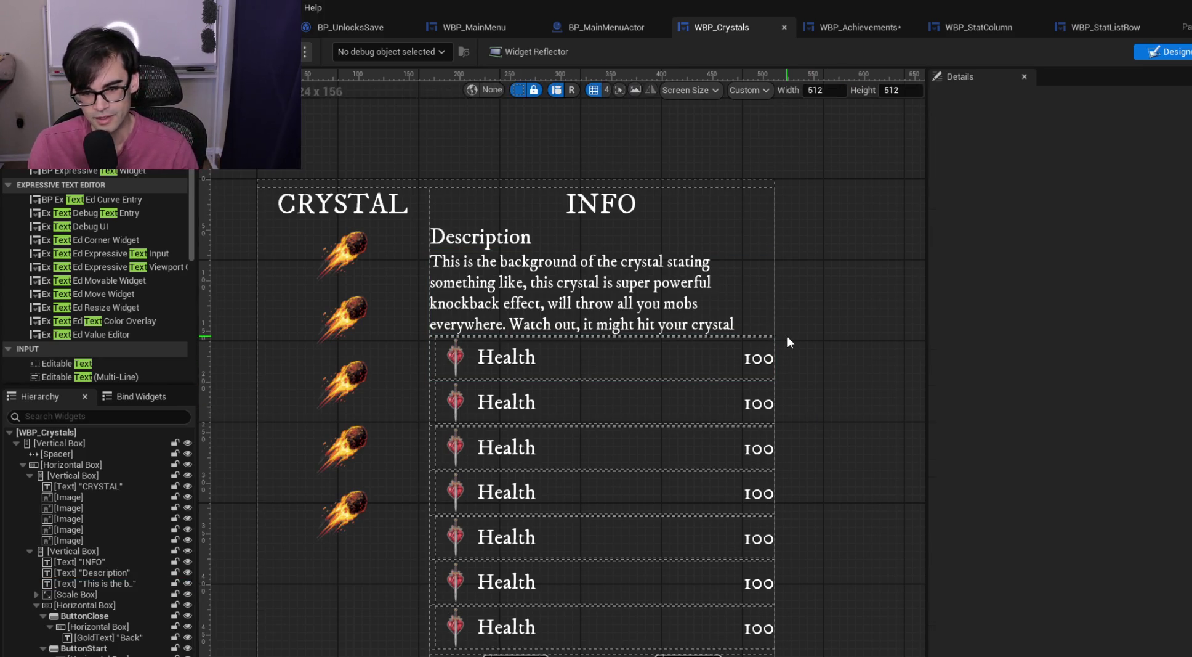
click(729, 316)
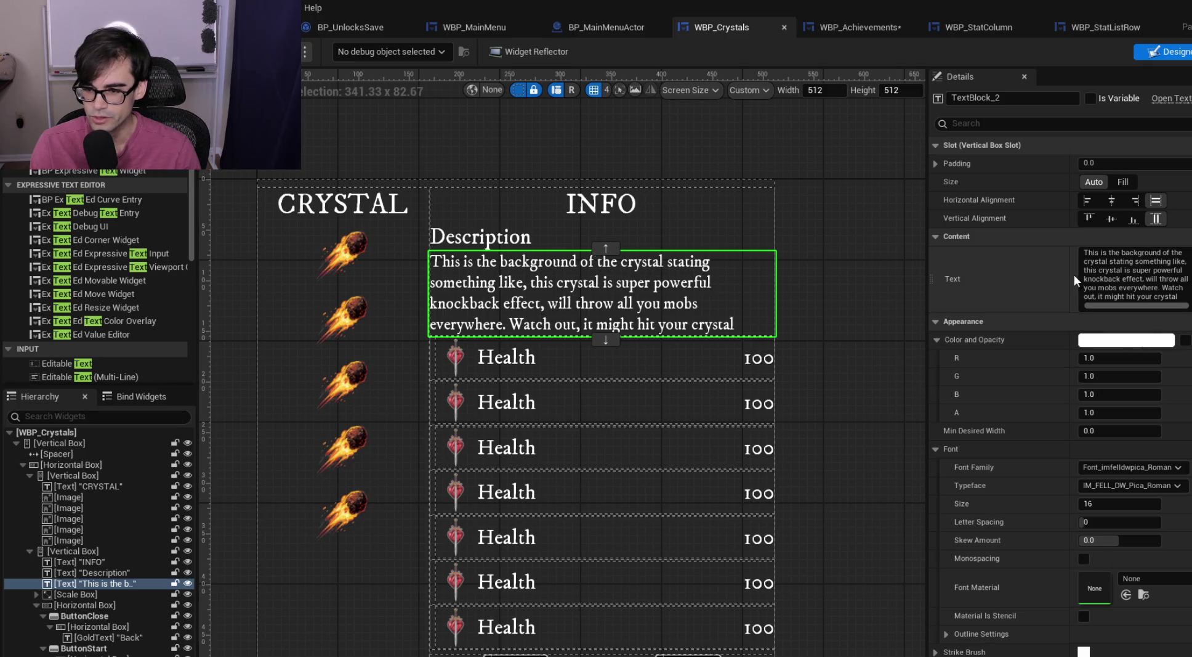
drag(1073, 278, 1032, 275)
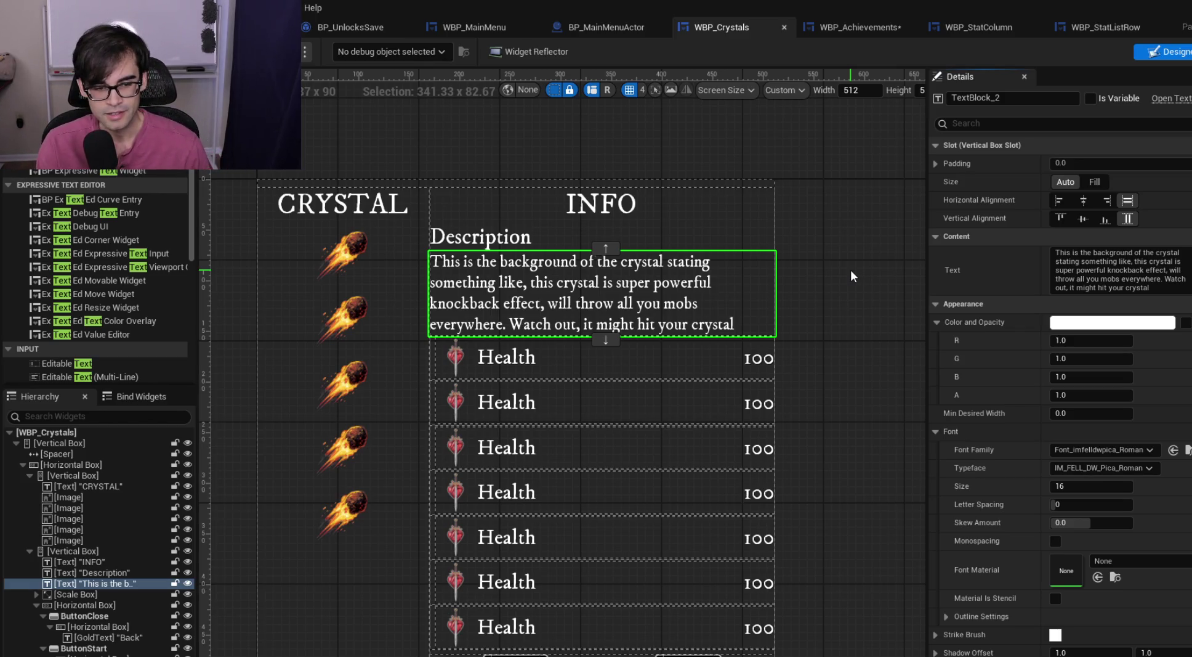
scroll(786, 327, down, 2)
click(630, 564)
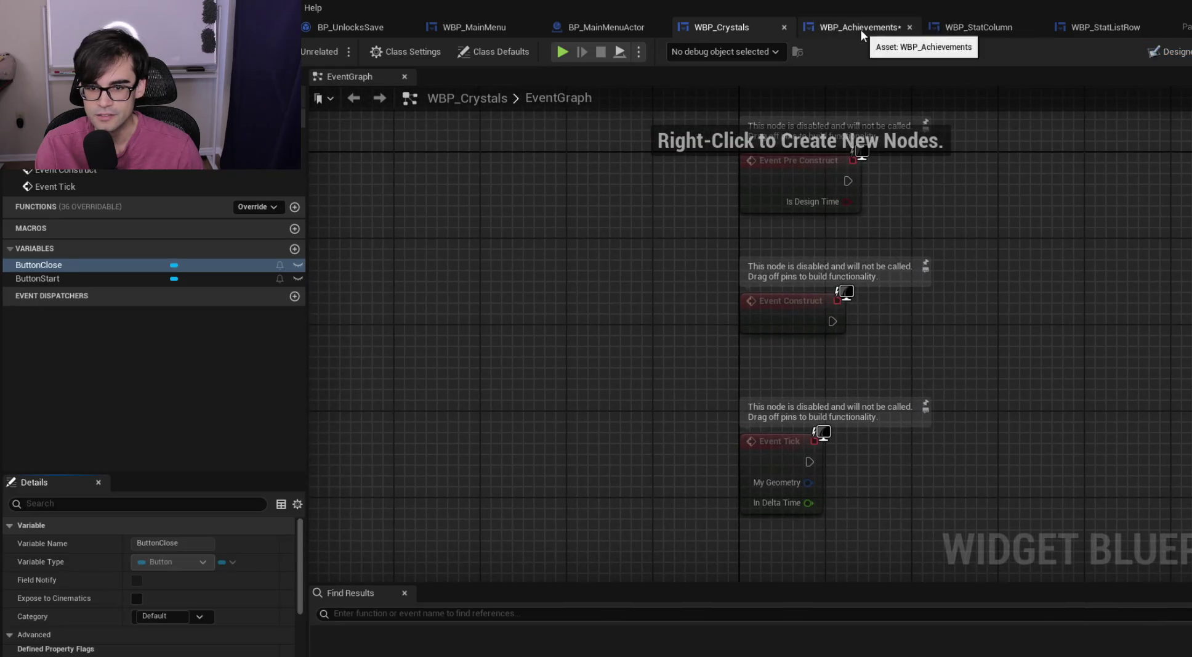
Delete the three event nodes from the WBP_Crystals event graph
scroll(905, 354, down, 3)
drag(704, 229, 1025, 495)
key(Delete)
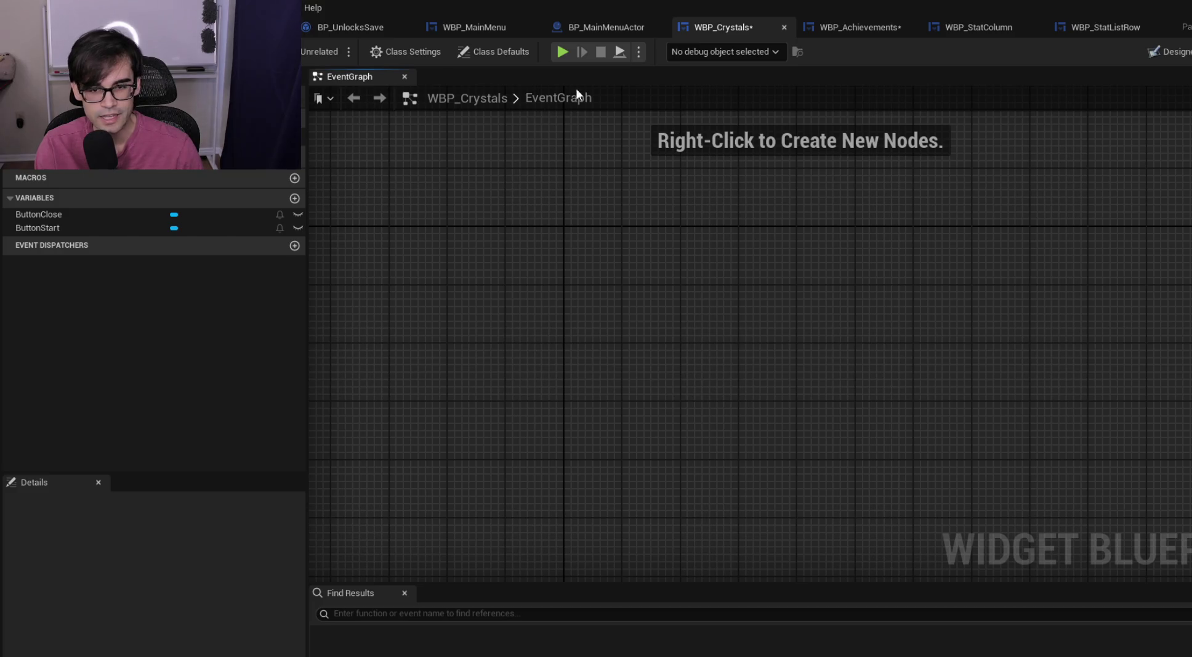
Save WBP_Achievements and jump to its Back button's On Clicked event
click(836, 32)
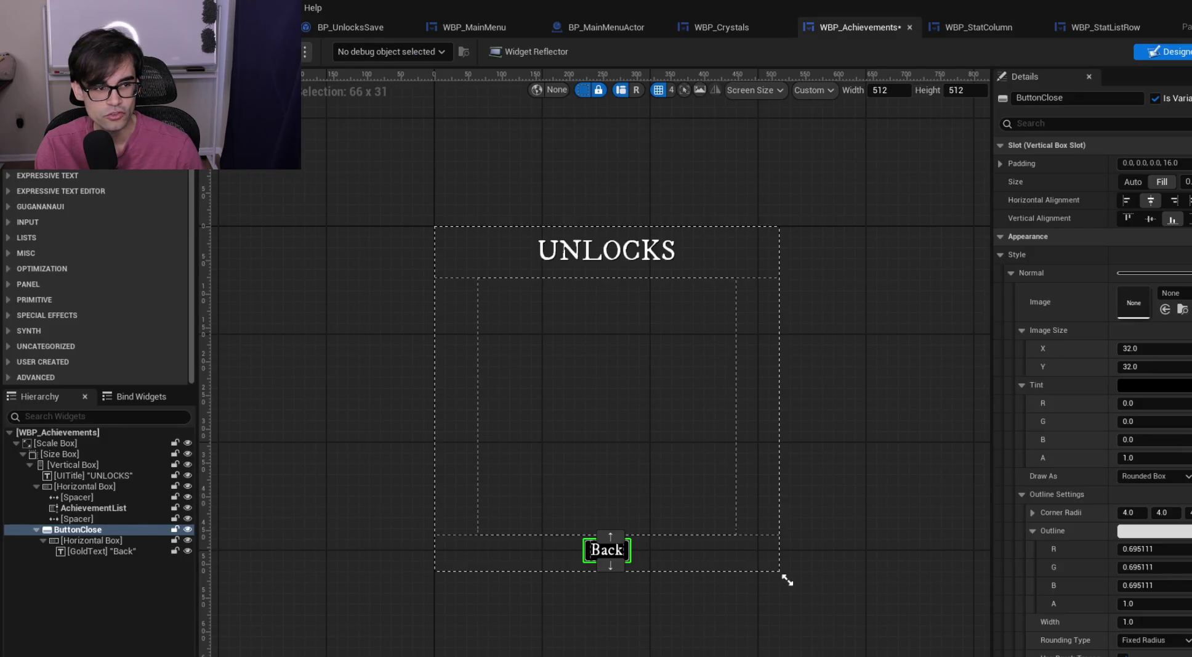
key(ctrl+s)
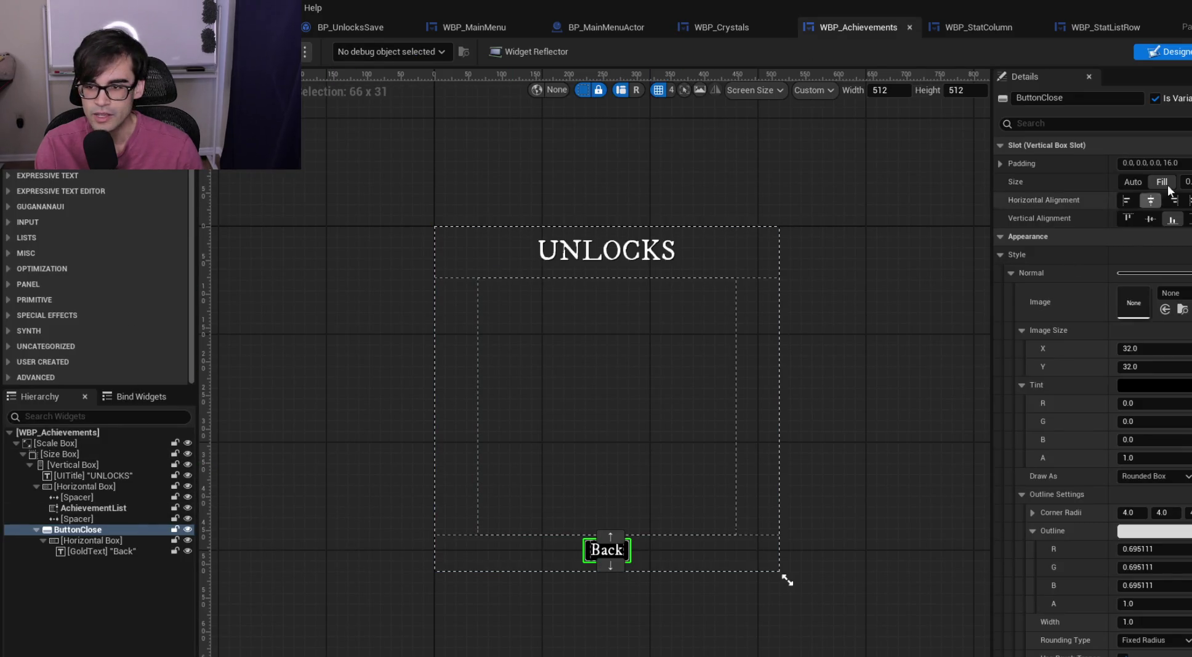
scroll(1140, 606, down, 10)
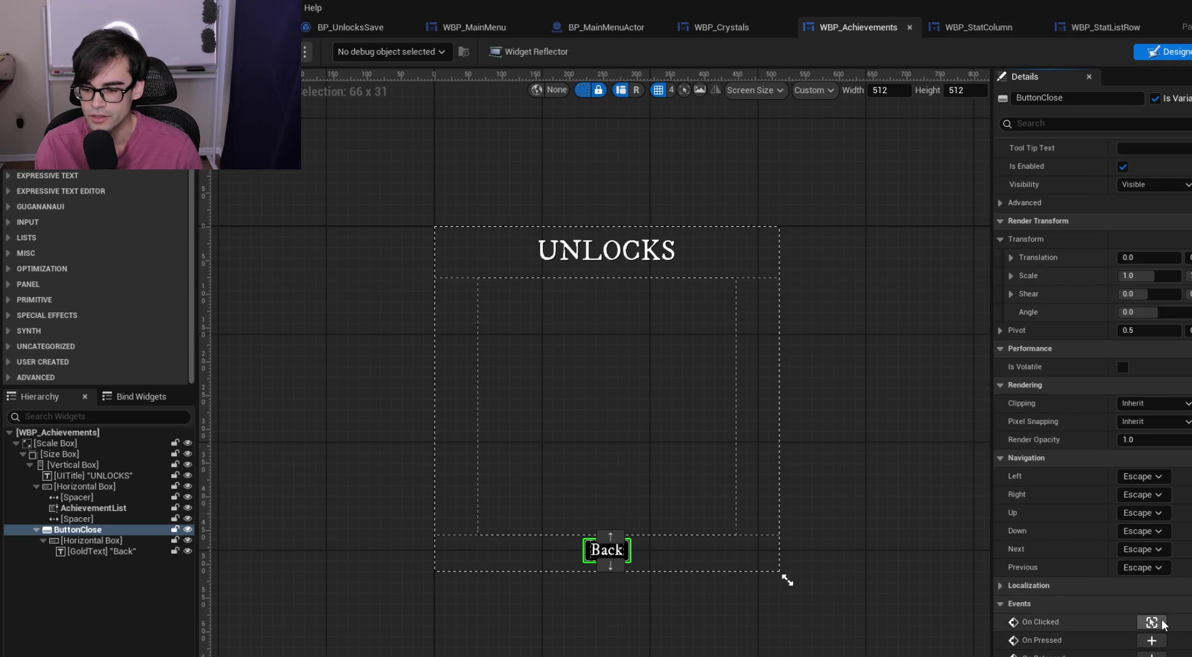
click(1152, 622)
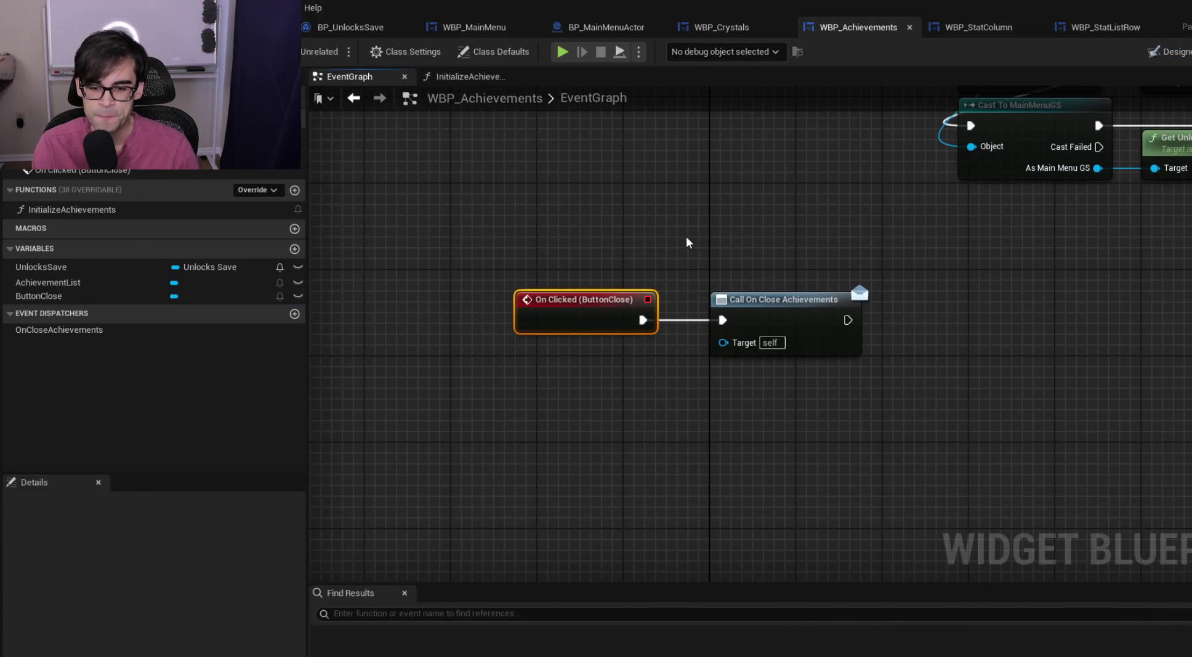
Trace the Back click to OnCloseAchievements and its binding in the SwitchToWidget graph
drag(720, 238, 687, 315)
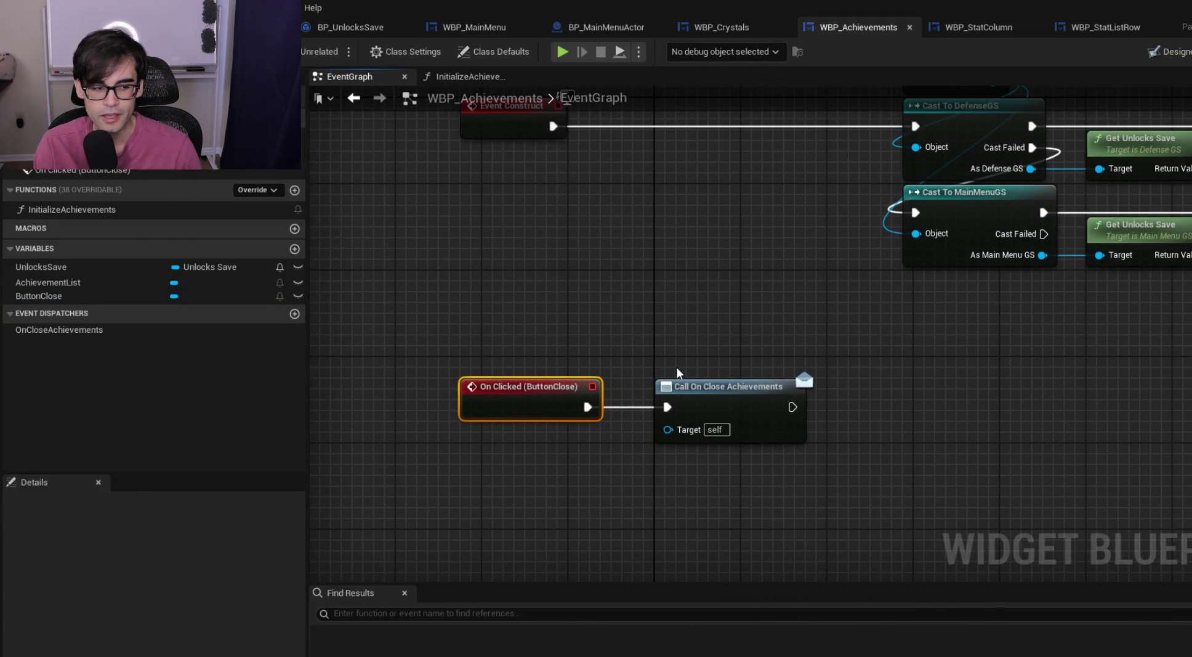
drag(622, 344, 801, 463)
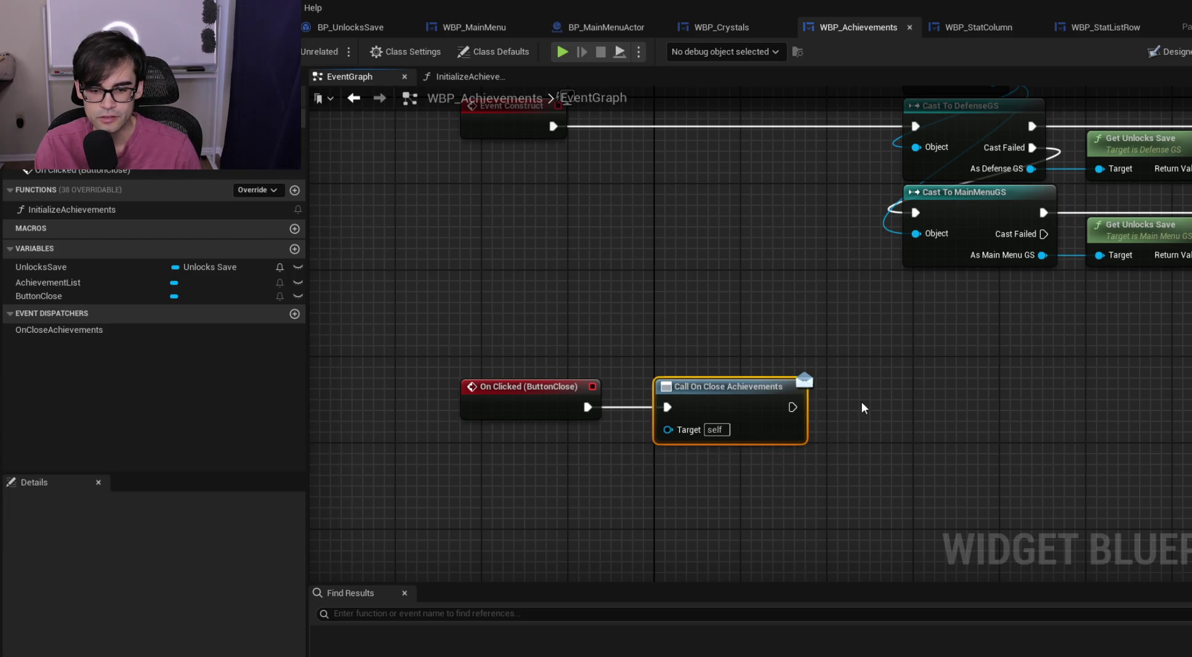
scroll(862, 399, down, 2)
mouse_move(862, 396)
mouse_down()
mouse_move(851, 427)
mouse_move(461, 417)
mouse_move(809, 426)
mouse_move(813, 409)
mouse_up()
double_click(54, 333)
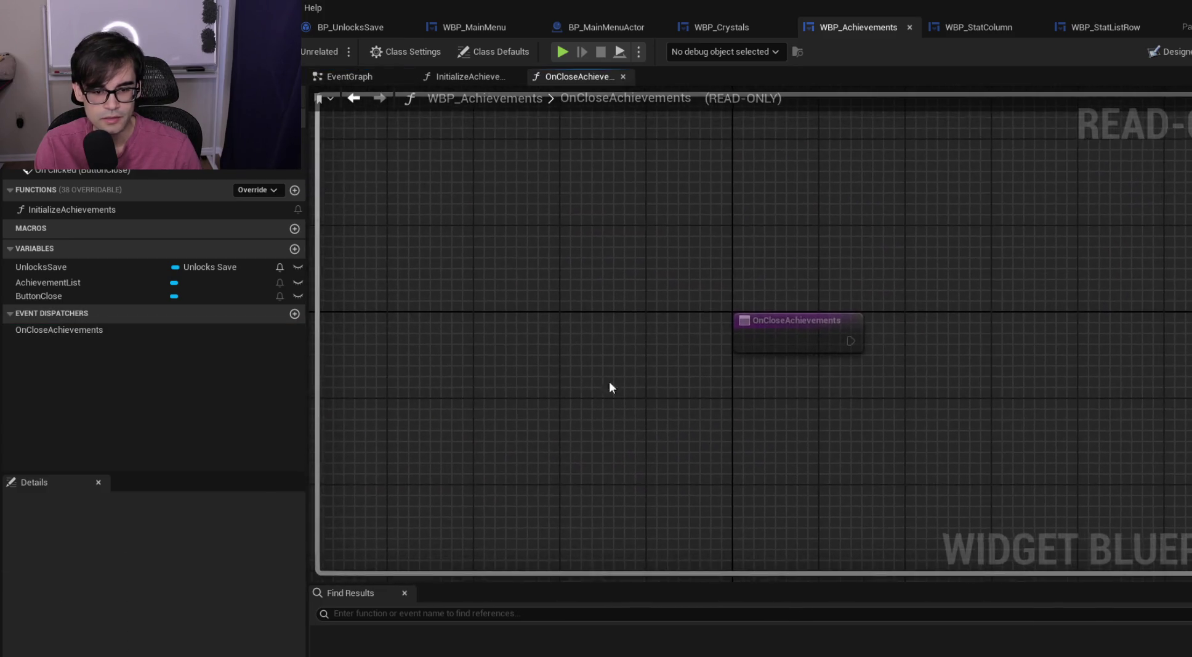
click(1167, 52)
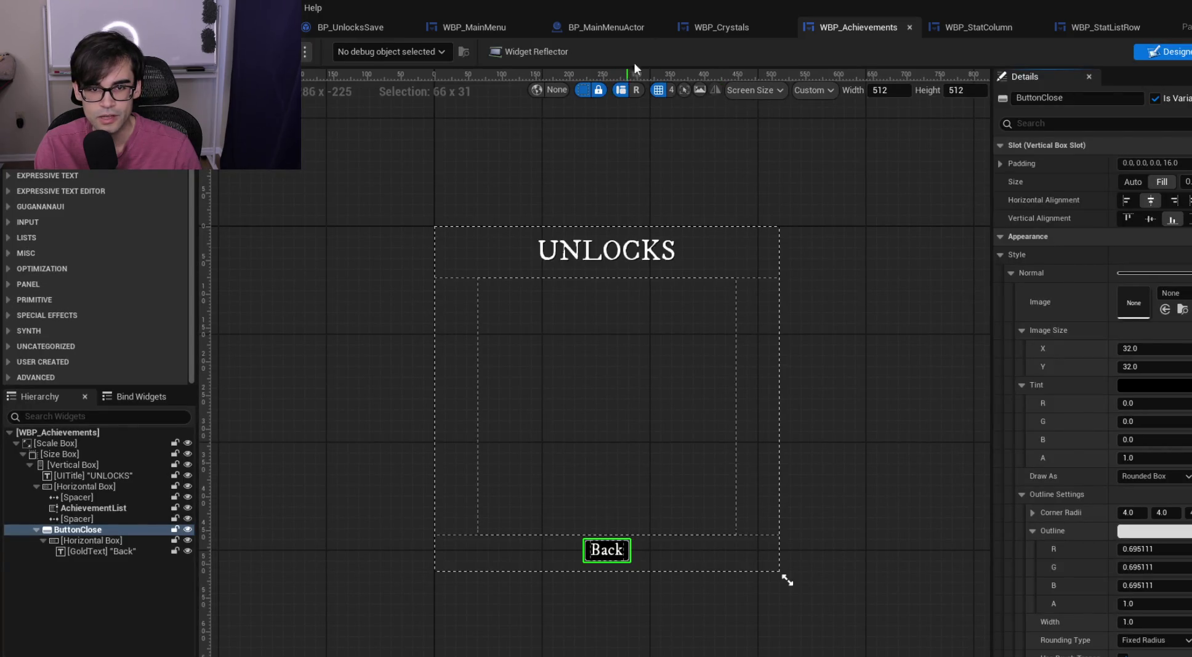
click(607, 27)
Review BP_MainMenuActor's EventGraph and OnSecondaryMenuClose graph, then switch to the code editor
scroll(562, 268, down, 2)
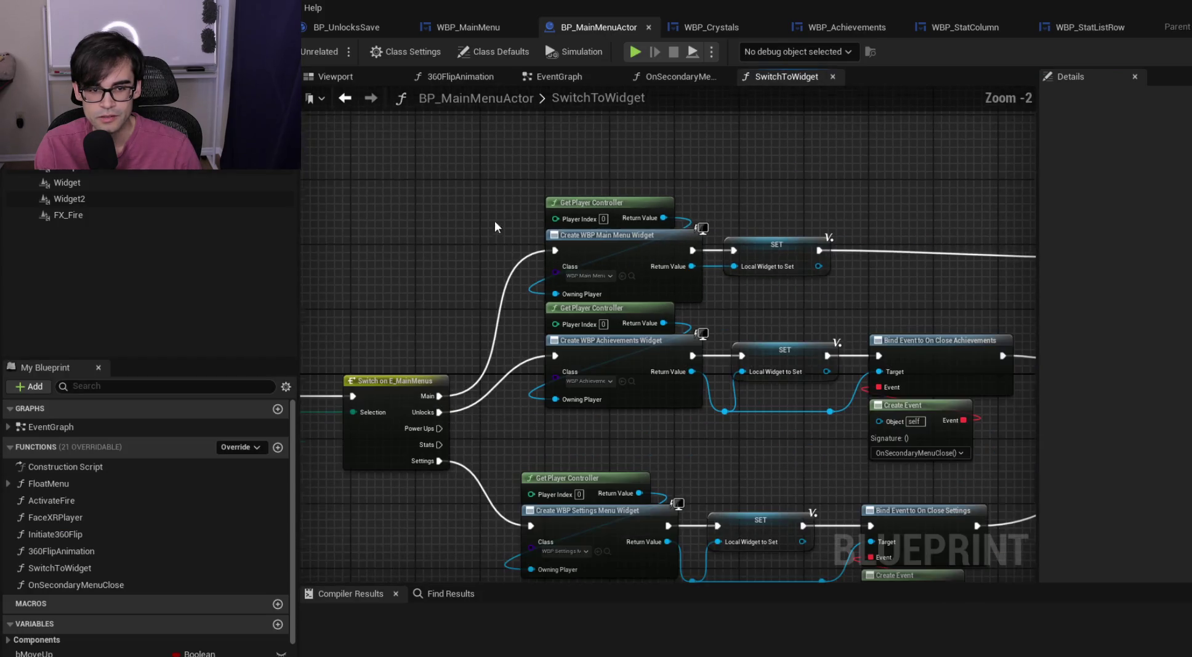
click(579, 82)
mouse_move(608, 253)
mouse_down()
mouse_move(107, 296)
mouse_move(22, 283)
mouse_move(412, 243)
mouse_up()
click(608, 97)
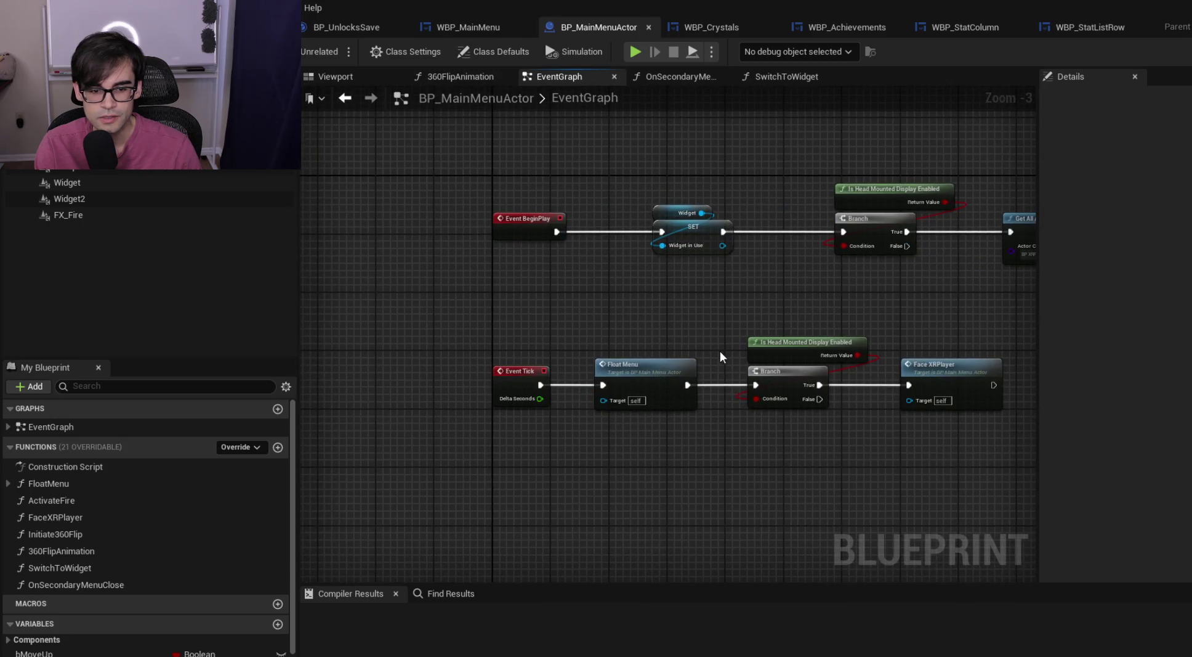
scroll(761, 284, up, 4)
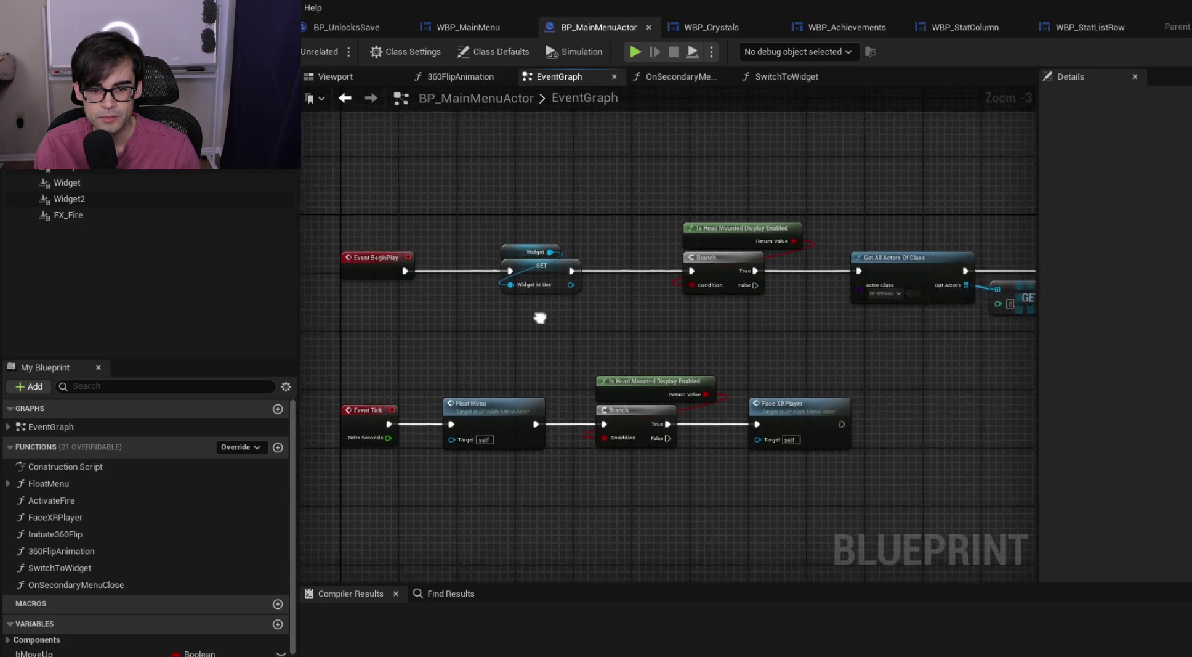
scroll(720, 300, down, 2)
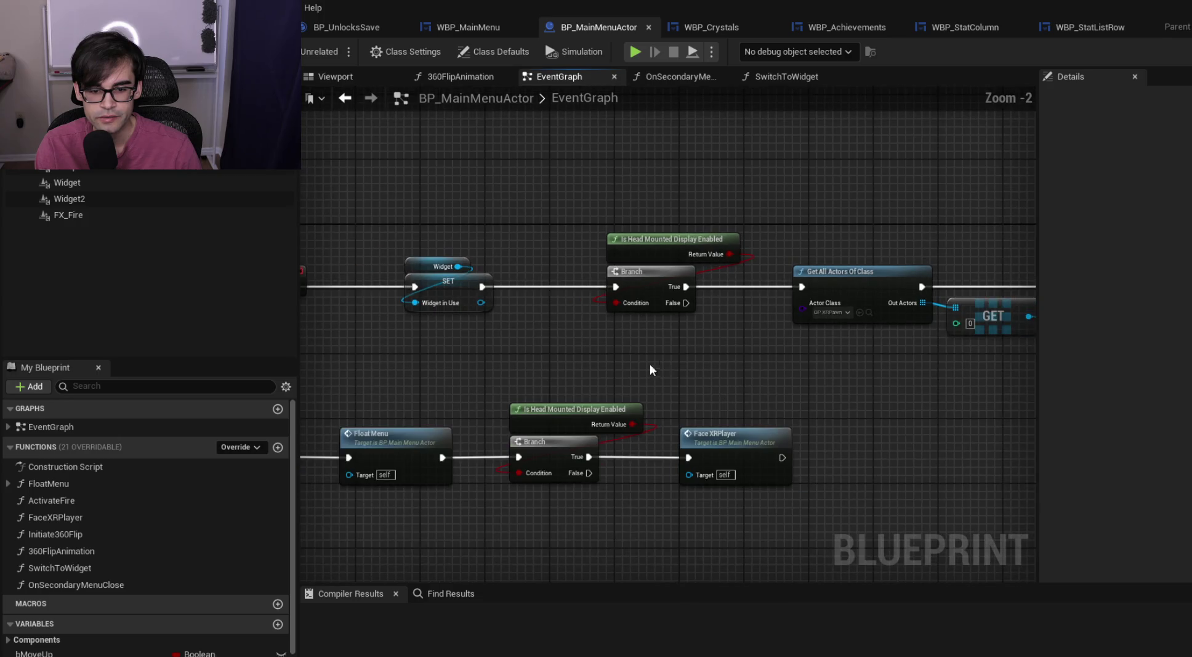
drag(650, 364, 857, 215)
mouse_move(716, 230)
mouse_down()
mouse_move(564, 303)
mouse_move(739, 281)
mouse_up()
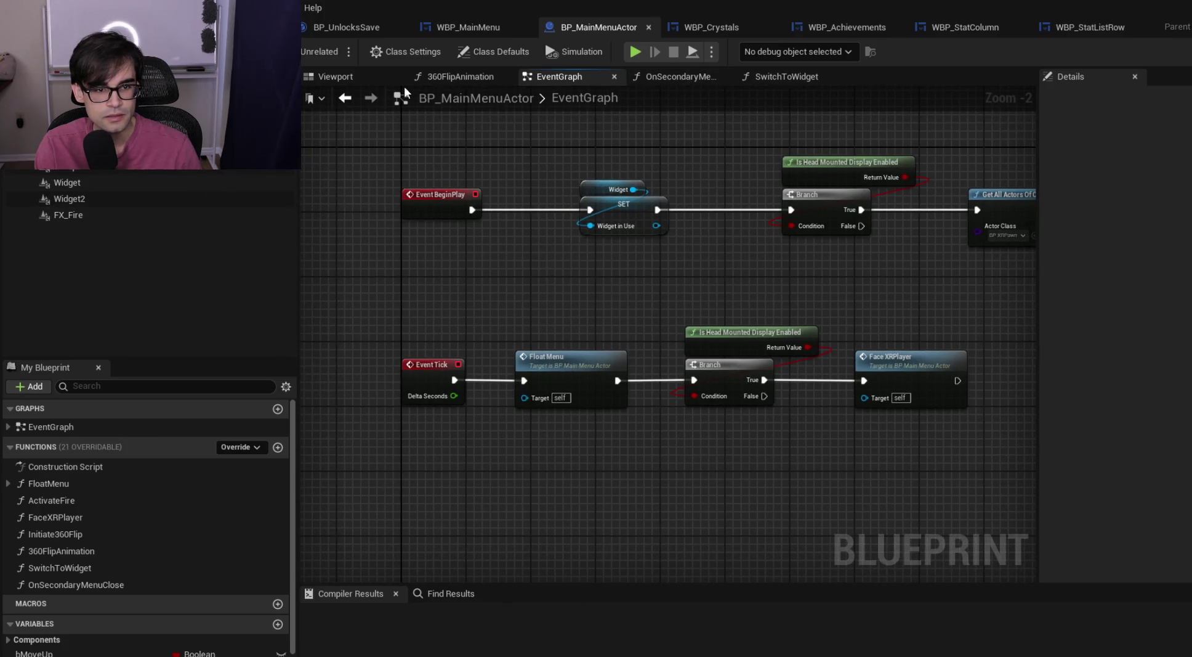
click(672, 76)
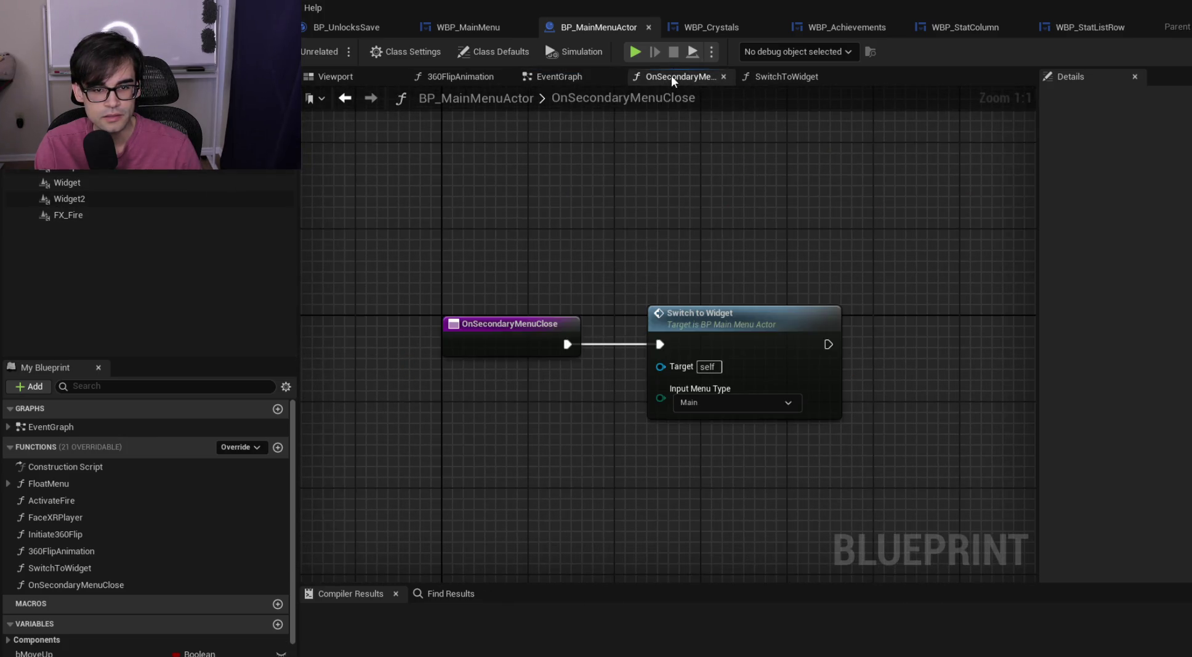
click(572, 81)
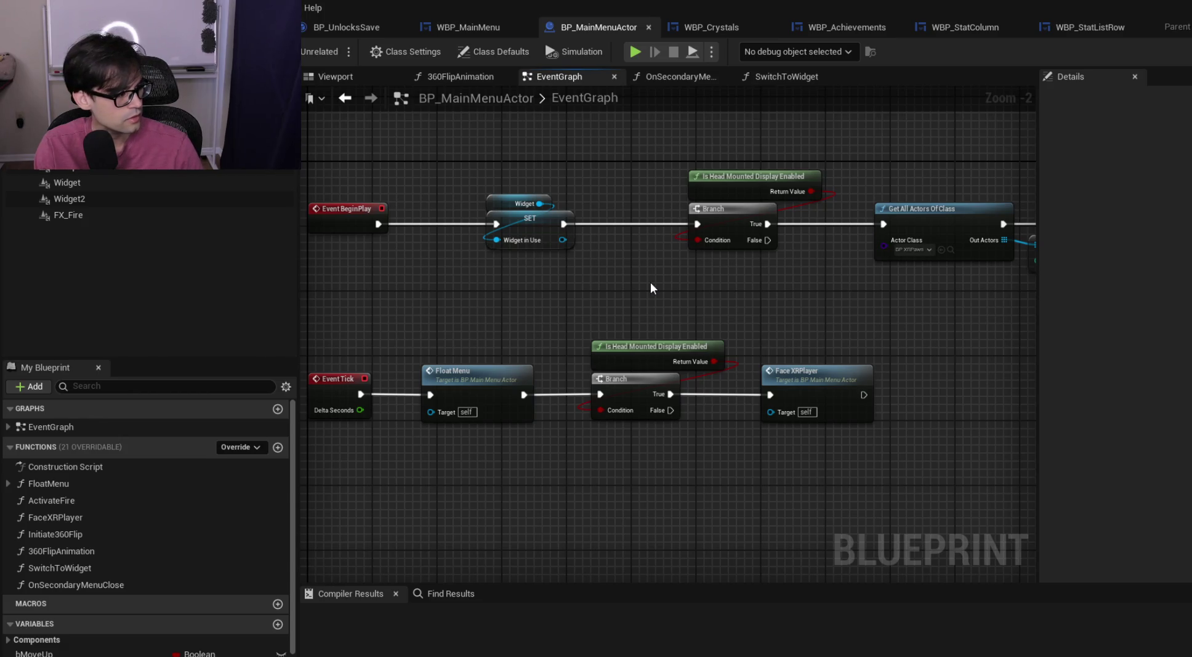
key(alt+Tab)
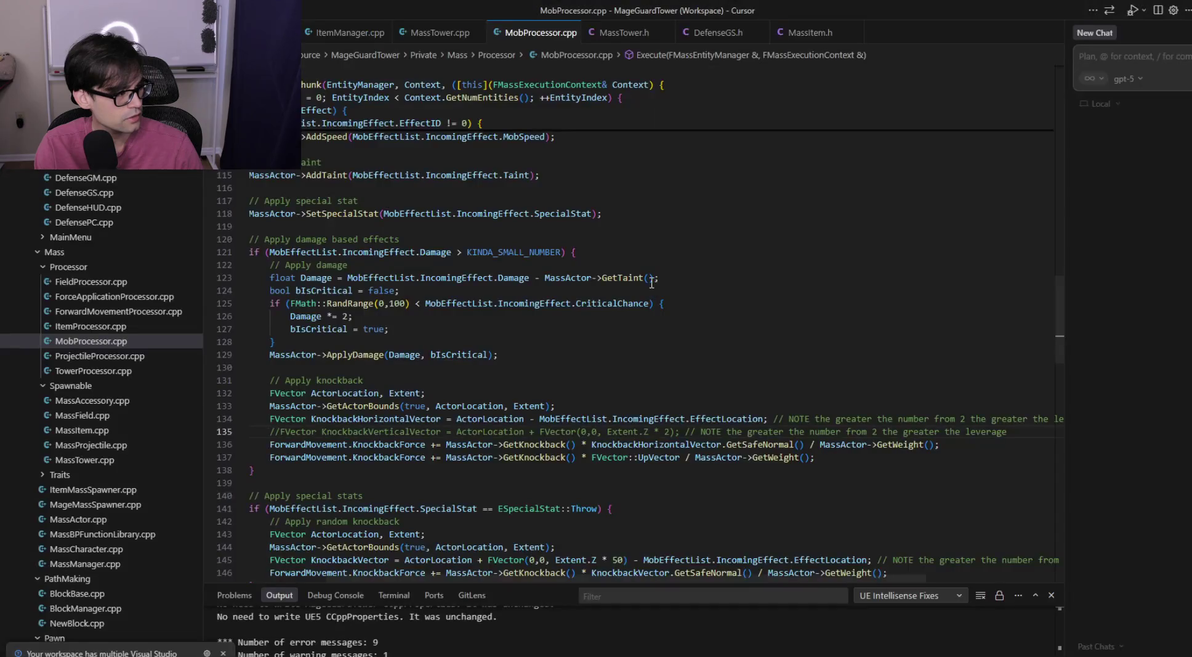
Browse the MobProcessor code in Cursor, switching over to the MobProcessor.h header
key(alt+Tab)
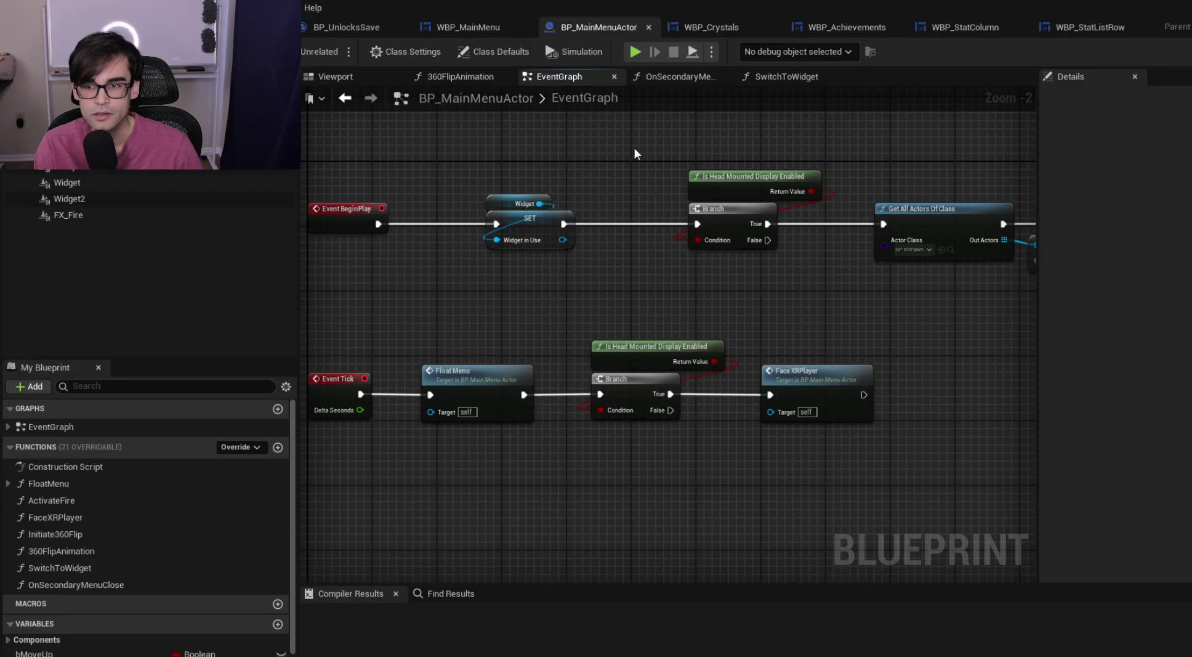
key(alt+Tab)
click(809, 302)
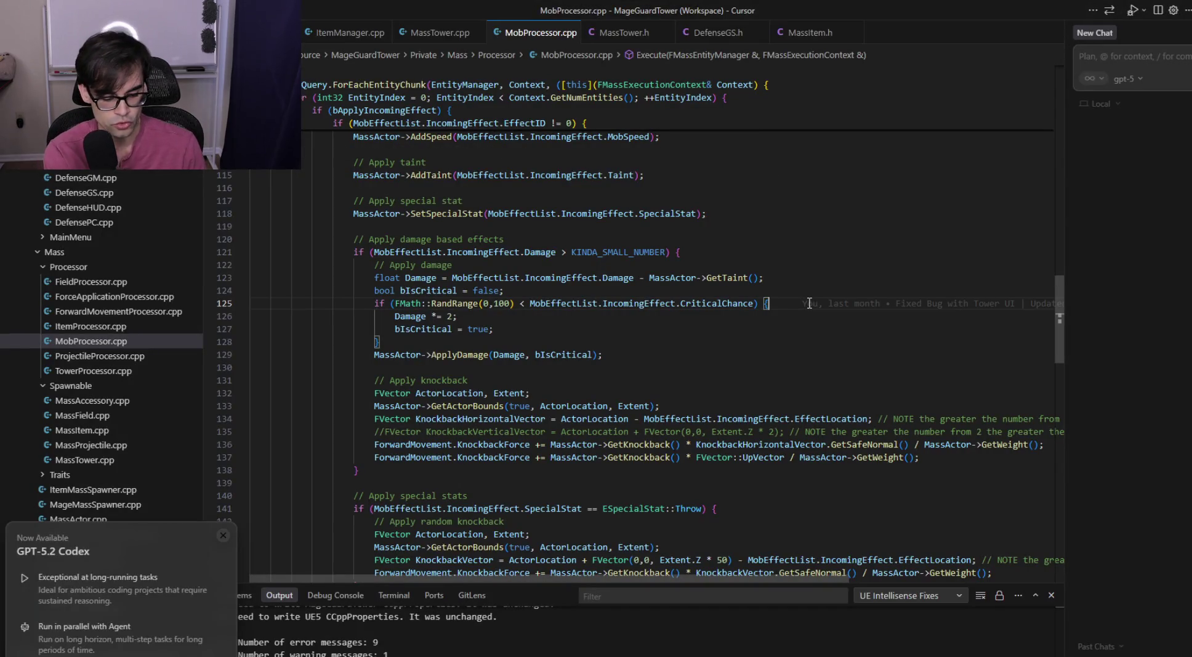
key(ctrl+f)
click(788, 295)
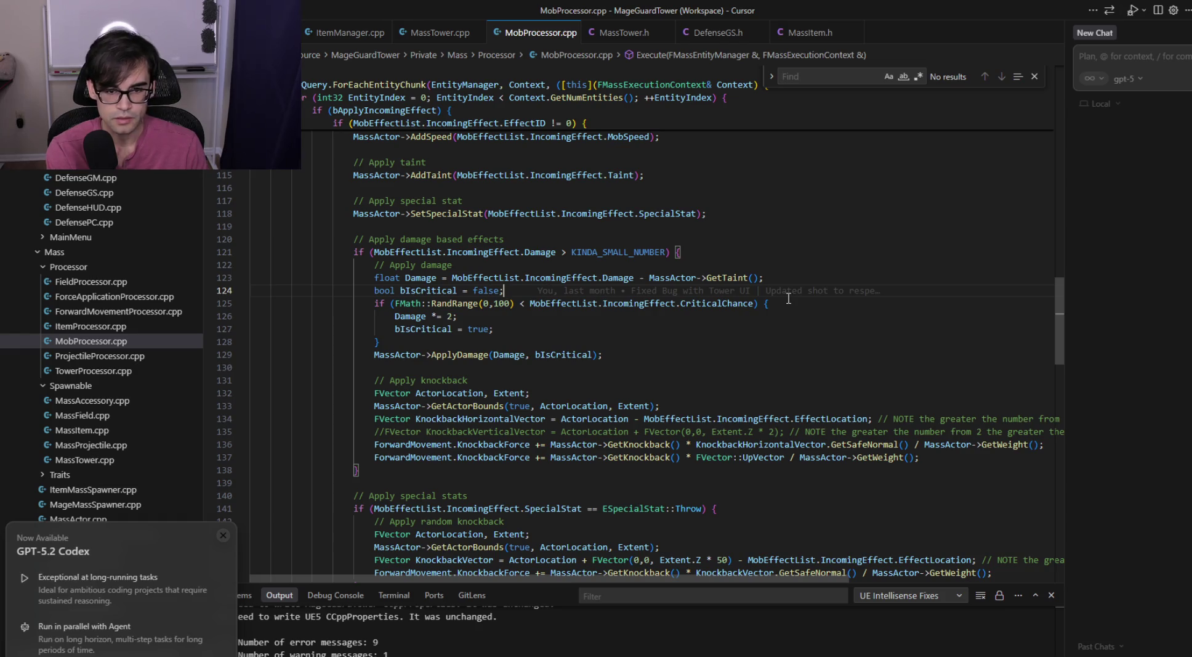
click(757, 217)
click(1036, 77)
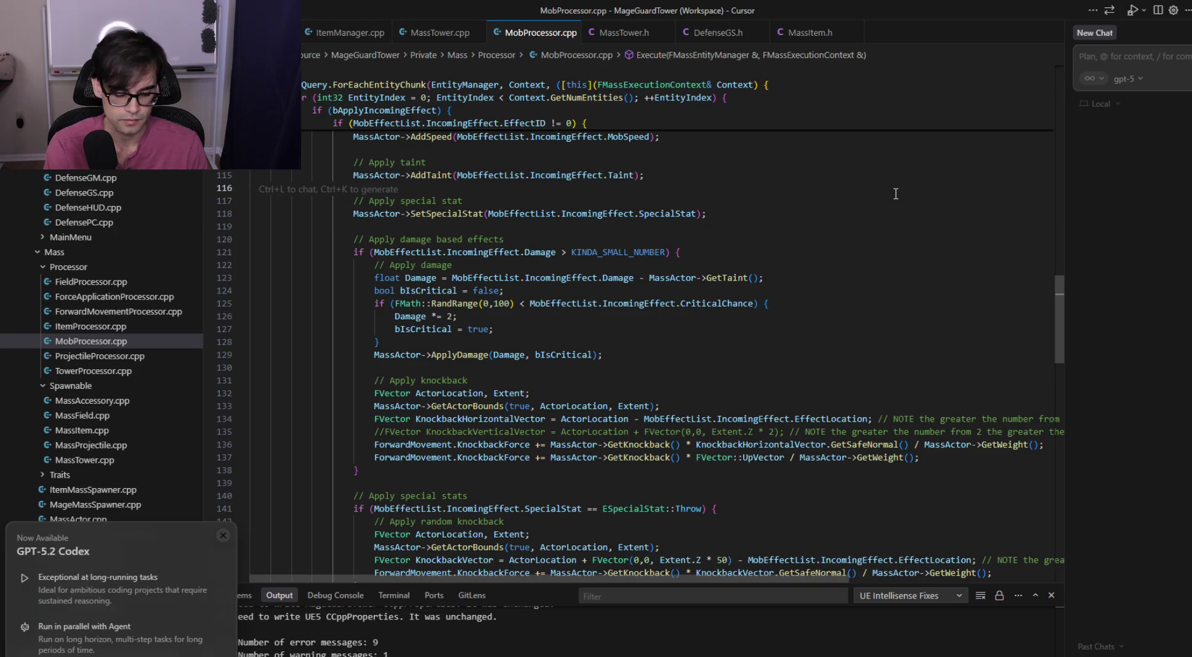
key(alt+o)
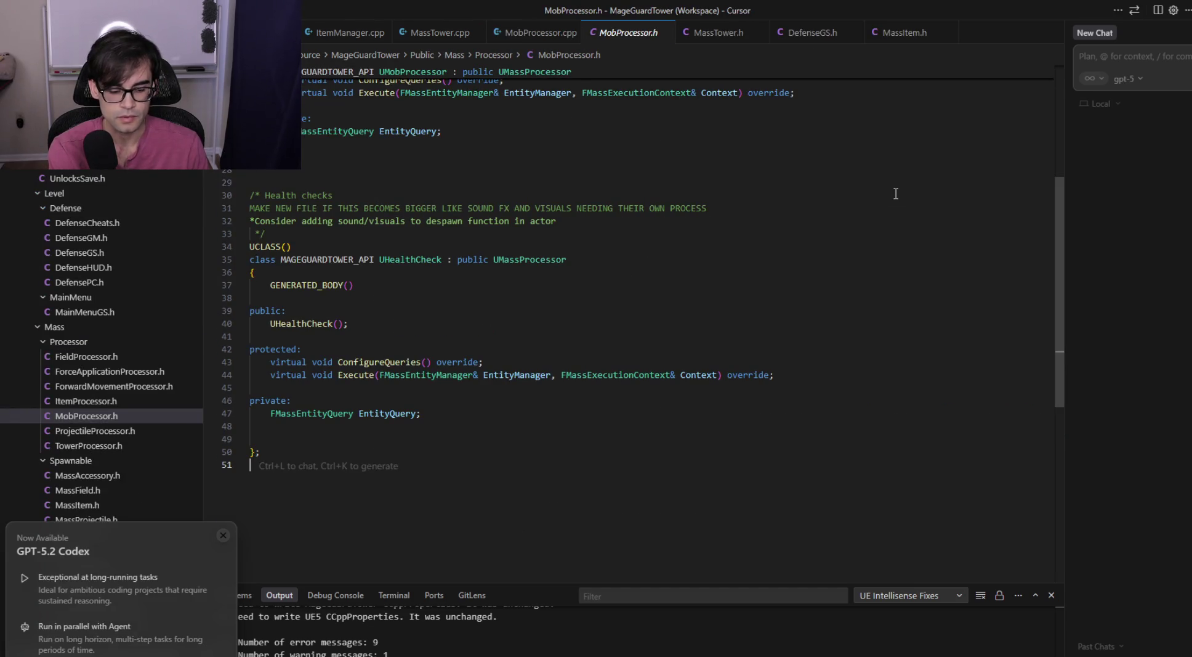
key(ctrl+o)
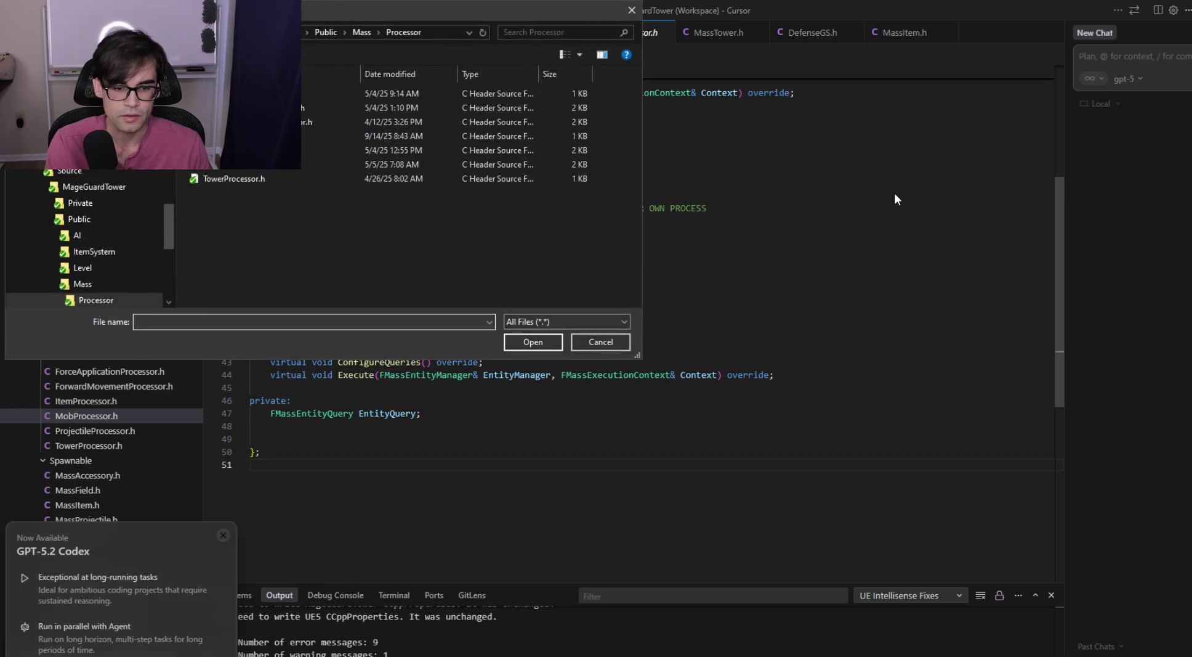
click(600, 342)
click(622, 325)
Open DefenseBookUI.h through quick file search for 'defensebookui'
key(ctrl+p)
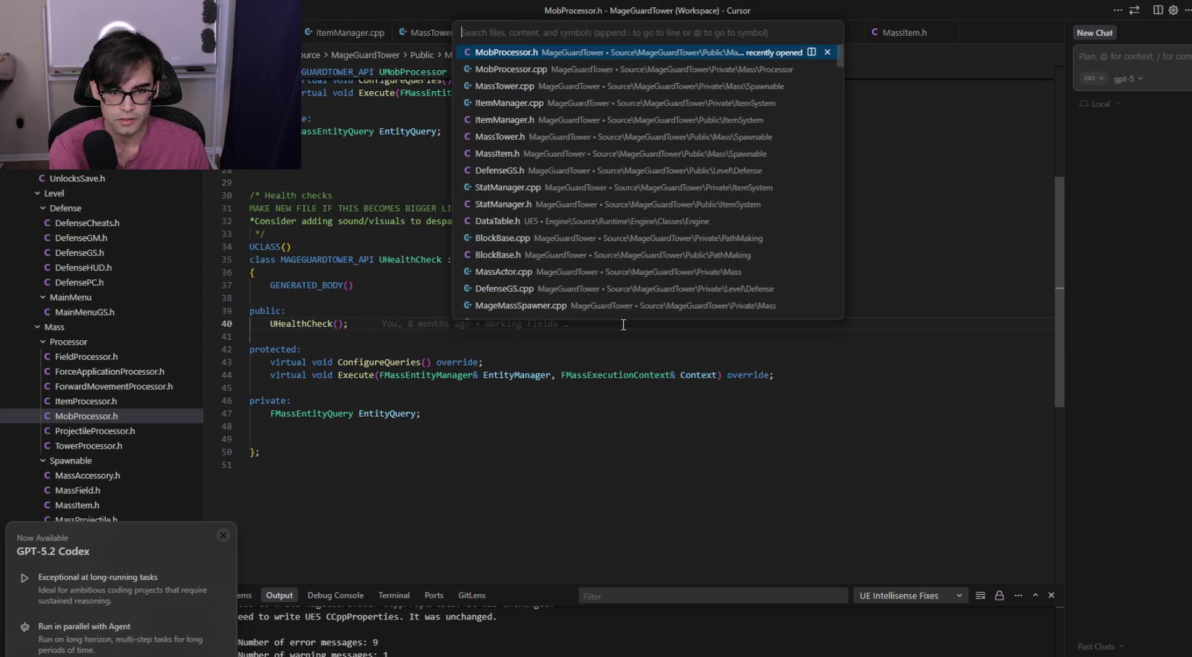
text(defensebook)
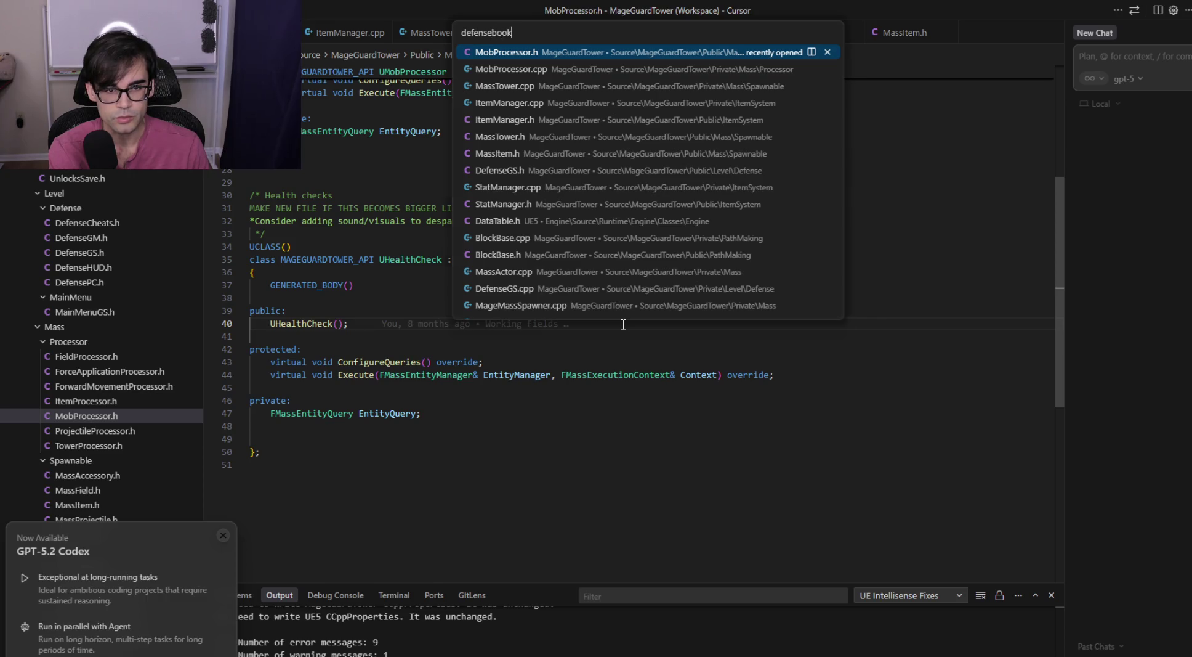
text(ui)
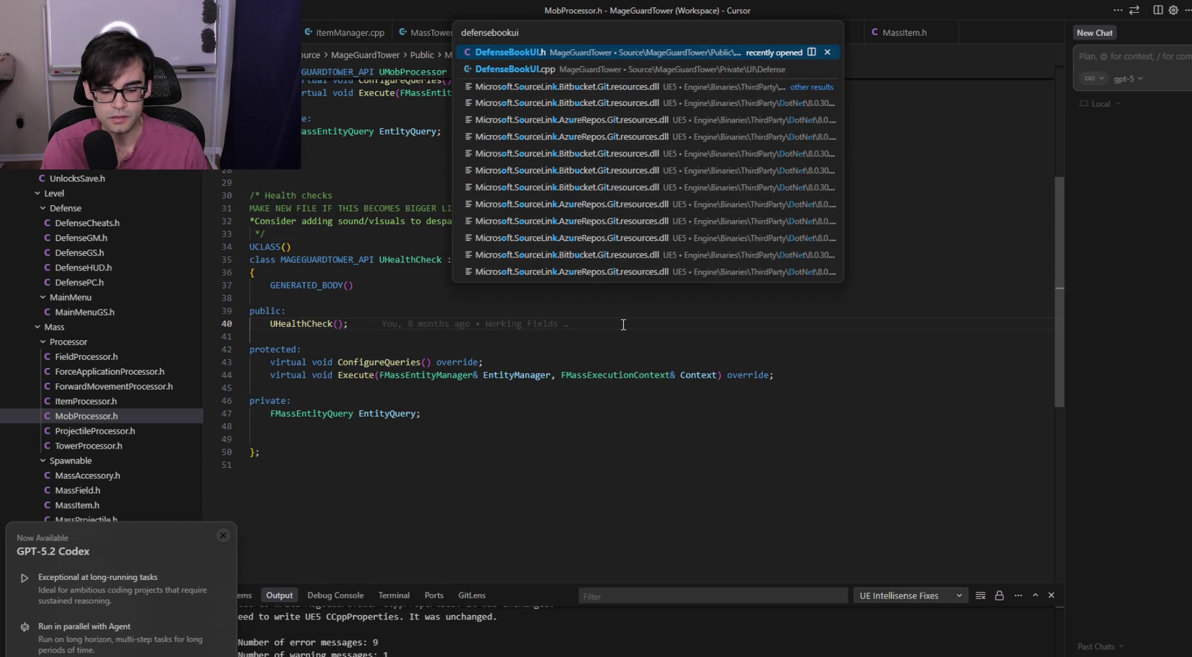
key(Return)
scroll(687, 380, down, 6)
click(686, 376)
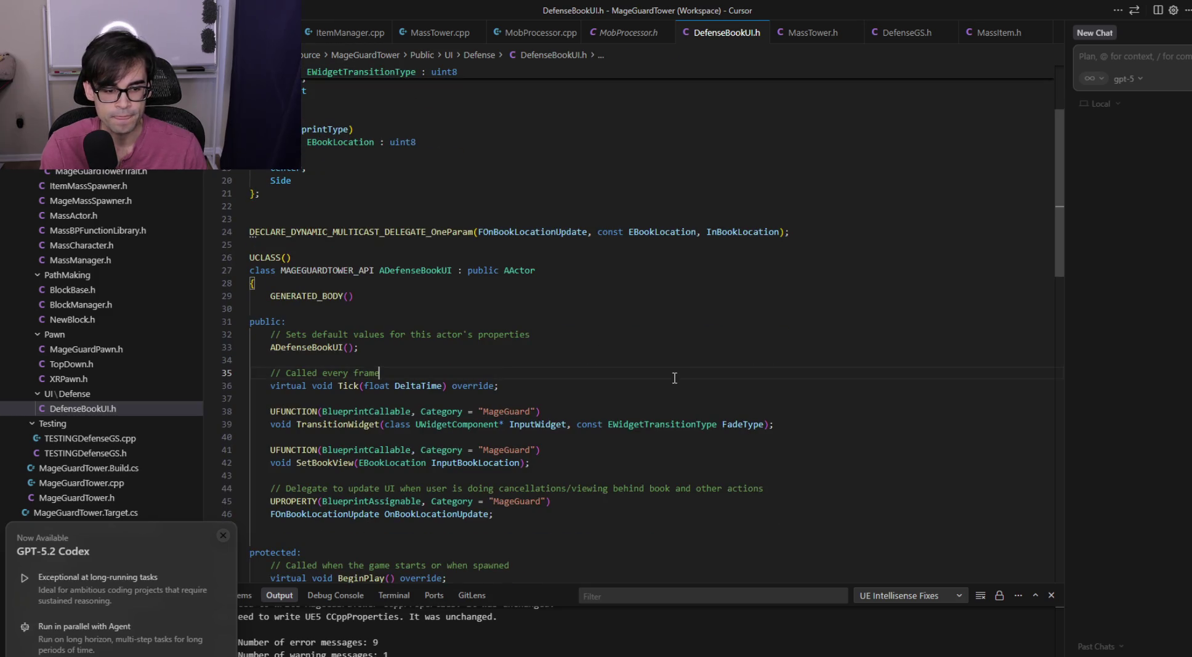
Open DefenseBookUI.cpp and read through its TransitionWidget and FadeTransition code
key(alt+o)
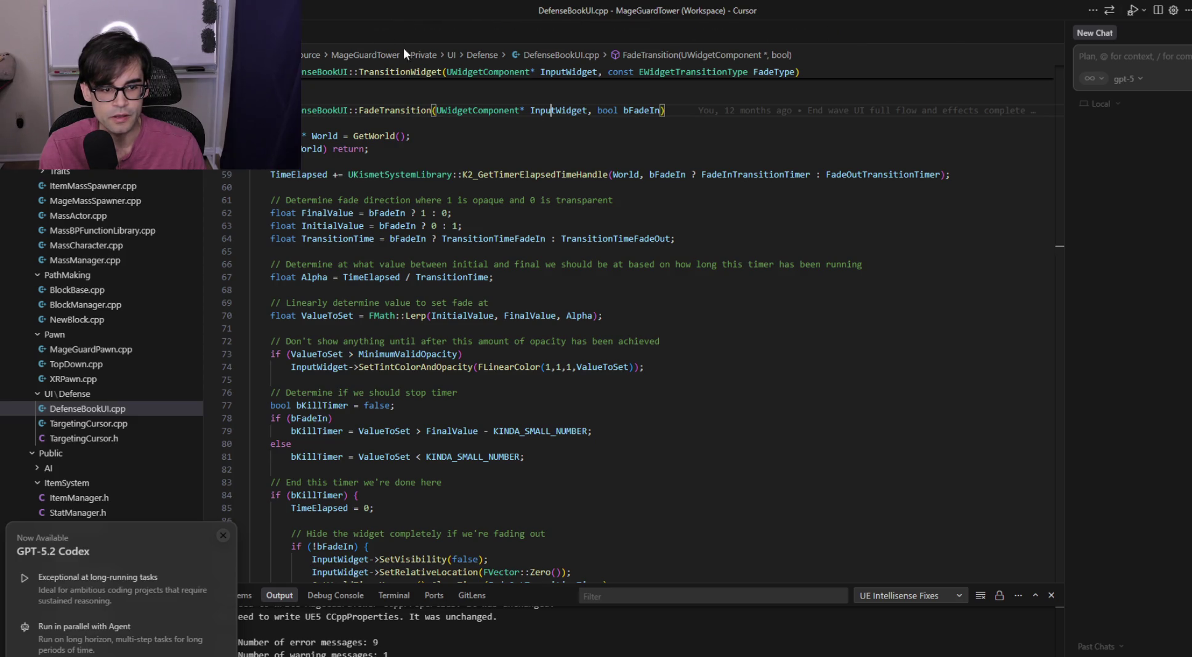
scroll(504, 303, up, 5)
click(222, 536)
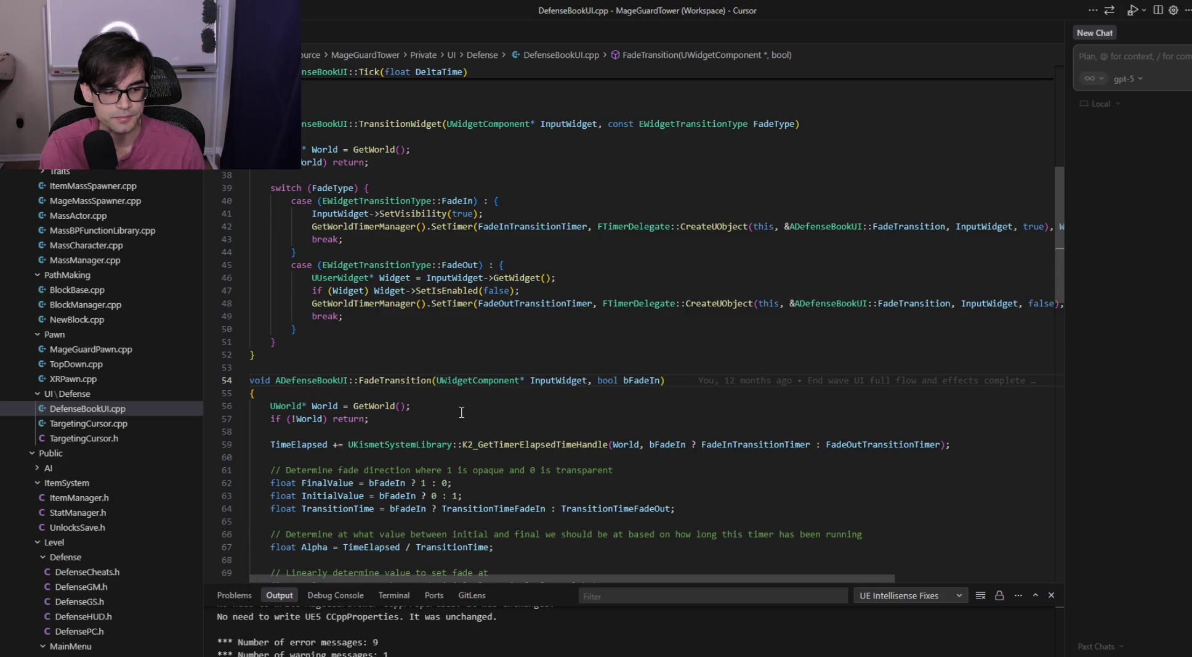
scroll(511, 383, up, 7)
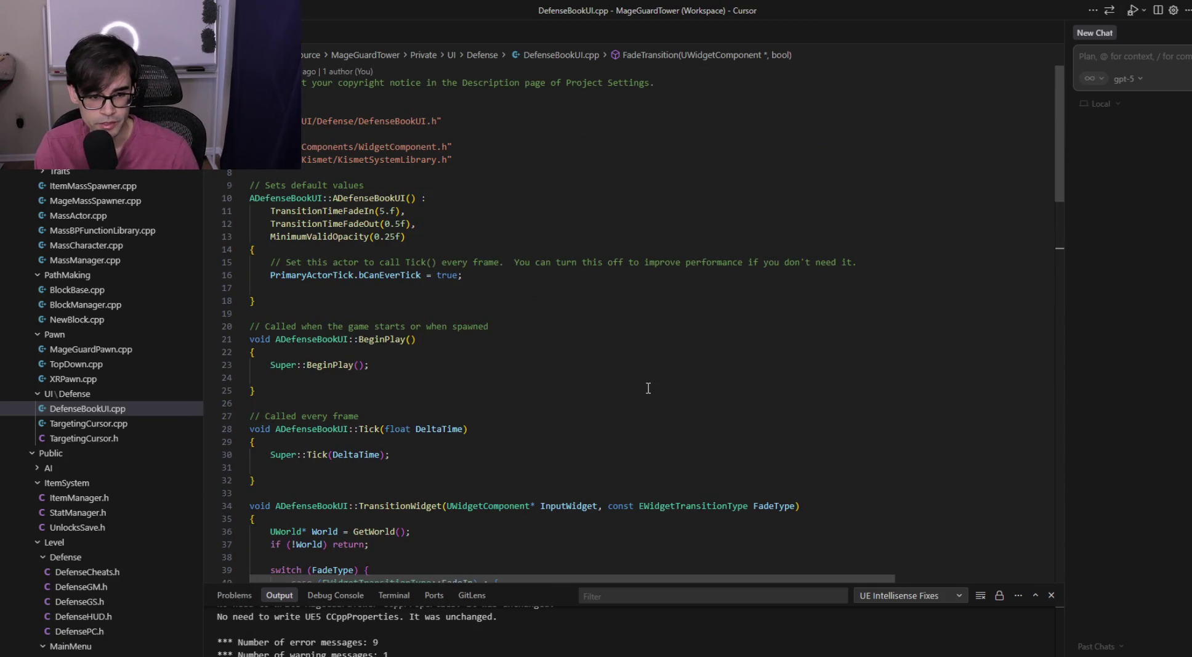
scroll(648, 387, down, 4)
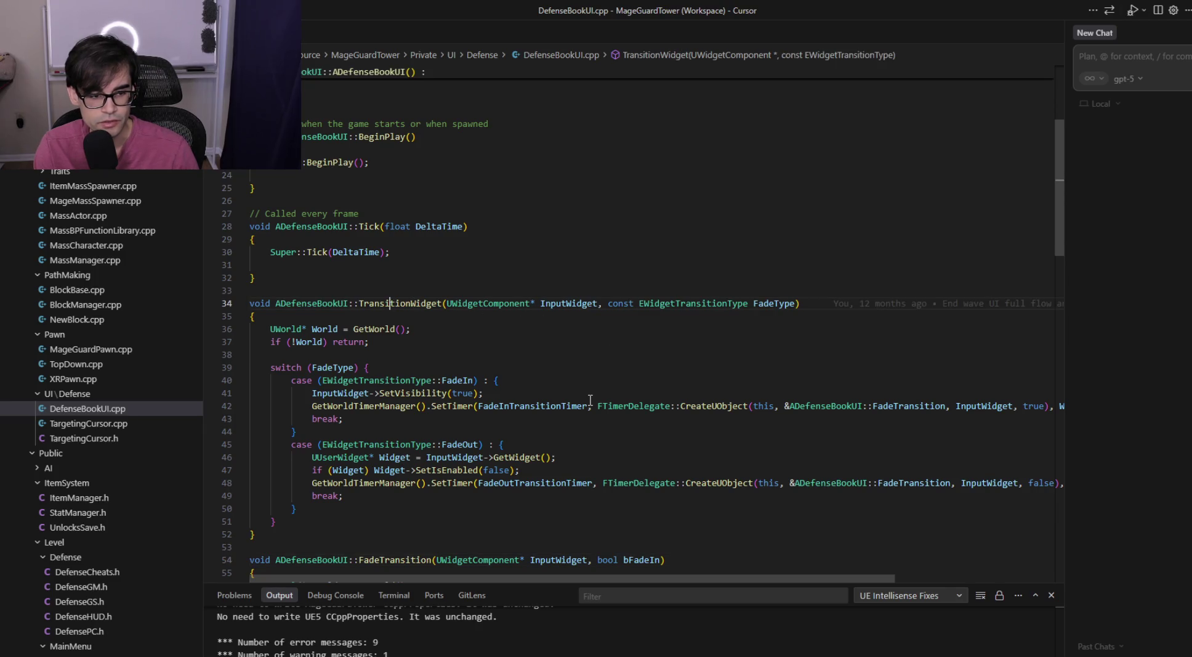
scroll(590, 390, down, 5)
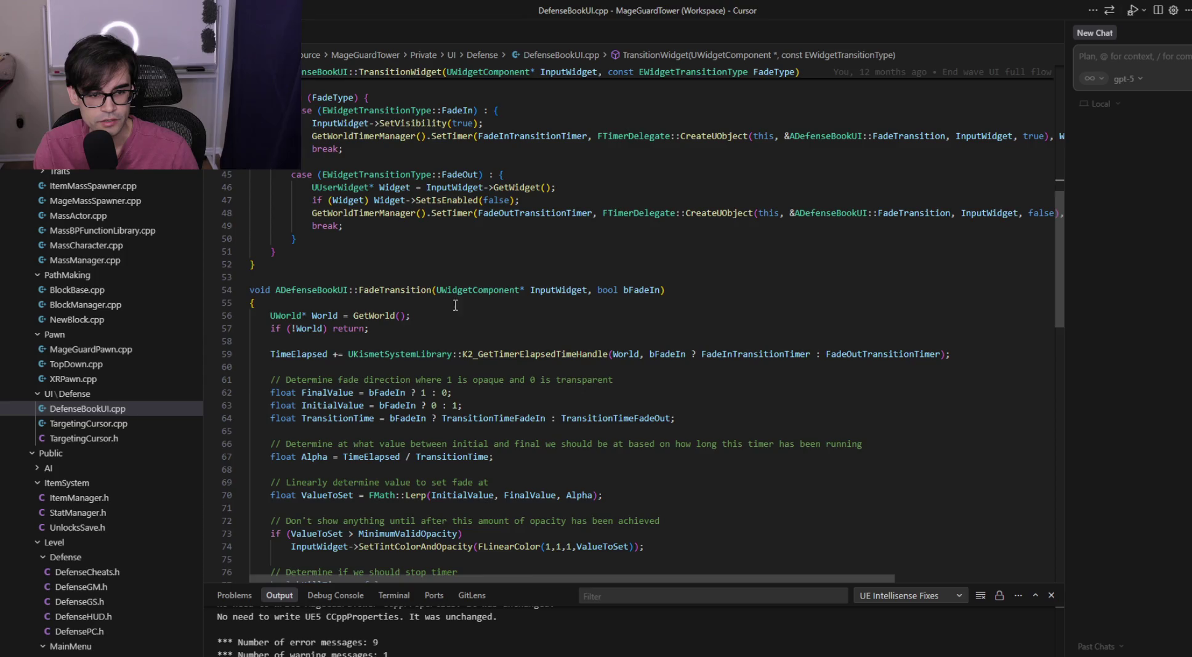
scroll(455, 304, down, 10)
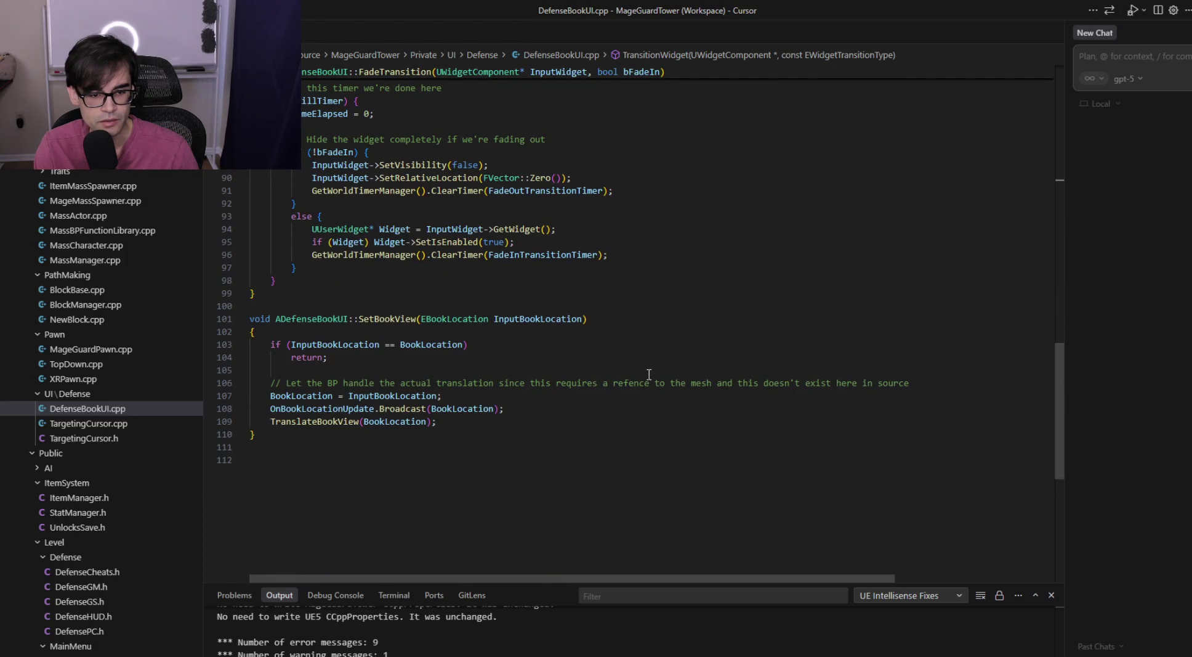
scroll(649, 374, up, 7)
Flip between Cursor and the BP_MainMenuActor EventGraph in Unreal Engine
key(alt+Tab)
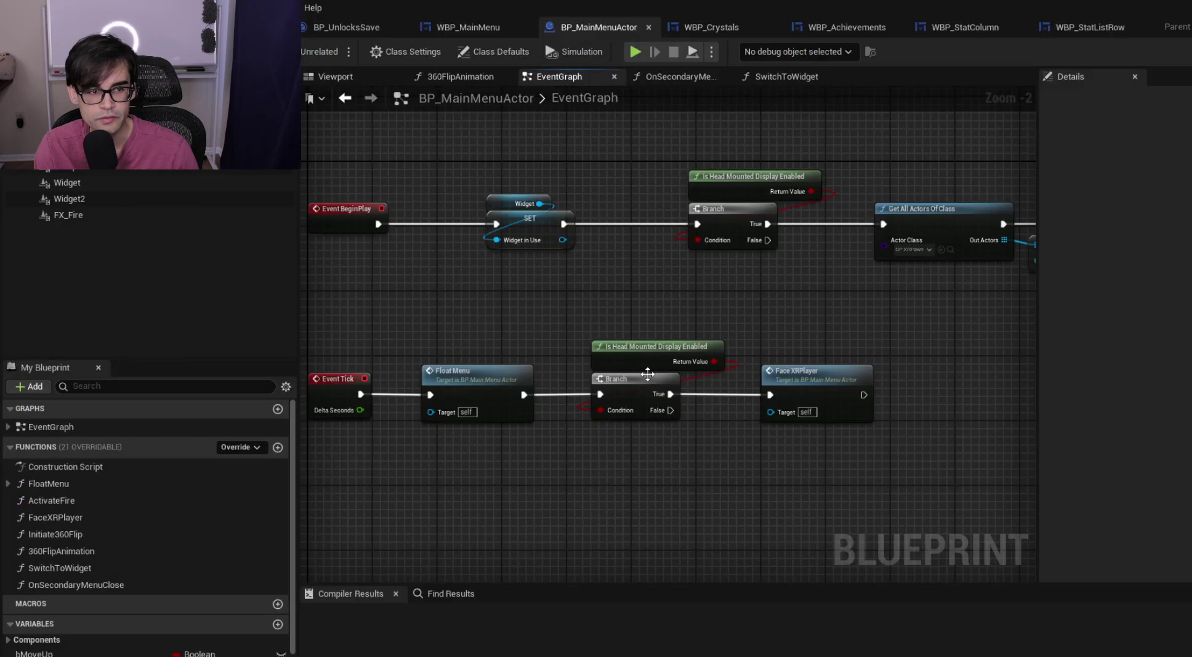
key(alt+Tab)
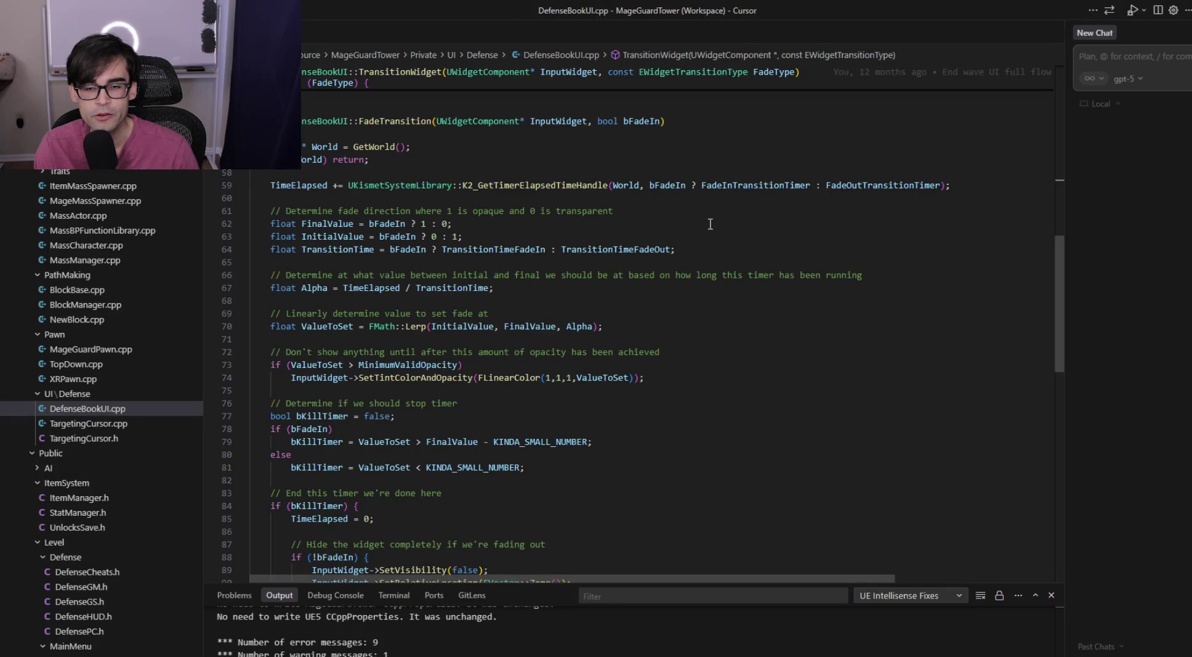
key(alt+Tab)
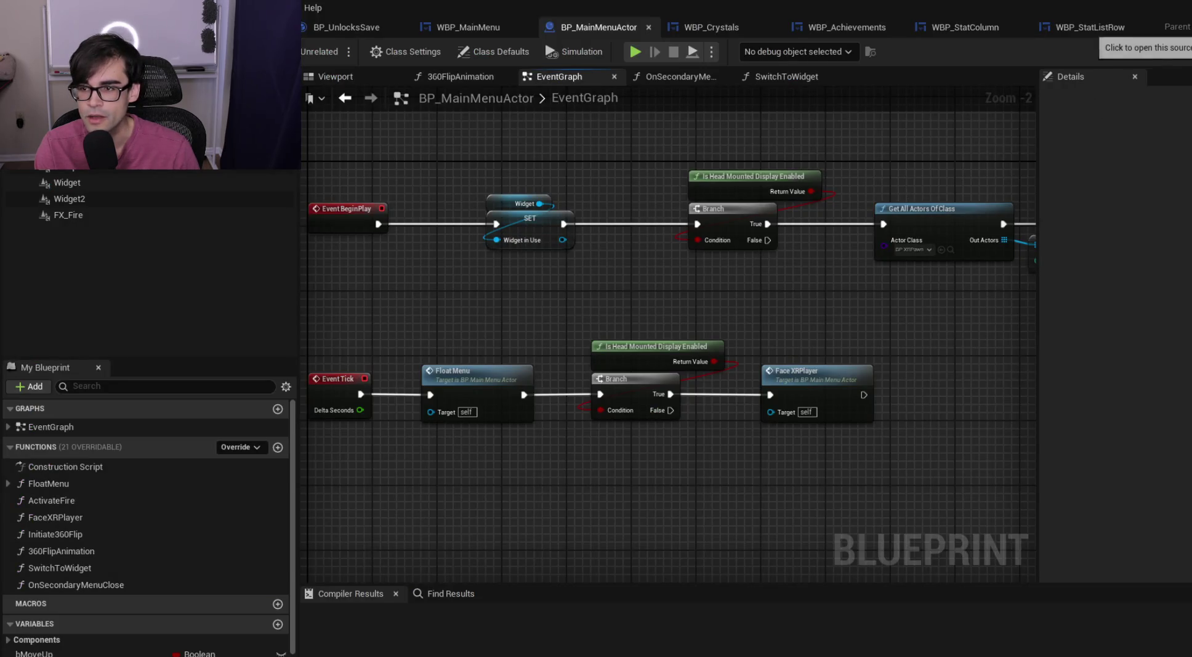
key(alt+Tab)
key(alt+Tab)
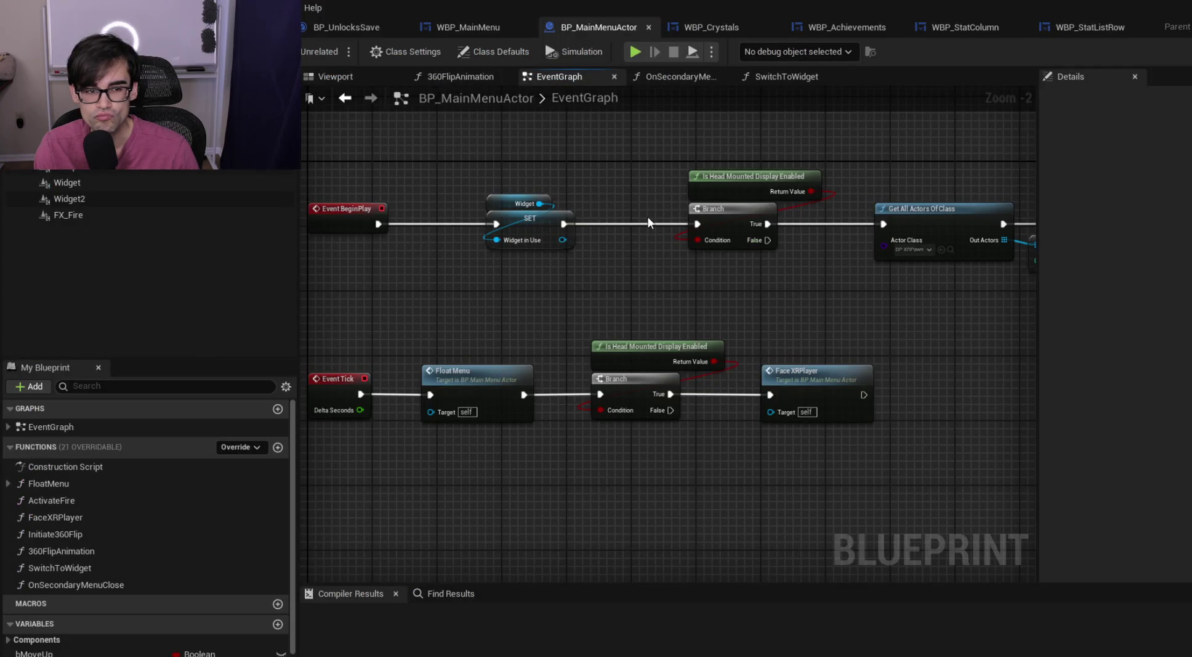
Drag BP_MainMenuActor's EventGraph tab beside Viewport, look over its nodes, then open WBP_MainMenu
click(354, 75)
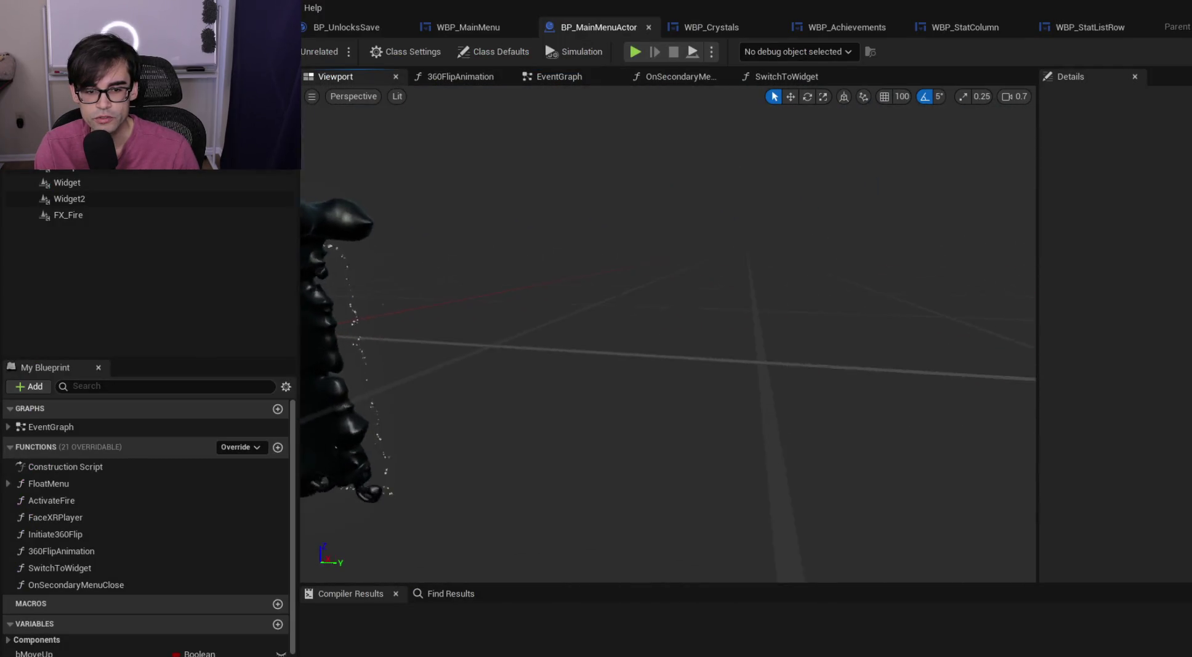
drag(668, 333, 669, 333)
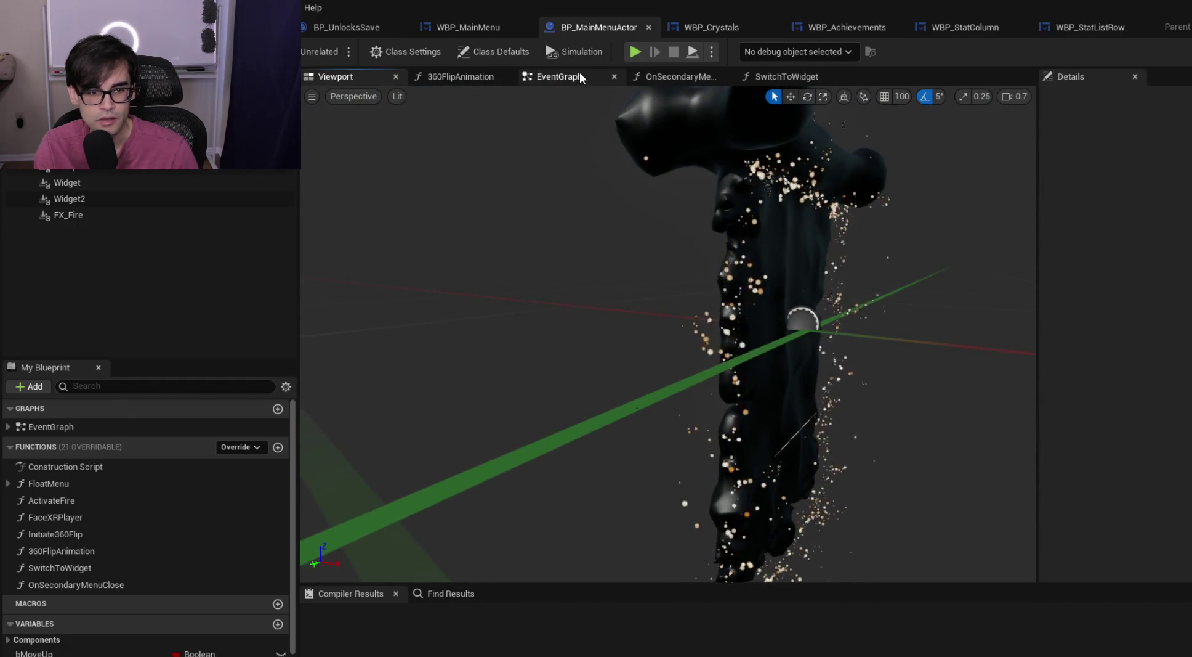
click(579, 74)
drag(578, 75, 471, 81)
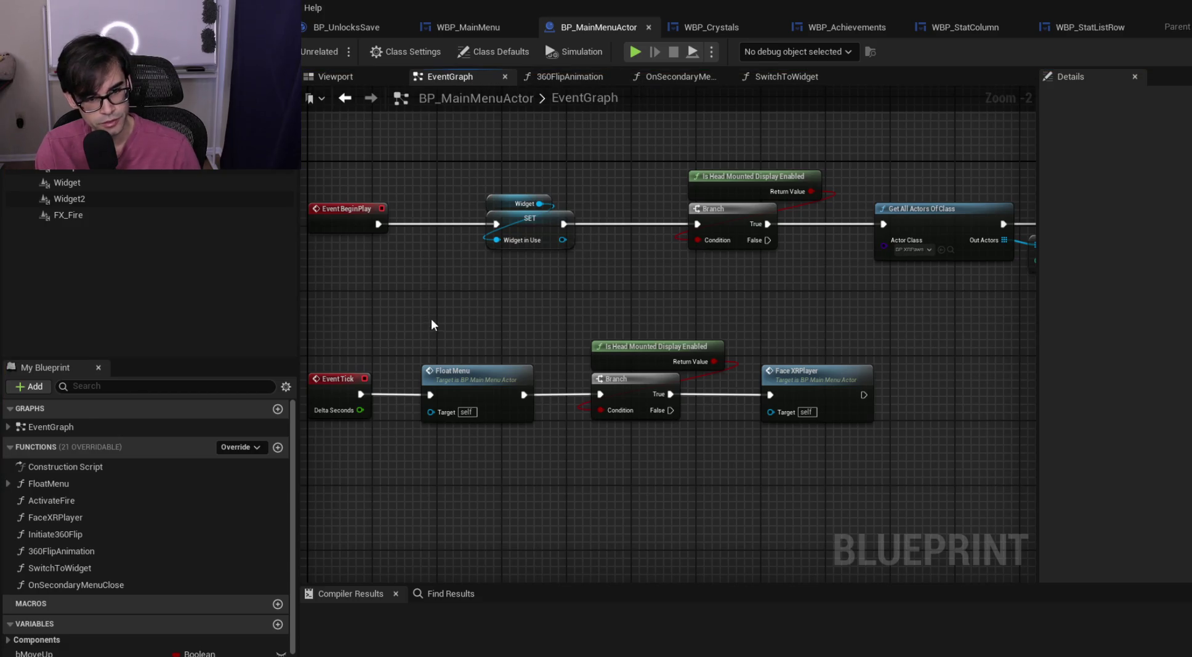
drag(681, 285, 360, 326)
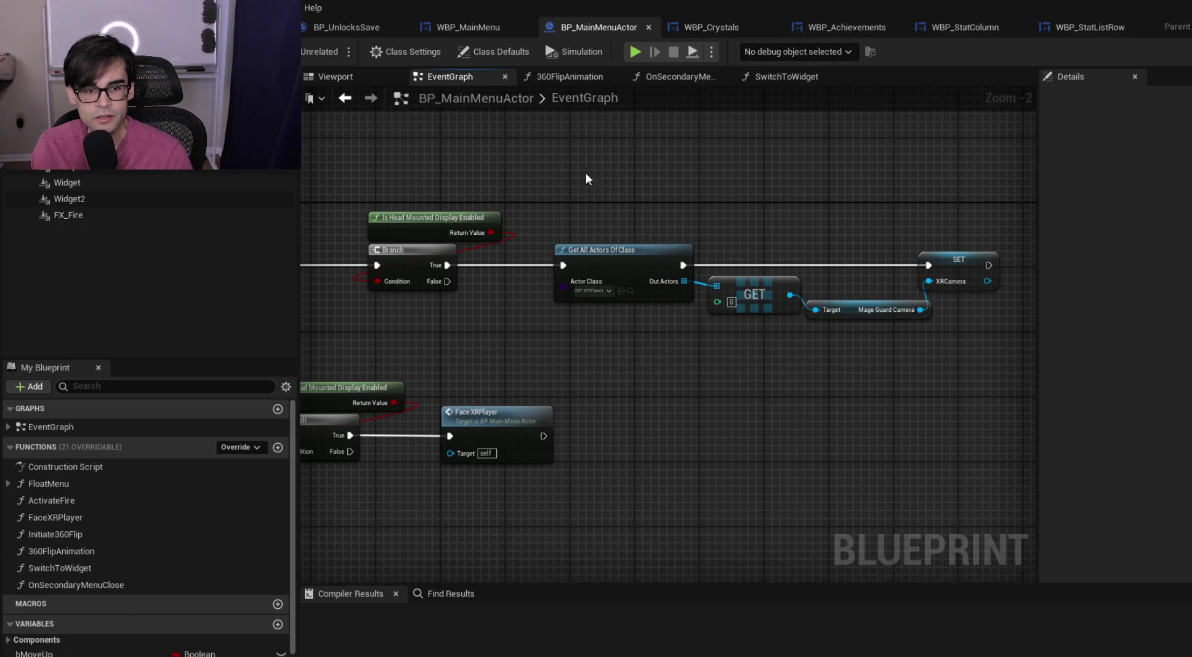
drag(585, 172, 754, 130)
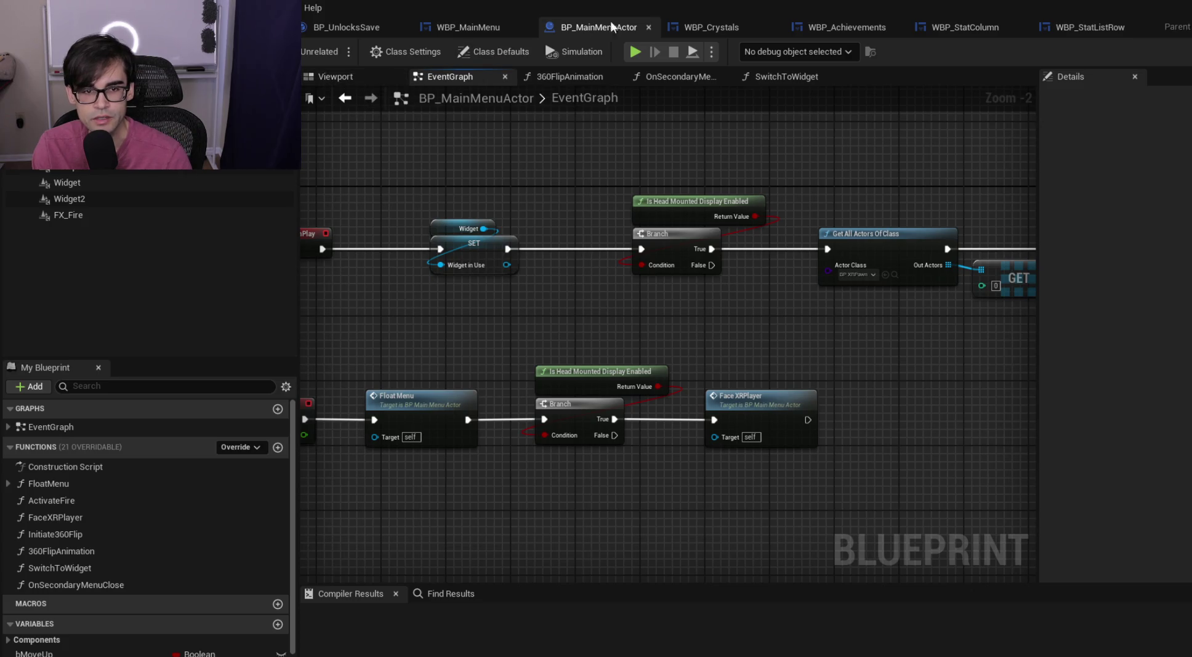
click(455, 31)
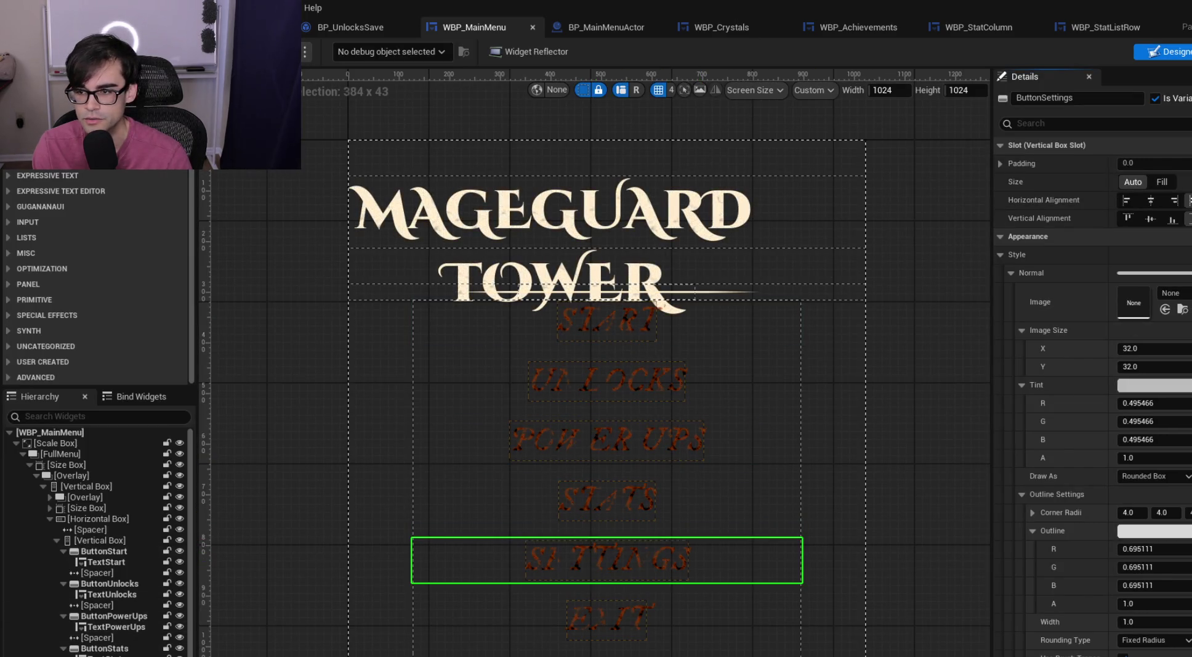
Follow ButtonSettings' On Clicked event to the Switch to Widget function definition
scroll(1059, 369, down, 10)
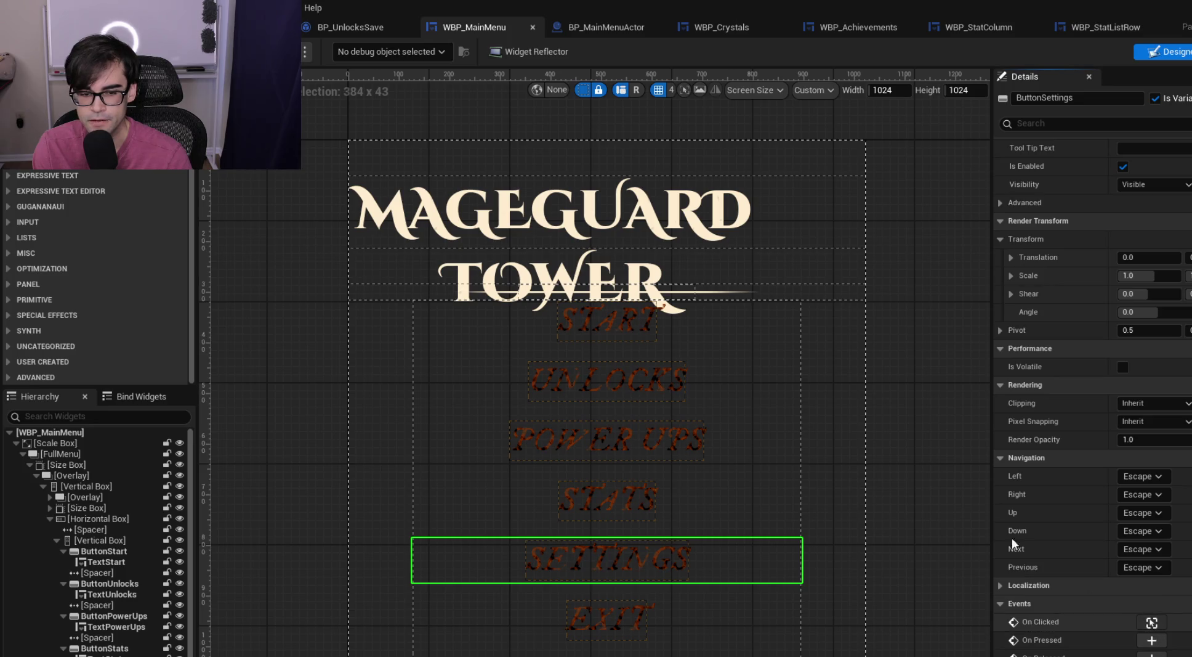
click(1152, 622)
drag(950, 264, 721, 267)
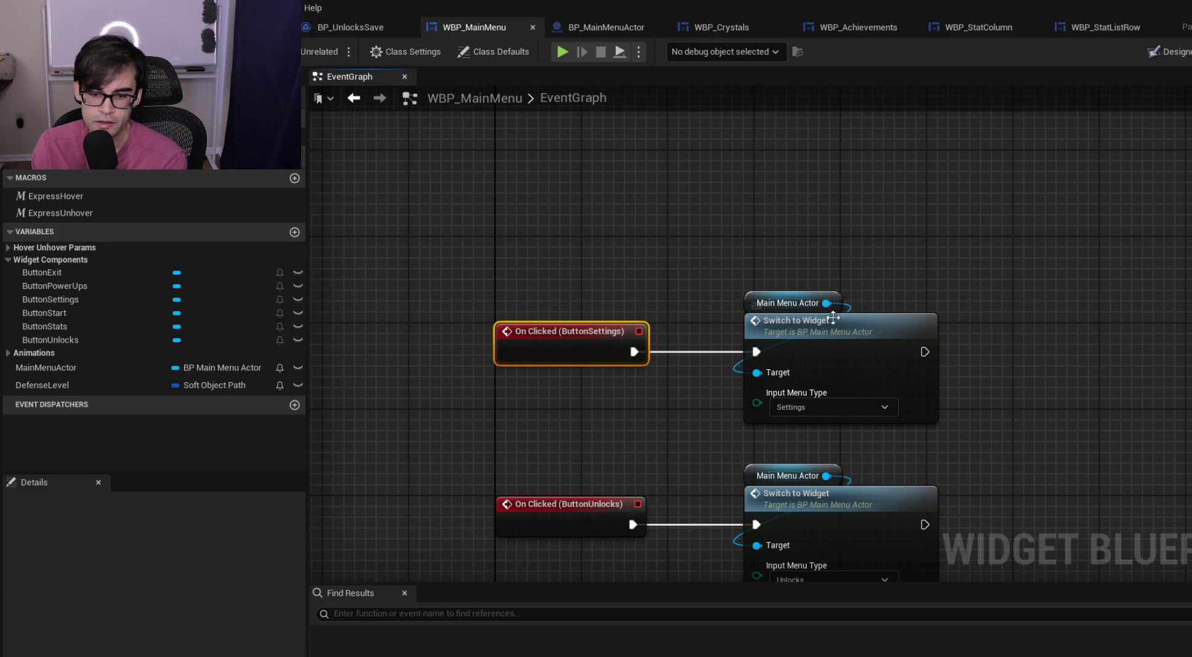
double_click(833, 317)
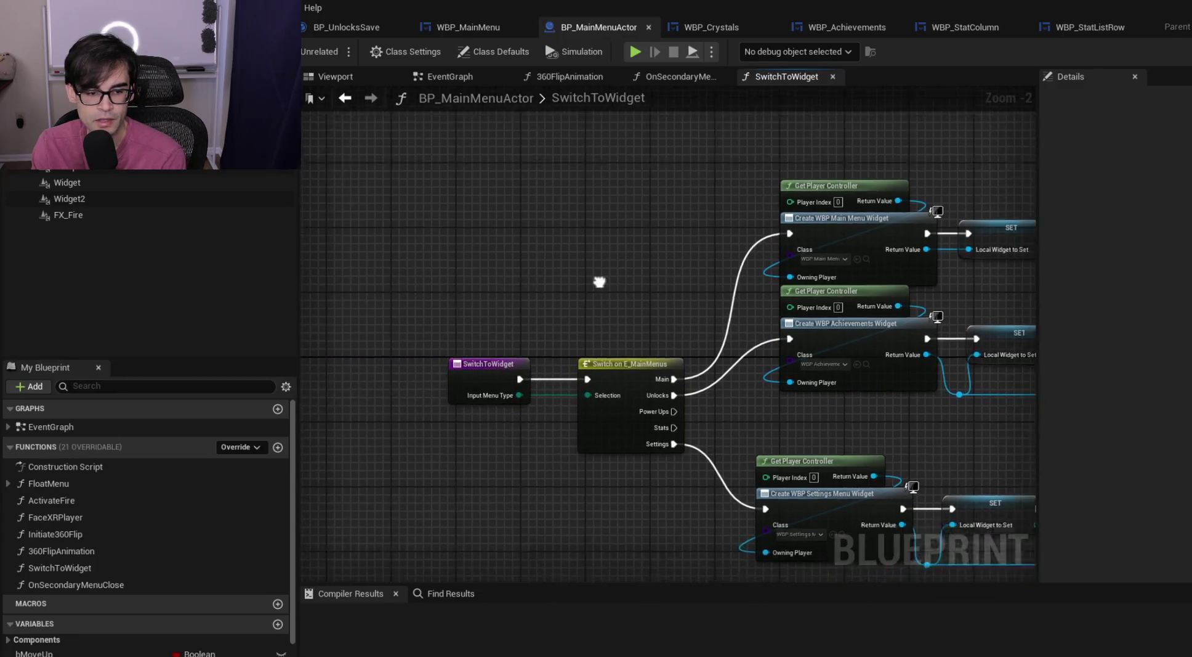
Pan through SwitchToWidget's Bind Event and Branch nodes, then select the Settings branch nodes
drag(599, 282, 626, 271)
drag(791, 404, 551, 322)
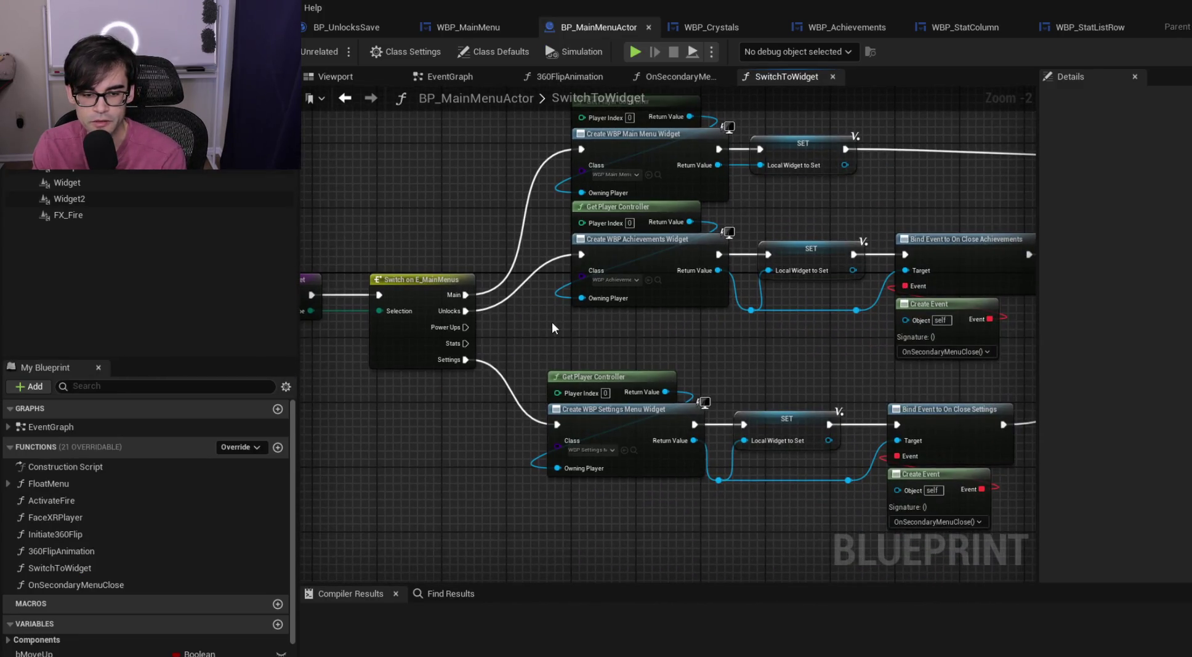
scroll(527, 417, up, 2)
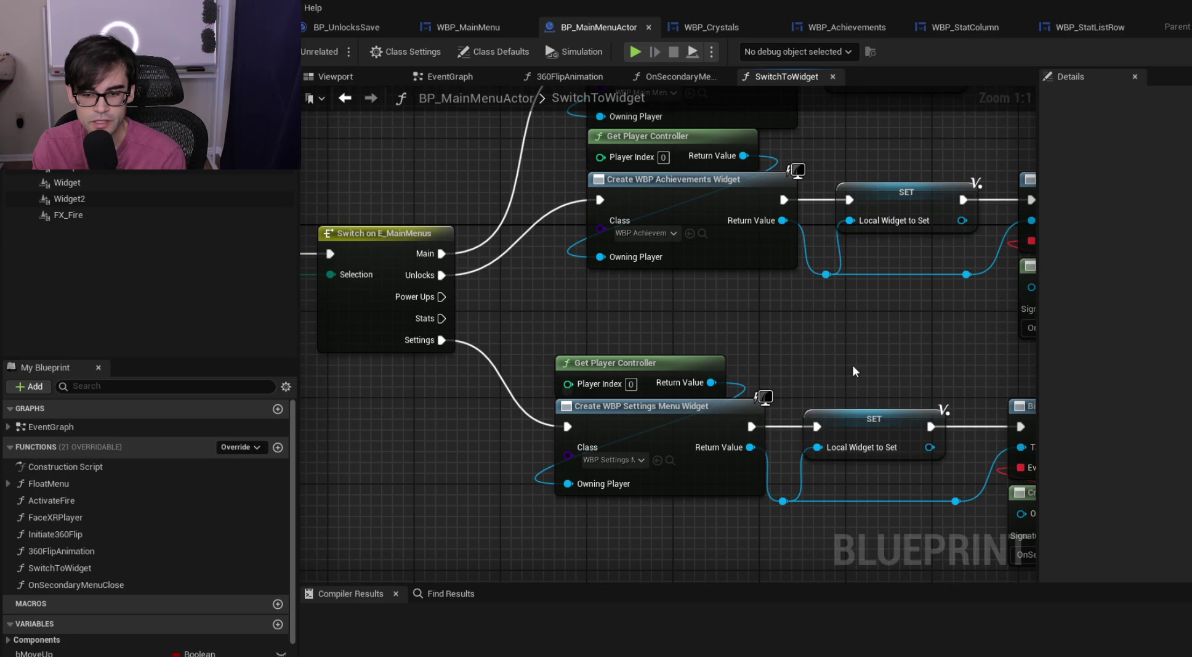
drag(940, 365, 556, 349)
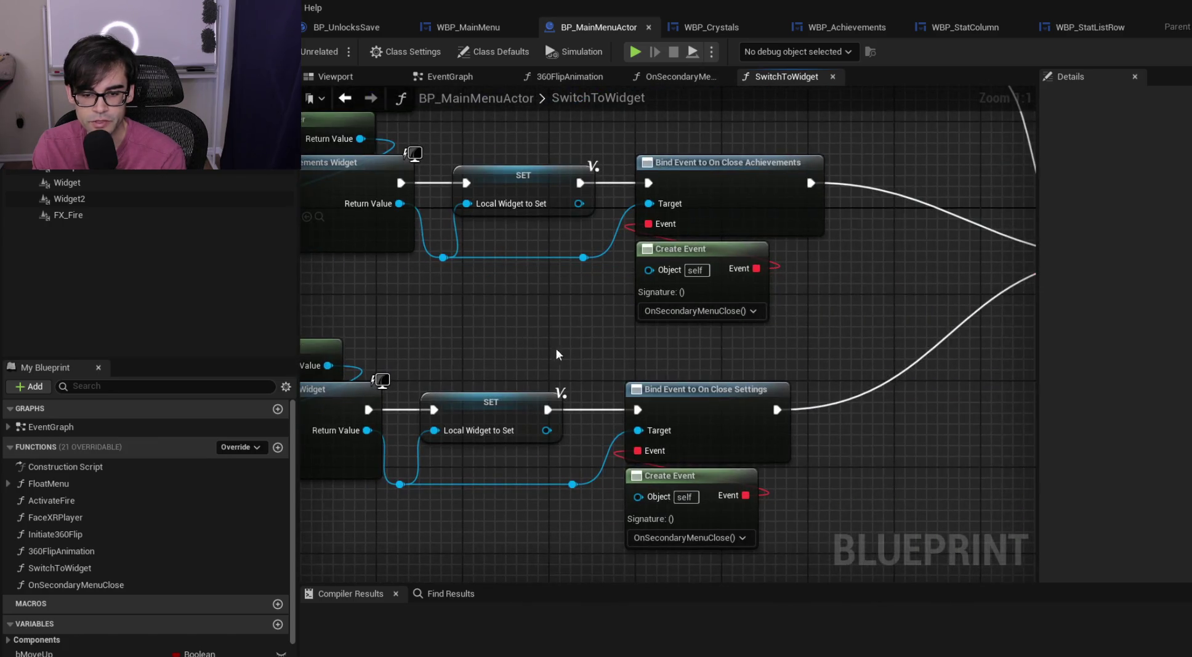
drag(839, 346, 525, 364)
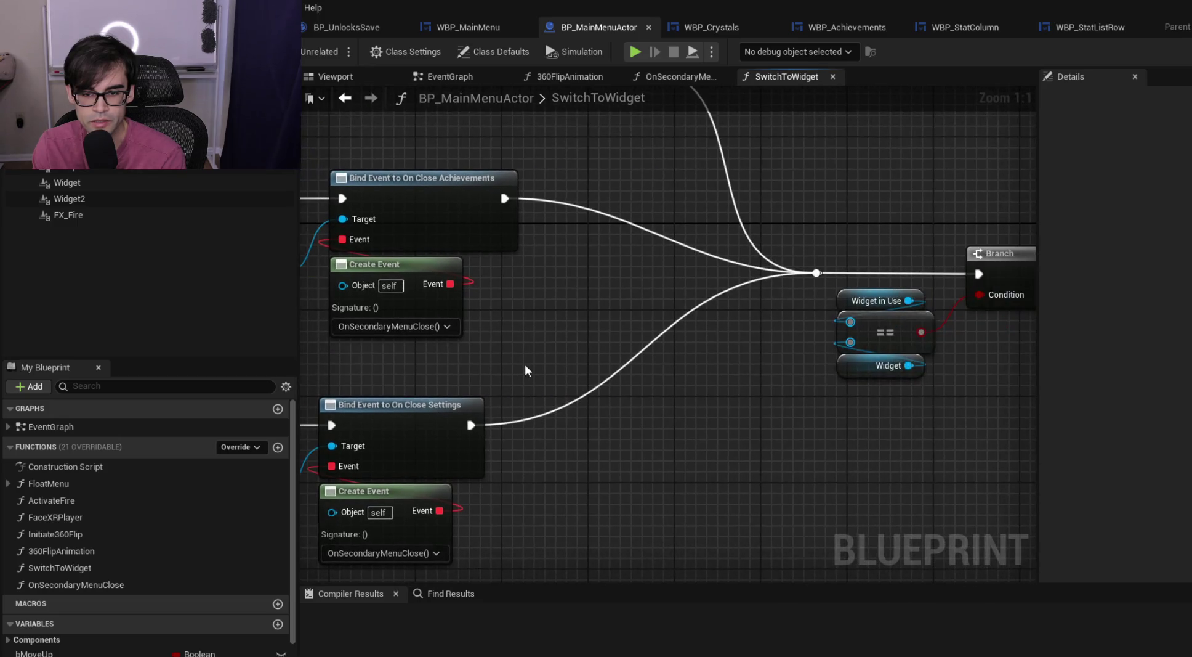
scroll(525, 364, down, 1)
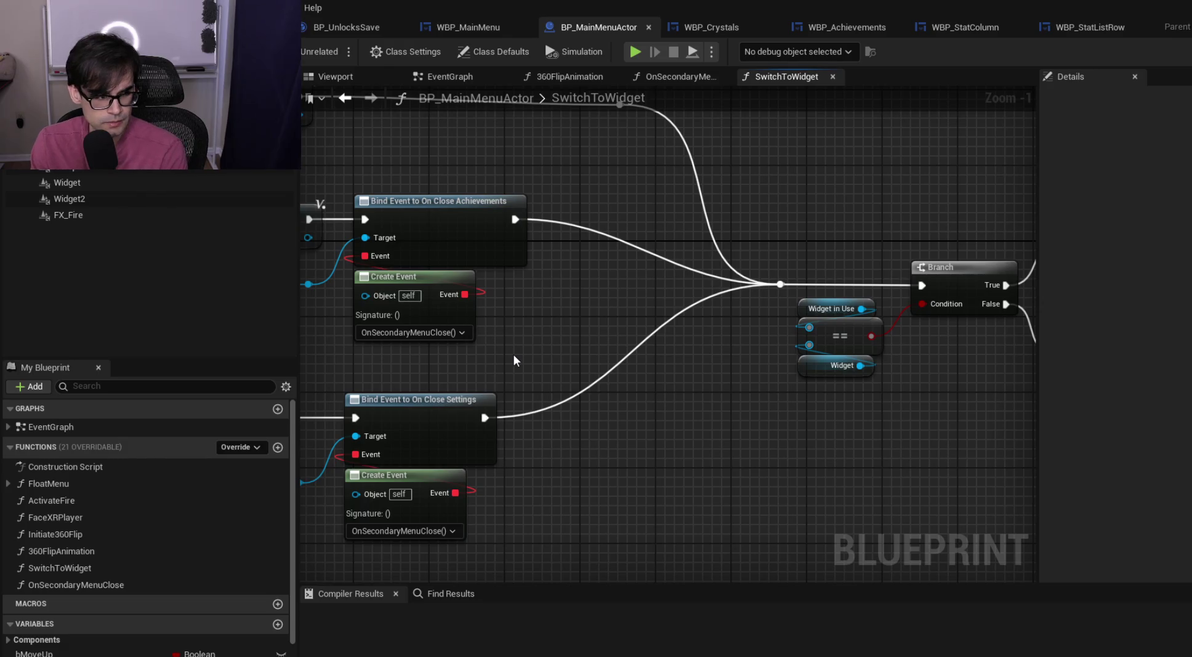
scroll(466, 388, down, 1)
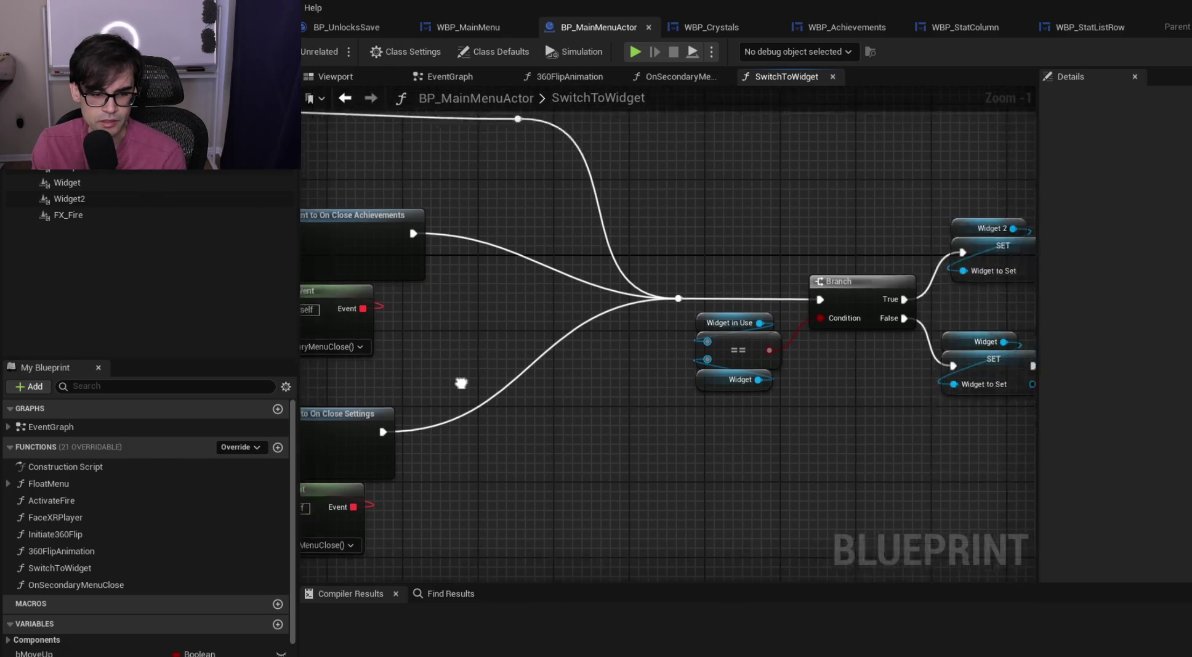
scroll(678, 359, up, 1)
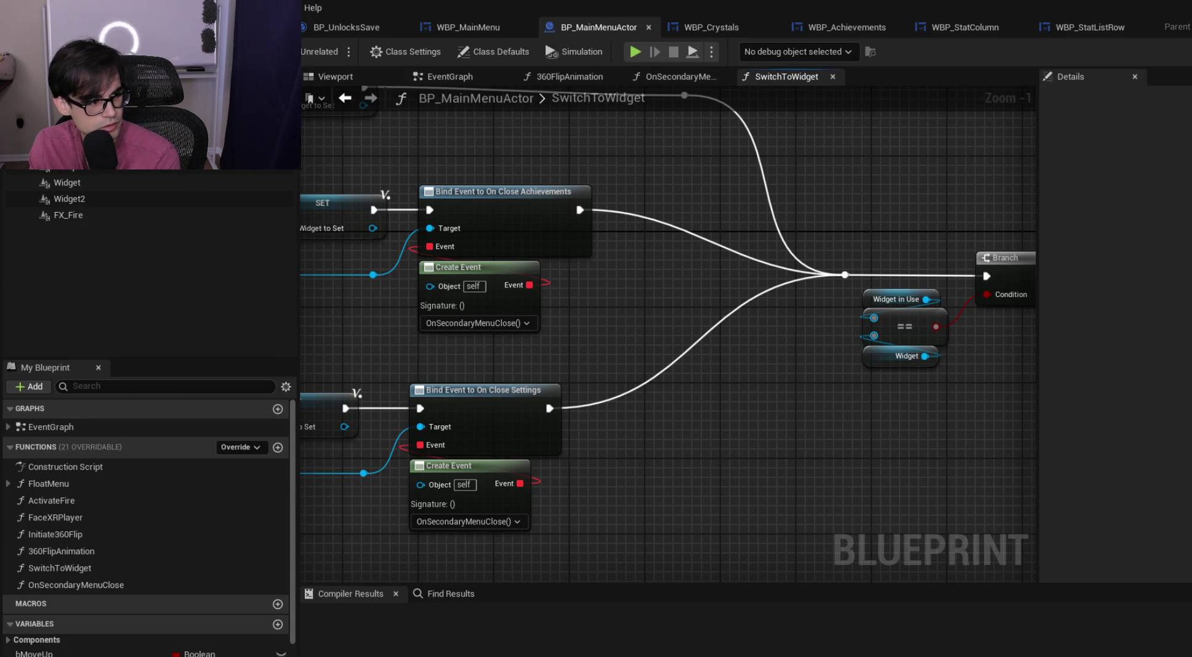
drag(376, 349, 587, 333)
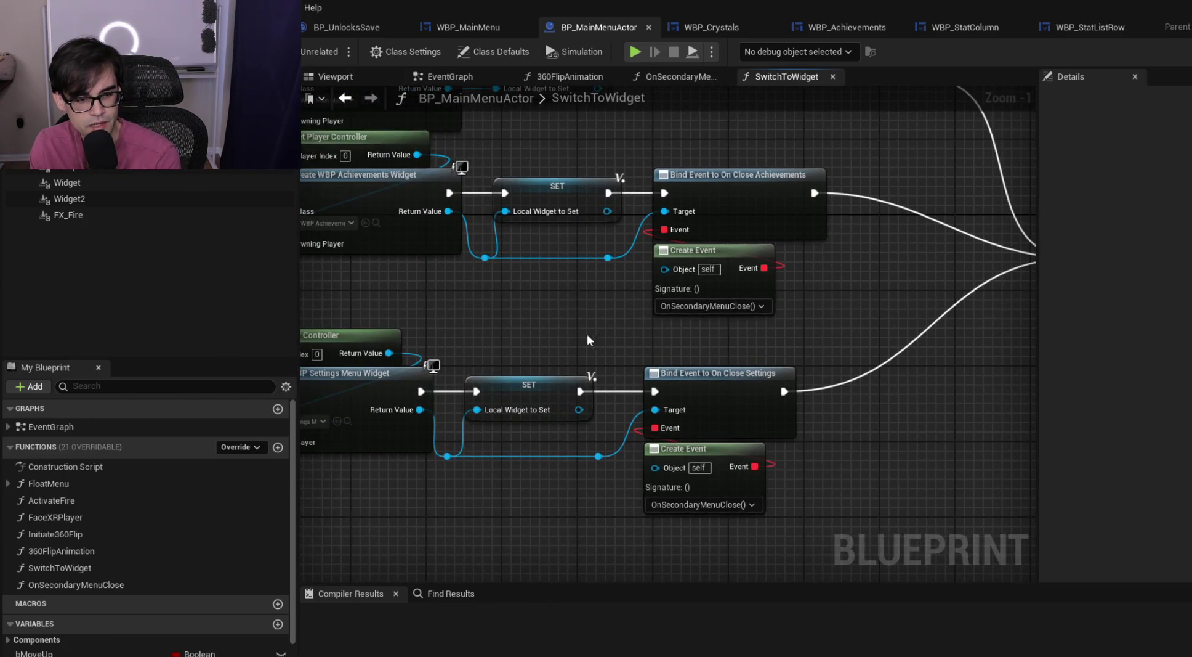
drag(302, 320, 431, 314)
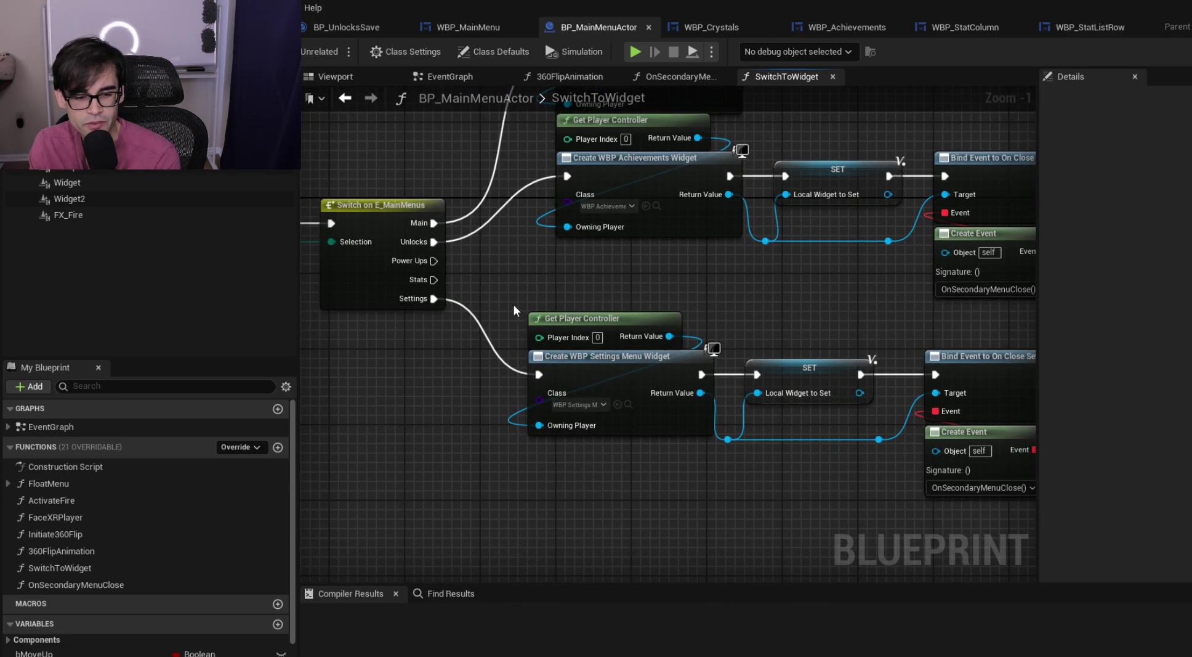
mouse_move(518, 309)
mouse_down()
mouse_move(758, 412)
mouse_move(1041, 494)
mouse_move(869, 517)
mouse_up()
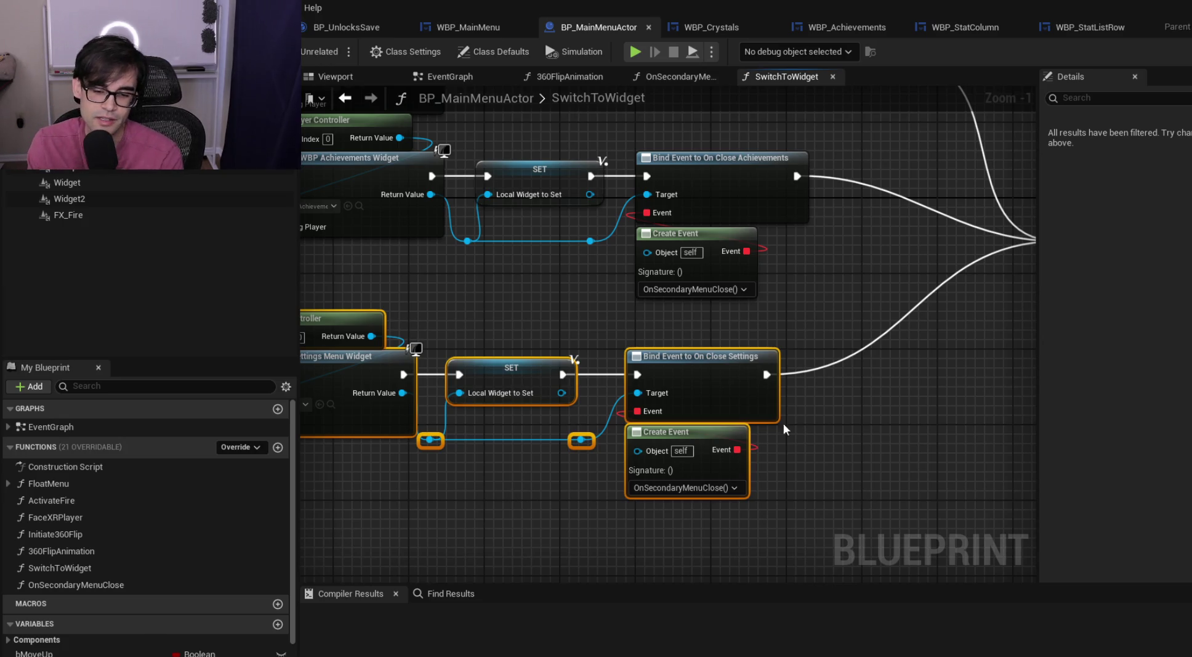
scroll(859, 486, down, 3)
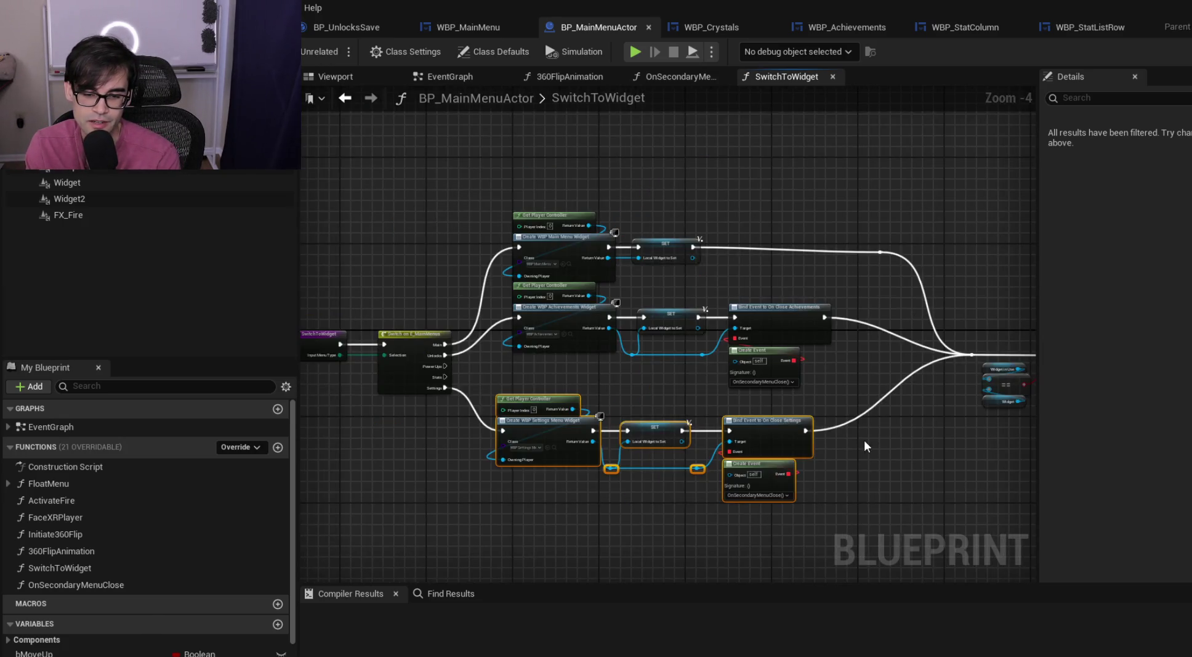
scroll(863, 439, up, 2)
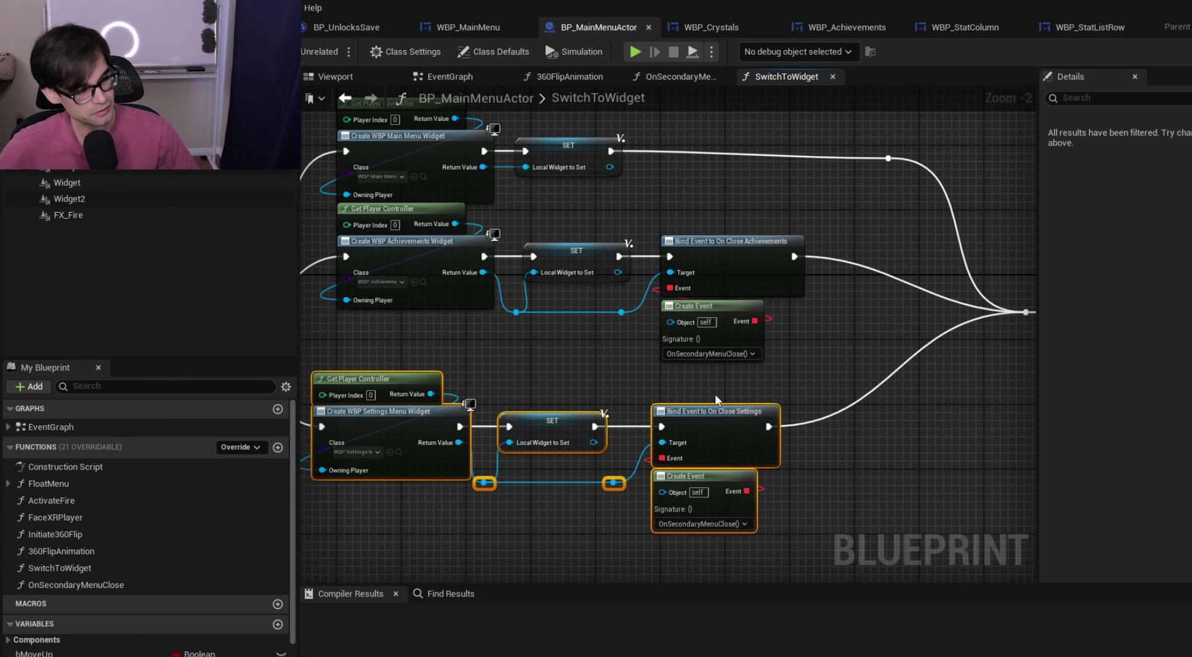
mouse_move(829, 385)
mouse_down()
mouse_move(709, 398)
mouse_move(694, 411)
mouse_up()
mouse_move(825, 391)
mouse_down()
mouse_move(667, 406)
mouse_move(976, 369)
mouse_up()
drag(888, 459, 766, 433)
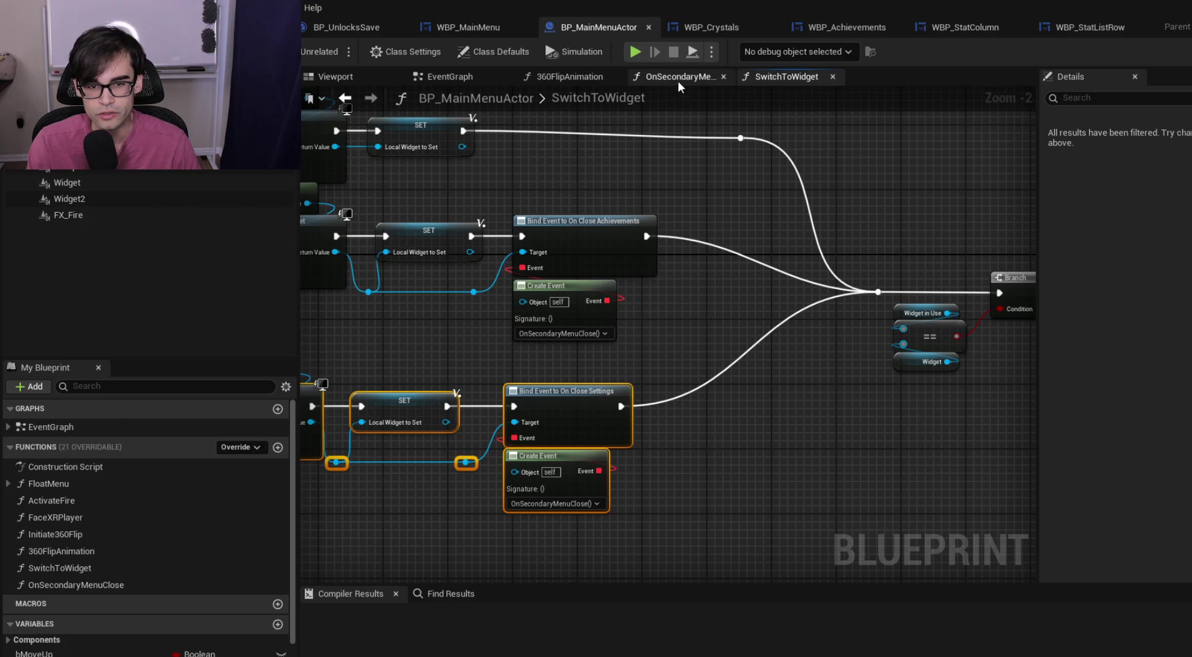
drag(912, 231, 624, 225)
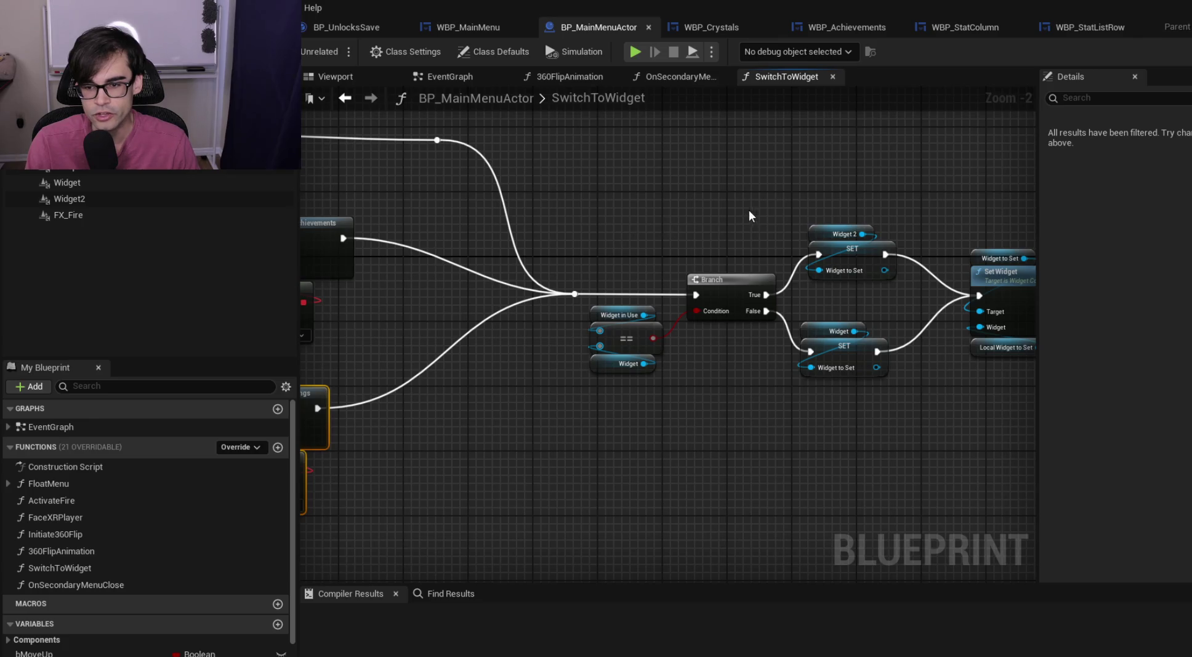
drag(749, 209, 507, 192)
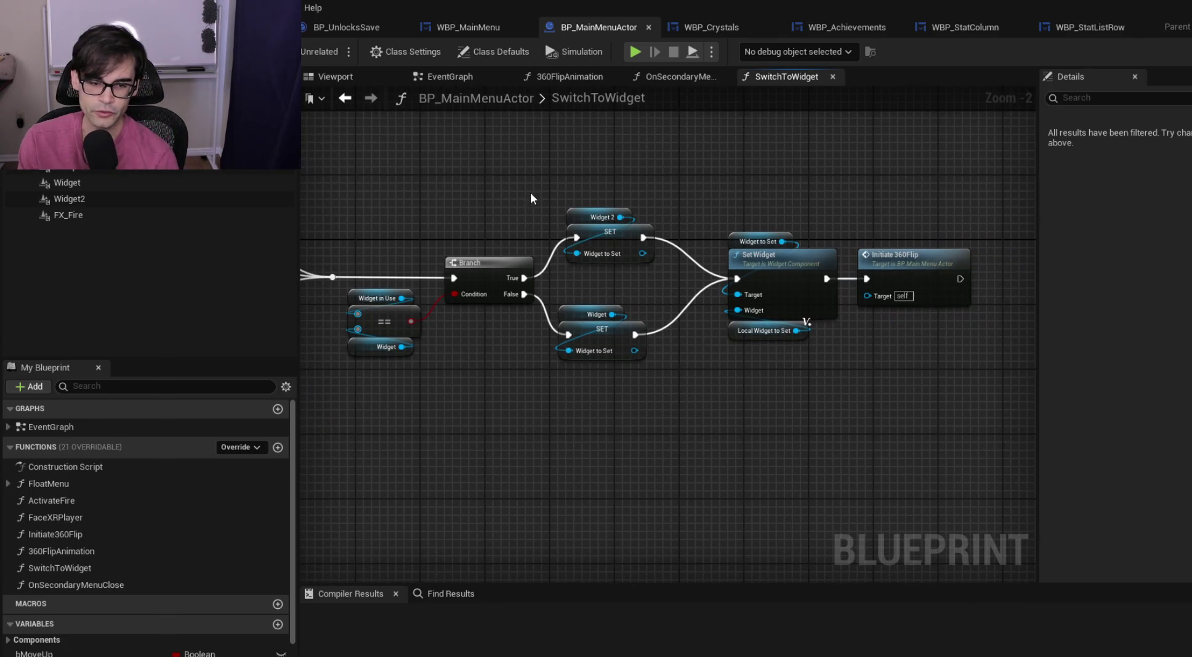
drag(489, 240, 780, 223)
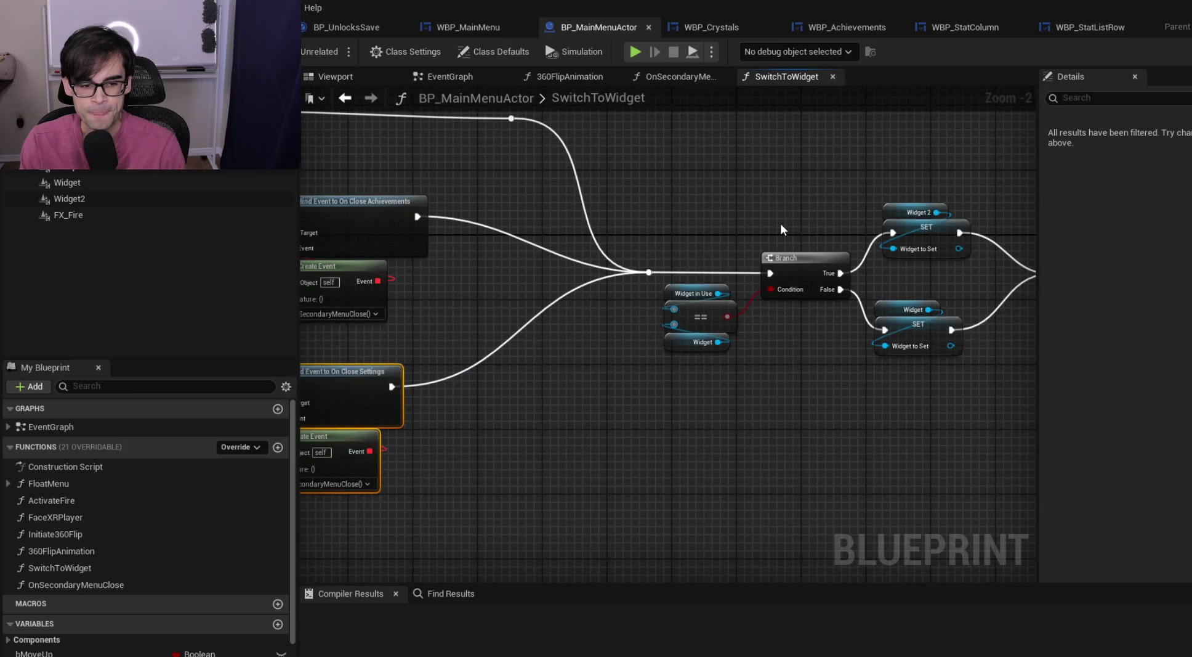
mouse_move(654, 229)
mouse_down()
mouse_move(736, 211)
mouse_move(590, 216)
mouse_up()
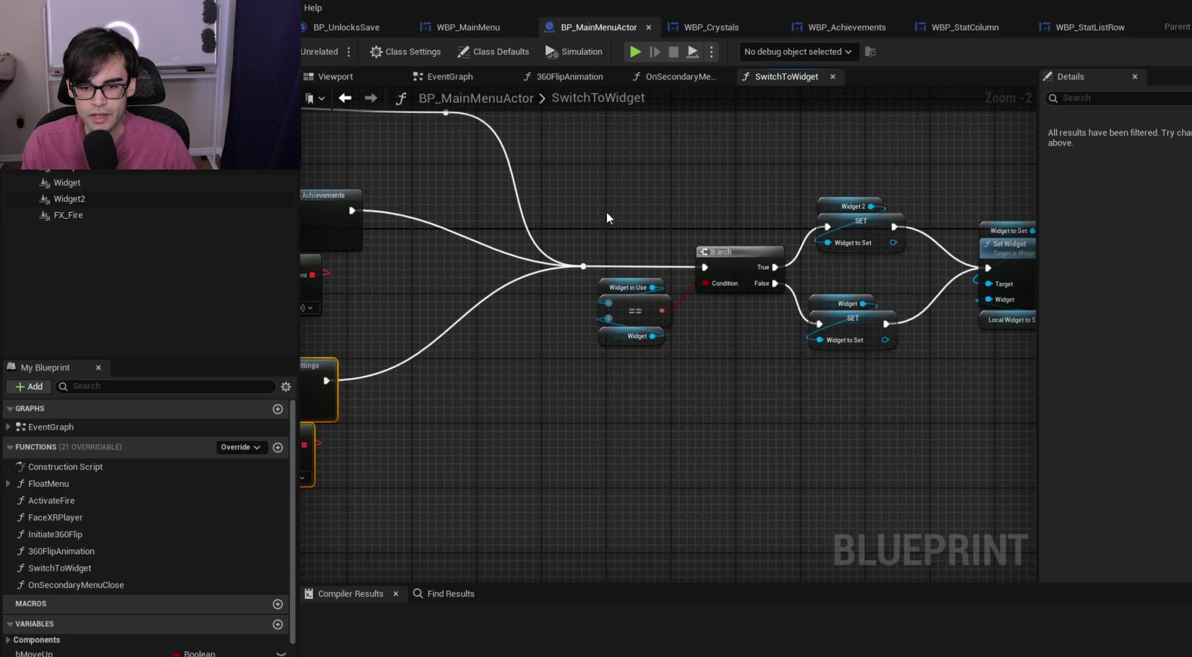
click(847, 303)
click(839, 203)
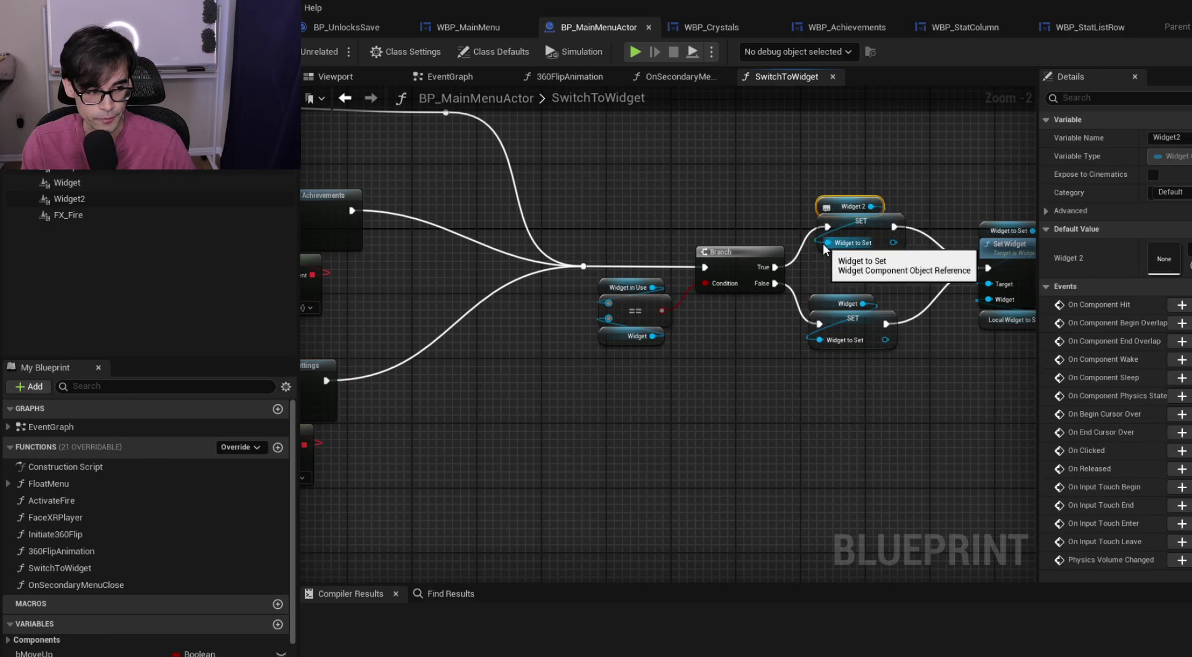
mouse_move(804, 178)
mouse_down()
mouse_move(918, 403)
mouse_move(916, 366)
mouse_up()
mouse_move(800, 175)
mouse_down()
mouse_move(931, 363)
mouse_move(922, 369)
mouse_up()
click(922, 369)
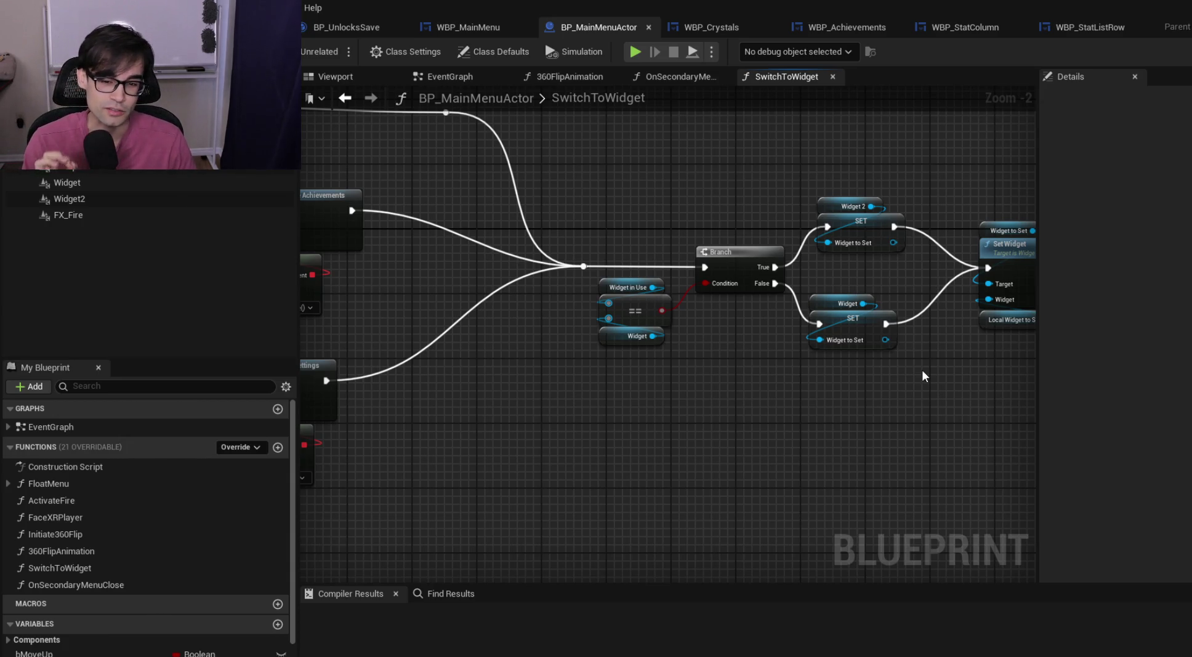
mouse_move(922, 369)
mouse_down()
mouse_move(804, 184)
mouse_move(947, 344)
mouse_move(914, 365)
mouse_move(691, 396)
mouse_up()
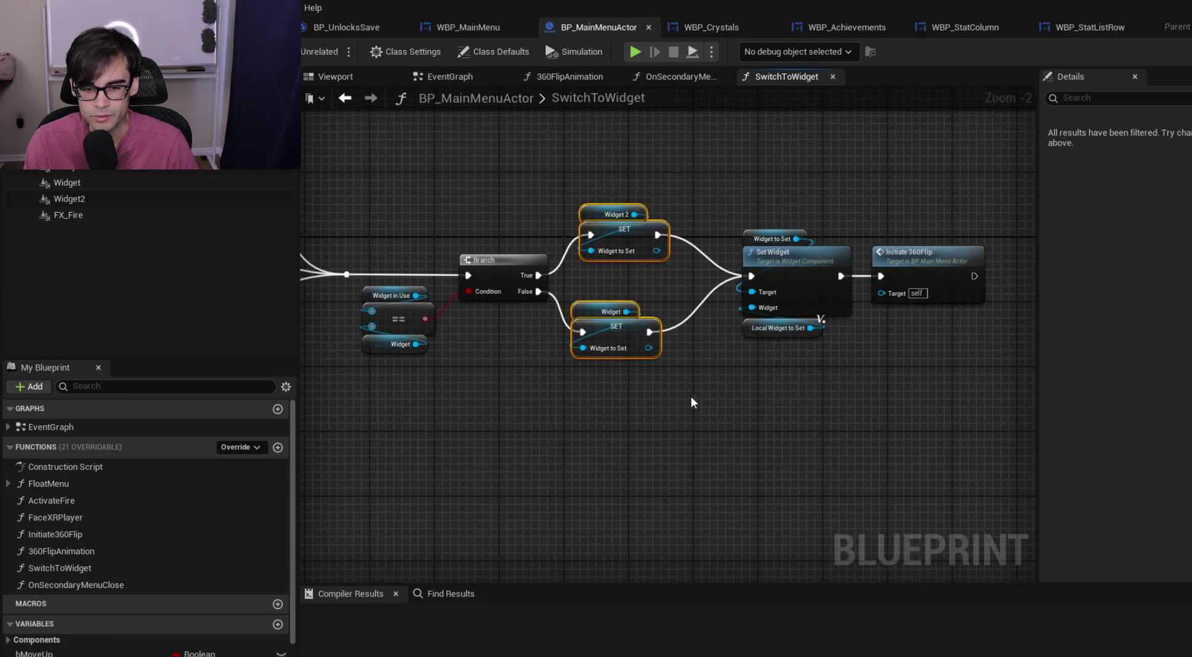
click(706, 396)
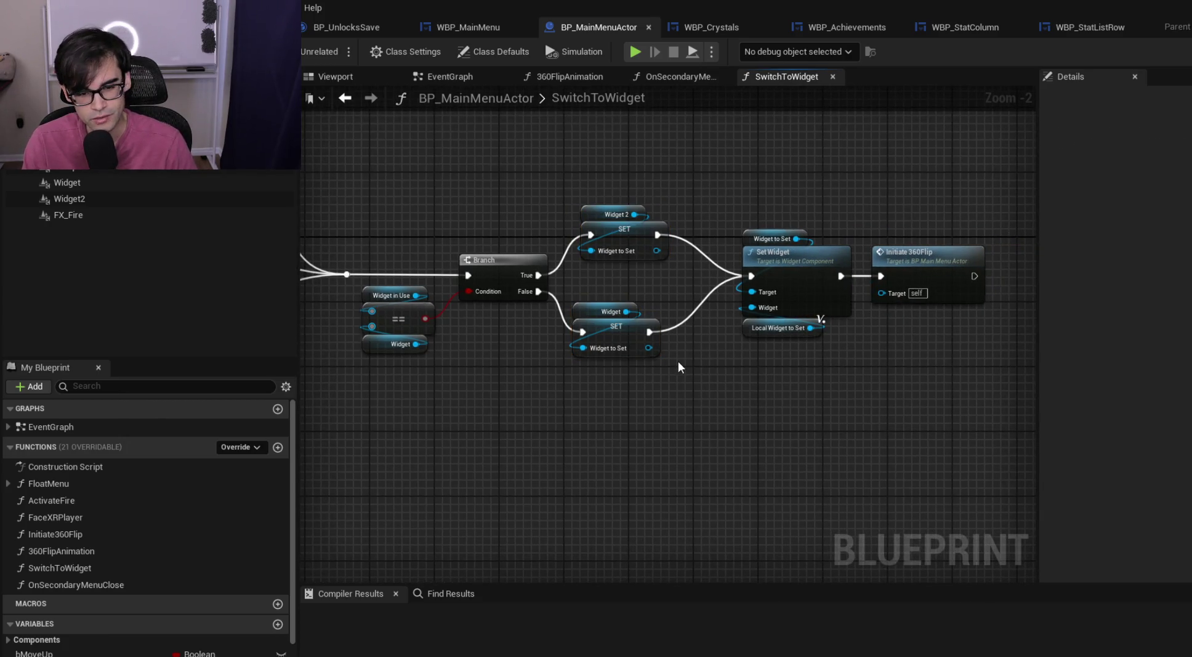
mouse_move(637, 316)
mouse_down()
mouse_move(565, 192)
mouse_move(729, 352)
mouse_move(702, 383)
mouse_move(690, 378)
mouse_up()
click(692, 378)
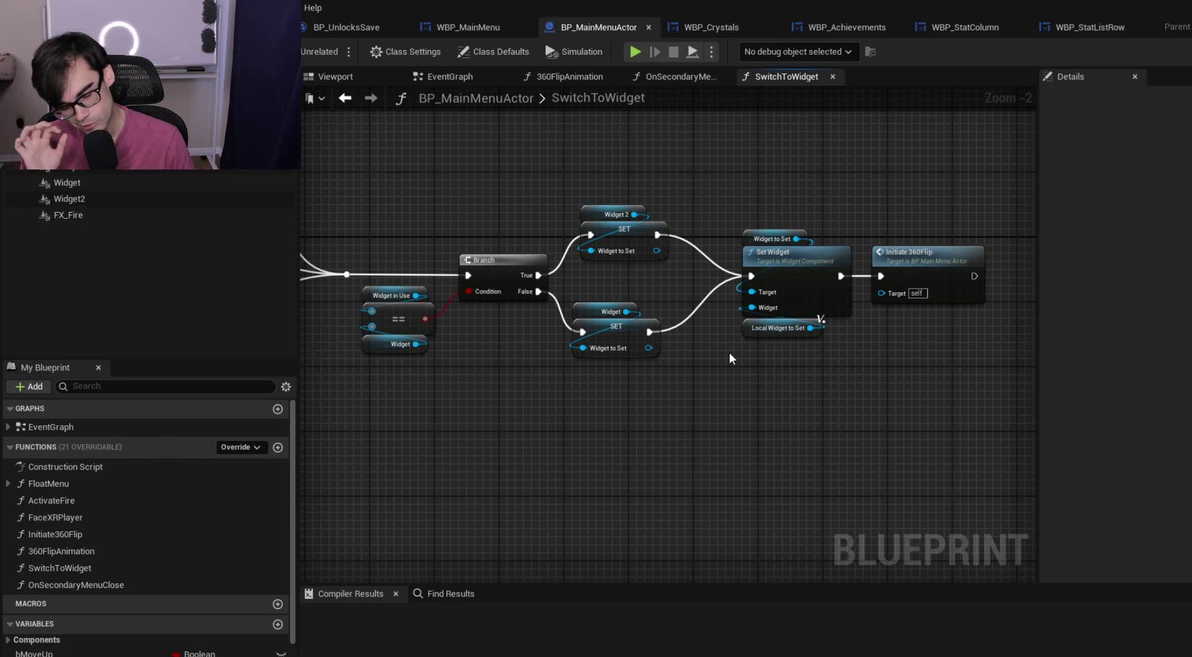
mouse_move(724, 378)
mouse_down()
mouse_move(990, 183)
mouse_move(1006, 201)
mouse_up()
mouse_move(1006, 201)
mouse_down()
mouse_move(885, 314)
mouse_move(731, 350)
mouse_move(709, 384)
mouse_up()
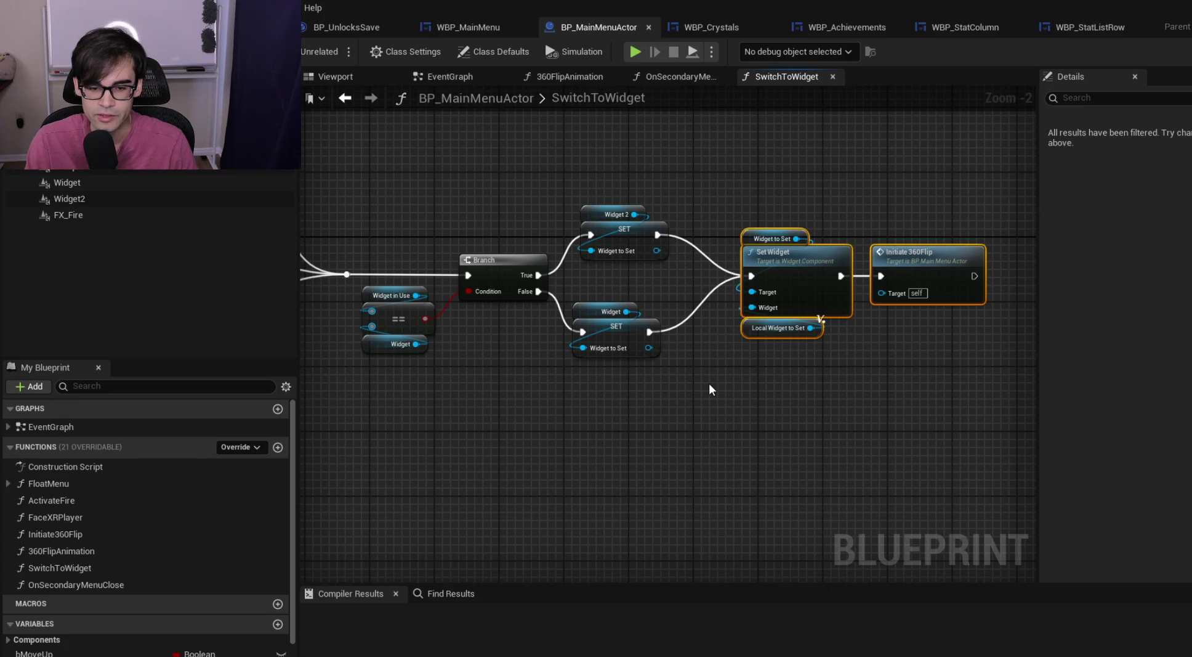
click(709, 383)
scroll(702, 400, down, 3)
scroll(694, 418, up, 3)
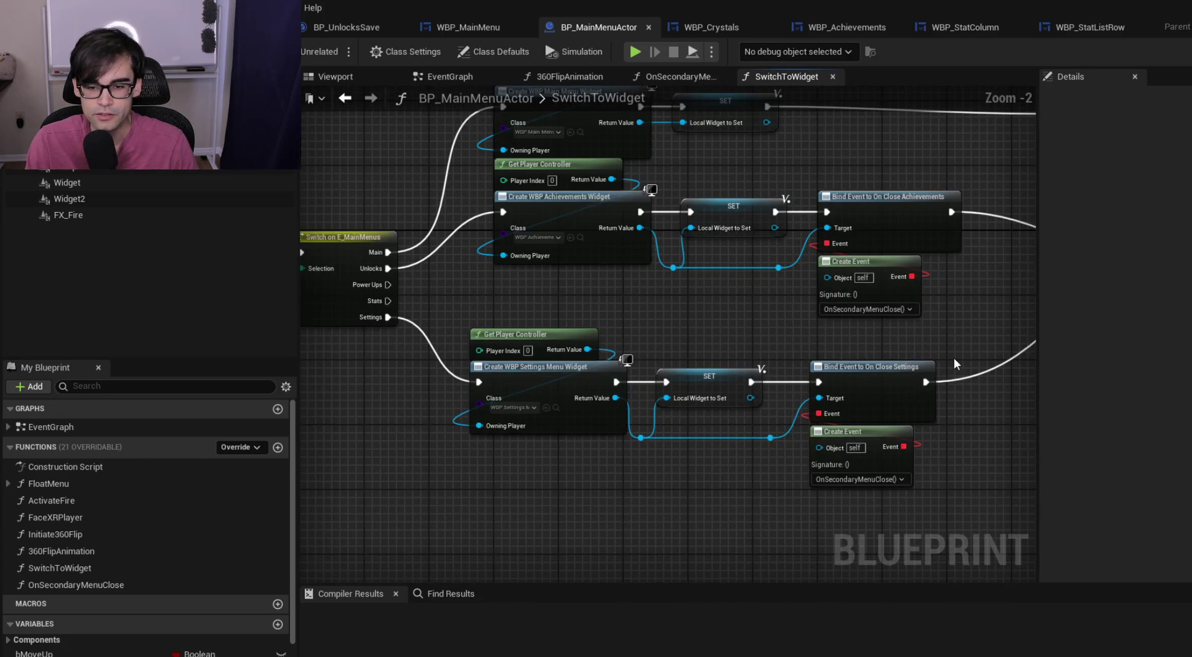
drag(449, 287, 571, 298)
click(468, 280)
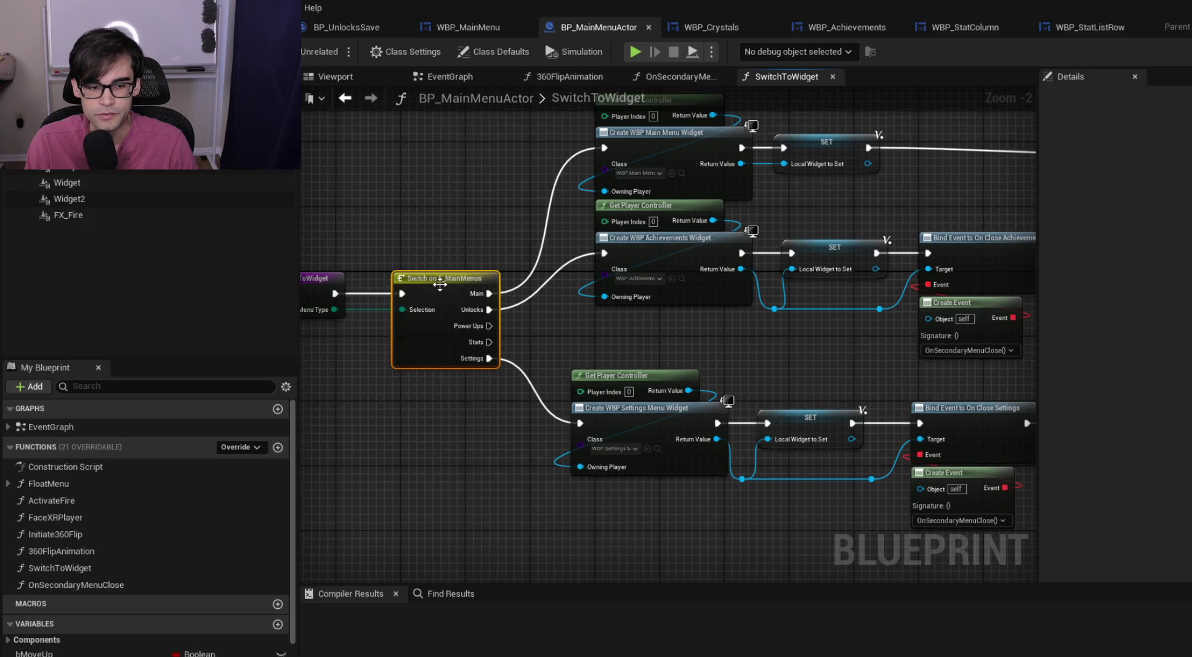
click(246, 28)
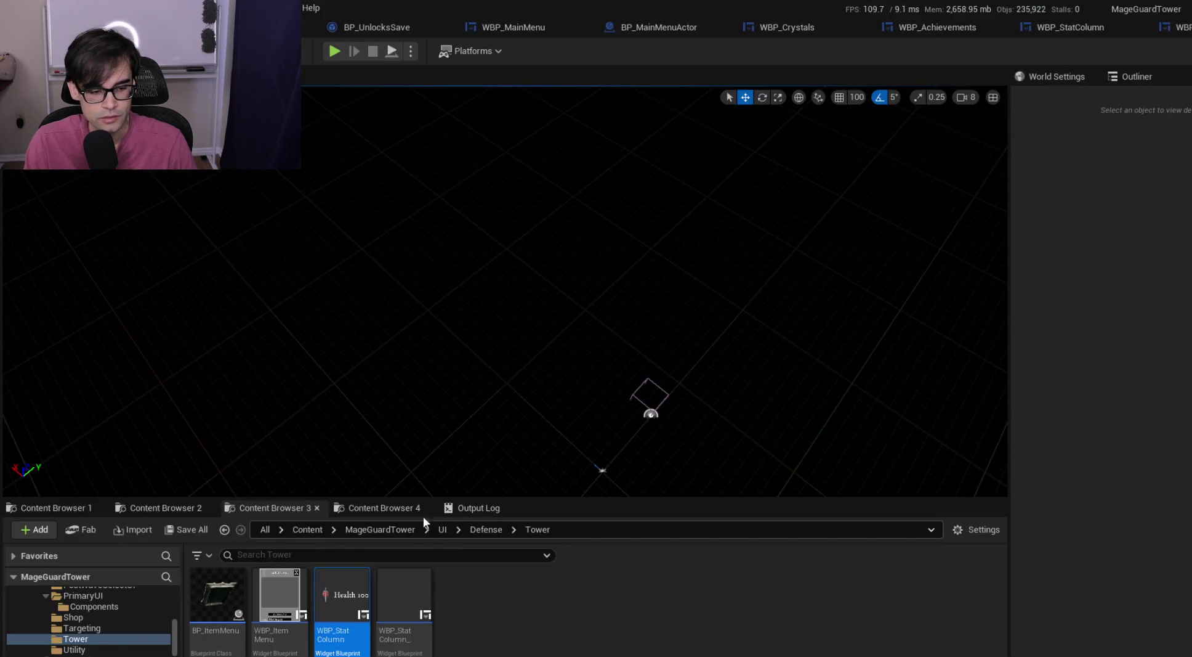
Search the Content folder for 'e_mainmenu' and open the E_MainMenus enumeration
click(484, 529)
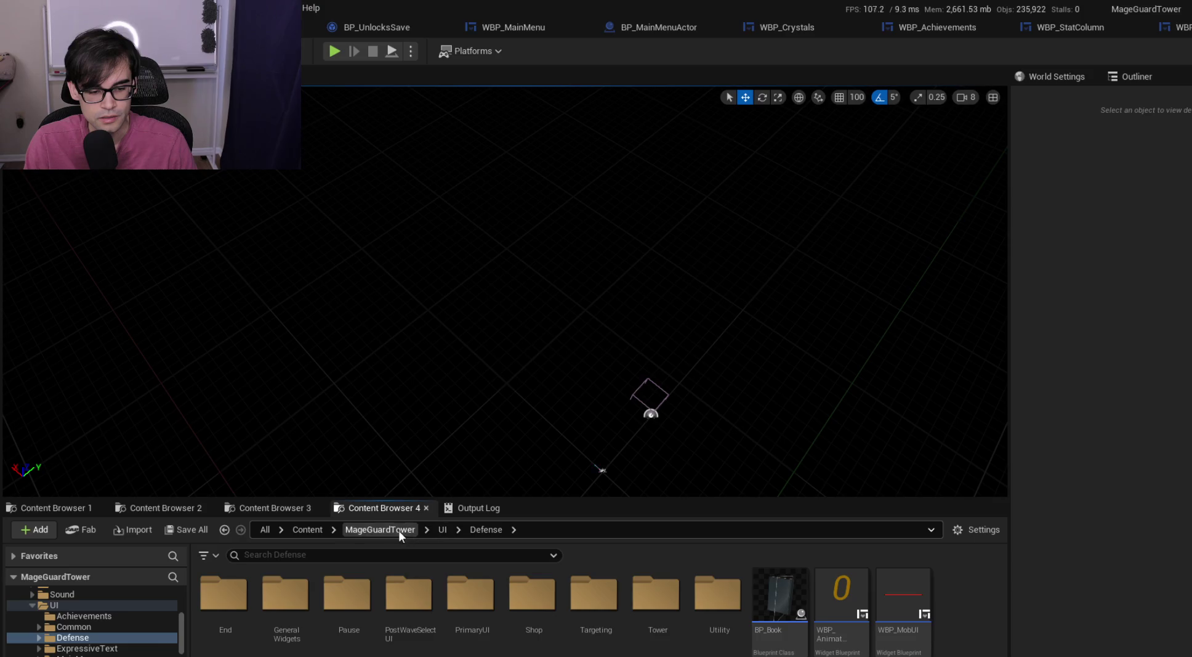
click(304, 529)
text(e_mainmenu)
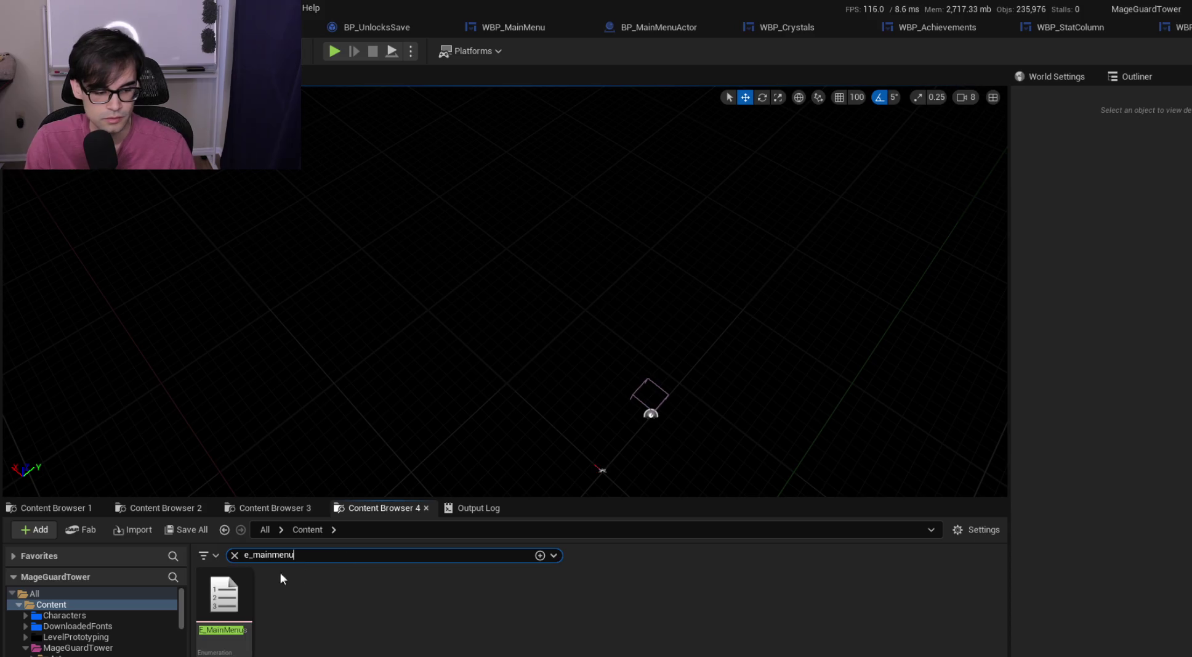
double_click(233, 585)
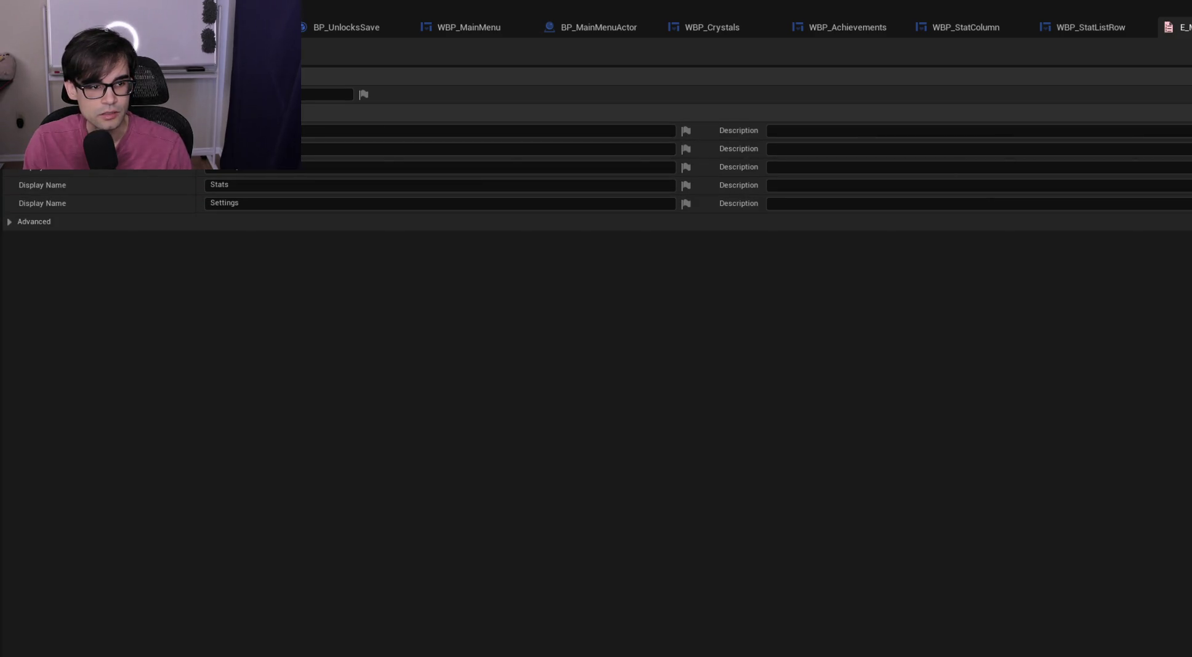
Add a new enumerator named Crystals to E_MainMenus
click(74, 112)
click(333, 221)
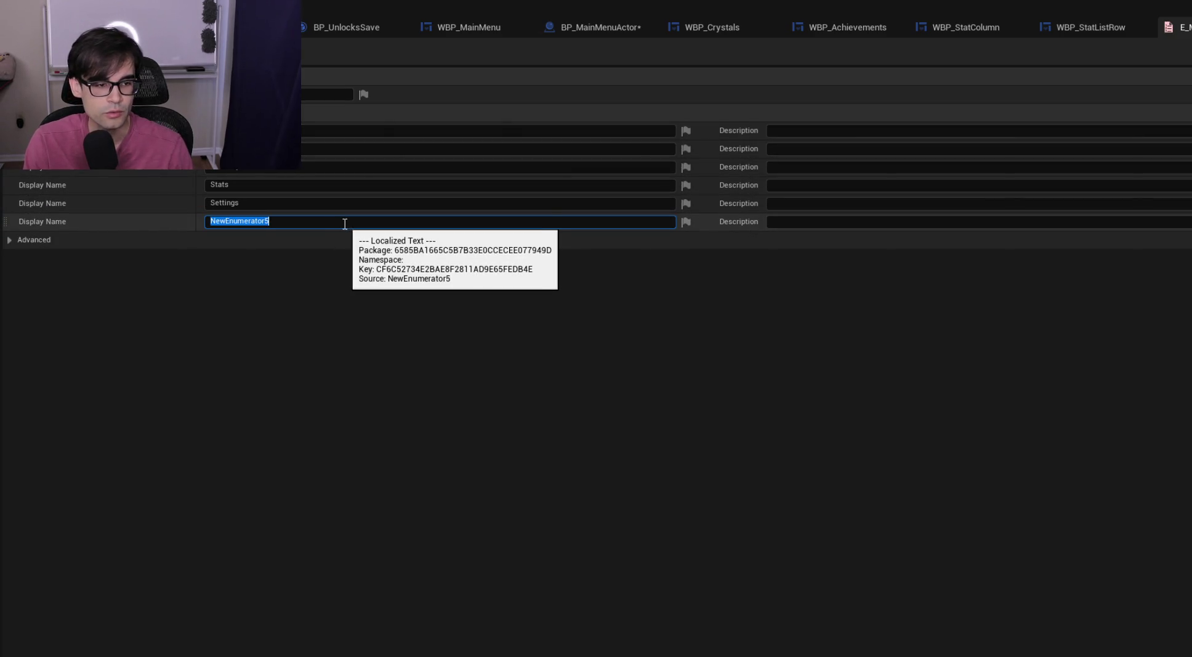
text(Crystla)
key(BackSpace)
key(BackSpace)
text(als)
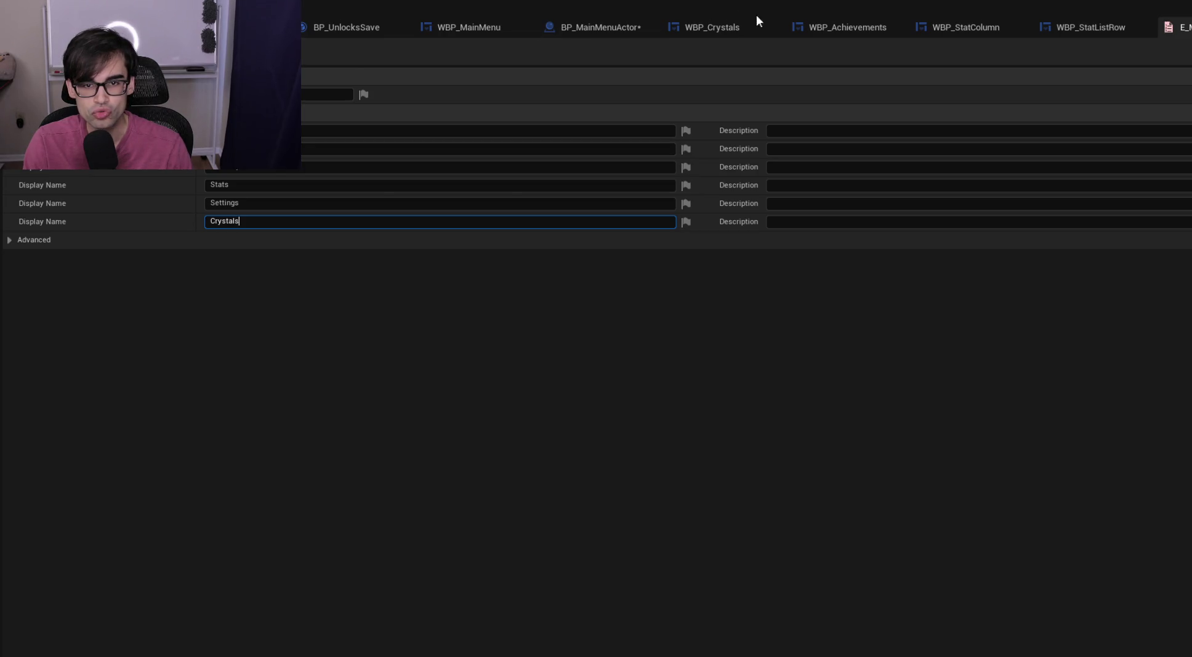
key(Return)
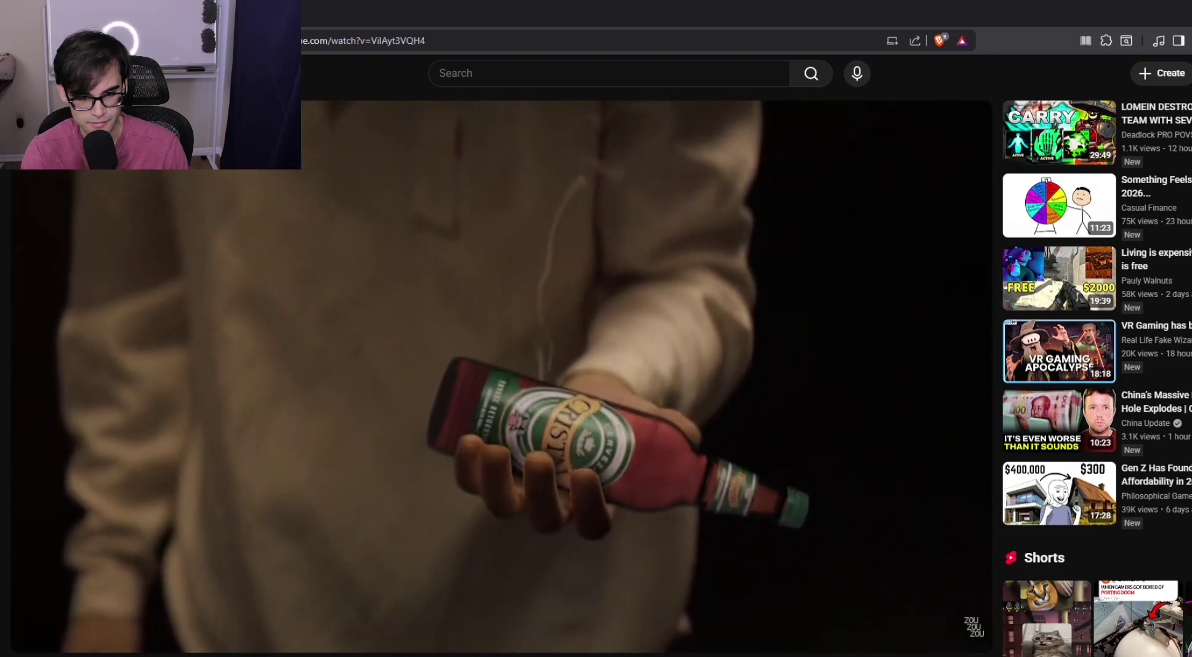
mouse_move(555, 623)
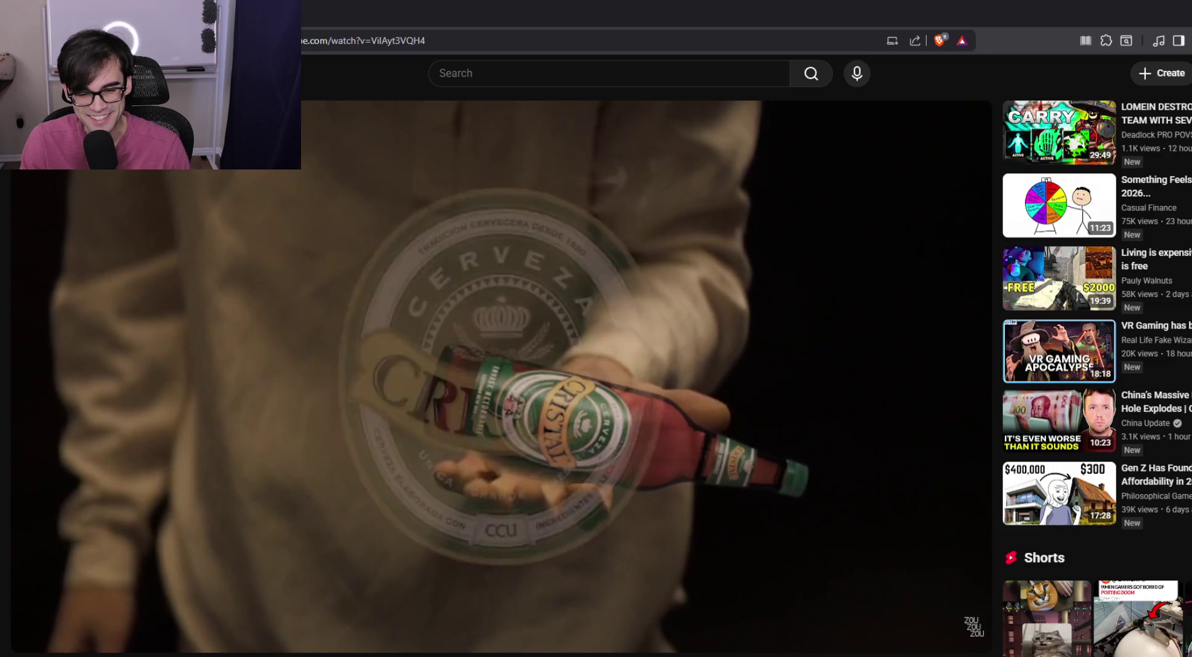
mouse_move(190, 465)
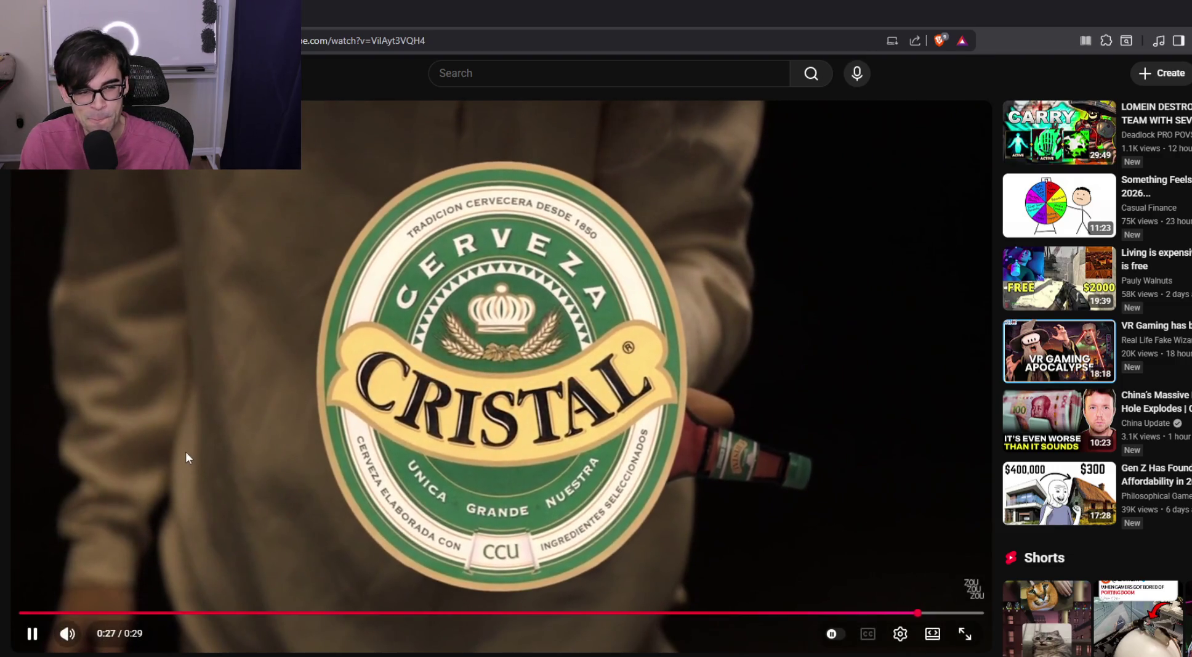
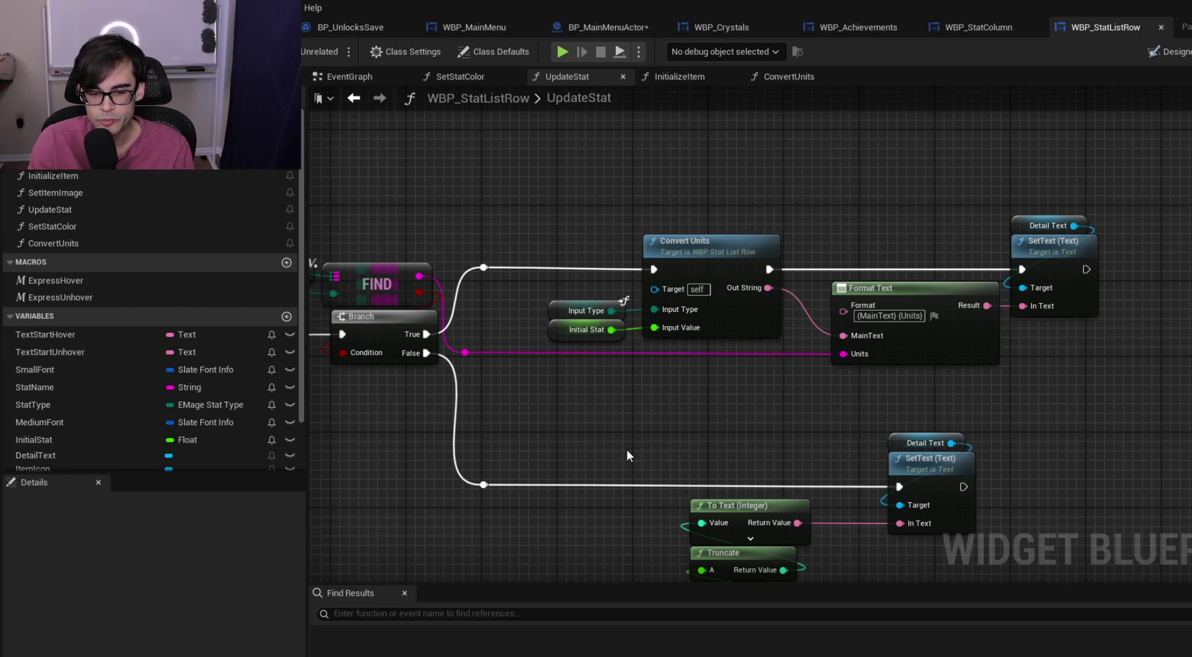
Review UpdateStat's Branch, Set Stat Color and Format Text nodes, then go to BP_MainMenuActor's SwitchToWidget
drag(627, 449, 867, 417)
scroll(897, 388, down, 3)
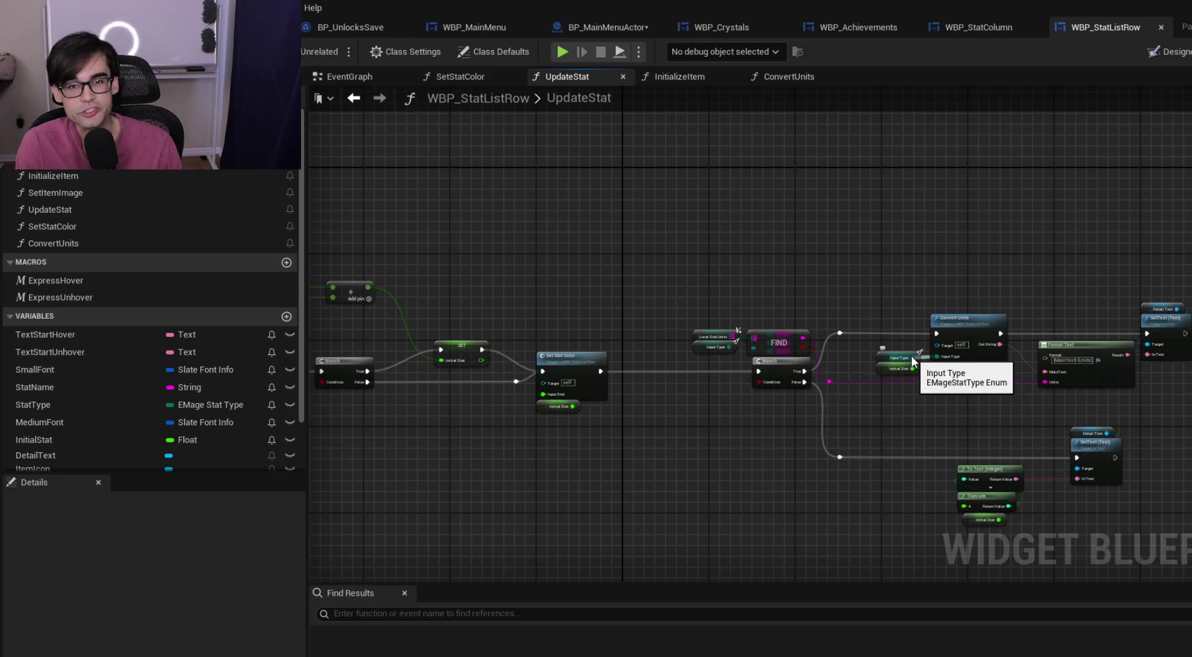
scroll(598, 252, up, 5)
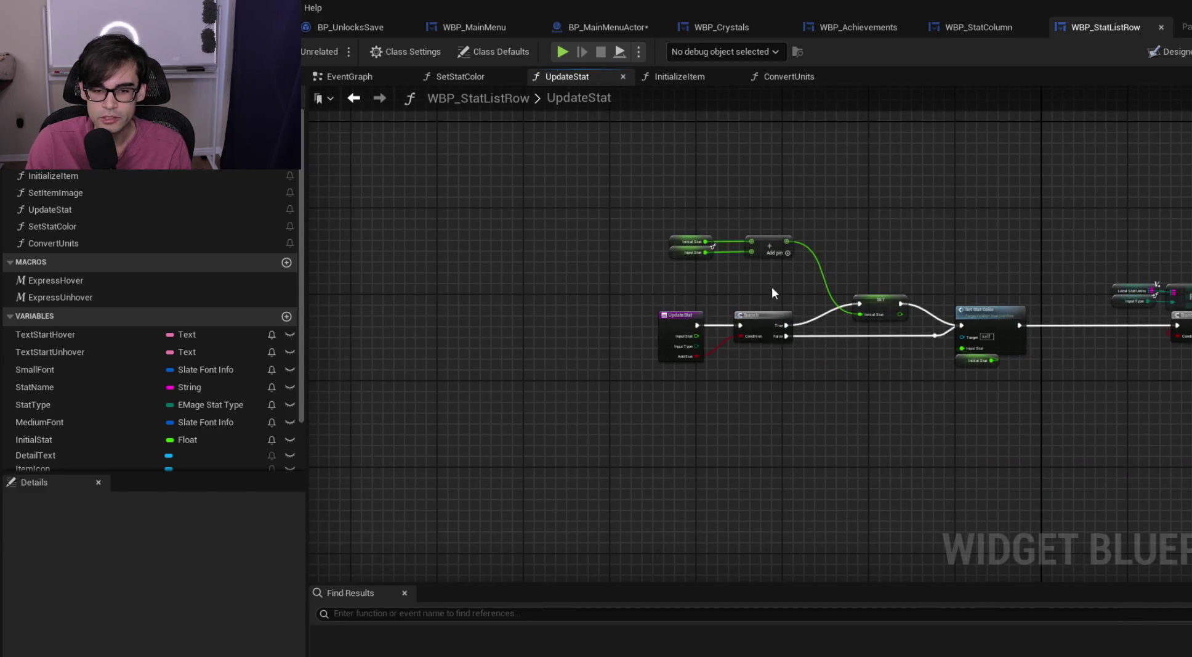
drag(789, 292, 540, 278)
scroll(670, 288, down, 2)
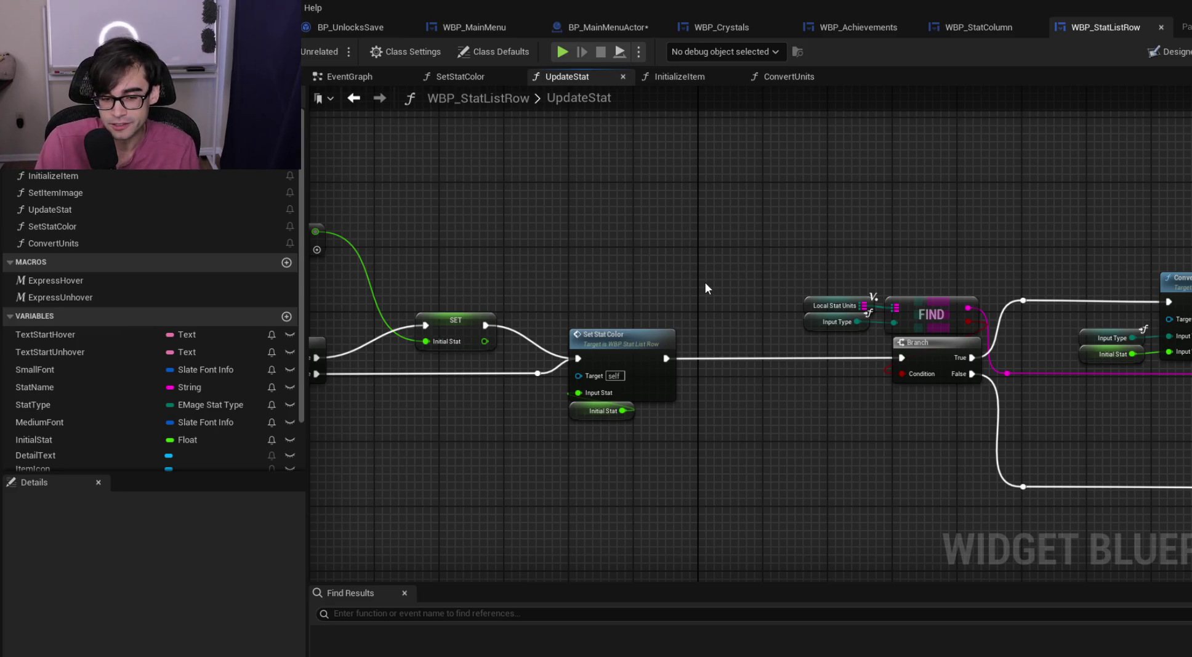
mouse_move(717, 276)
mouse_down()
mouse_move(612, 279)
mouse_move(578, 267)
mouse_up()
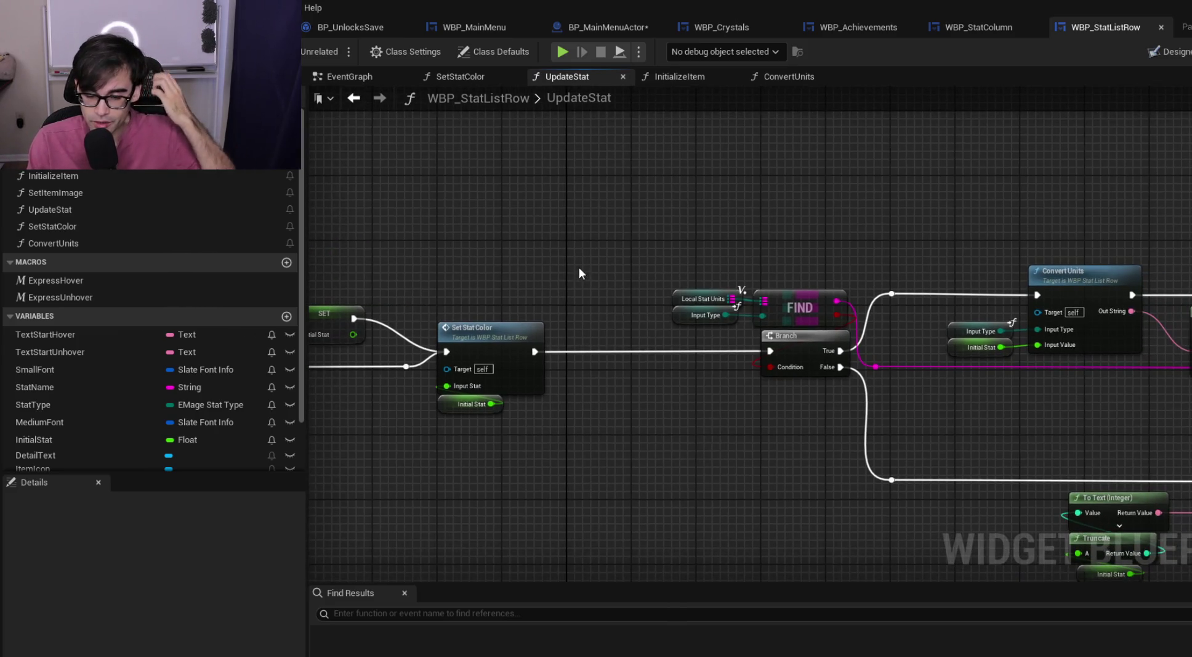
mouse_move(934, 458)
mouse_down()
mouse_move(599, 433)
mouse_move(687, 385)
mouse_up()
scroll(609, 419, down, 1)
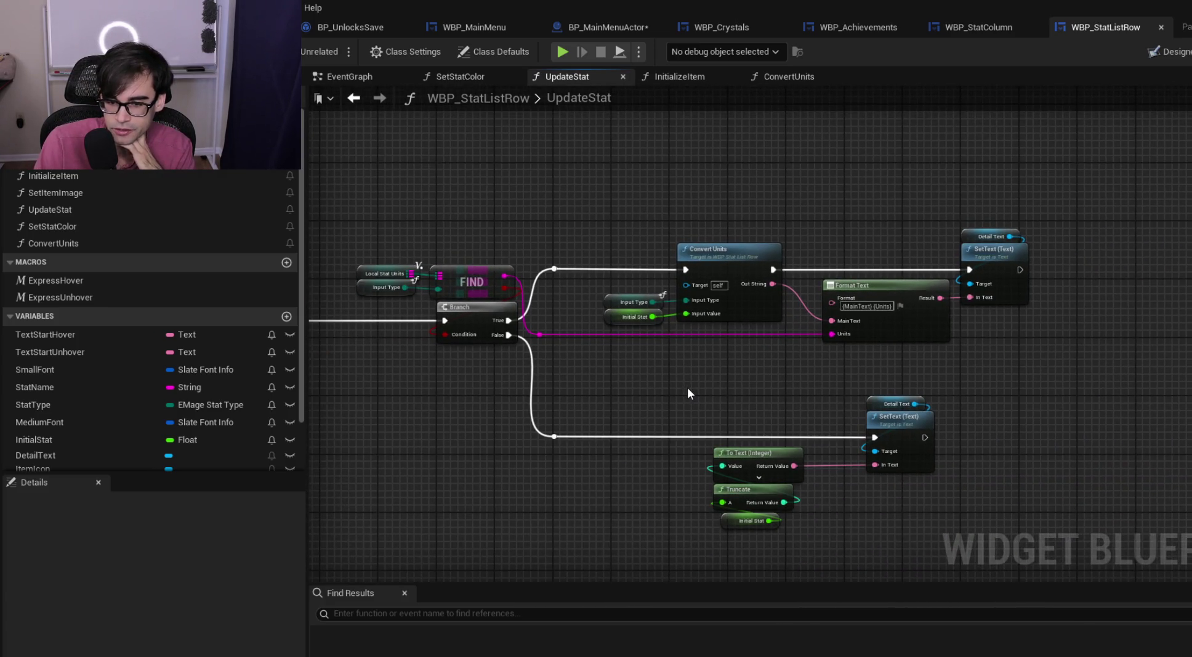
drag(688, 387, 1095, 396)
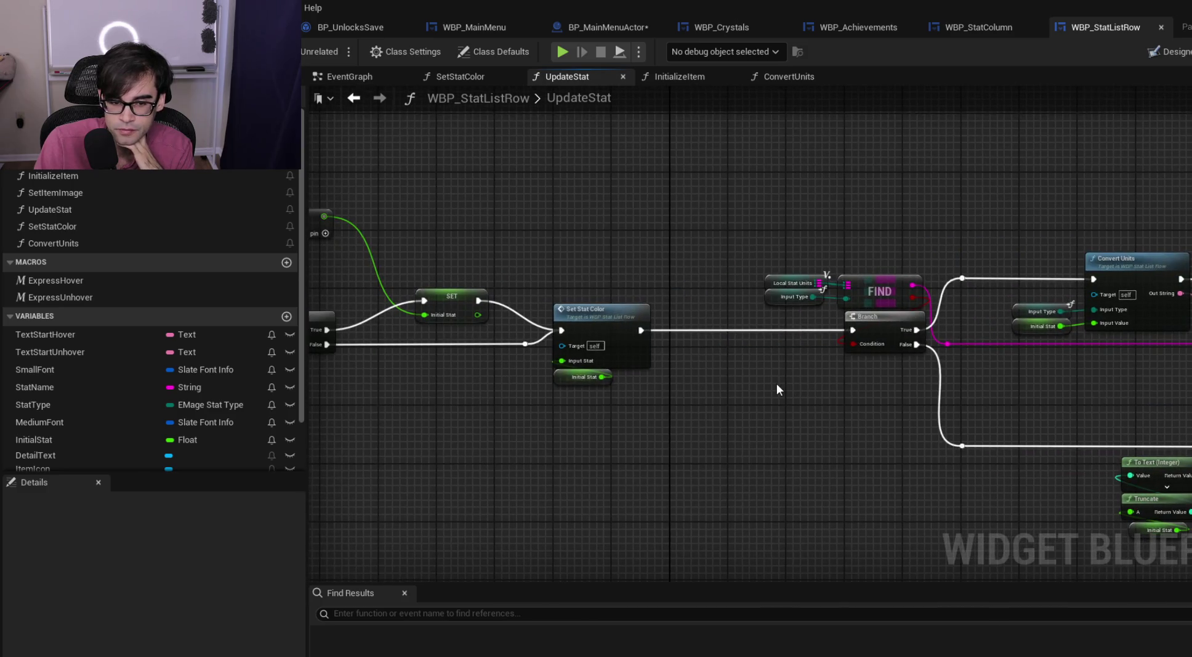
drag(777, 383, 1061, 376)
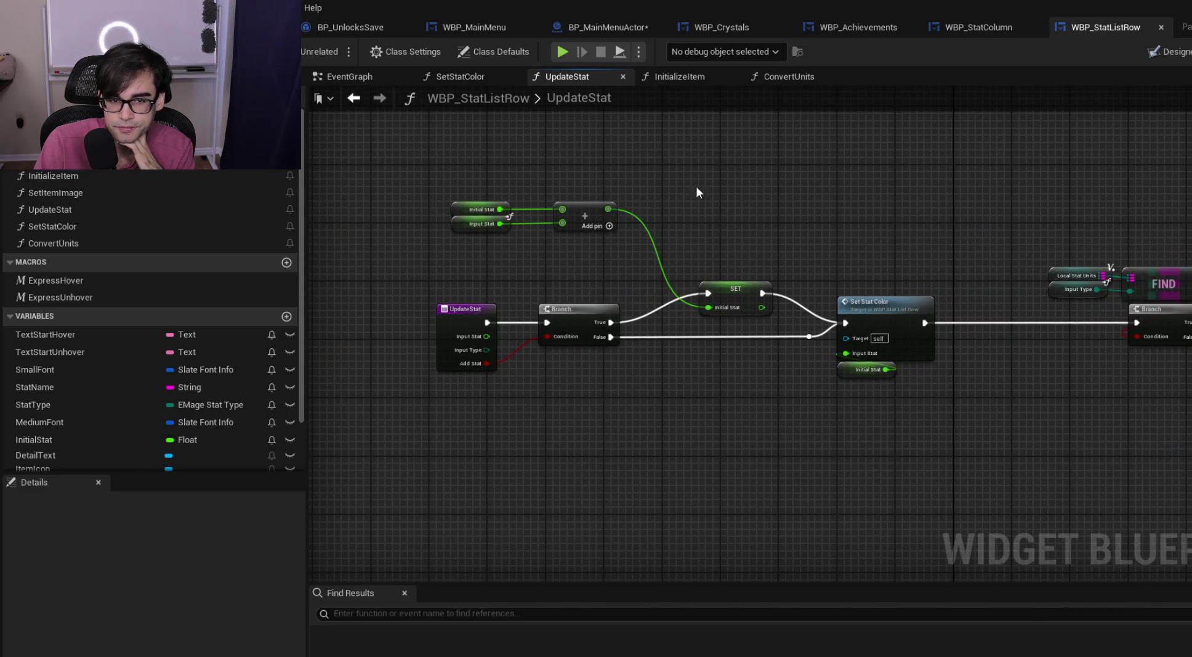
click(614, 27)
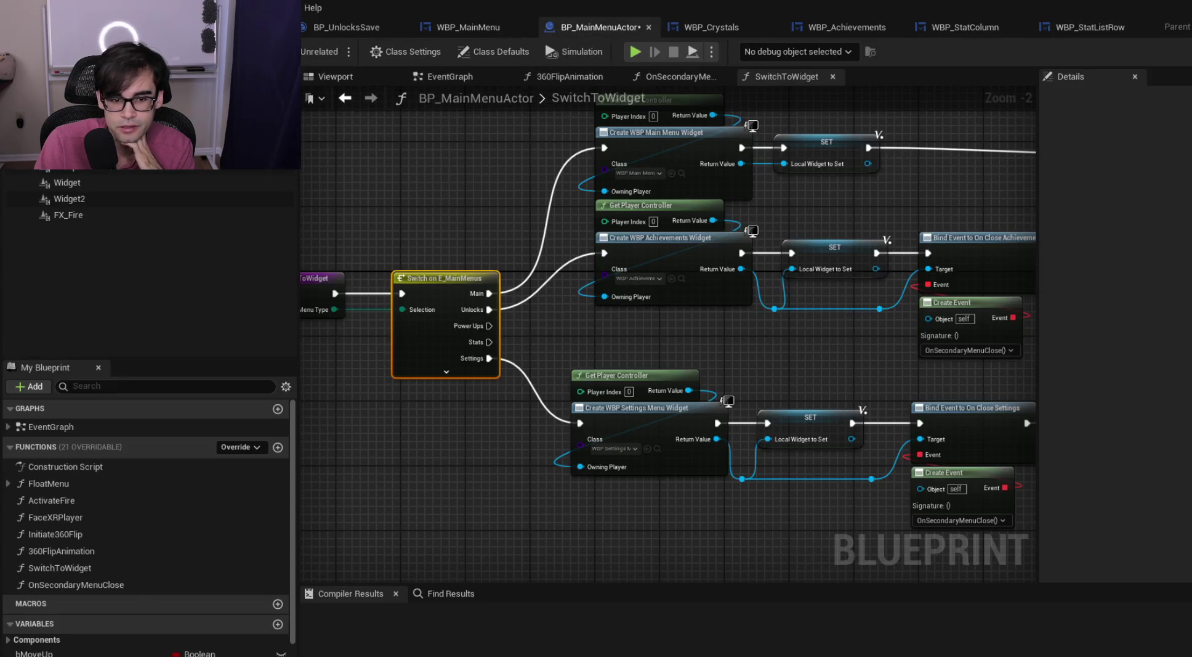
Compile BP_MainMenuActor and expand Switch on E_MainMenus to reveal its Crystals case
key(F7)
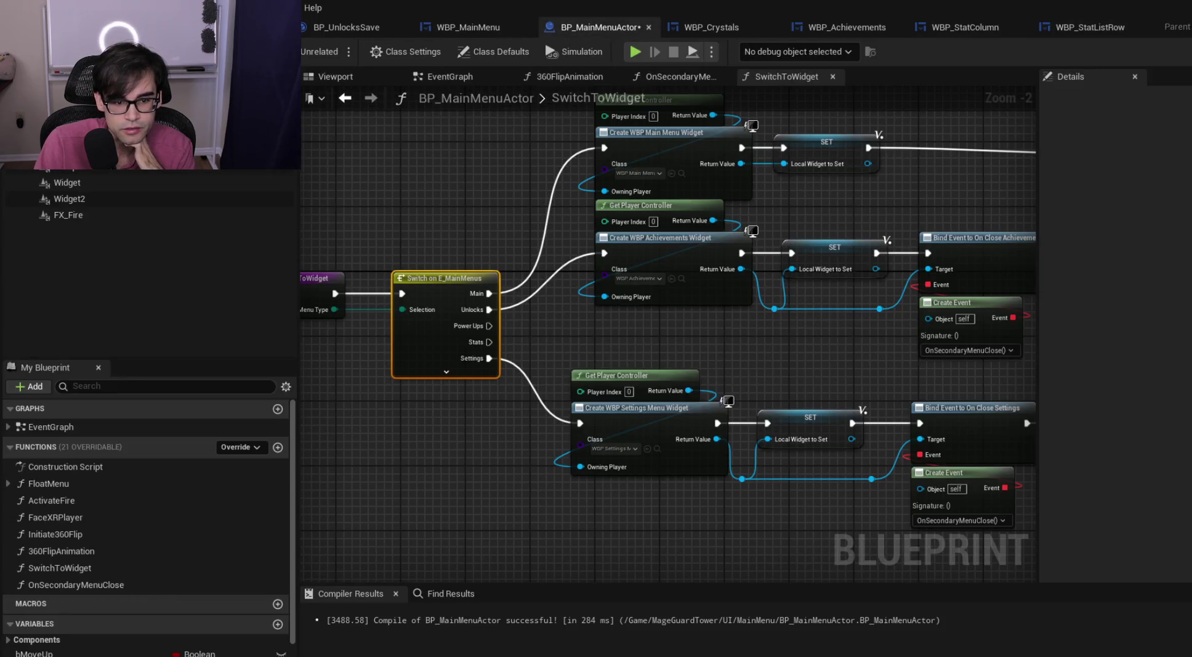
click(446, 371)
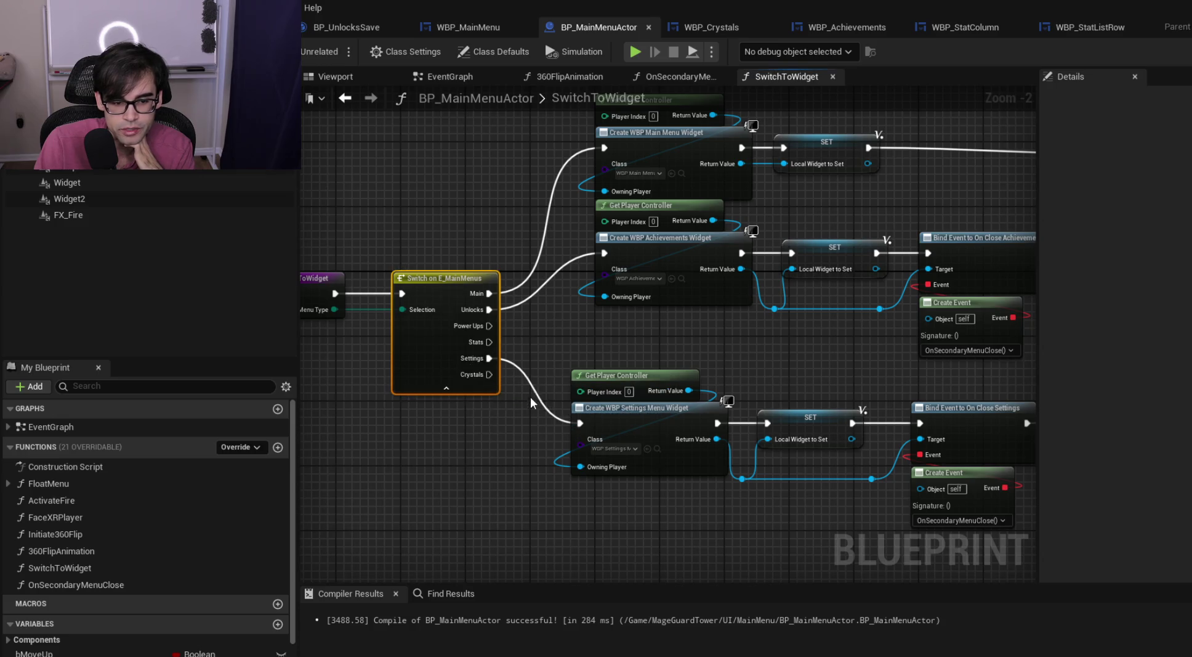
scroll(685, 315, down, 2)
mouse_move(685, 309)
mouse_down()
mouse_move(655, 345)
mouse_move(653, 328)
mouse_up()
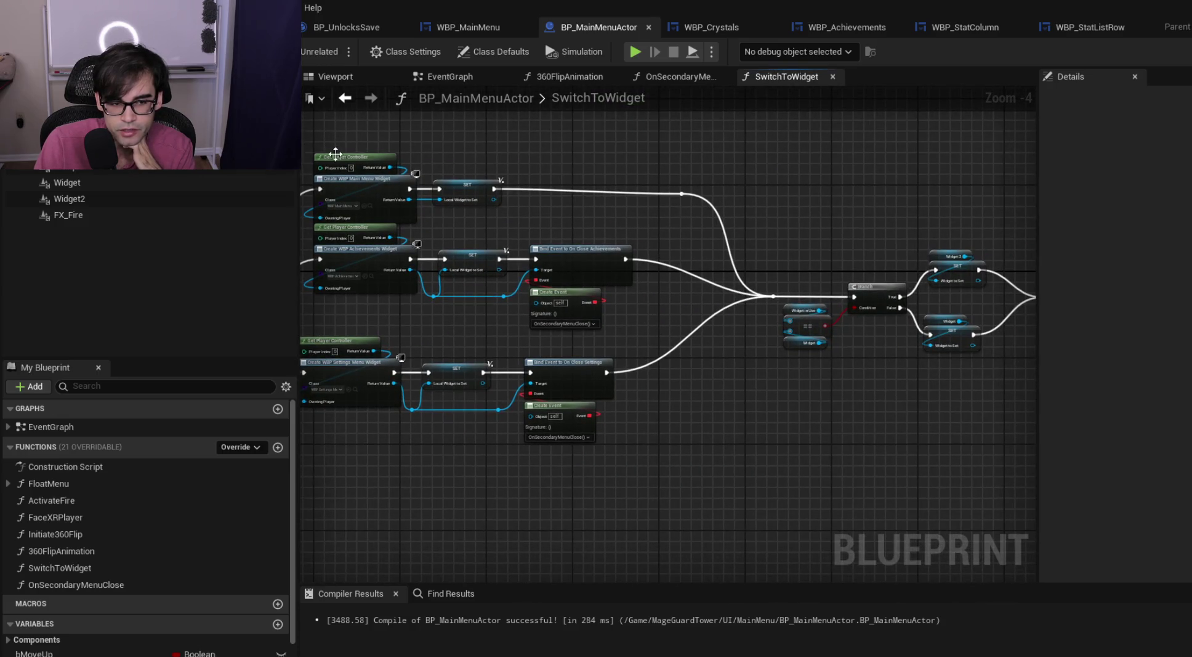
scroll(335, 154, down, 2)
scroll(324, 242, up, 4)
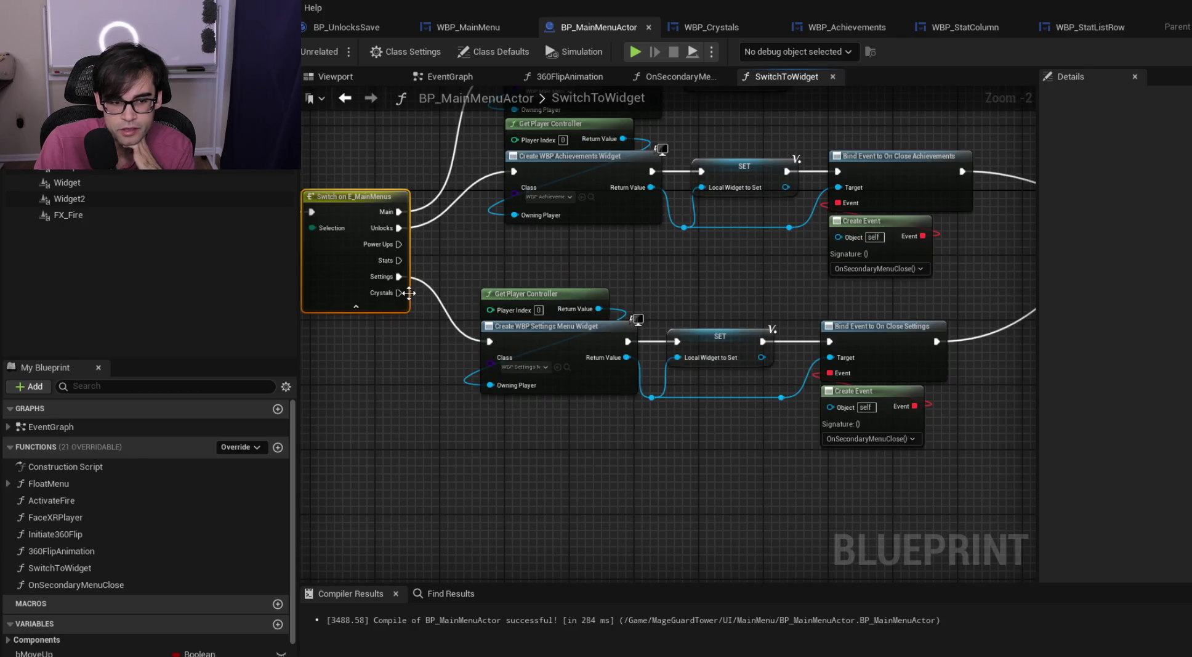
scroll(521, 263, down, 2)
scroll(518, 259, up, 2)
Copy the Settings widget-creation node row and paste a duplicate below it
mouse_move(519, 260)
mouse_down()
mouse_move(549, 350)
mouse_move(893, 414)
mouse_move(756, 465)
mouse_up()
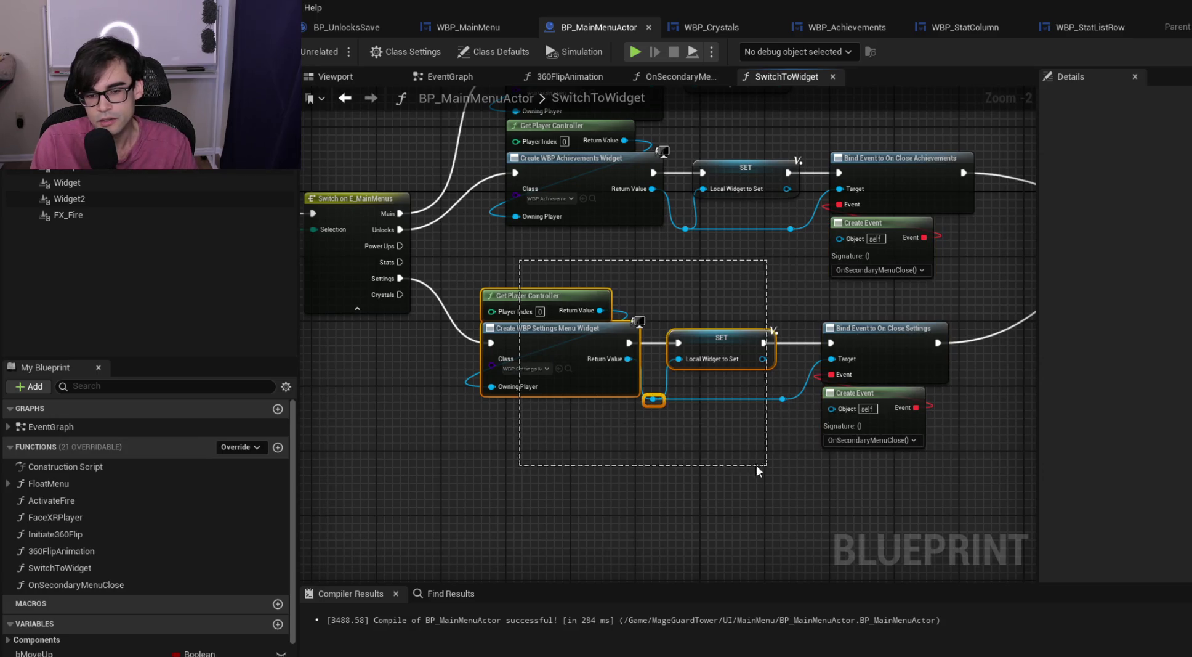
click(529, 503)
mouse_move(529, 504)
mouse_down()
mouse_move(936, 330)
mouse_move(951, 294)
mouse_up()
key(ctrl+c)
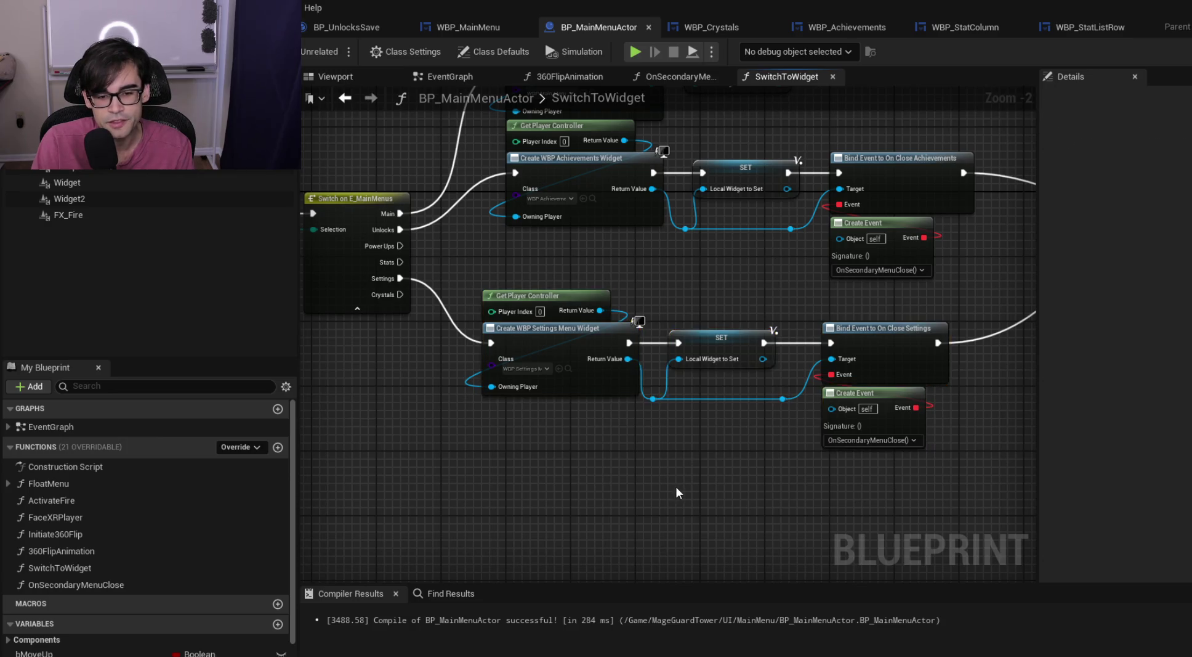
drag(676, 486, 679, 328)
key(ctrl+v)
drag(501, 355, 606, 356)
Wire the Crystals case into the pasted chain, then bring up WBP_Crystals' event graph
drag(404, 136, 511, 370)
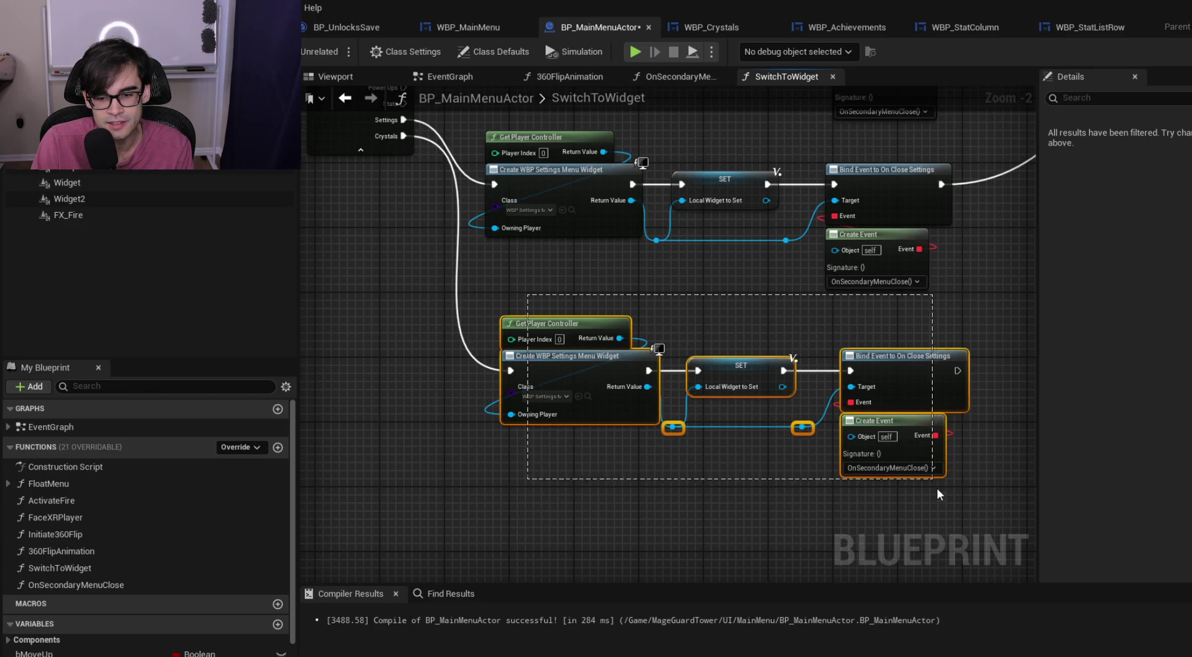
drag(636, 357, 611, 358)
click(687, 313)
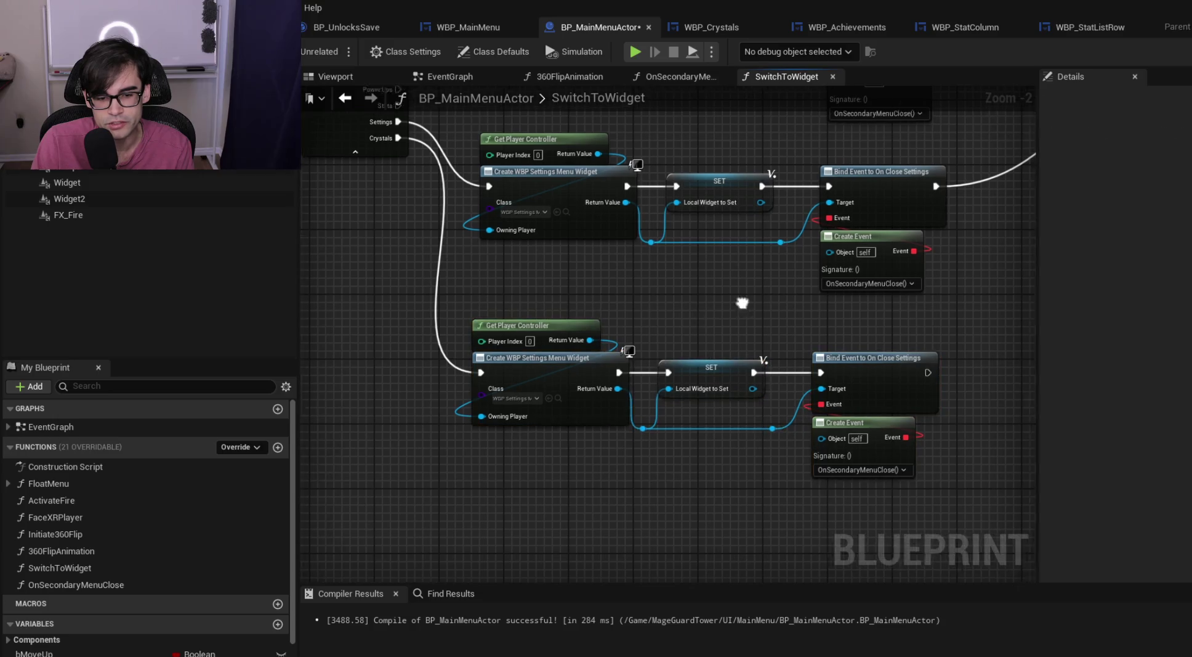
drag(687, 312, 661, 322)
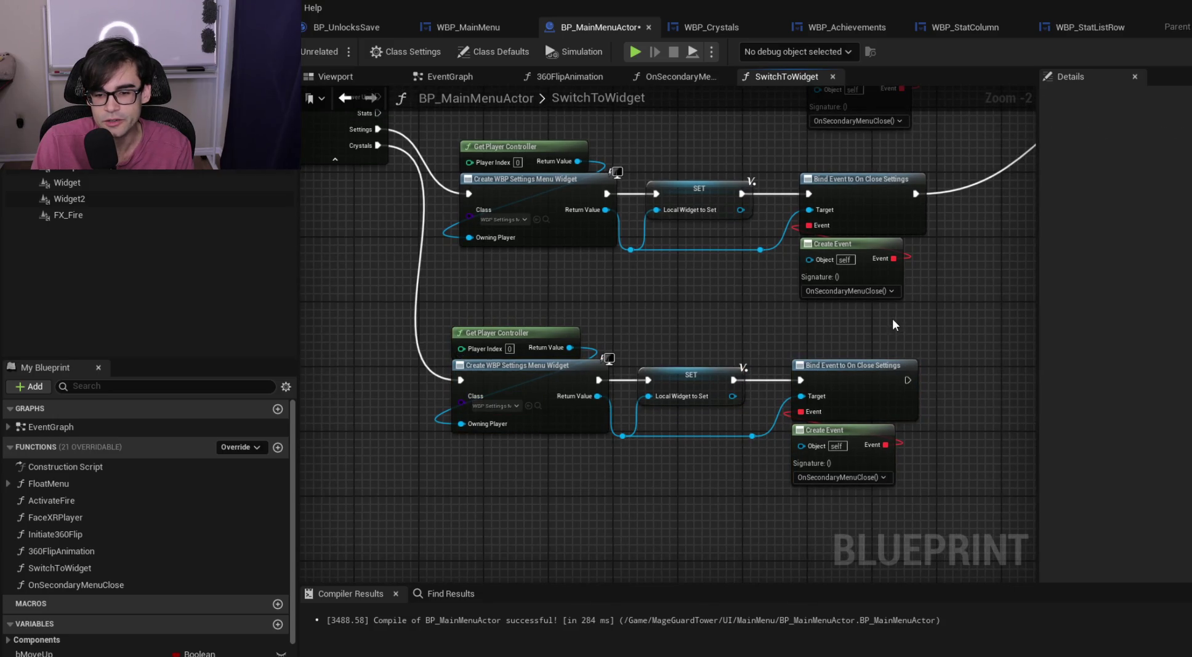
drag(887, 318, 865, 343)
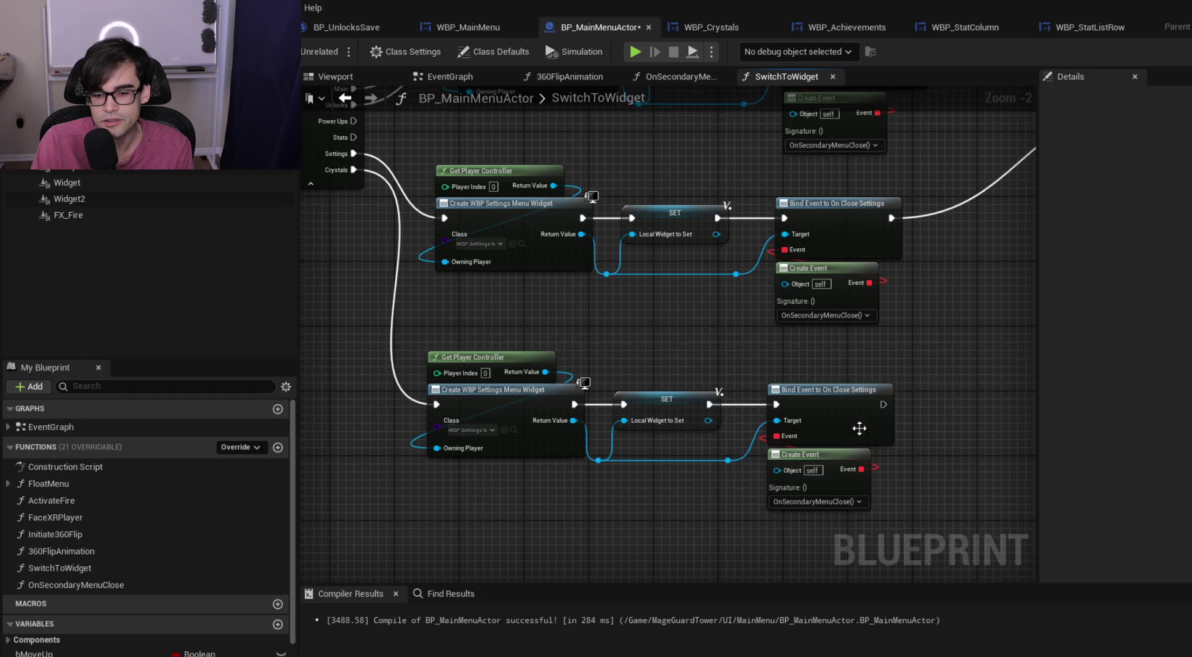
scroll(830, 358, up, 3)
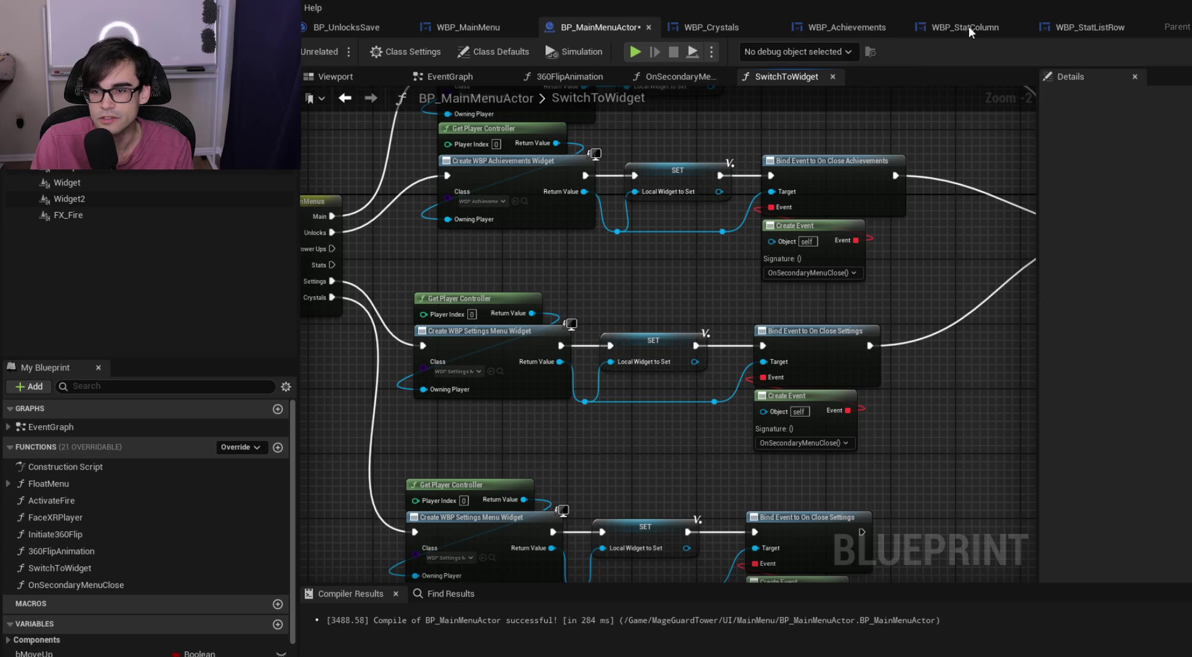
click(711, 28)
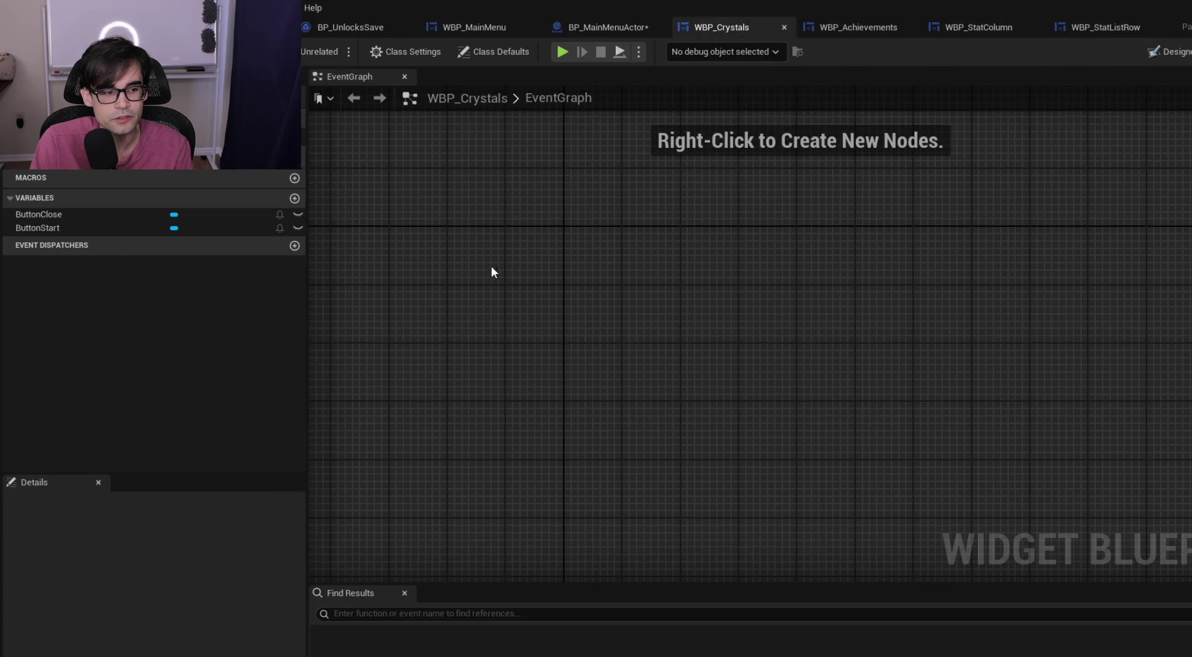
Add an event dispatcher named OnCloseCrystals to WBP_Crystals
click(1170, 52)
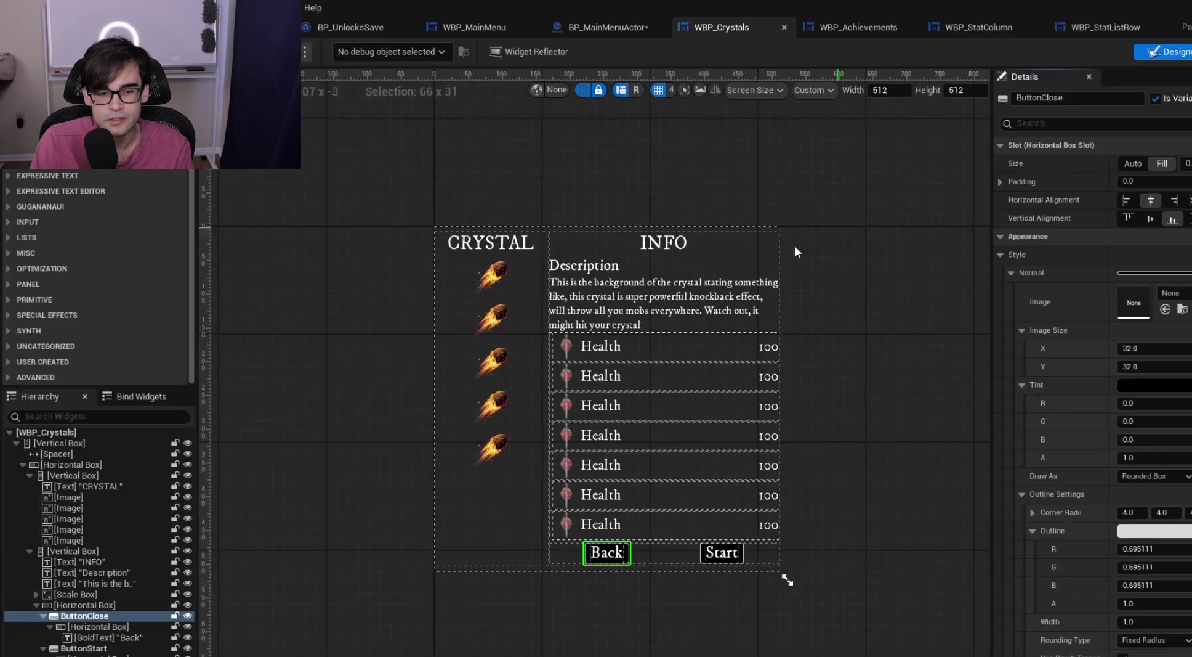
click(1182, 51)
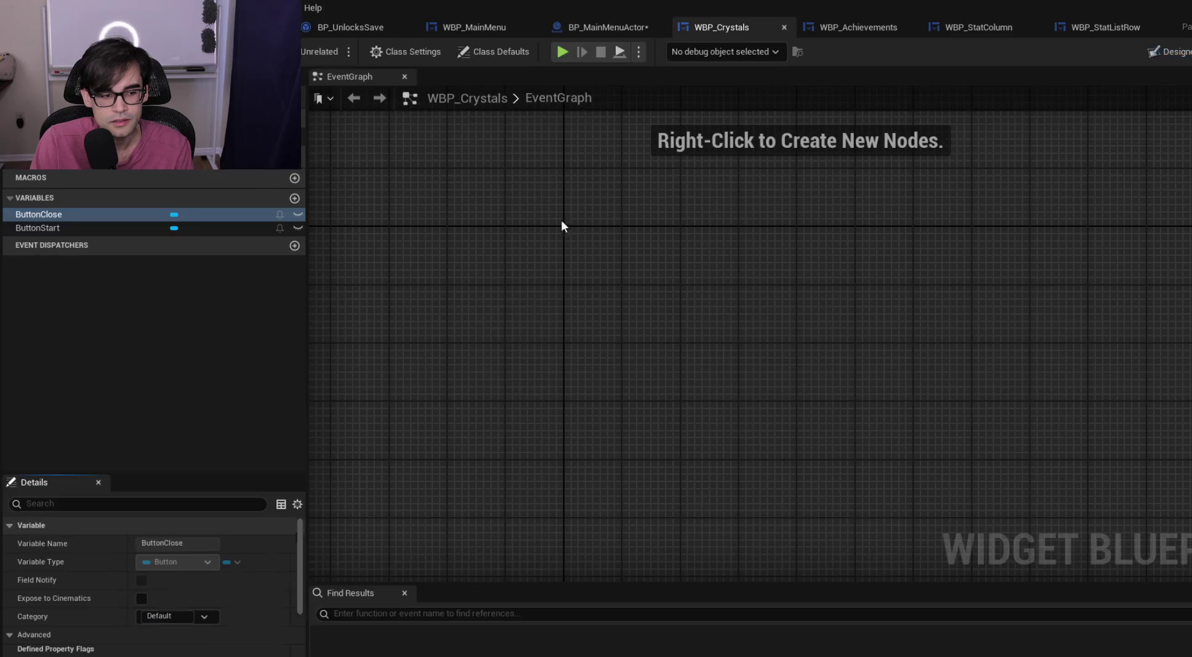
click(295, 246)
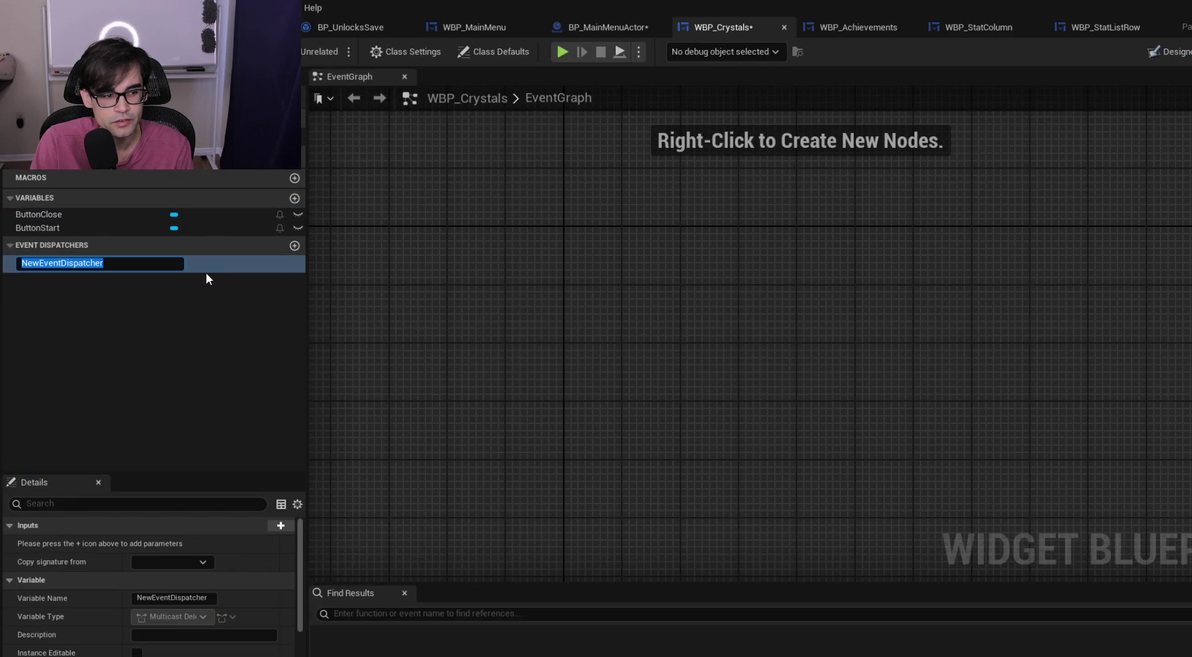
text(OnCloseCry)
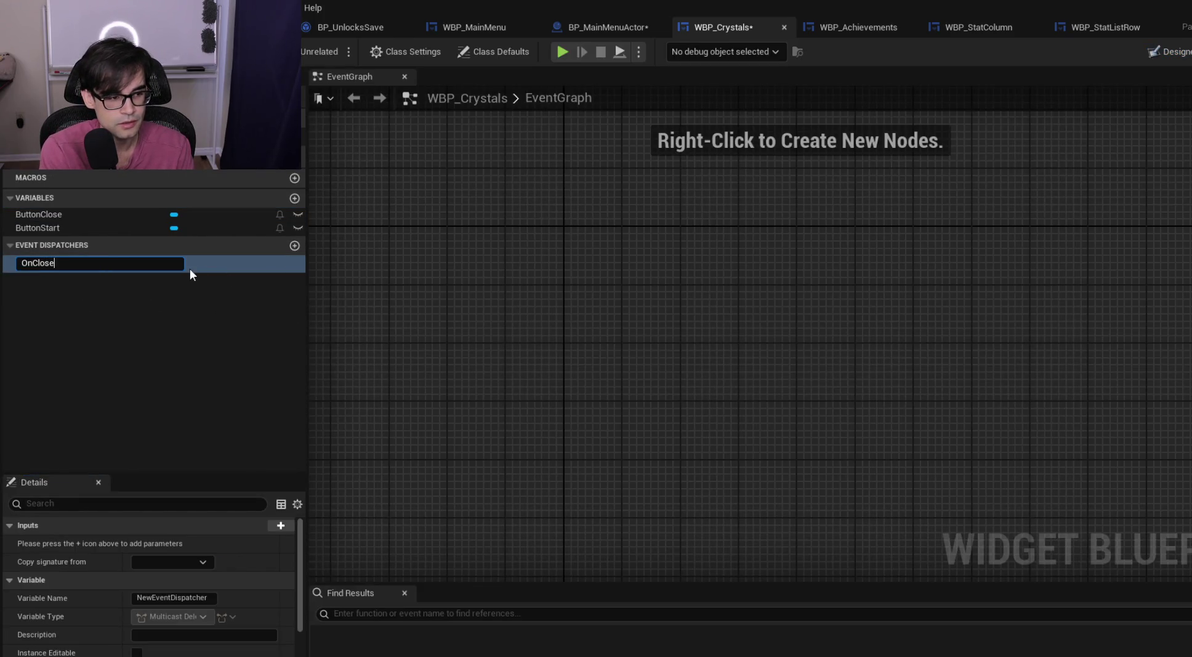
text(stal)
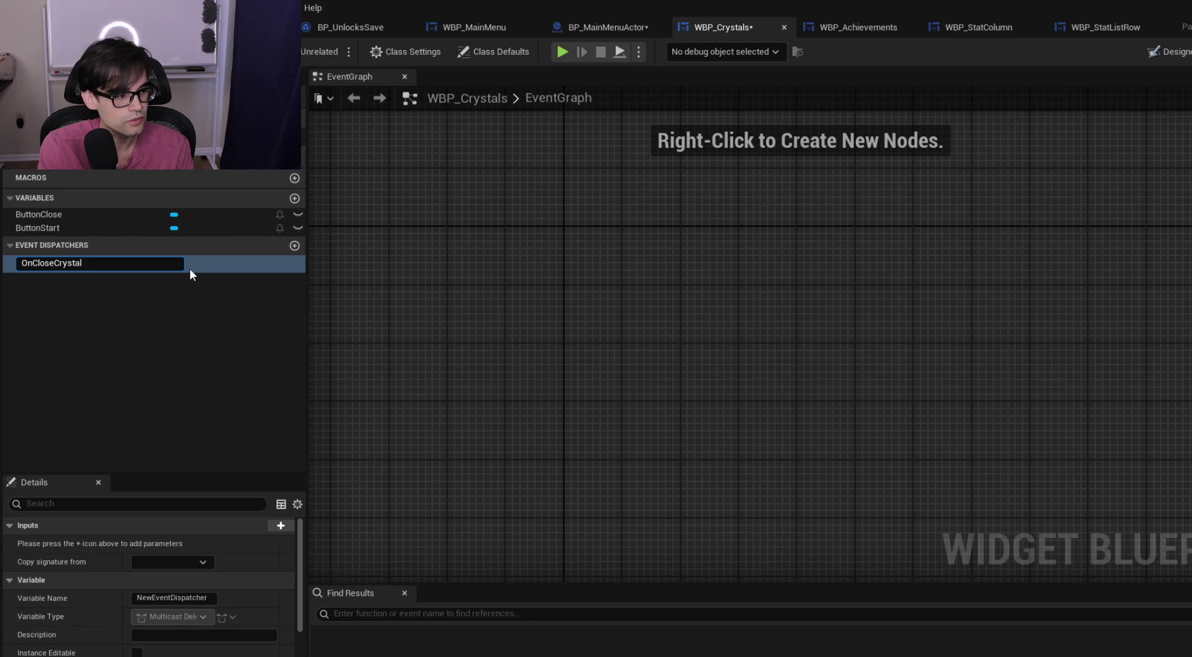
text(s)
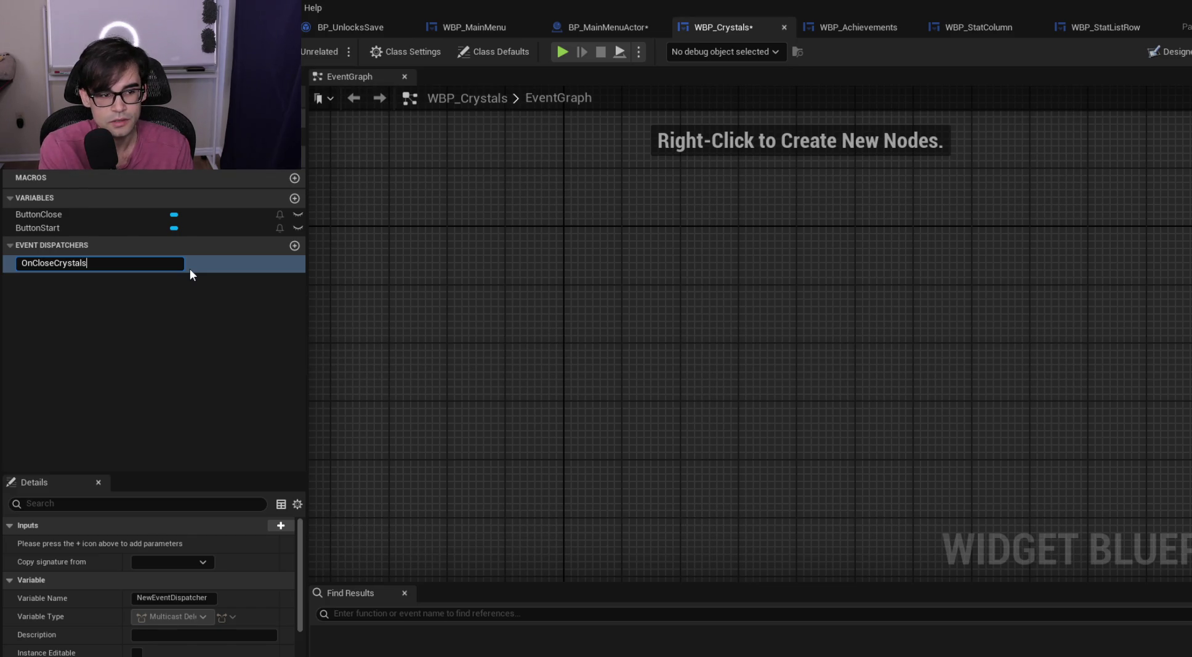
key(Return)
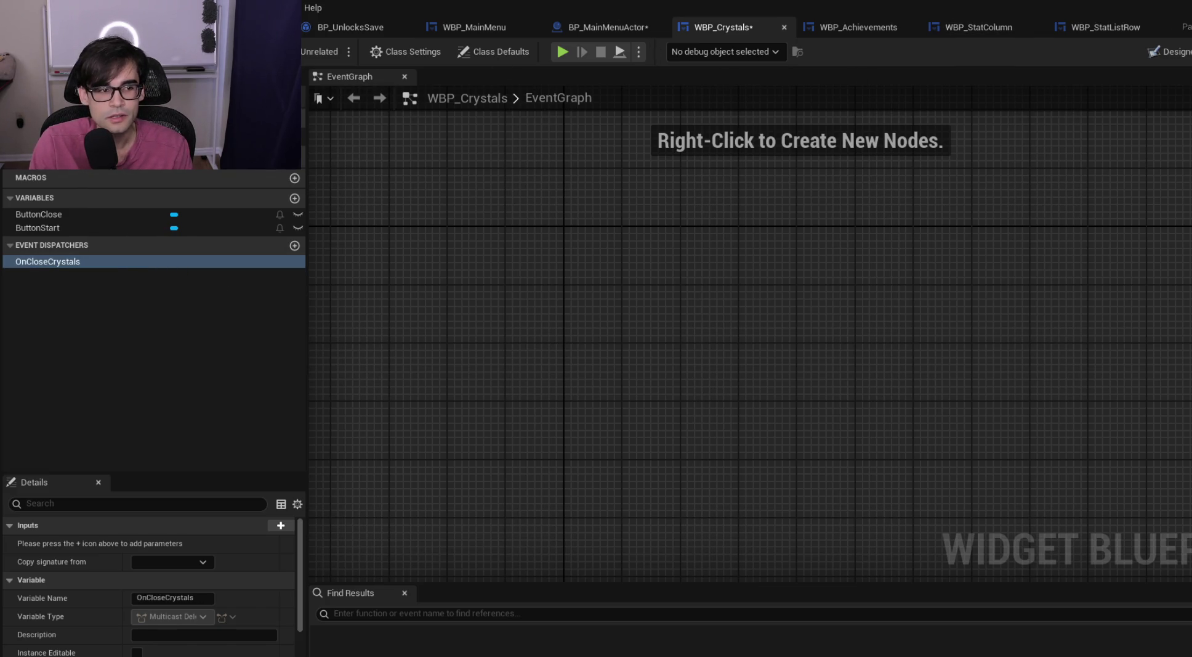
Check WBP_Achievements' OnCloseAchievements dispatcher details, then return to BP_MainMenuActor
click(862, 26)
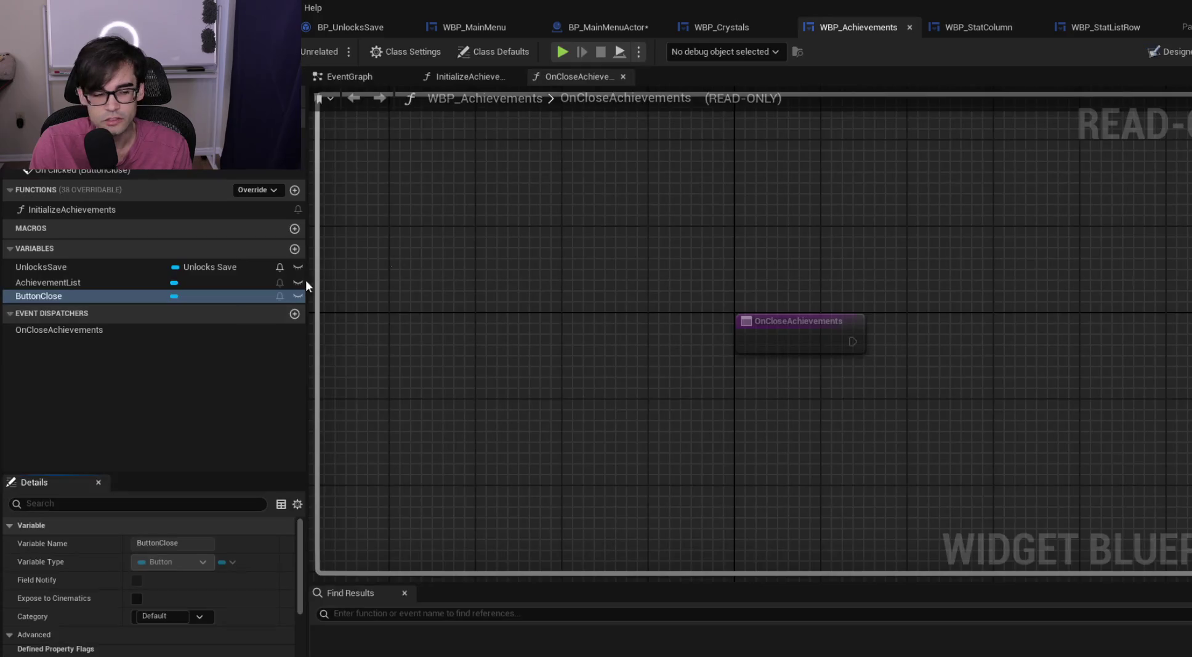
click(104, 332)
scroll(185, 585, down, 5)
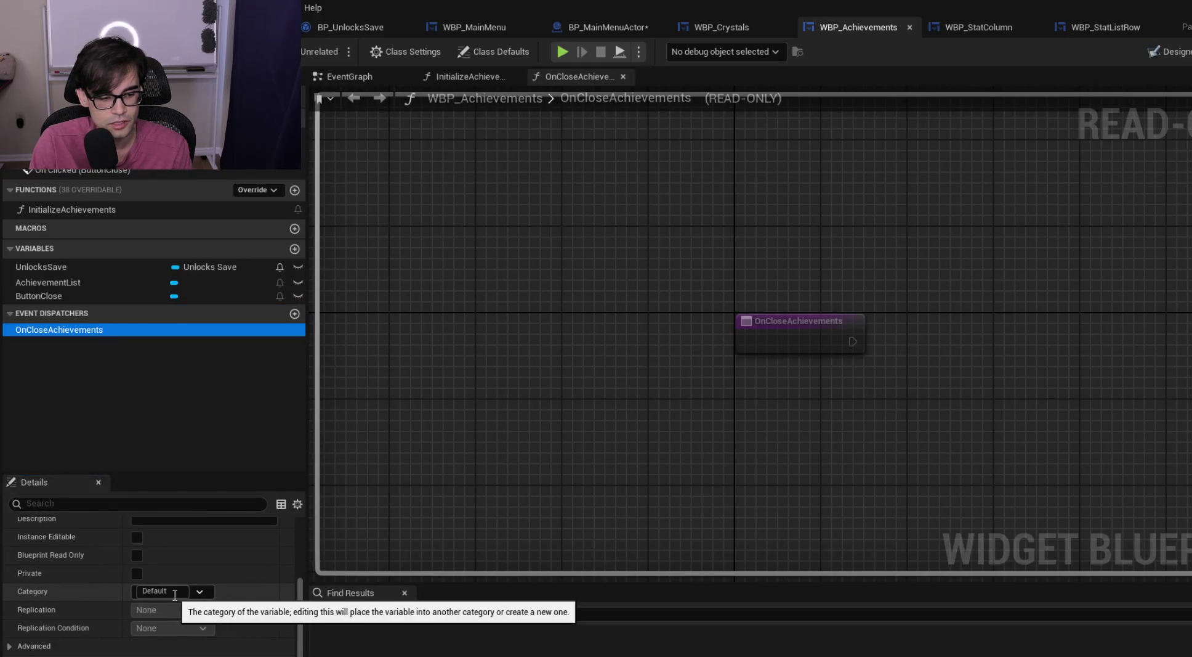
scroll(249, 579, up, 2)
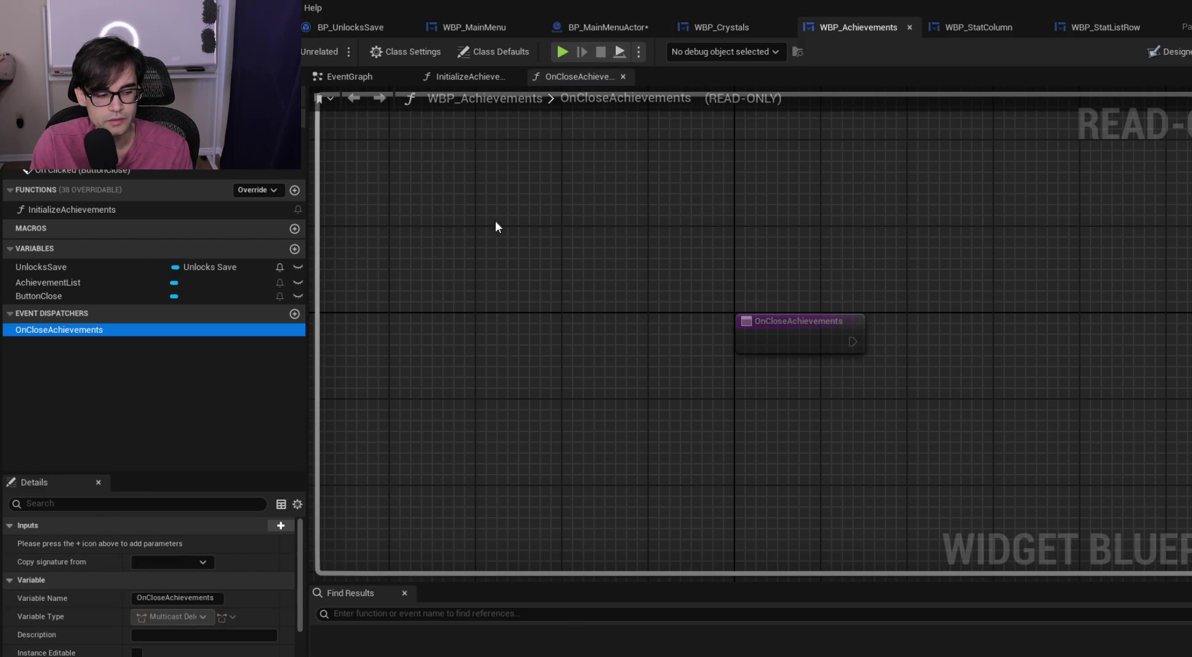
click(621, 27)
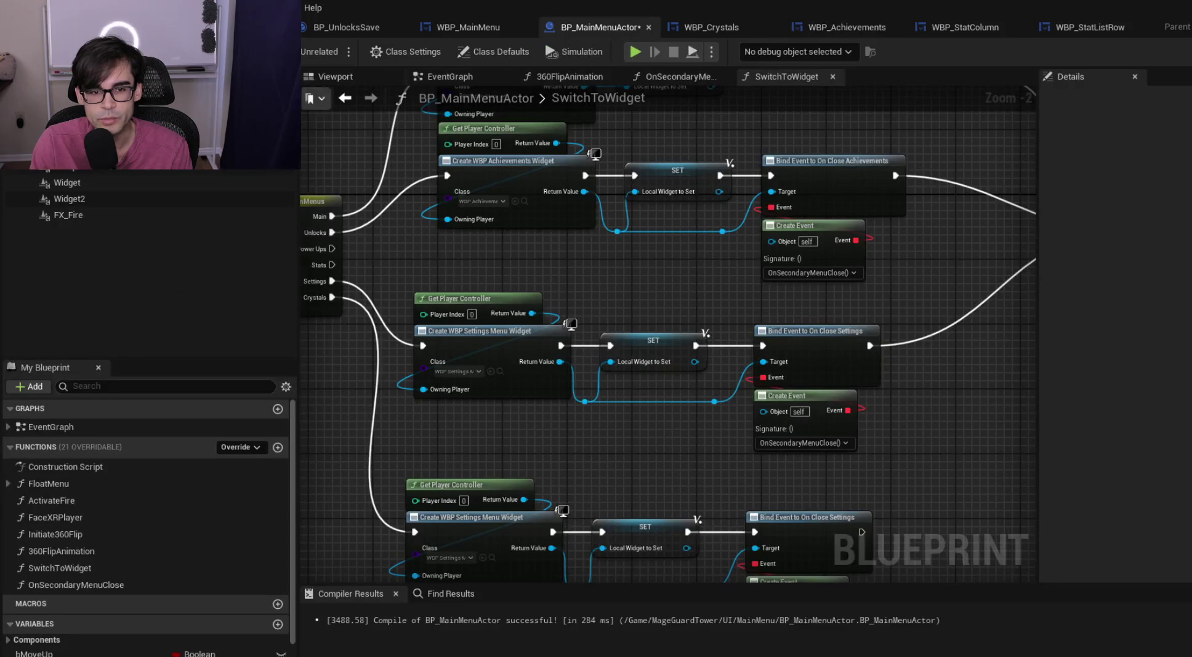
Save BP_MainMenuActor and review the Settings and Crystals branches with their Bind Event nodes
key(ctrl+s)
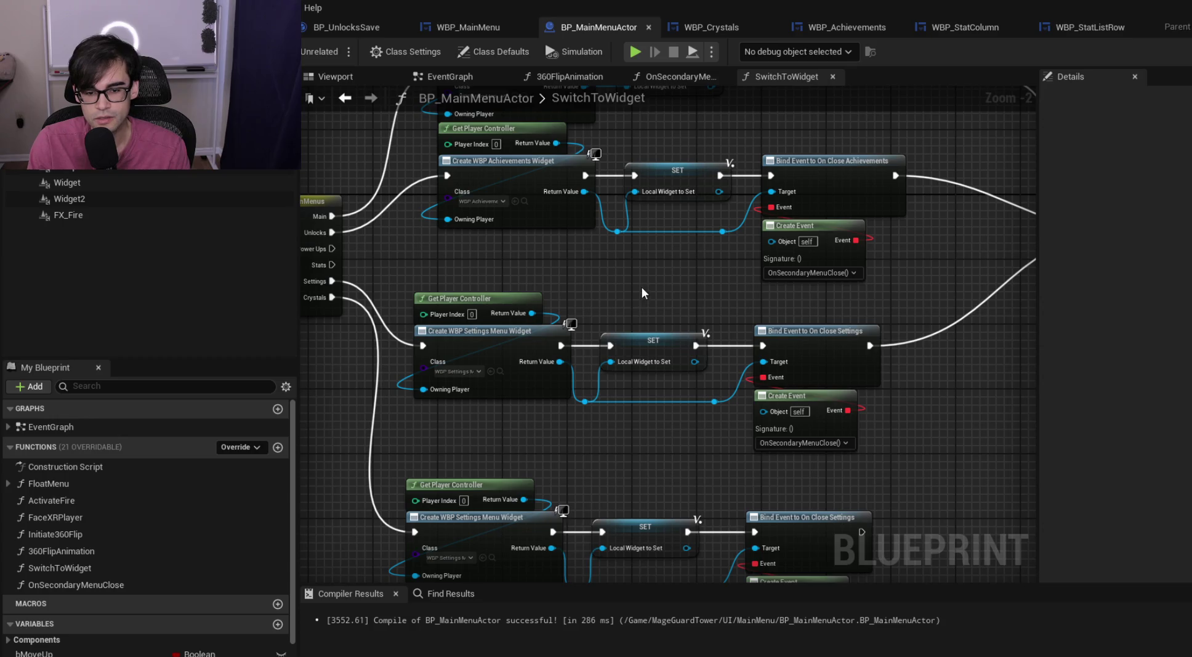
mouse_move(642, 284)
mouse_down()
mouse_move(821, 268)
mouse_move(684, 255)
mouse_up()
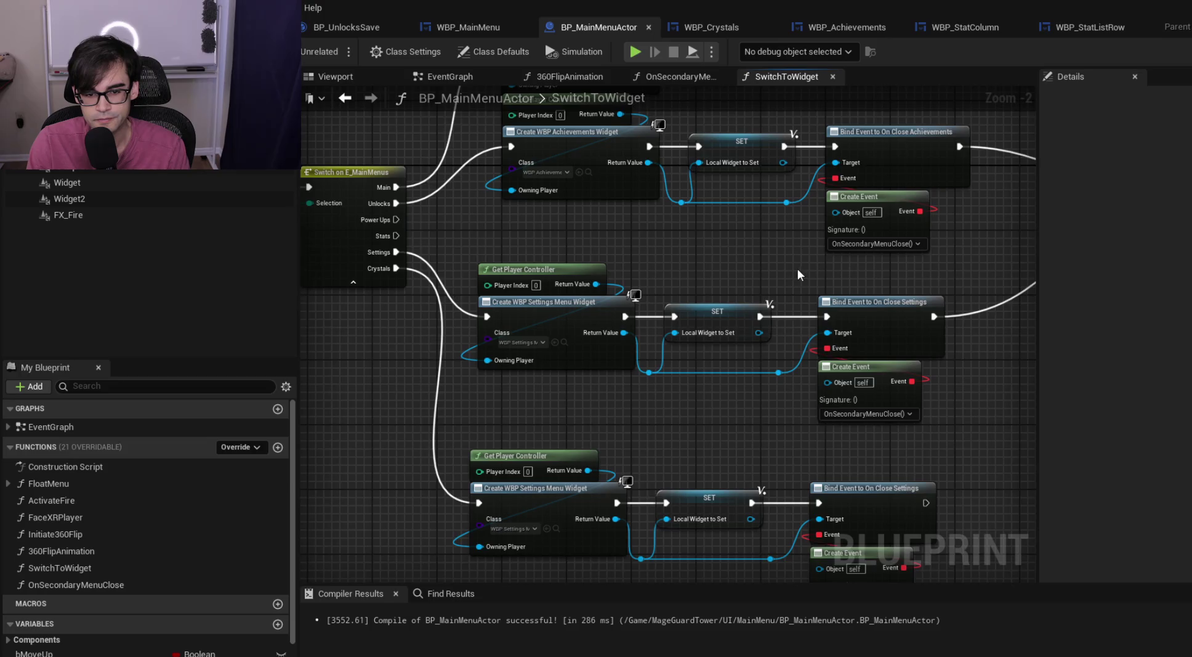
drag(797, 269, 660, 245)
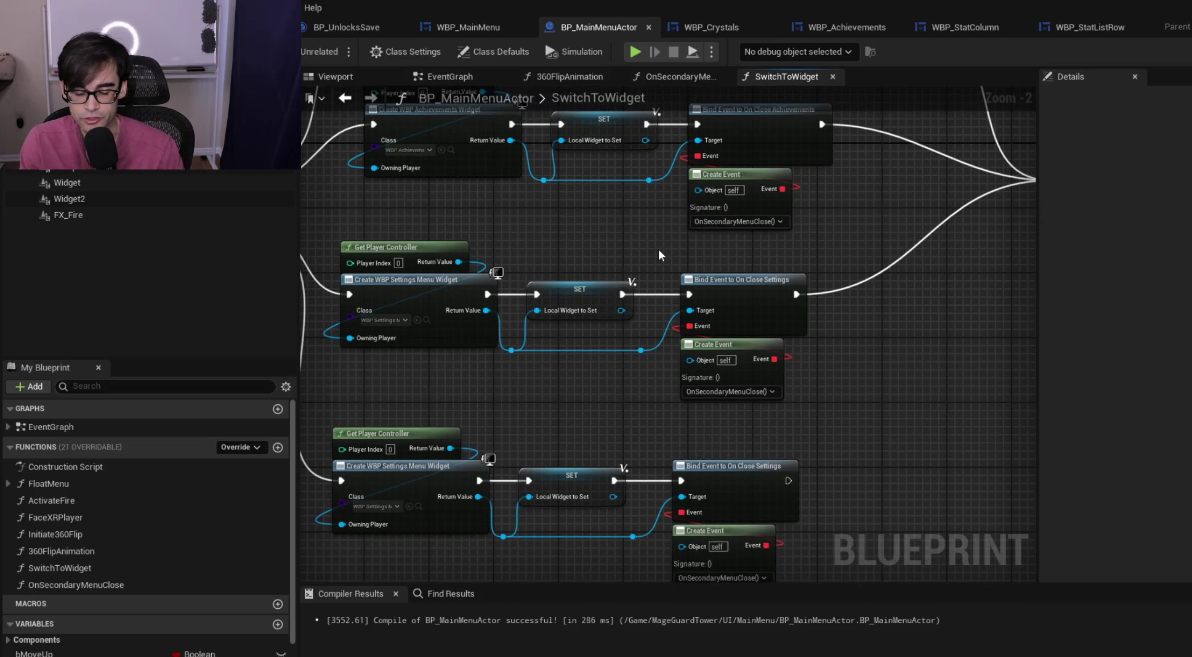
mouse_move(661, 247)
mouse_down()
mouse_move(699, 179)
mouse_move(846, 267)
mouse_up()
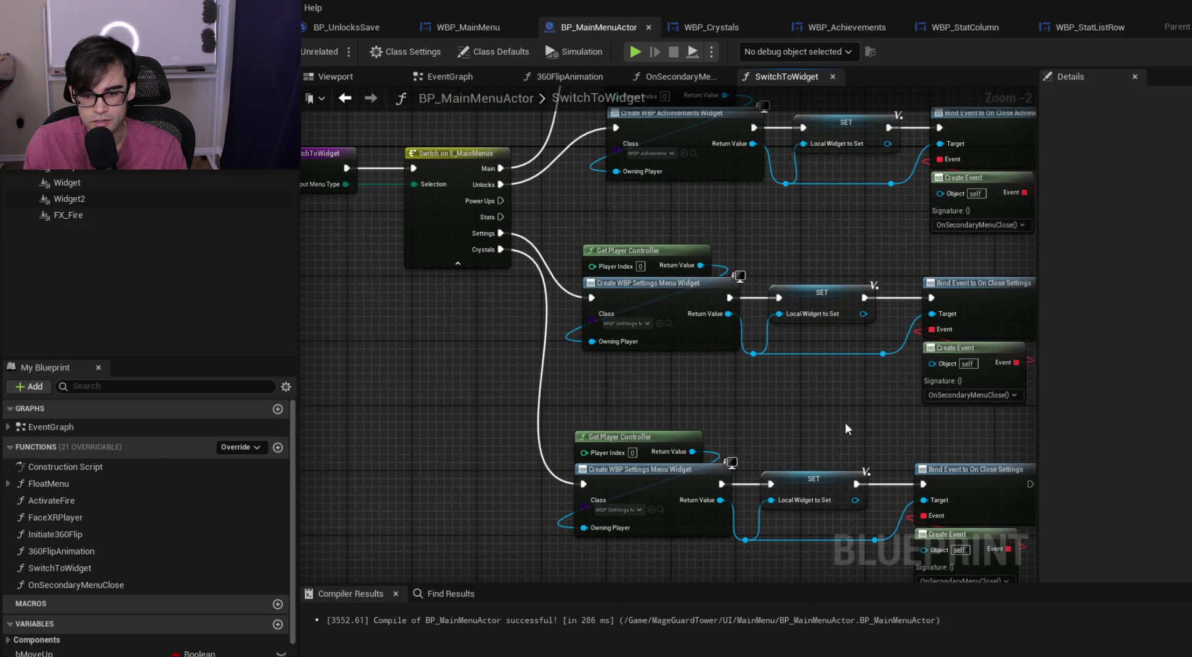
drag(846, 424, 593, 383)
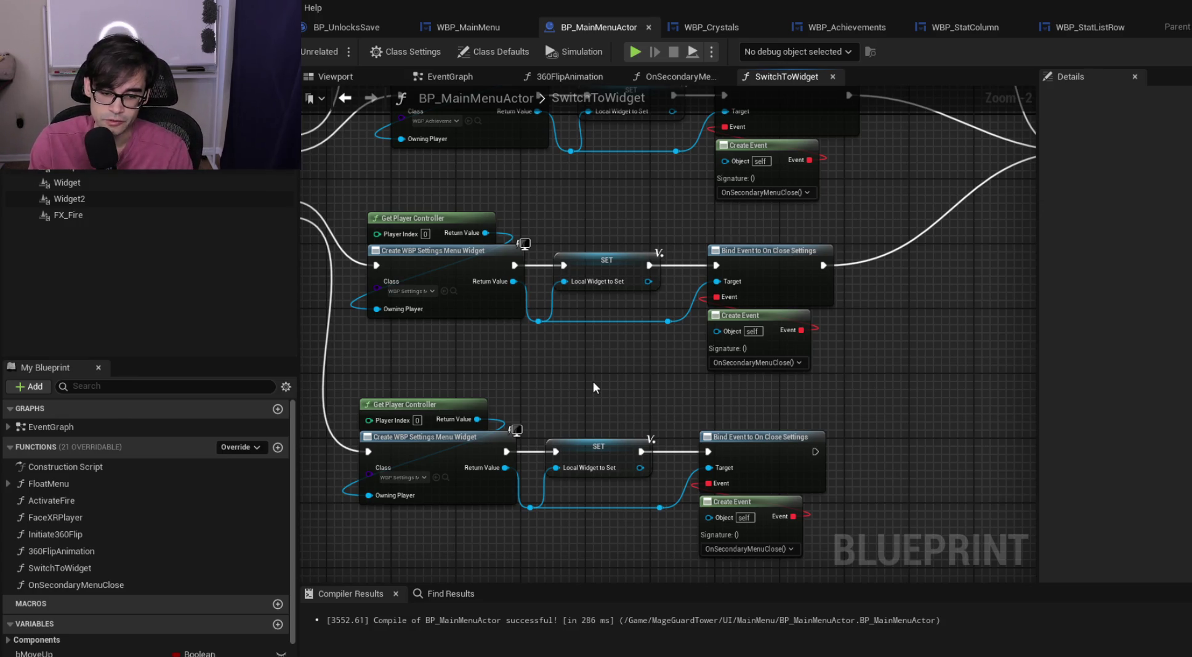
drag(711, 380, 482, 394)
drag(612, 418, 744, 398)
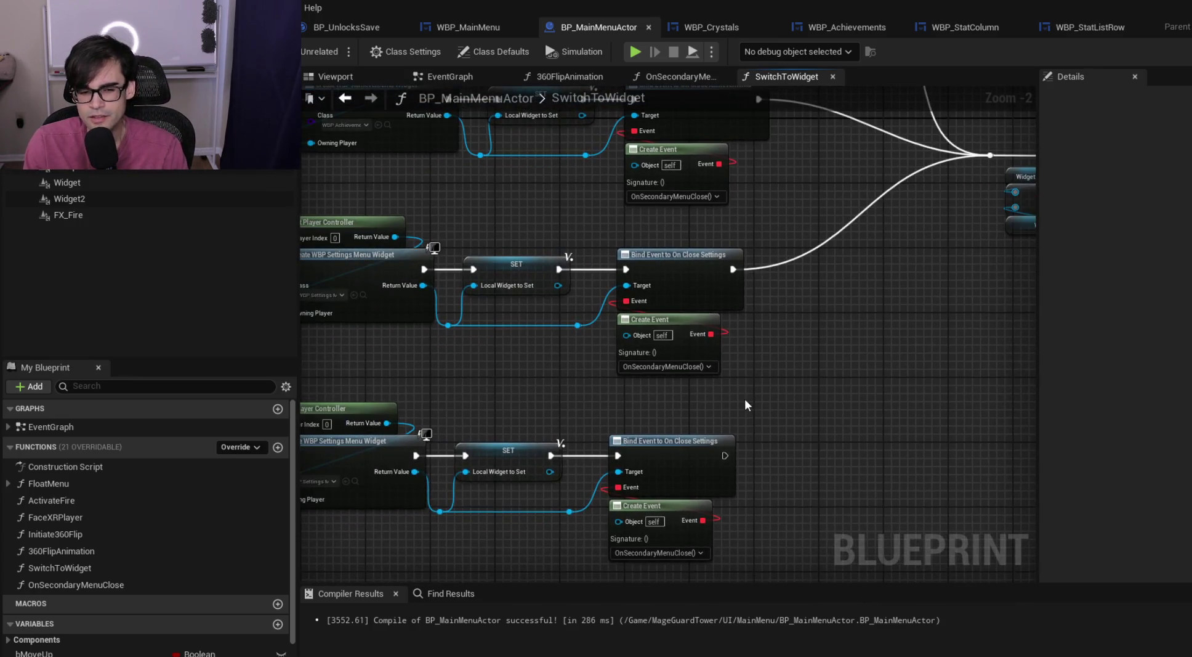
mouse_move(819, 419)
mouse_down()
mouse_move(727, 411)
mouse_move(844, 348)
mouse_up()
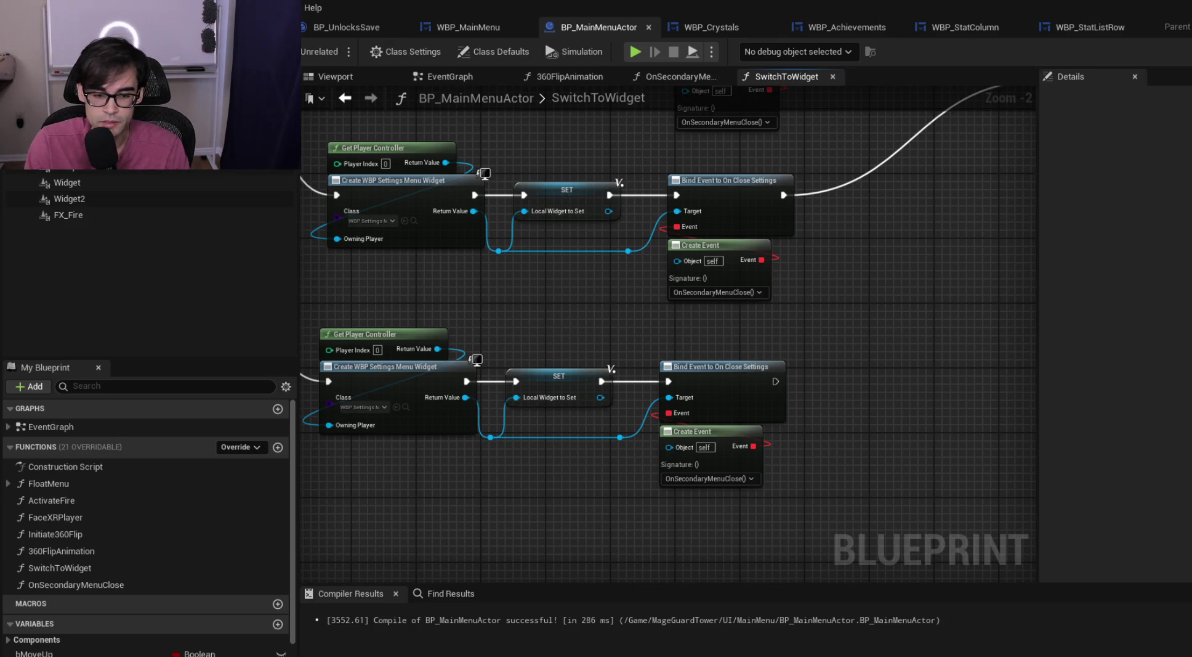
drag(563, 325, 740, 338)
Box-select the Crystals branch nodes, then move to DefenseBookUI.cpp's Tick code in Cursor
mouse_move(494, 338)
mouse_down()
mouse_move(967, 529)
mouse_move(990, 523)
mouse_up()
click(990, 365)
drag(952, 340, 856, 339)
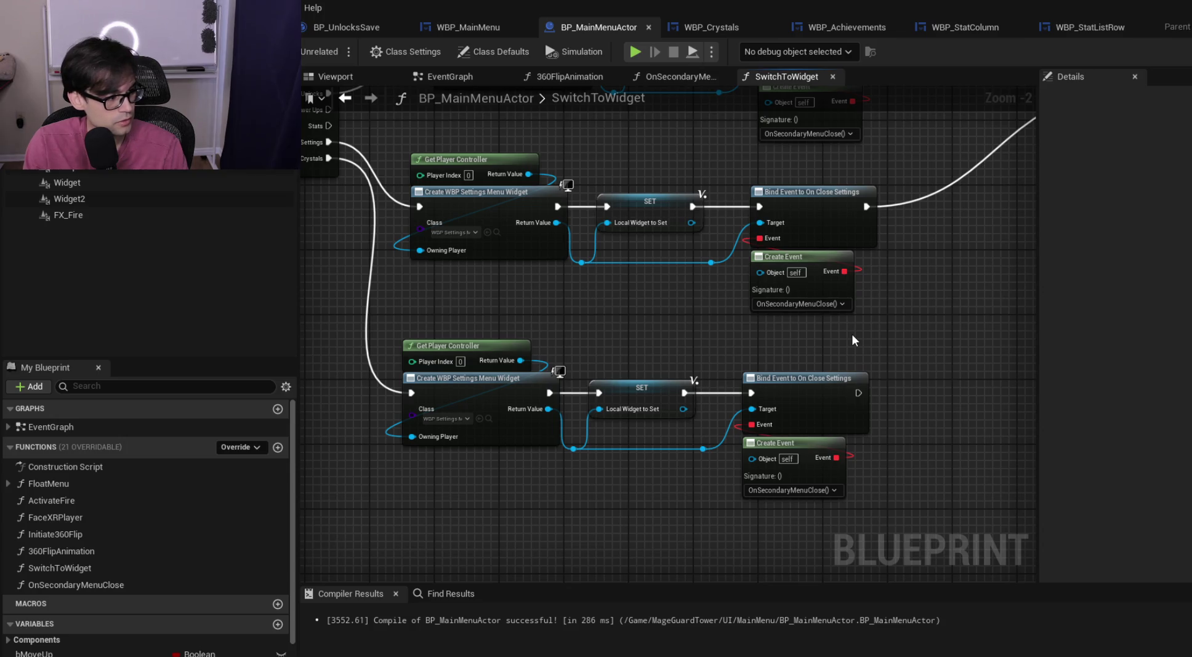
key(alt+Tab)
scroll(491, 246, up, 10)
click(491, 212)
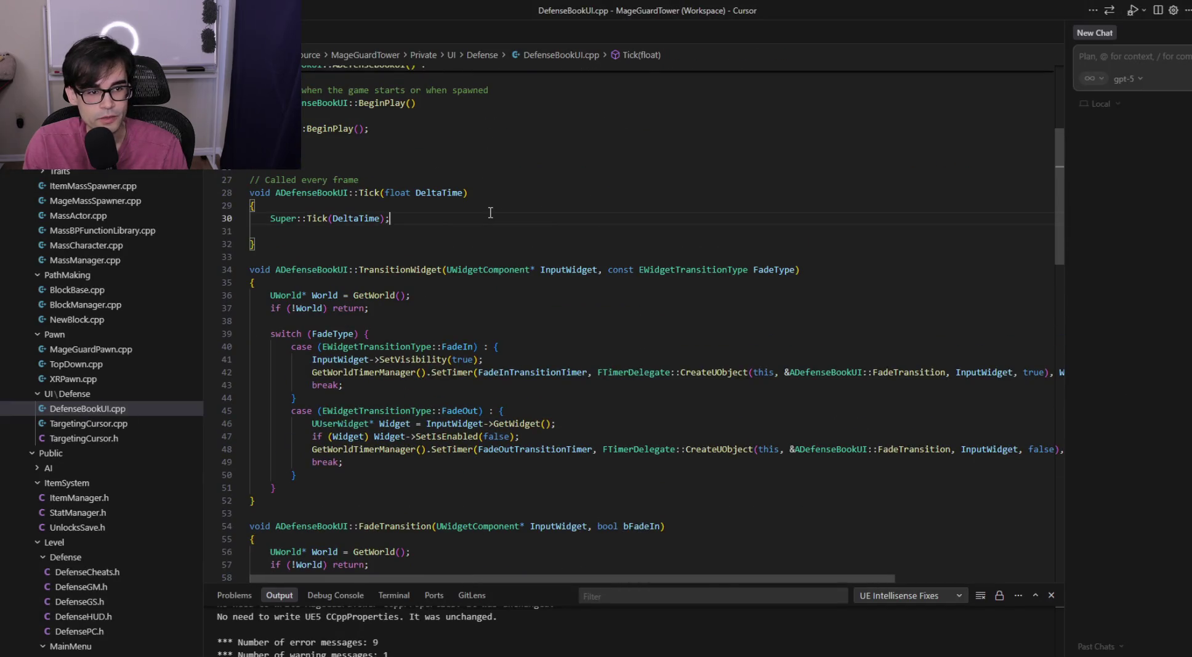
Switch from DefenseBookUI.cpp to DefenseBookUI.h and browse the EBookLocation enum
scroll(491, 212, up, 6)
click(501, 212)
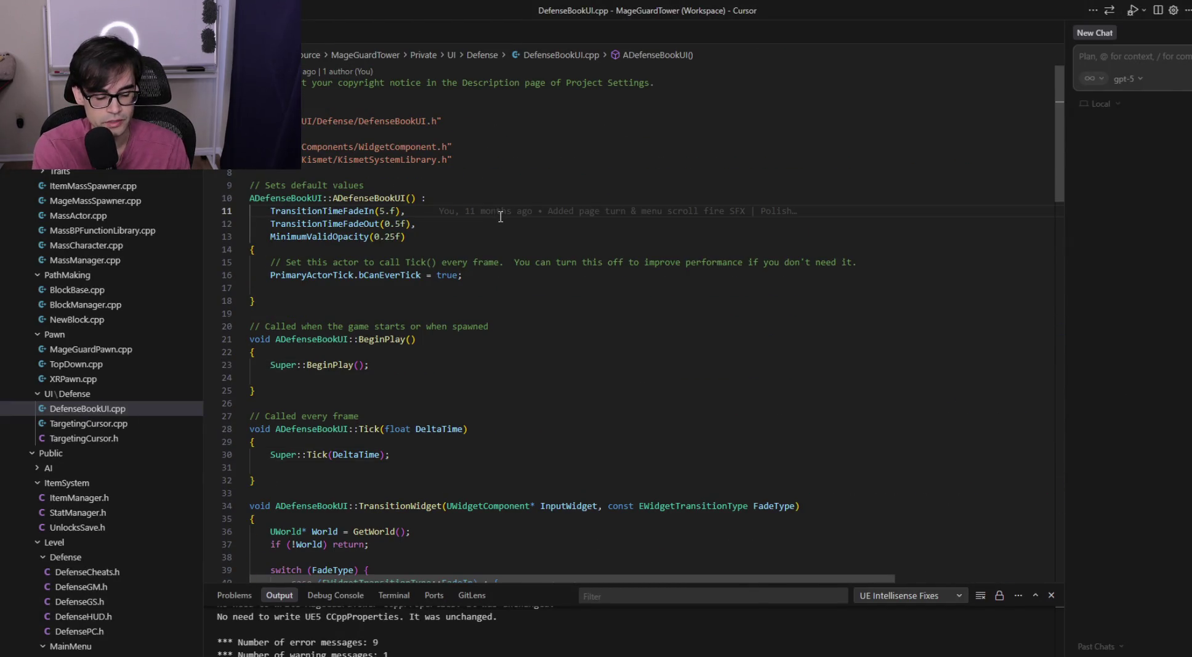
key(alt+o)
scroll(500, 218, up, 3)
click(253, 290)
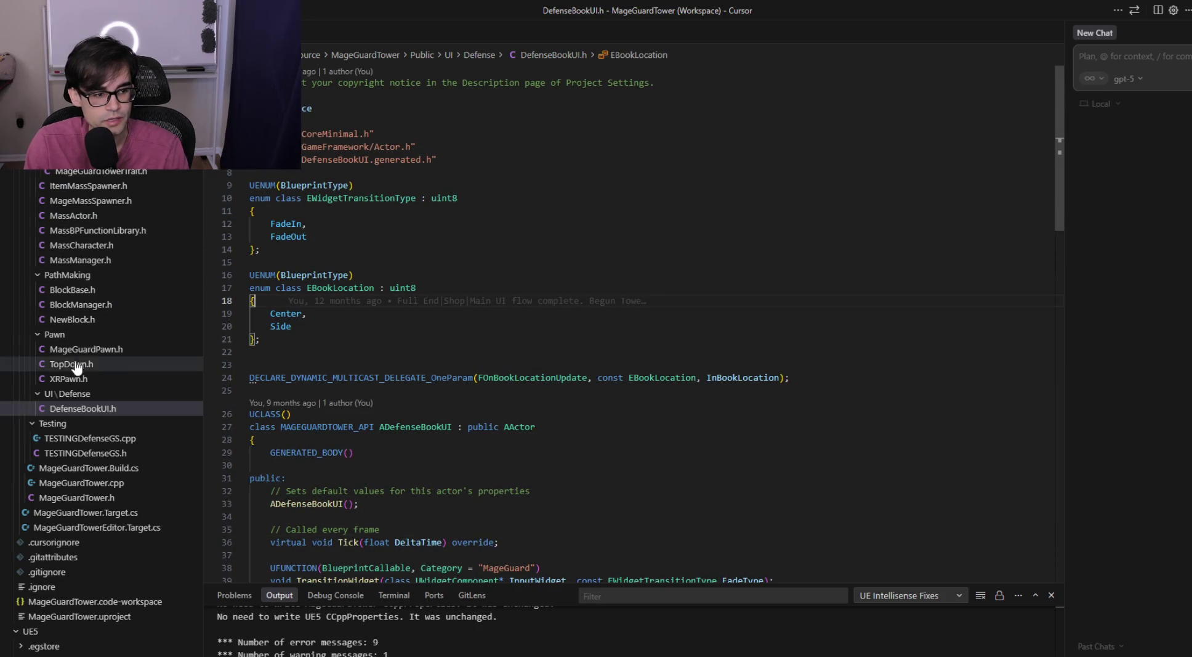
scroll(75, 368, up, 10)
scroll(110, 333, up, 8)
scroll(112, 323, down, 15)
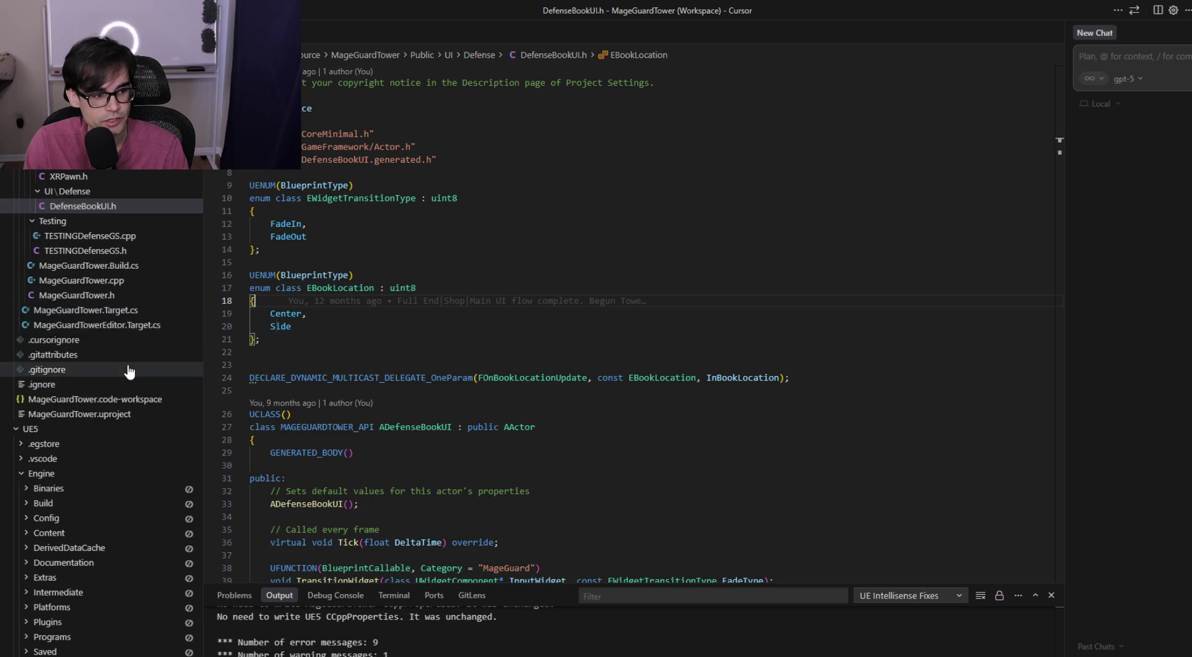
scroll(129, 370, up, 1)
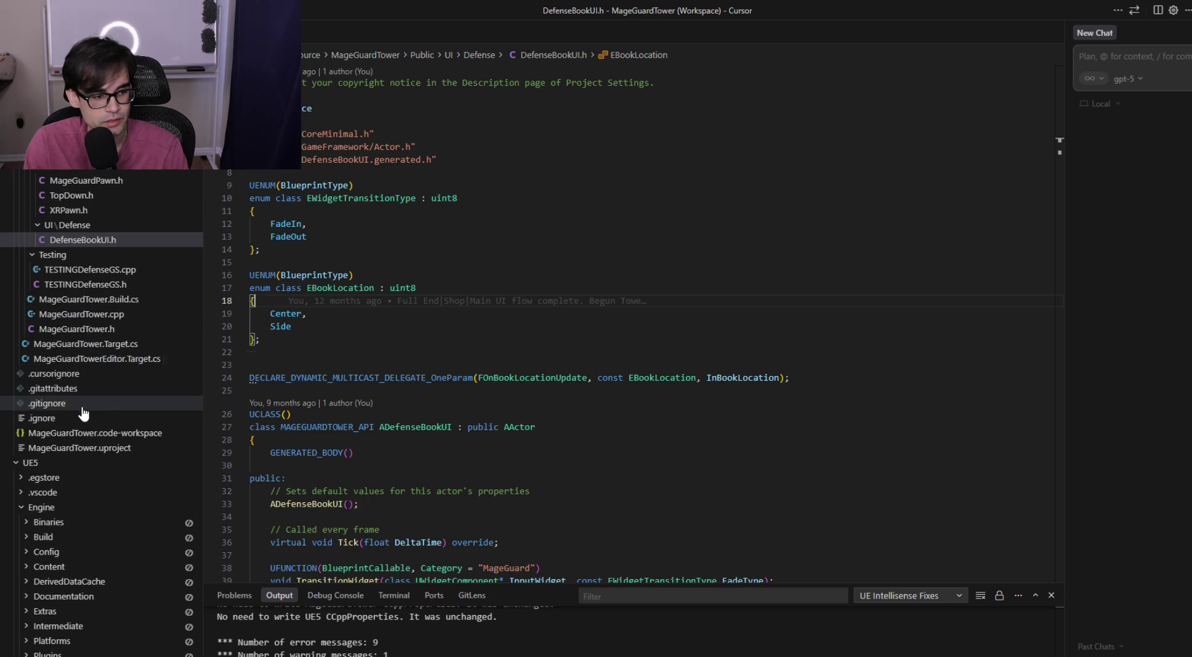
scroll(92, 418, up, 9)
scroll(96, 413, up, 10)
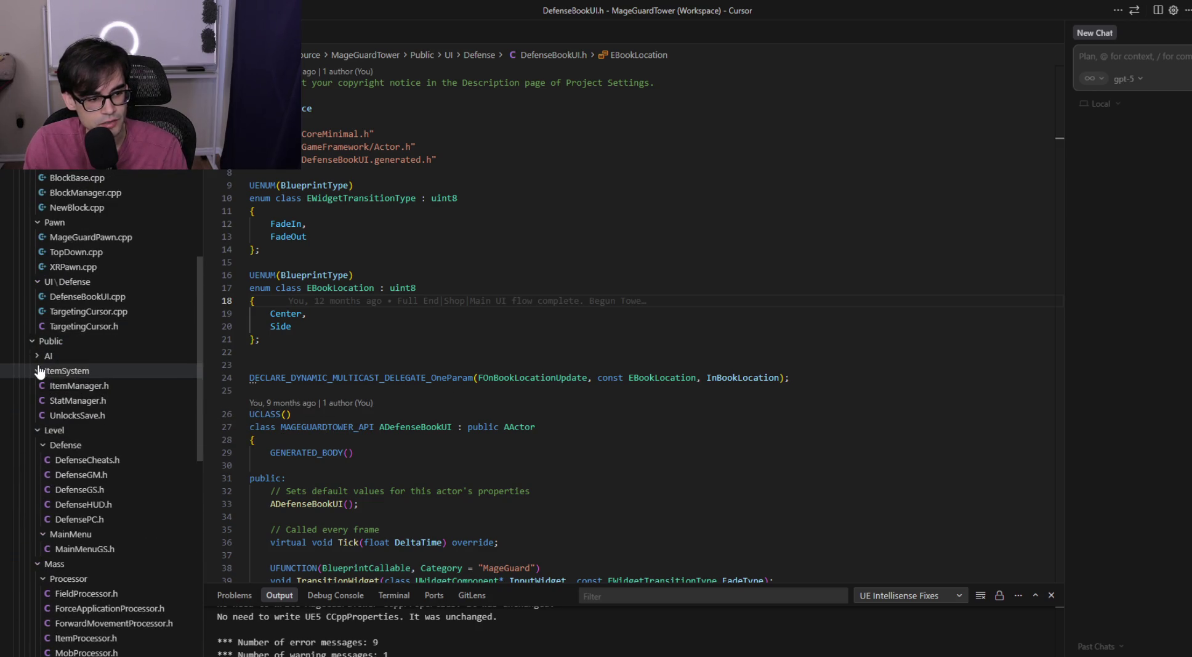
Open DefensePC.h and DefenseGS.h from the Explorer and place the caret on the delegate declaration
click(38, 370)
click(40, 386)
click(40, 387)
click(93, 475)
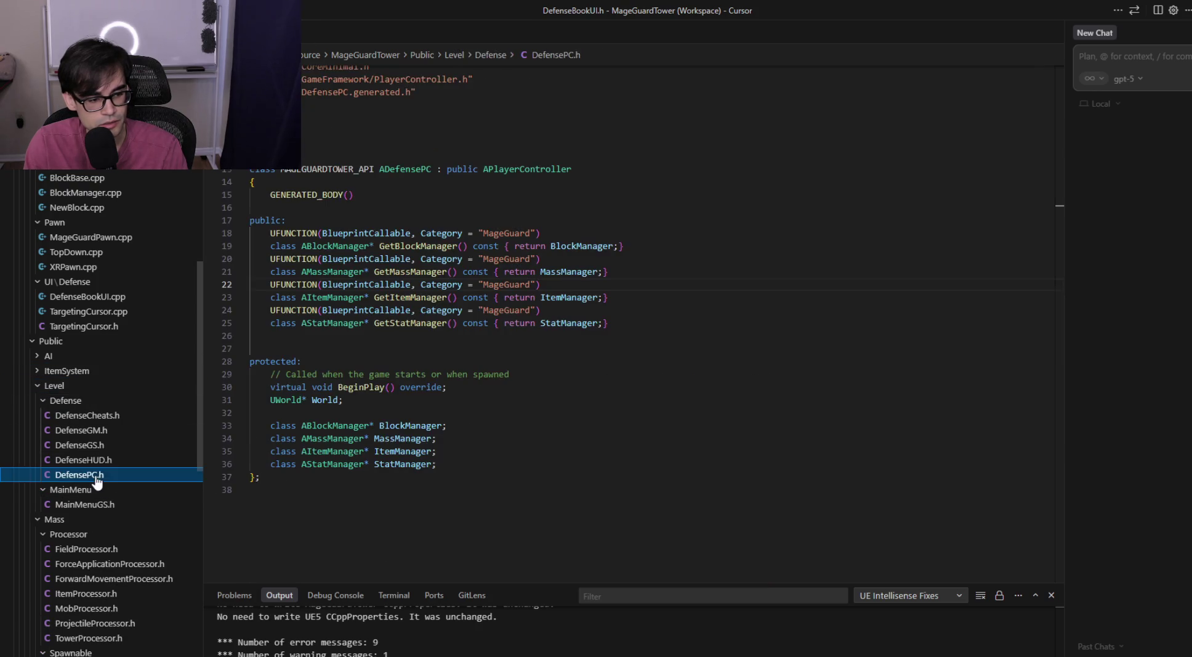
scroll(458, 302, up, 3)
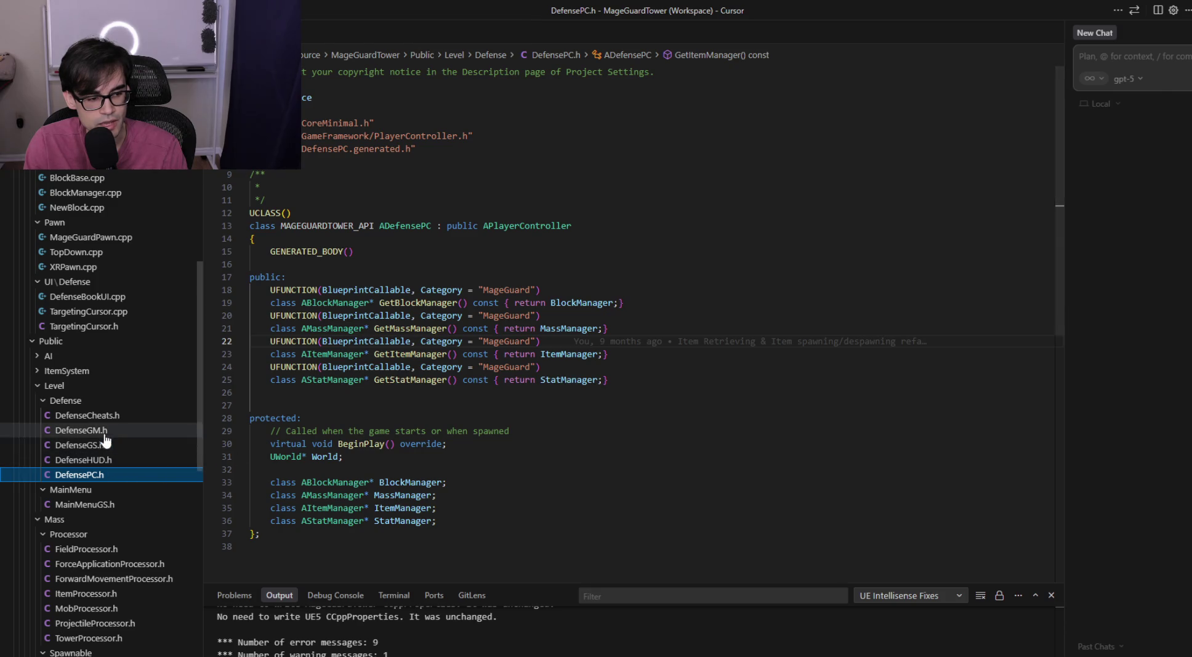
click(80, 444)
scroll(446, 419, up, 15)
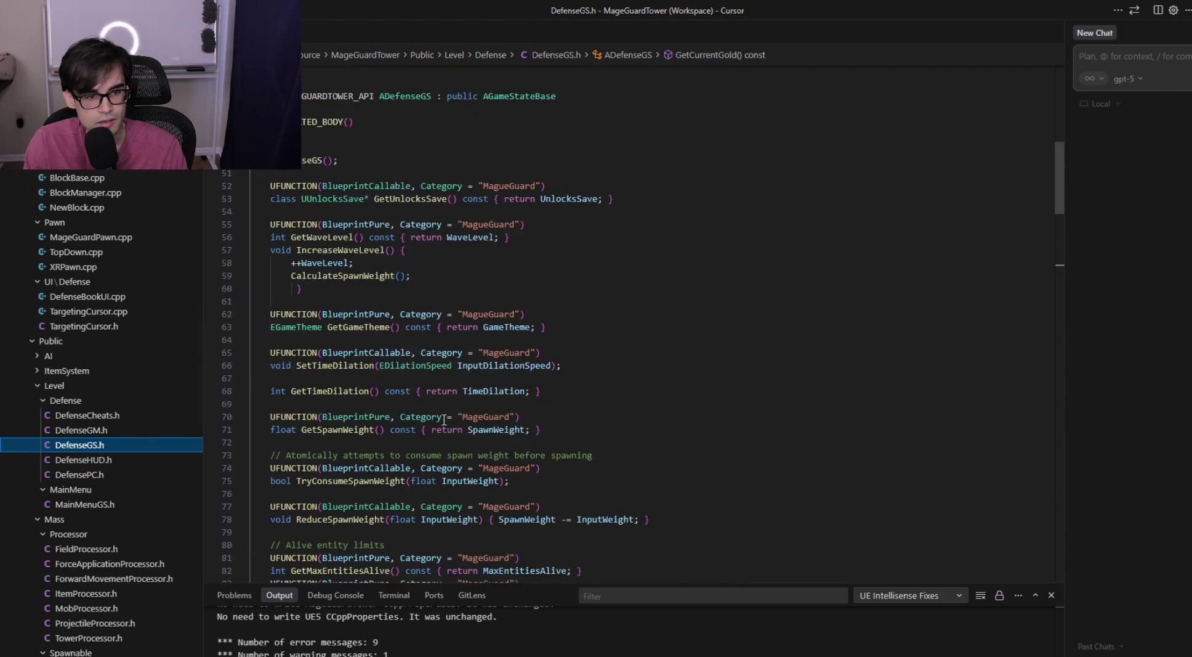
click(406, 264)
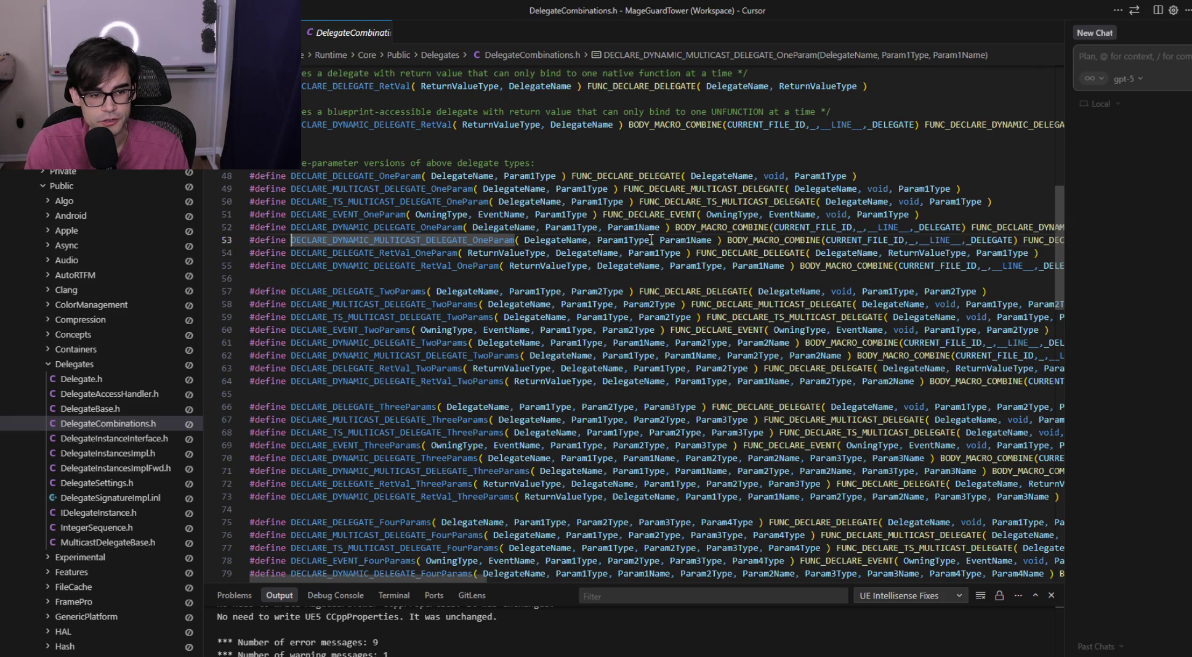
Search the macro and jump to FUNC_DECLARE_DYNAMIC_MULTICAST_DELEGATE's definition in Delegate.h
key(ctrl+f)
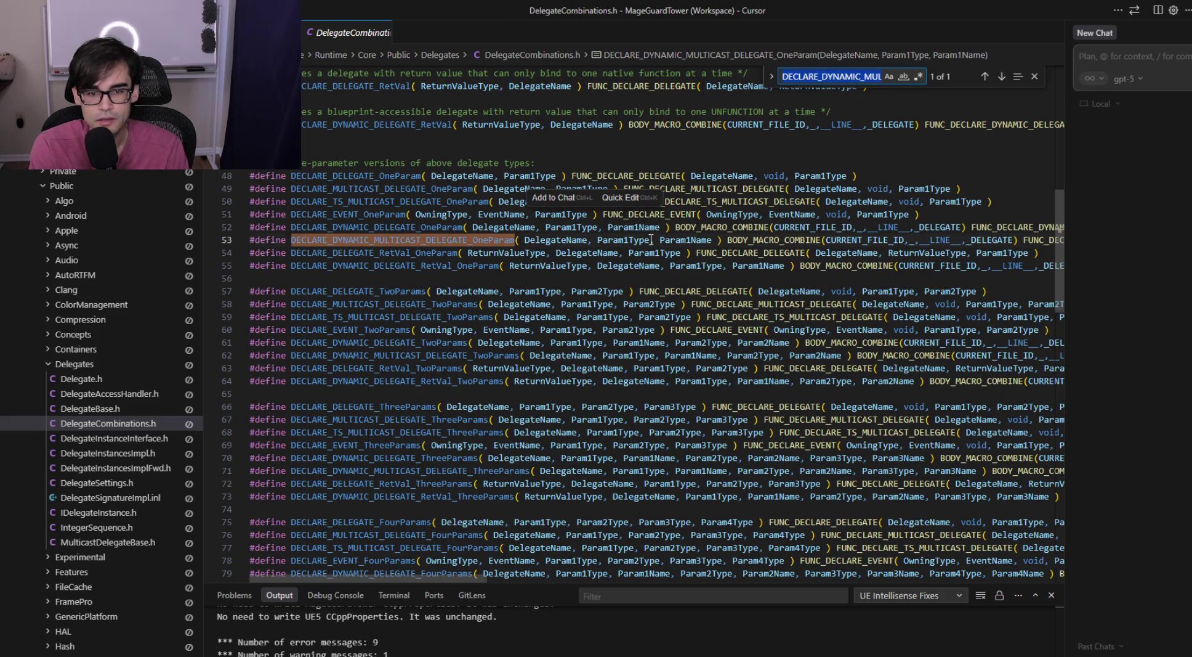
click(779, 240)
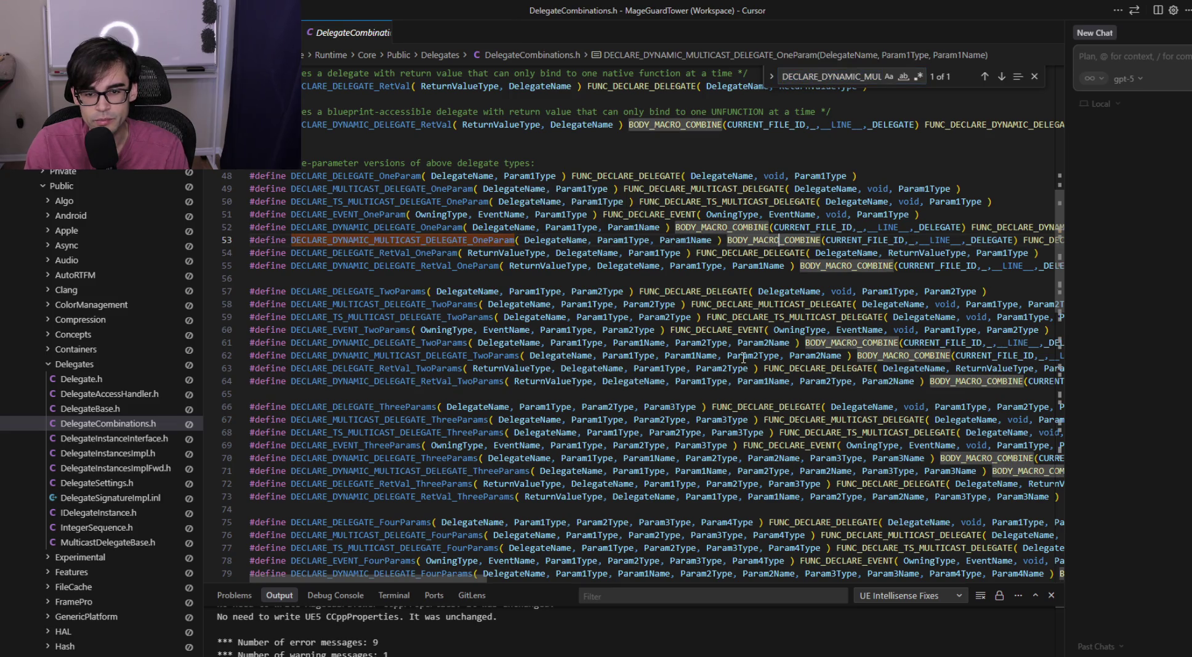
key(Right)
key(Right)
key(Right)
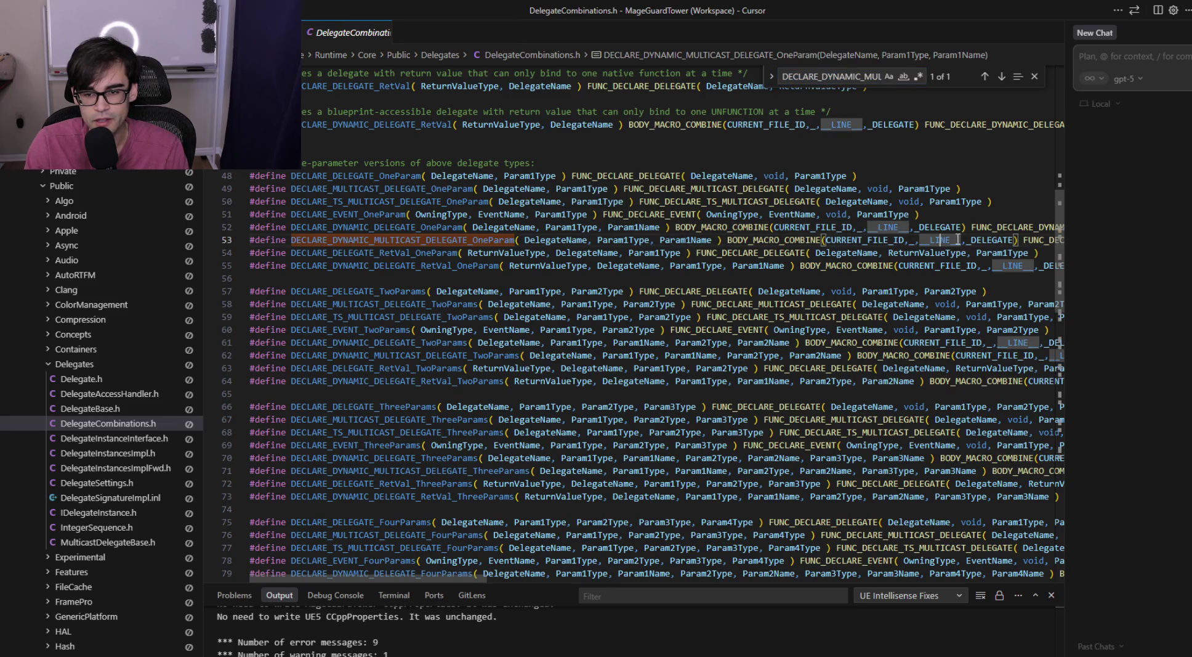
drag(429, 578, 555, 586)
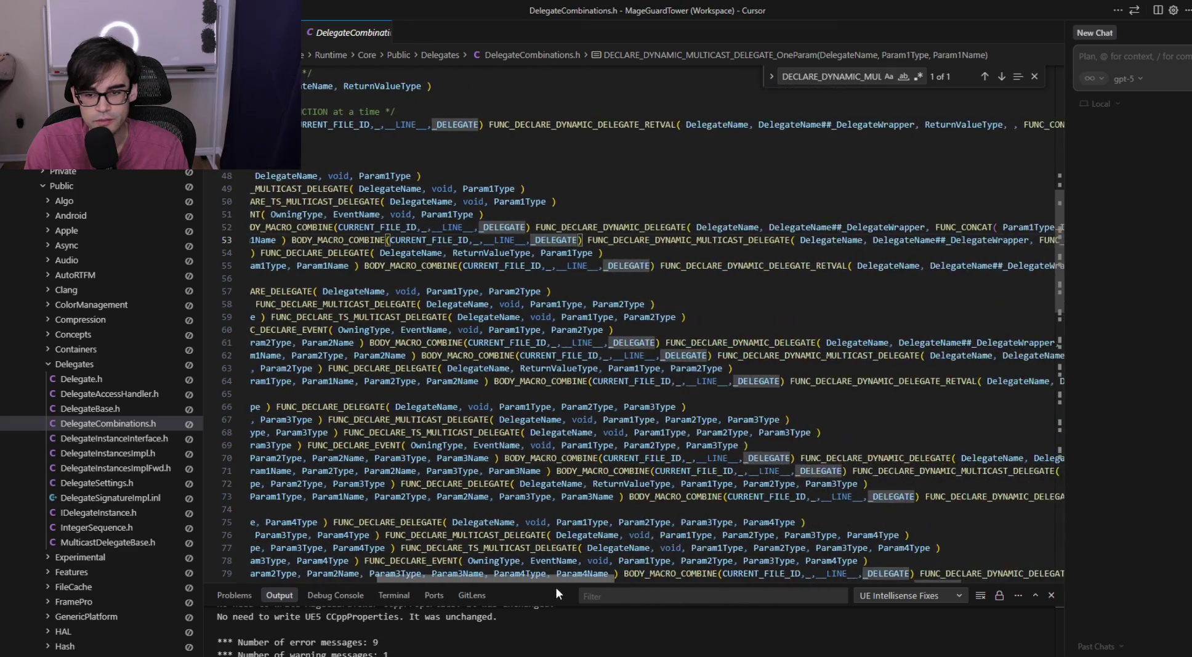
click(665, 240)
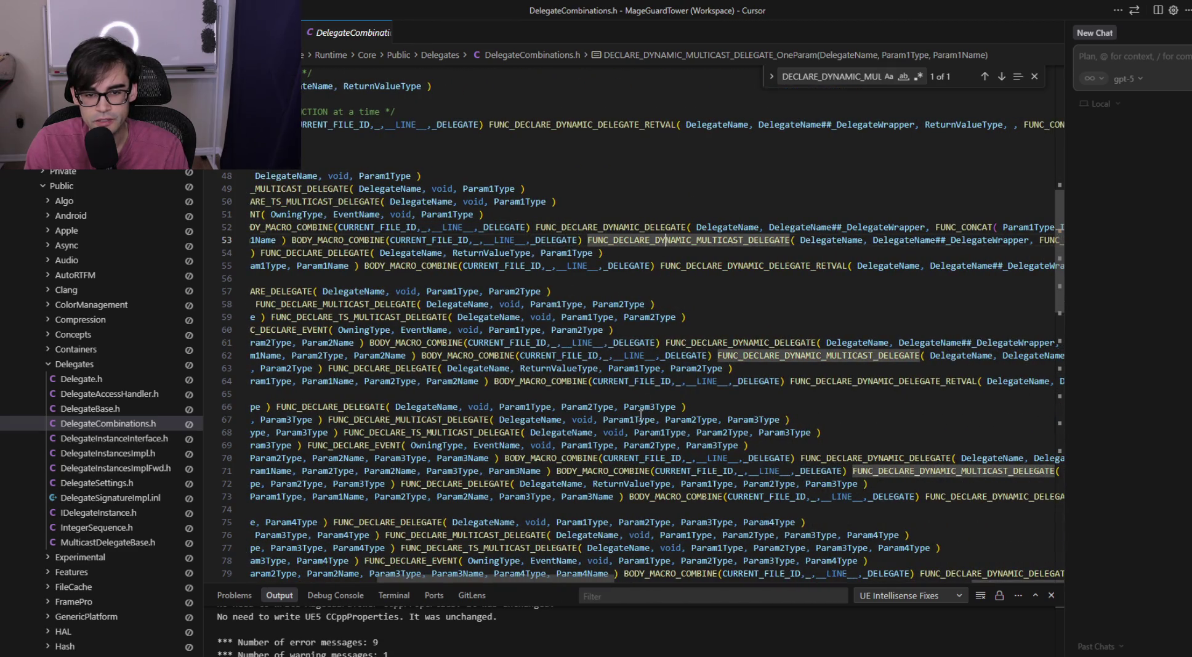
key(F12)
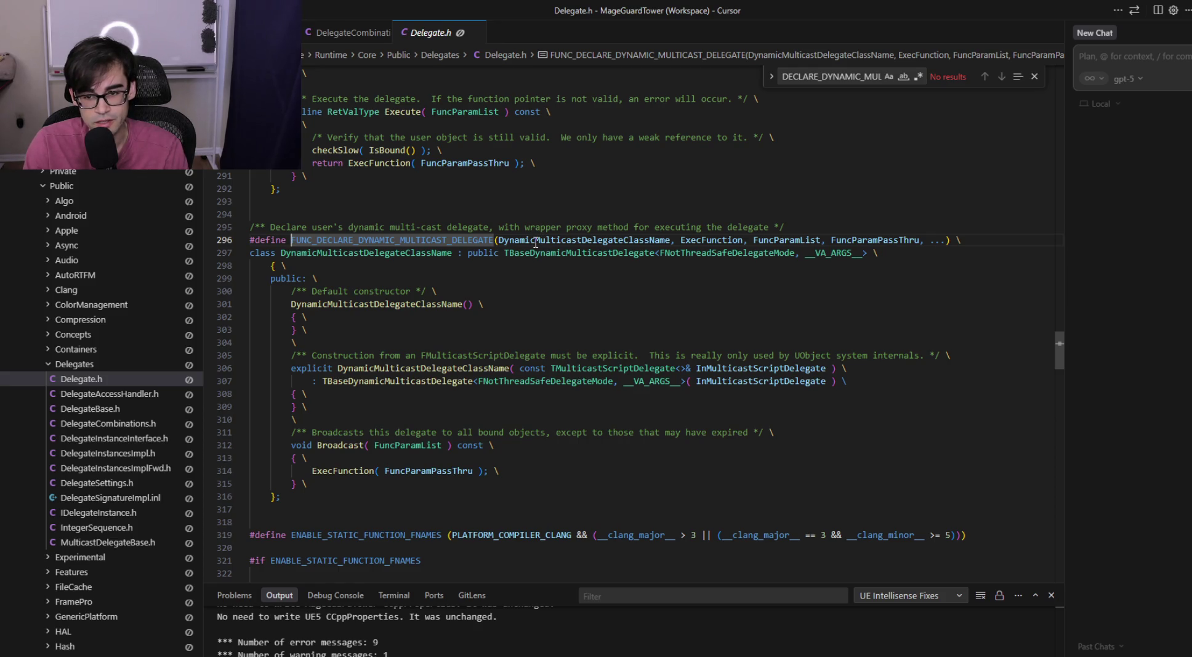
Trace DynamicMulticastDelegateClassName to TBaseDynamicMulticastDelegate and open its definition
click(425, 254)
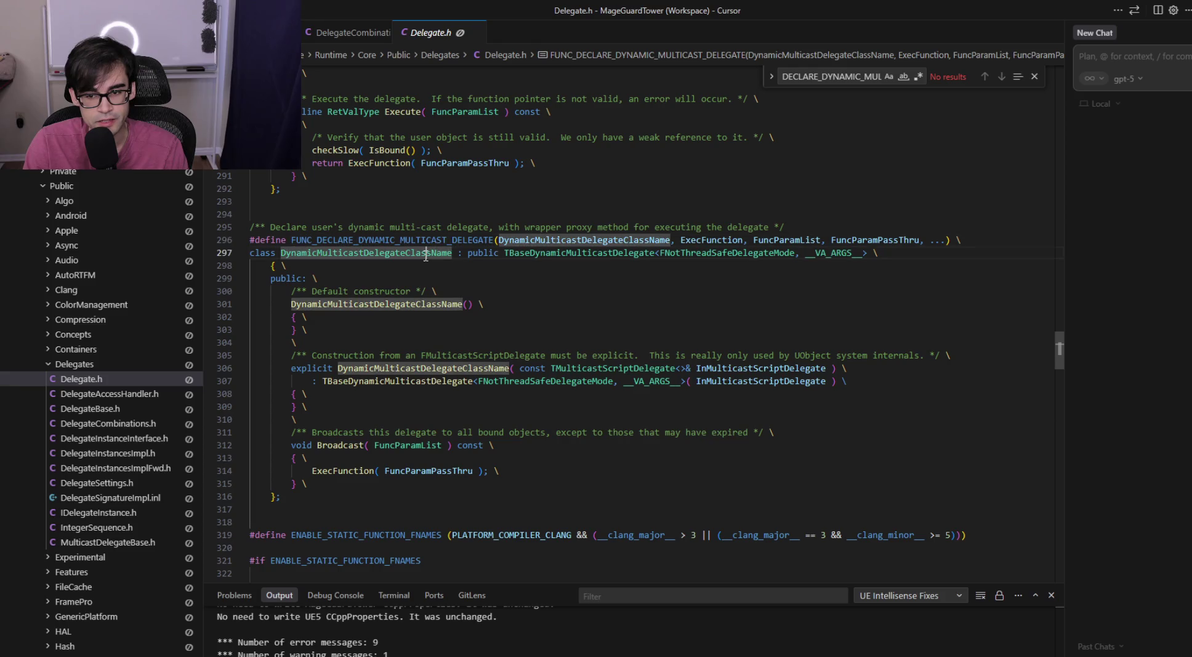
drag(251, 239, 328, 239)
click(401, 254)
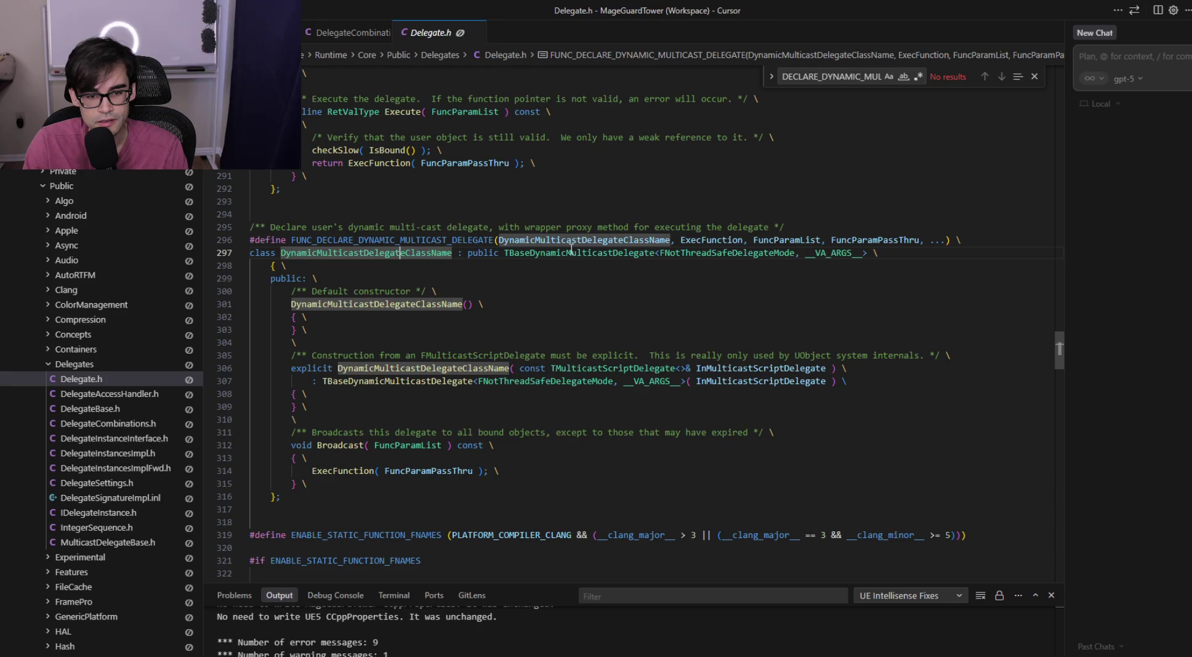
click(561, 253)
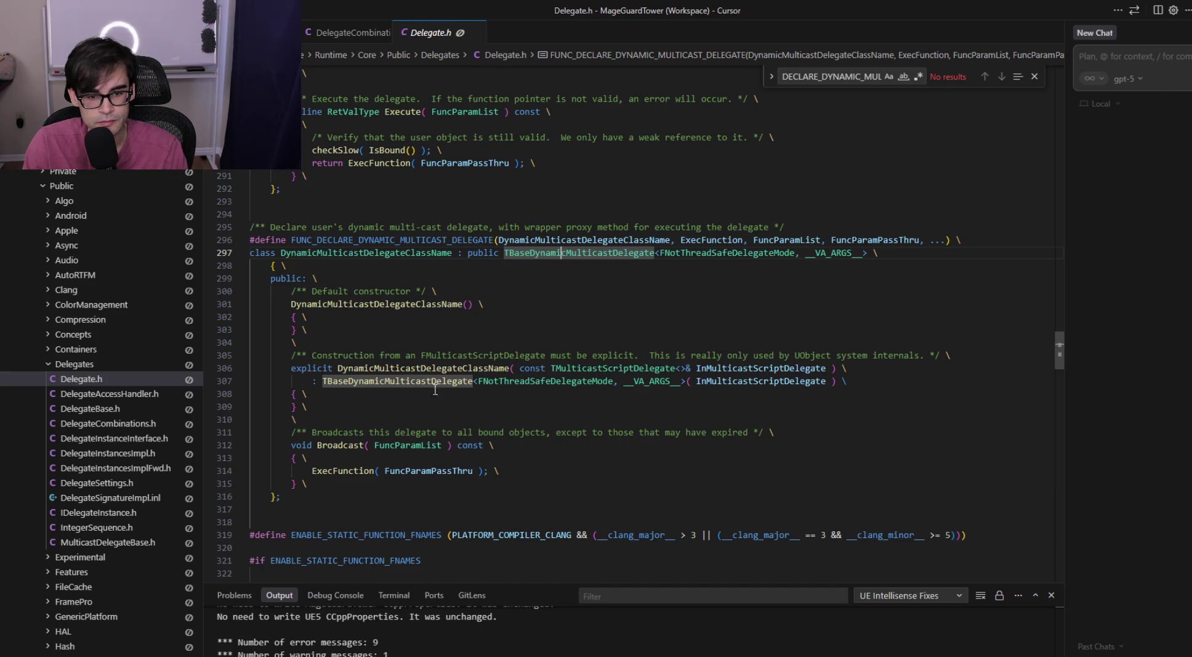
ctrl+click(591, 253)
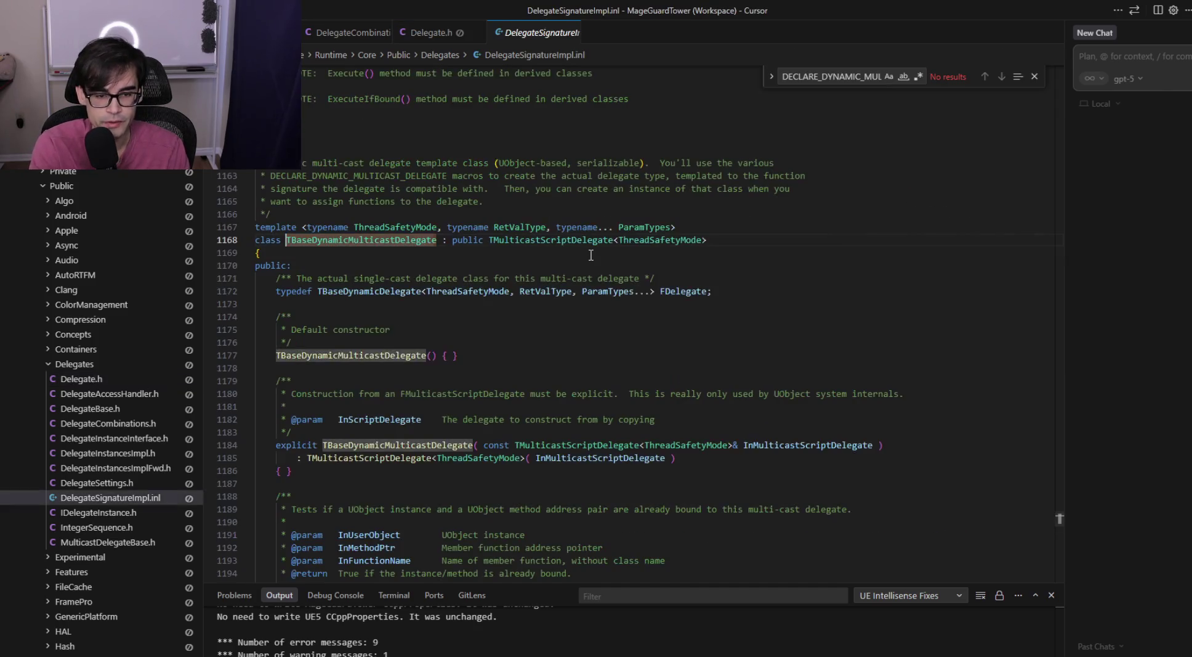
Read __Internal_AddDynamic's parameter docs and the note recommending AddDynamic
scroll(526, 373, down, 3)
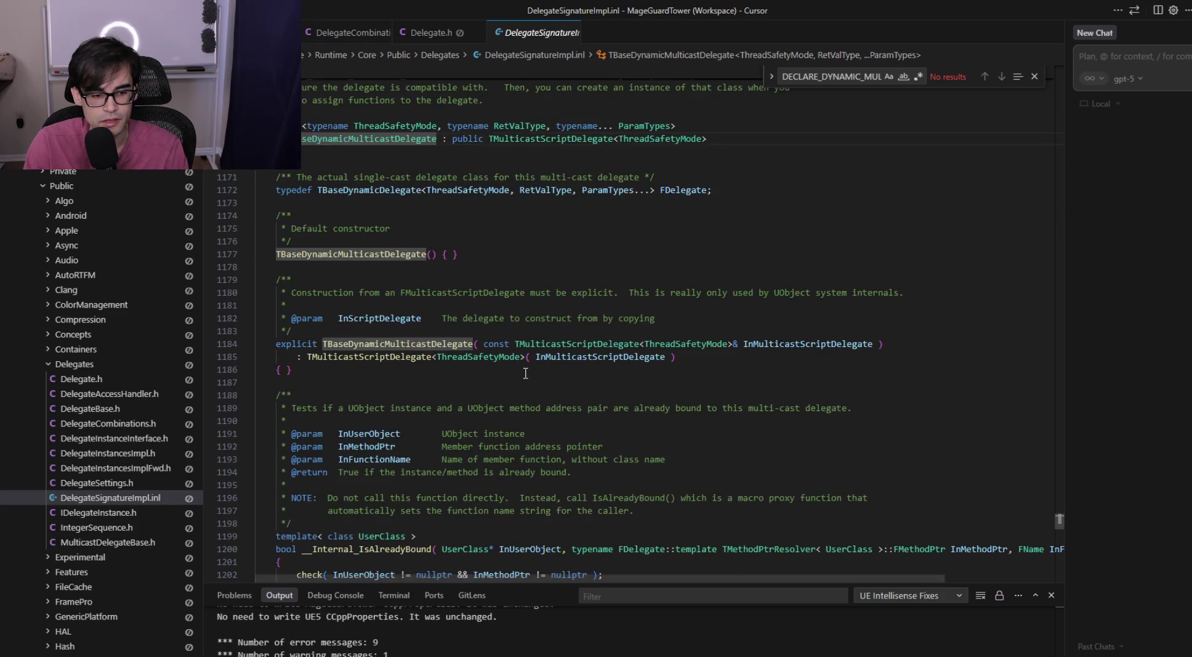
click(364, 433)
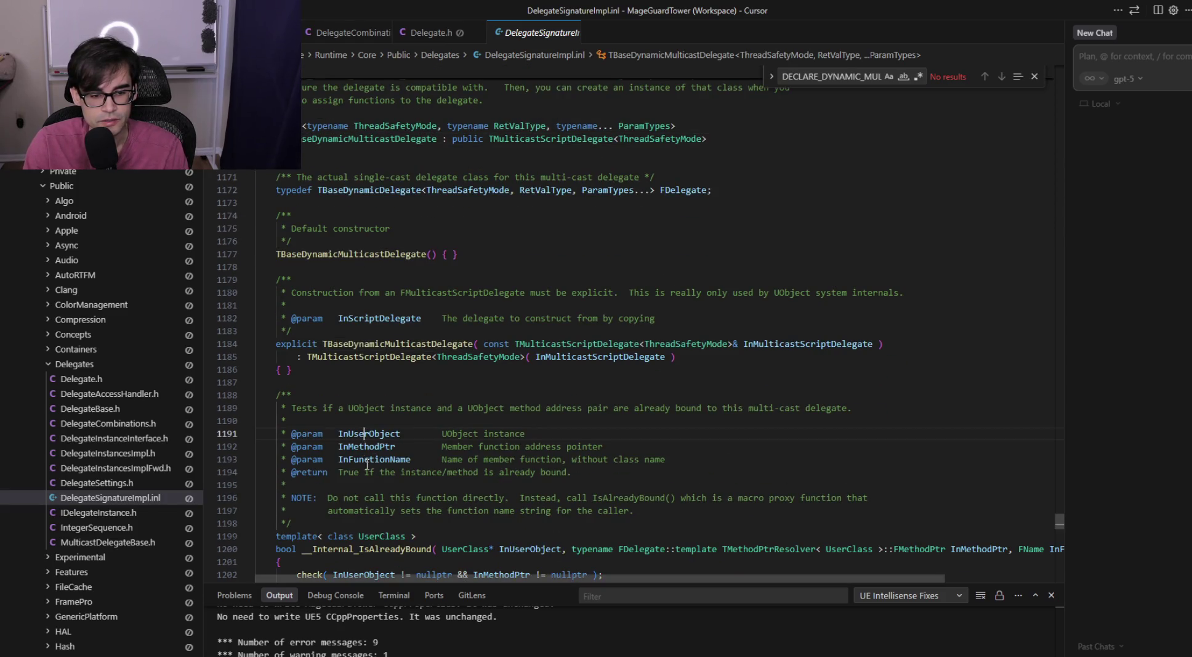
click(376, 446)
click(375, 459)
scroll(592, 456, down, 5)
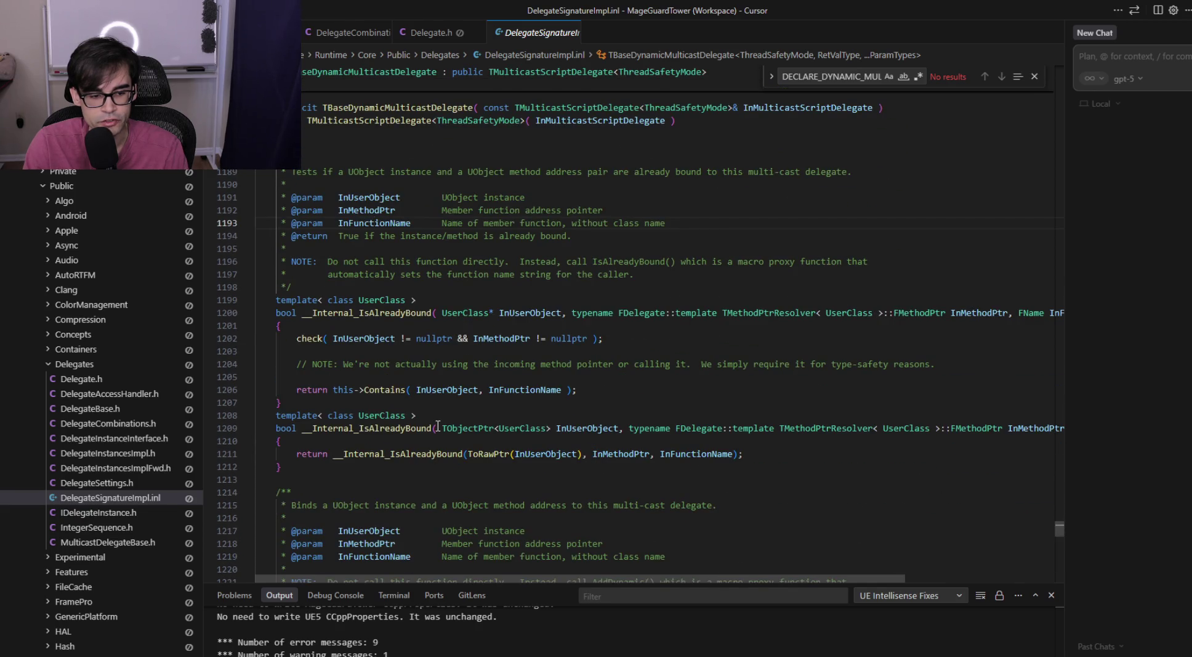
scroll(441, 423, down, 6)
scroll(440, 423, down, 4)
click(361, 262)
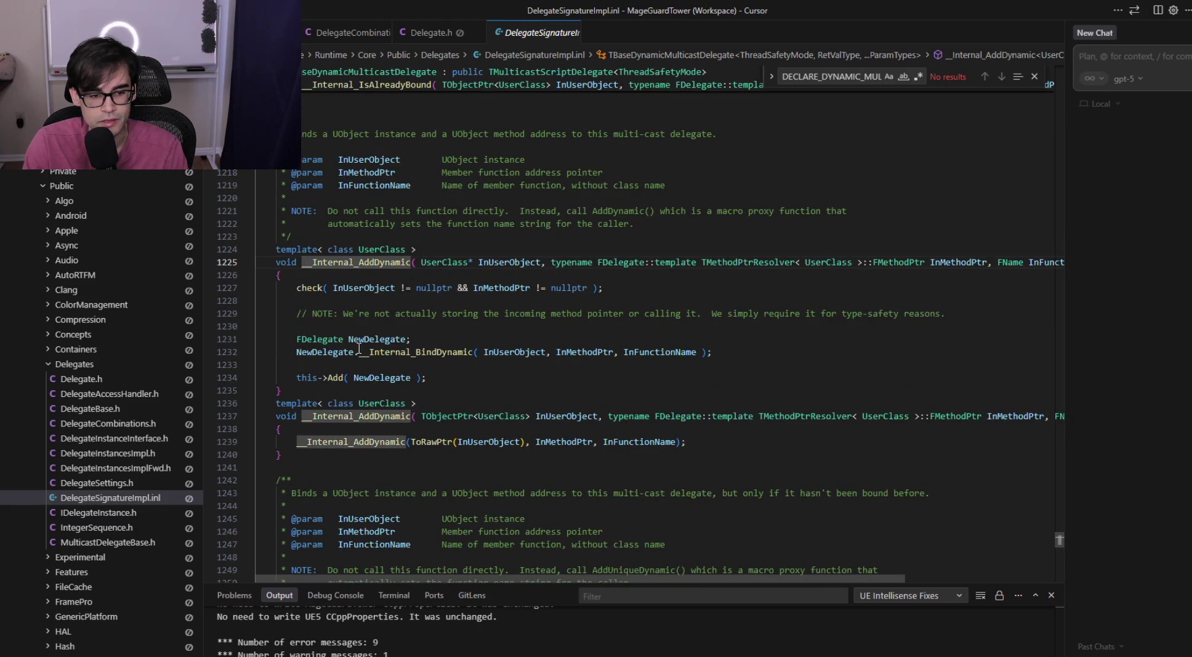
scroll(468, 312, up, 1)
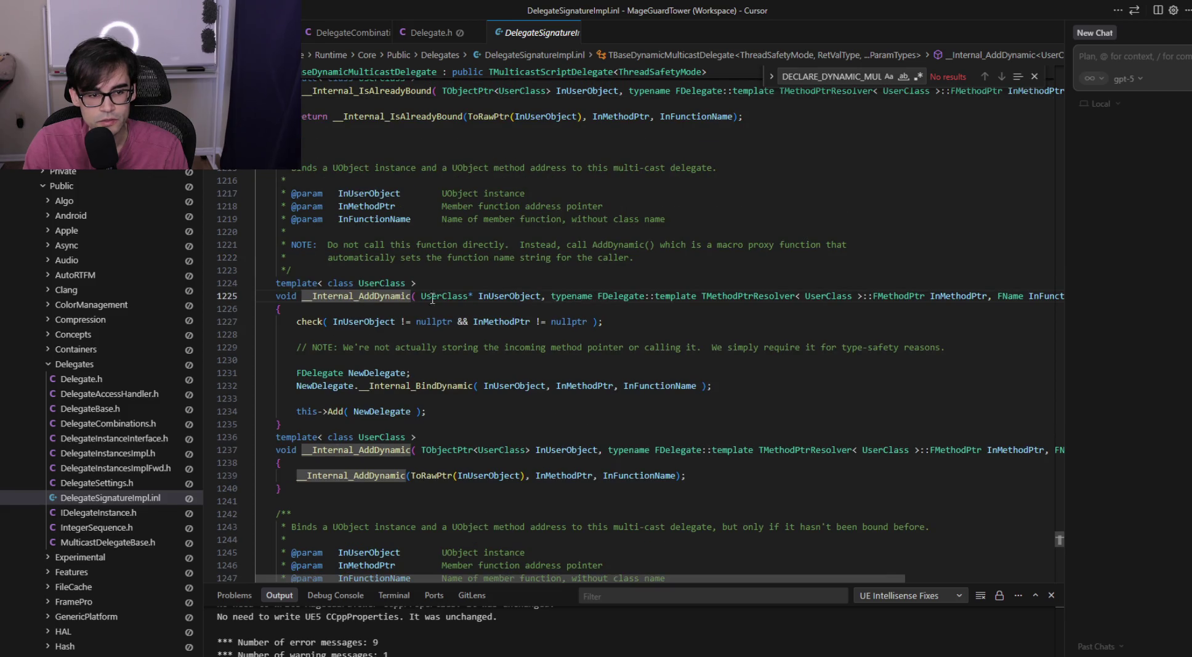
click(364, 193)
key(Down)
key(Down)
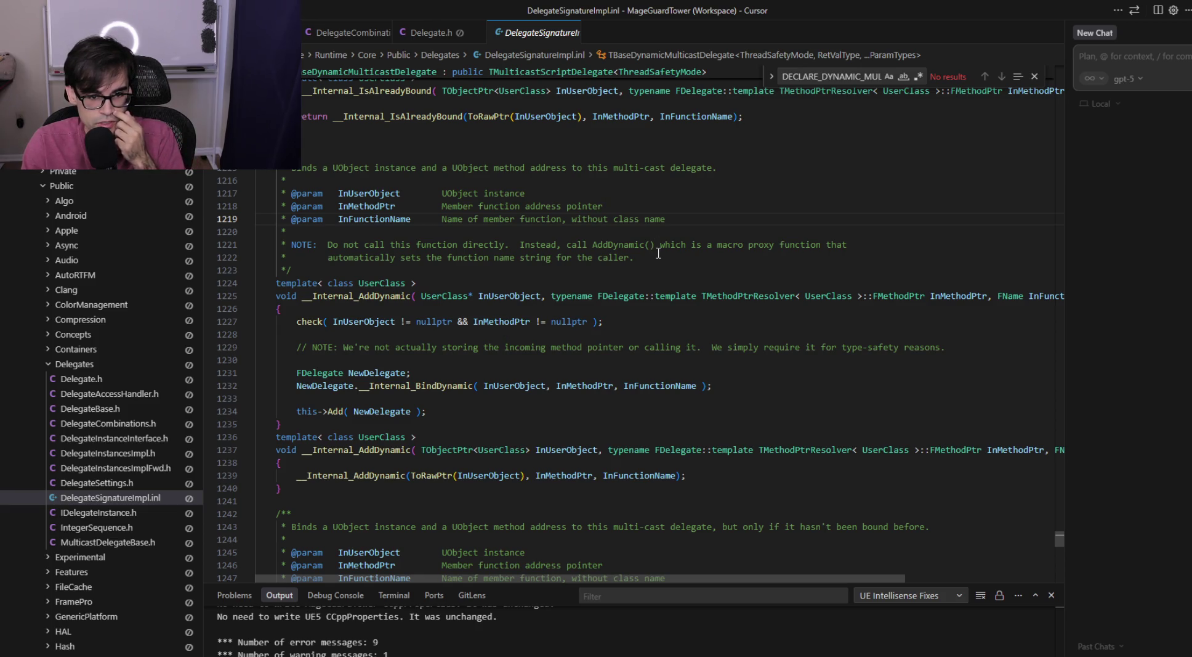
Examine __Internal_AddDynamic's check on InMethodPtr and its __Internal_BindDynamic call
drag(656, 255, 516, 244)
click(307, 321)
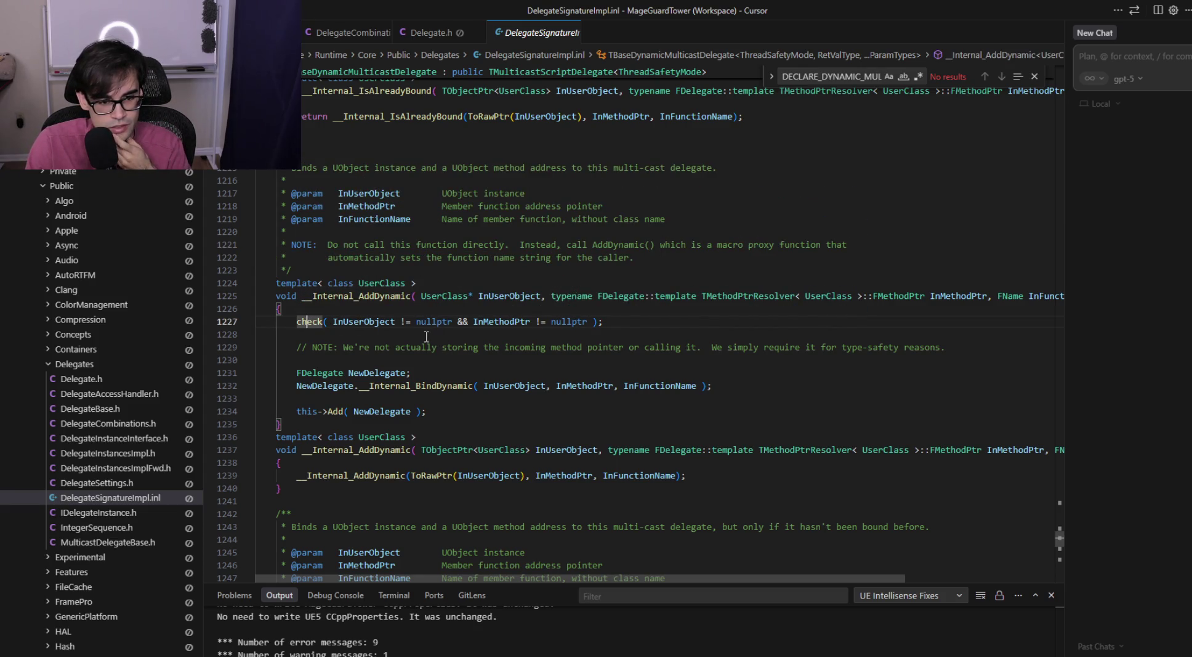
click(479, 320)
mouse_move(602, 321)
mouse_down()
mouse_move(349, 321)
mouse_move(283, 308)
mouse_up()
click(509, 368)
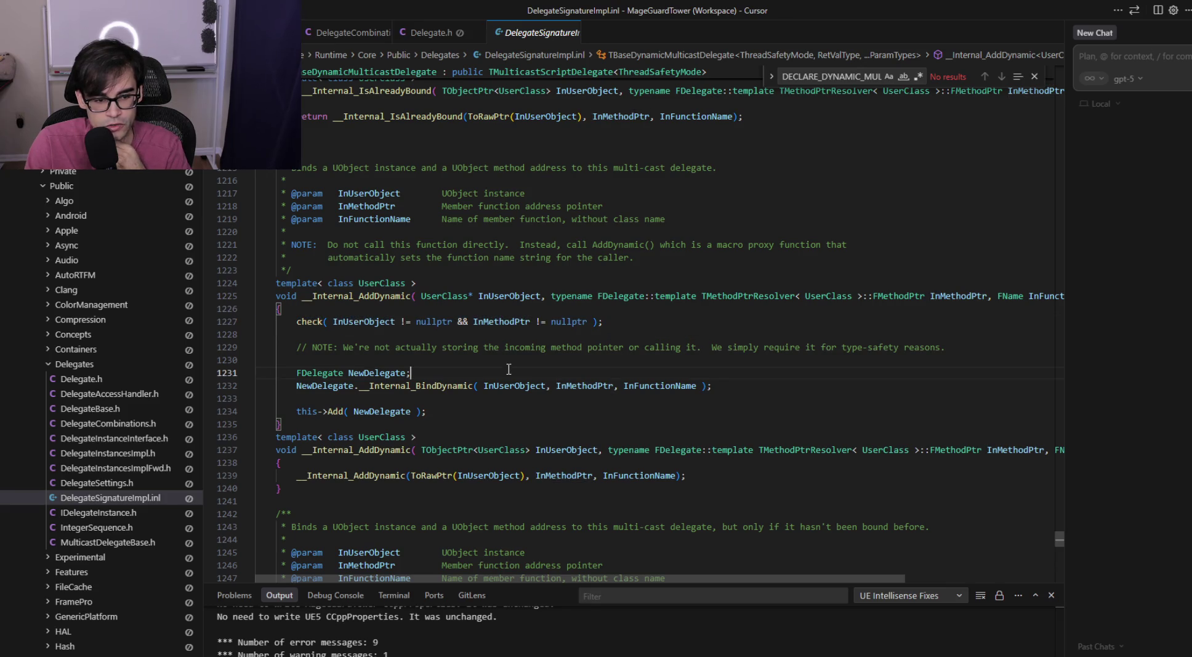
click(413, 387)
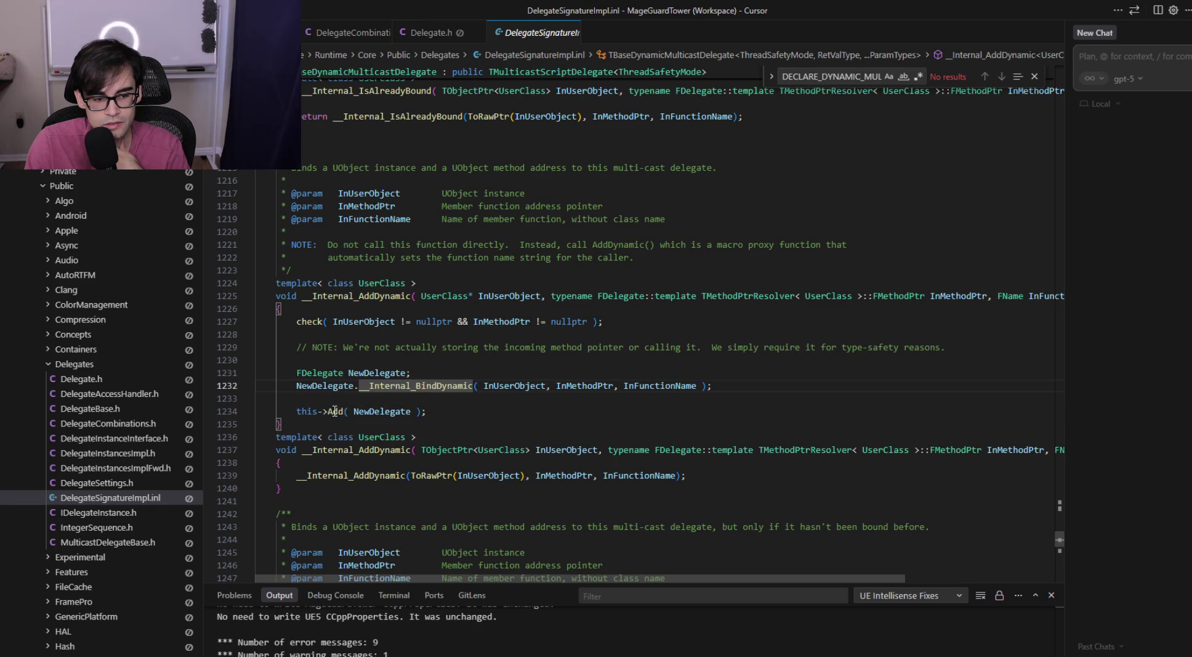
Peek the definition of Add and focus its AddDelegateInstance call
mouse_move(335, 410)
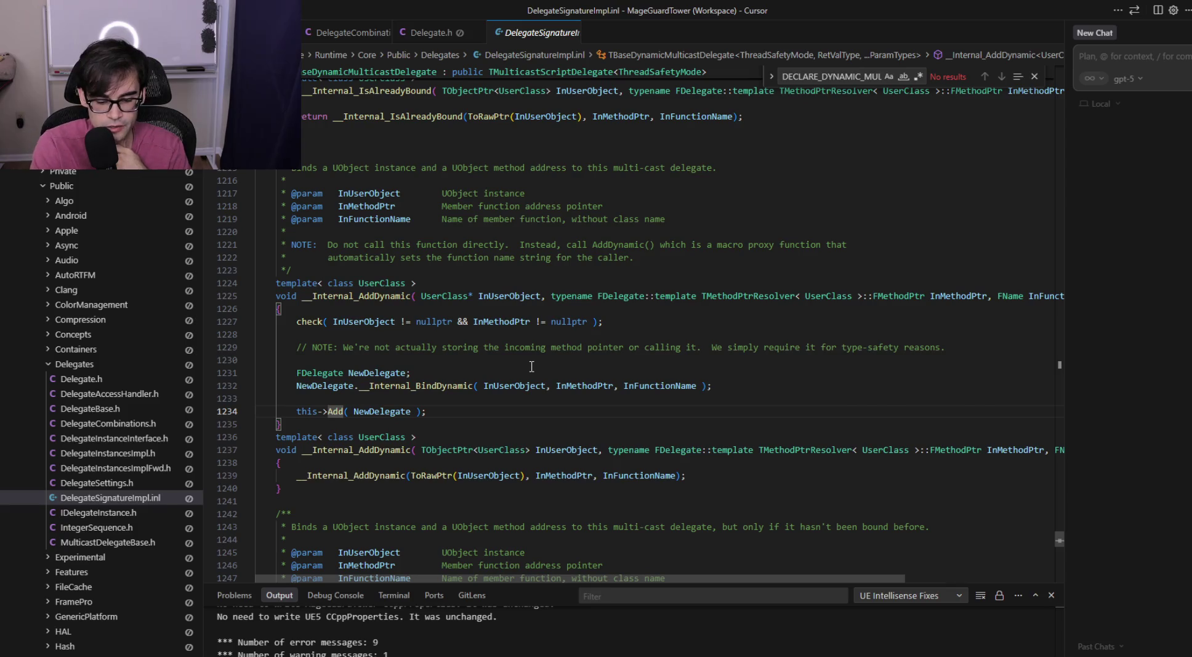
ctrl+click(334, 410)
scroll(518, 450, down, 1)
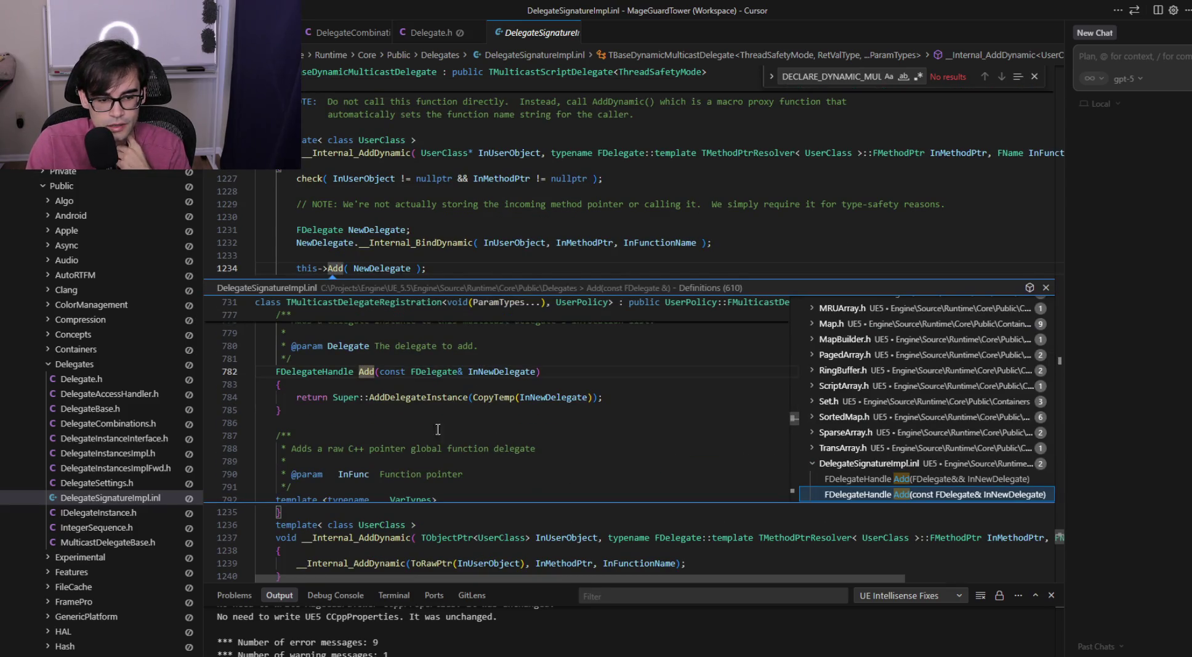
click(434, 397)
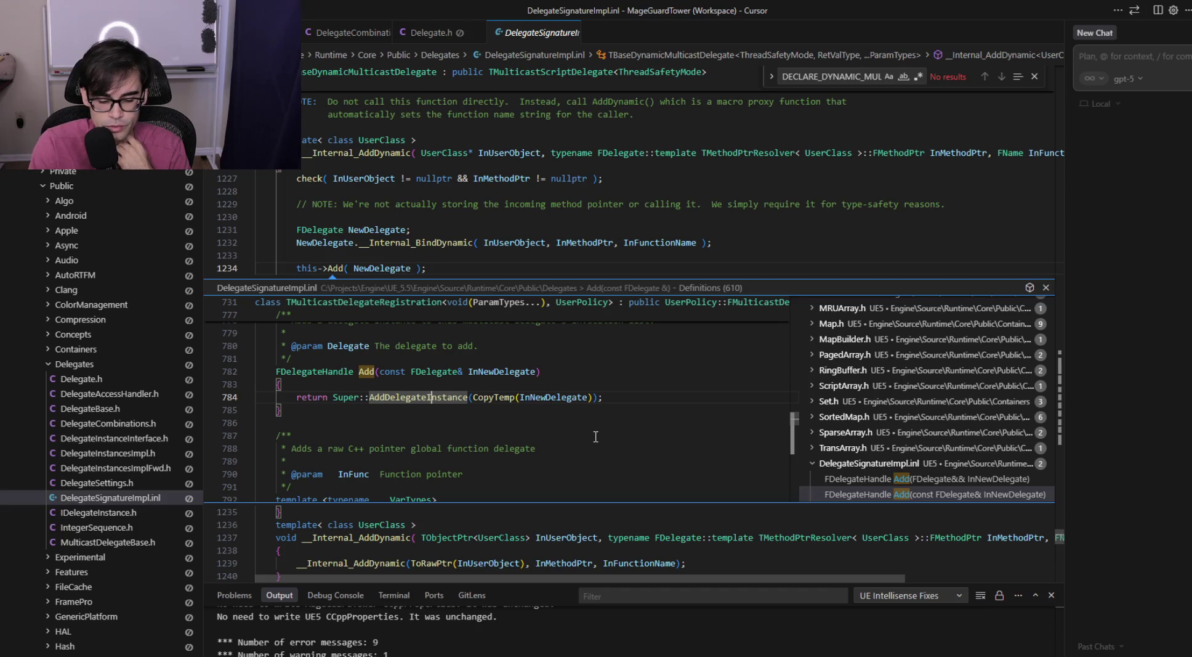
Inspect the AddDelegateInstance definitions and the CopyTemp call in the peek
key(F12)
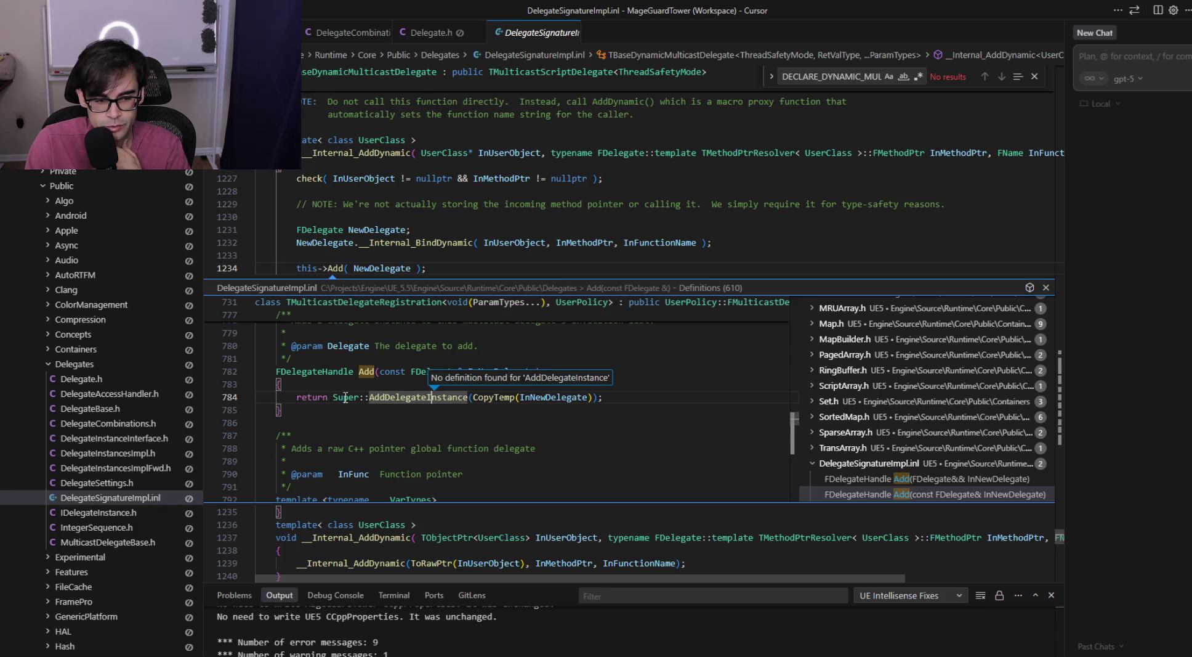
mouse_move(345, 397)
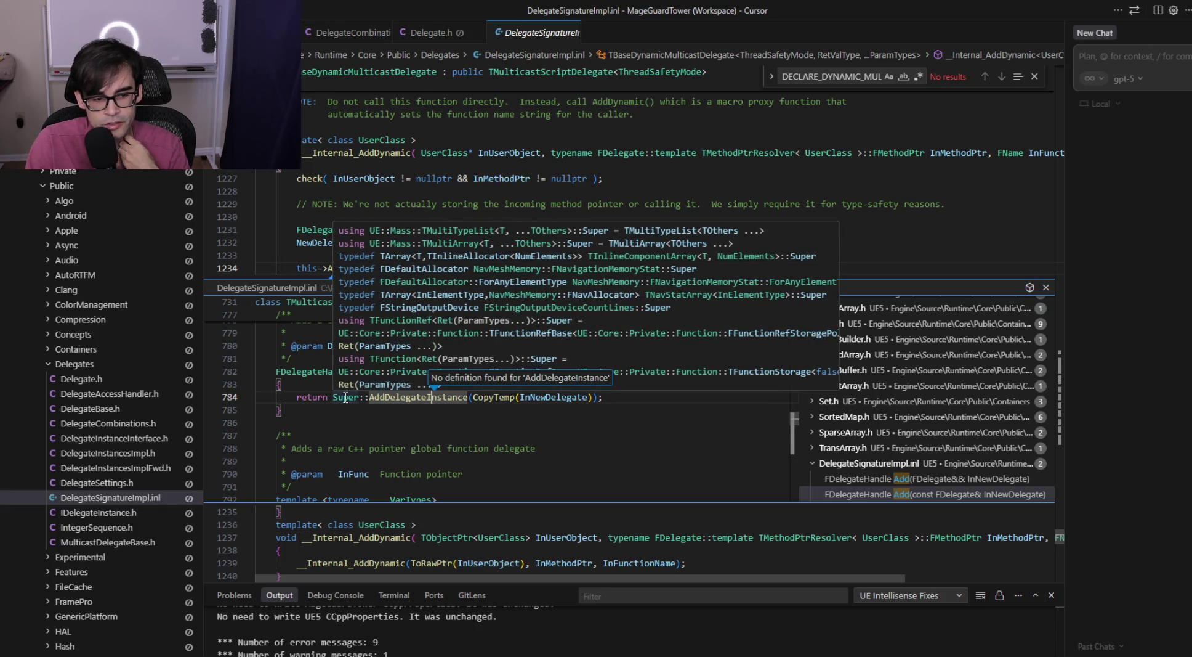
click(629, 397)
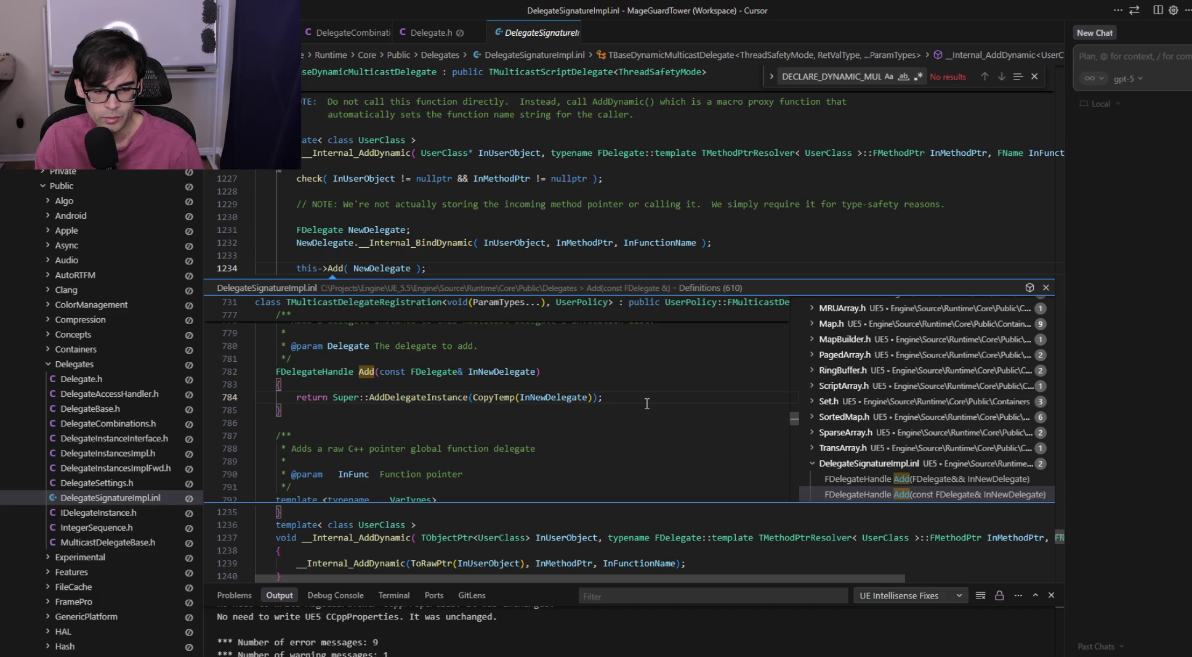
click(503, 396)
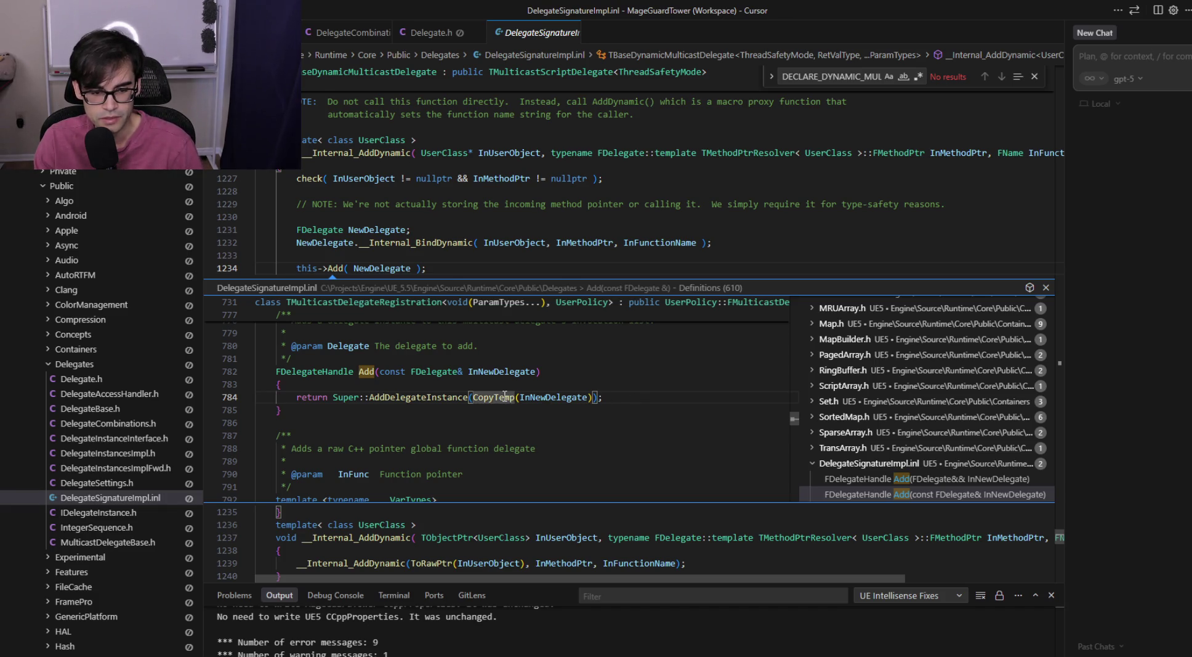
mouse_move(503, 395)
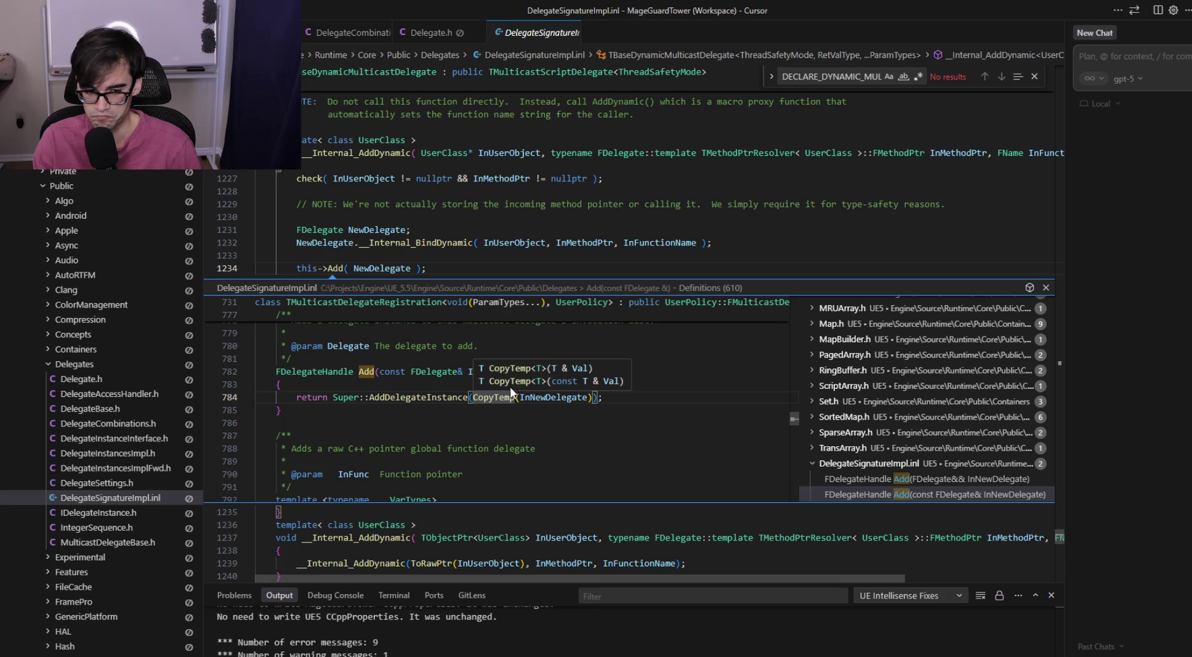
Close DelegateSignatureImpl.inl, Delegate.h and DelegateCombinations.h, then return to Unreal Editor
middle_click(553, 32)
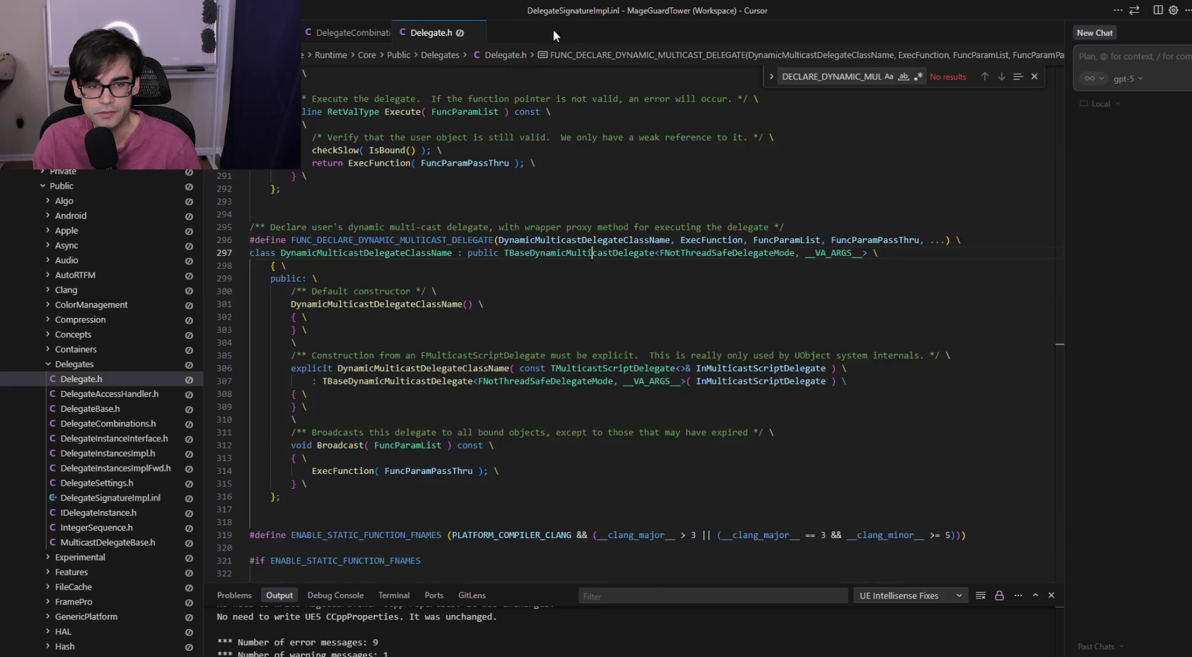
click(476, 32)
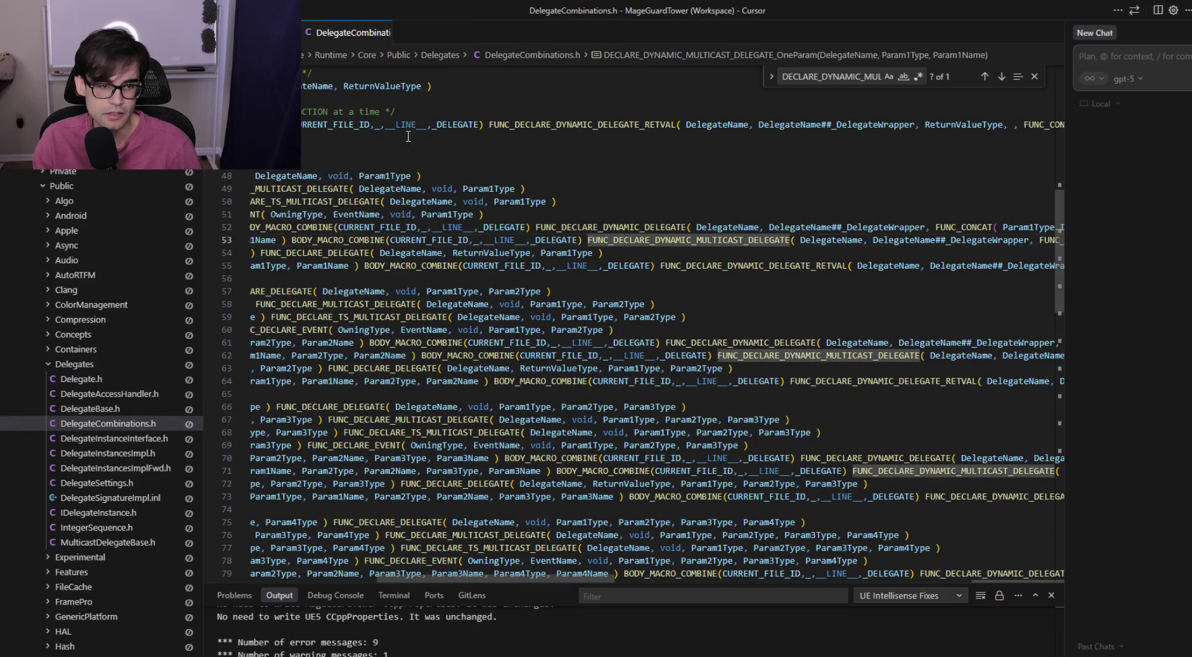
scroll(454, 338, up, 5)
scroll(454, 337, up, 2)
scroll(455, 338, down, 2)
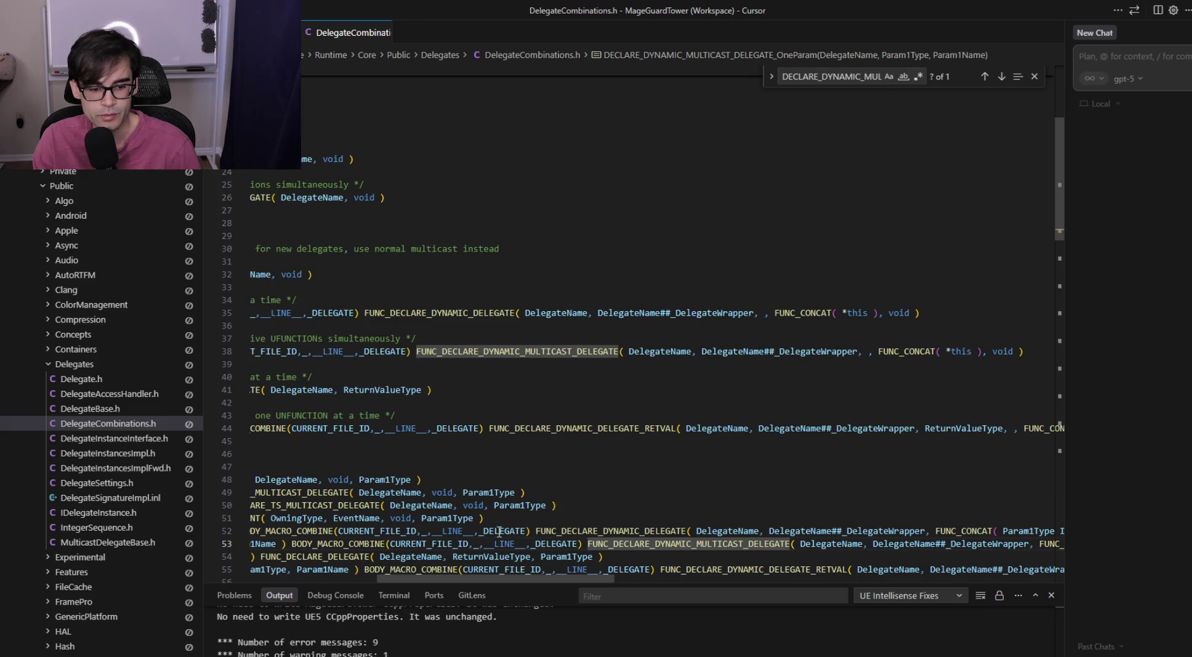
scroll(433, 554, left, 10)
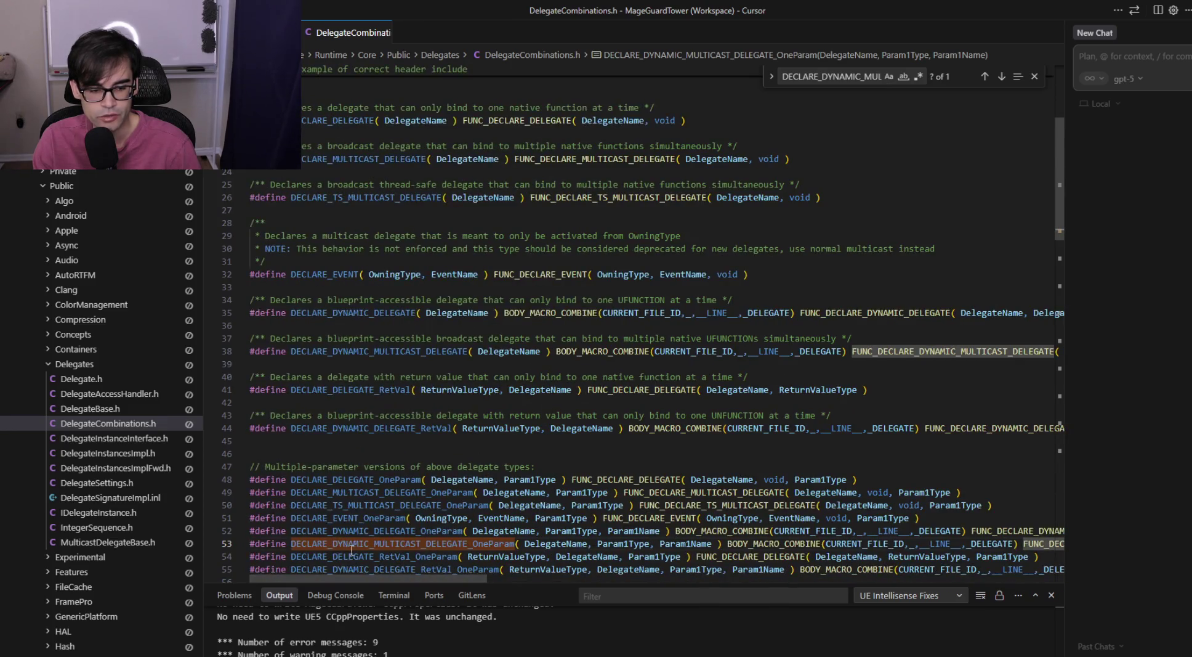
scroll(440, 406, down, 5)
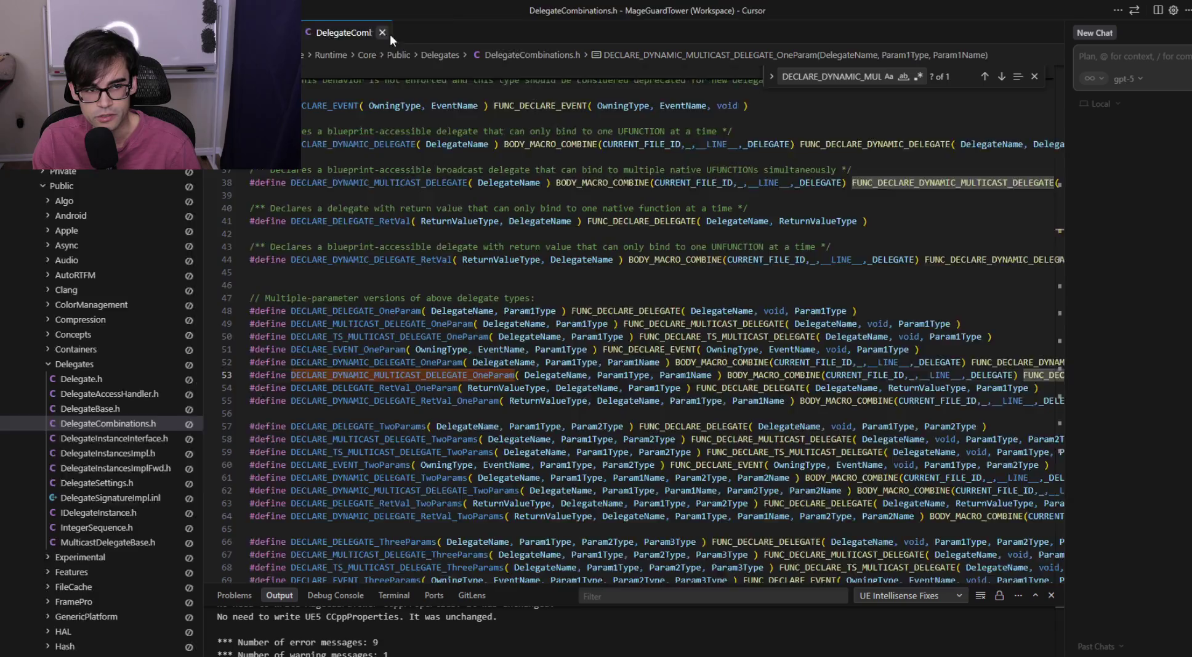
click(390, 34)
key(alt+Tab)
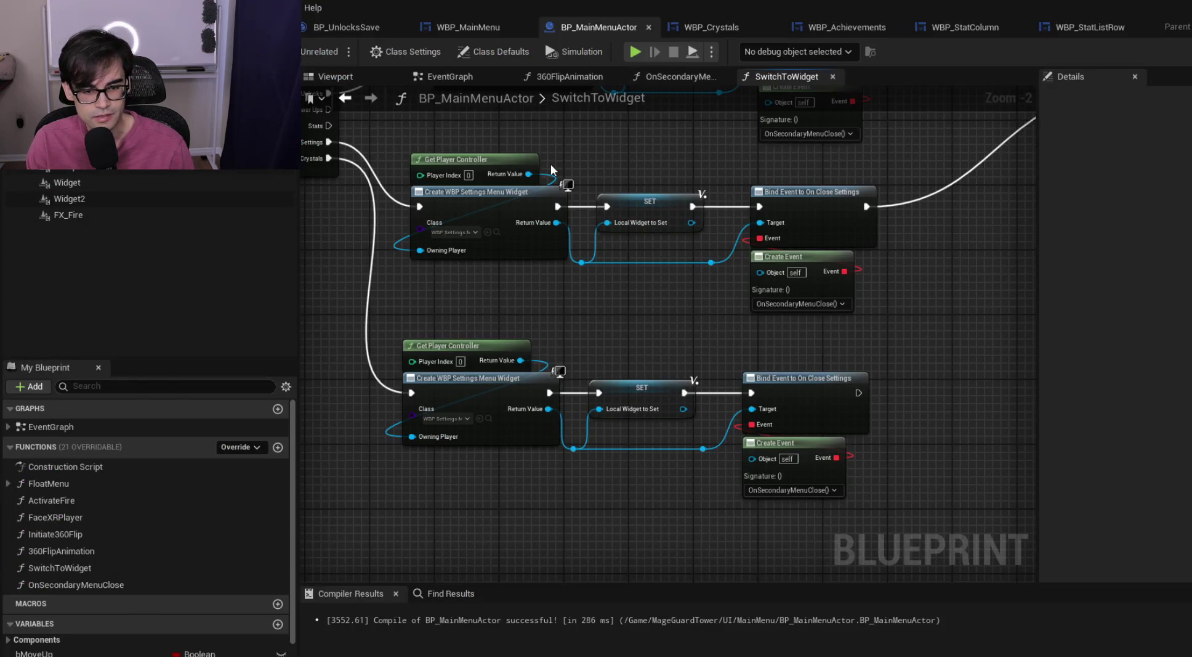
Check the existing Call On Close Achievements node in WBP_Achievements' event graph for reference
drag(720, 338, 603, 336)
drag(704, 334, 884, 354)
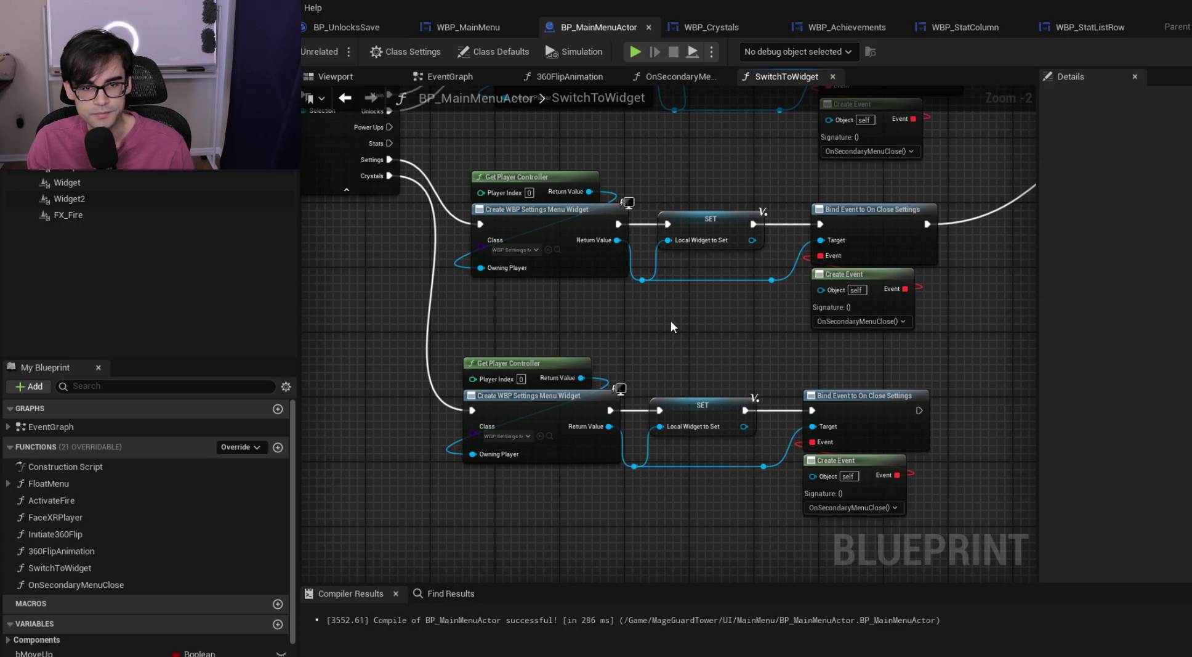
click(1085, 33)
click(957, 25)
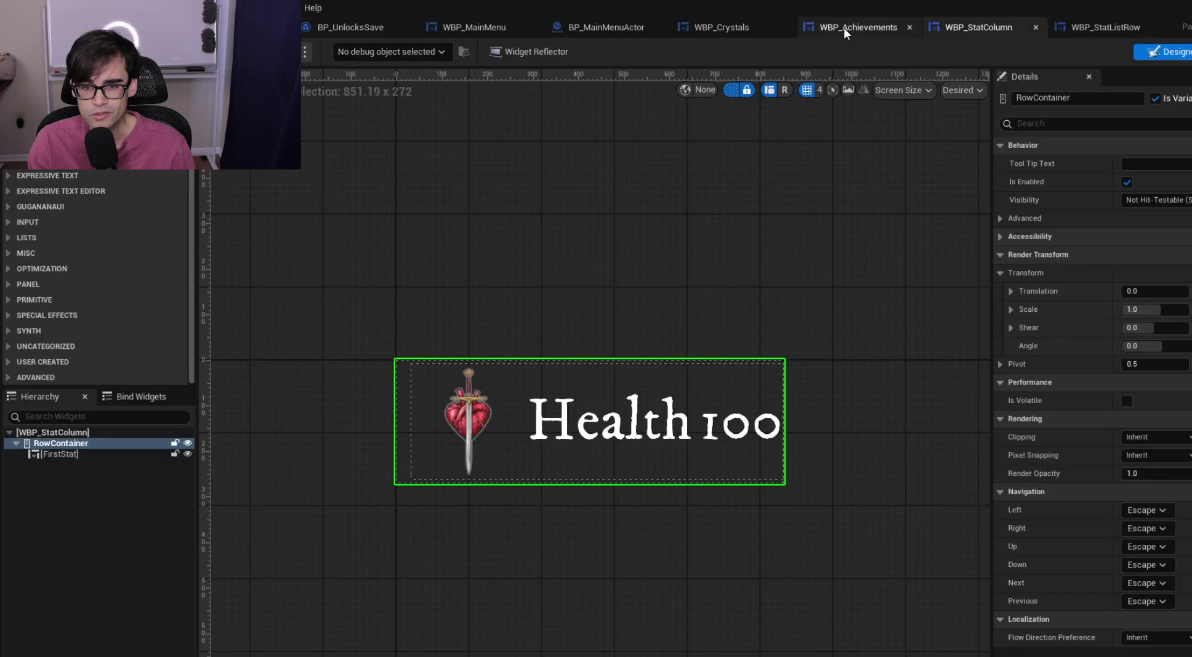
click(843, 27)
click(735, 28)
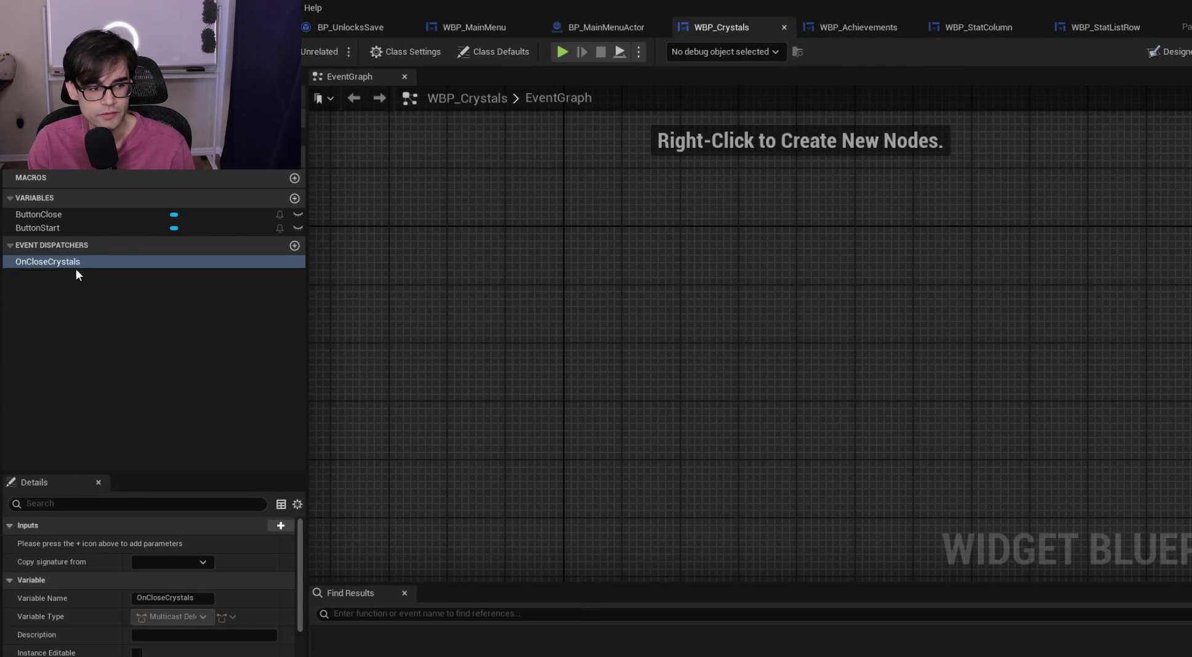
click(857, 25)
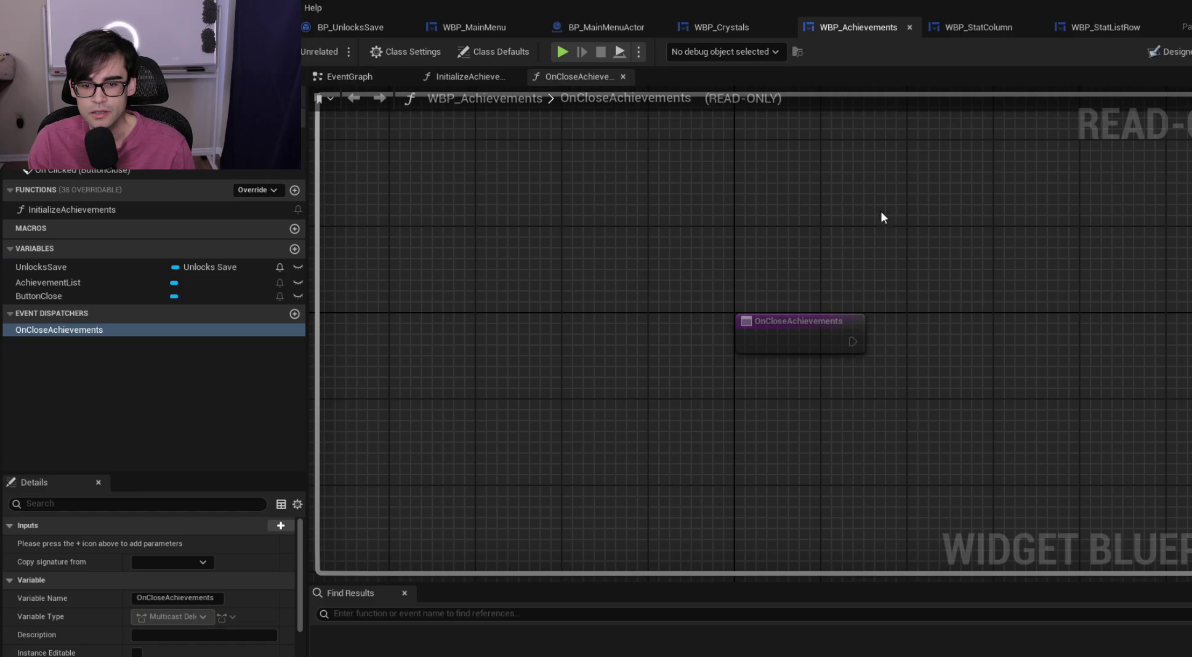
click(1170, 52)
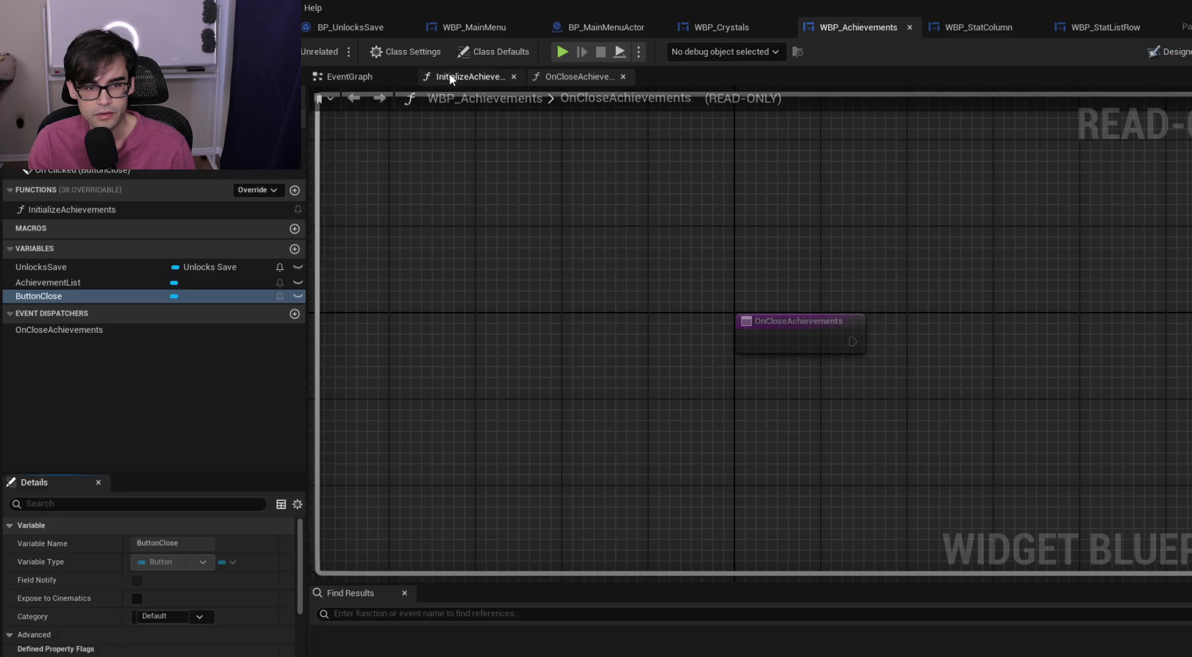
click(363, 77)
click(703, 446)
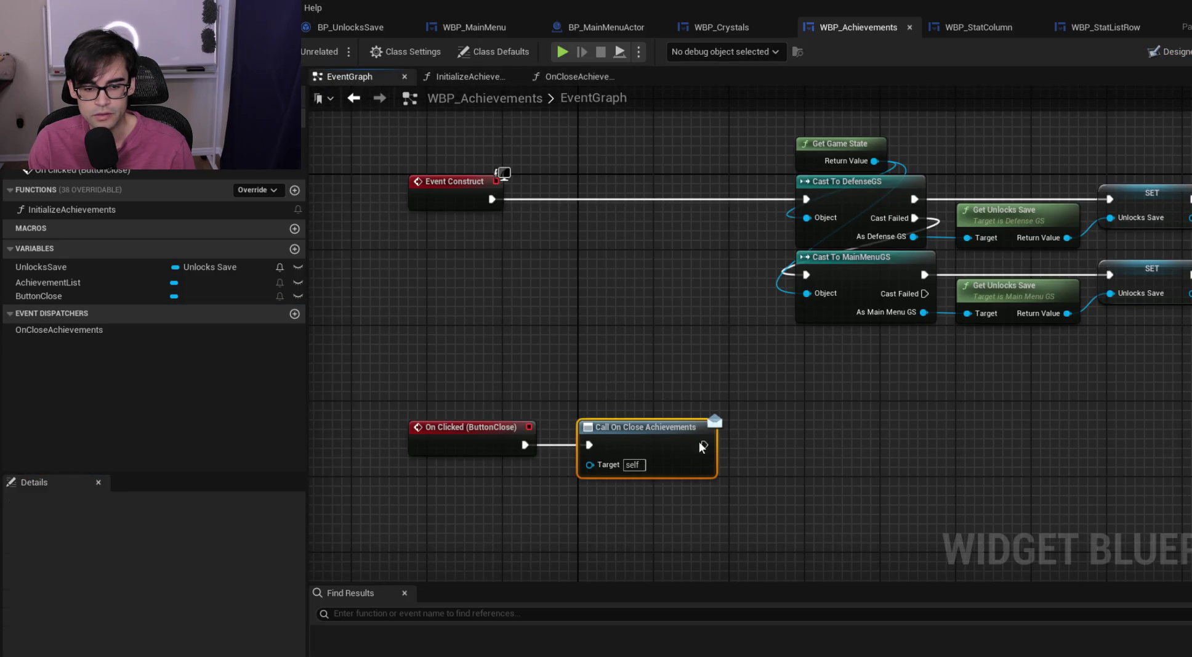
Add an On Clicked event for WBP_Crystals' ButtonClose, wired to a Call OnCloseCrystals node
click(739, 28)
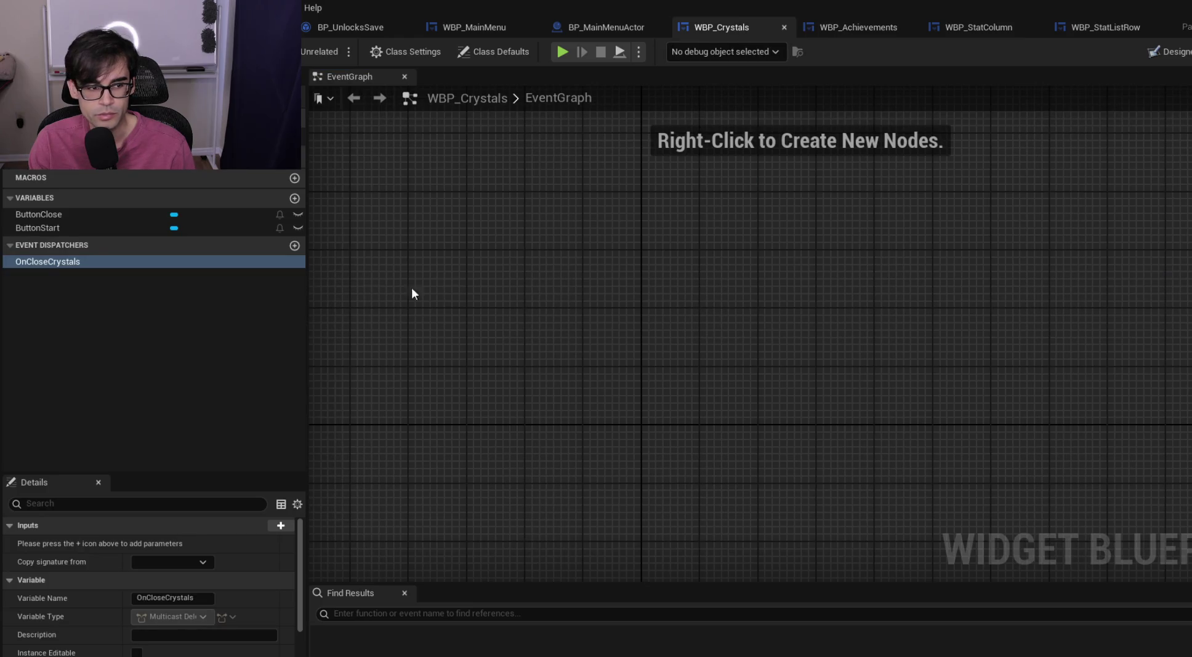
click(1153, 49)
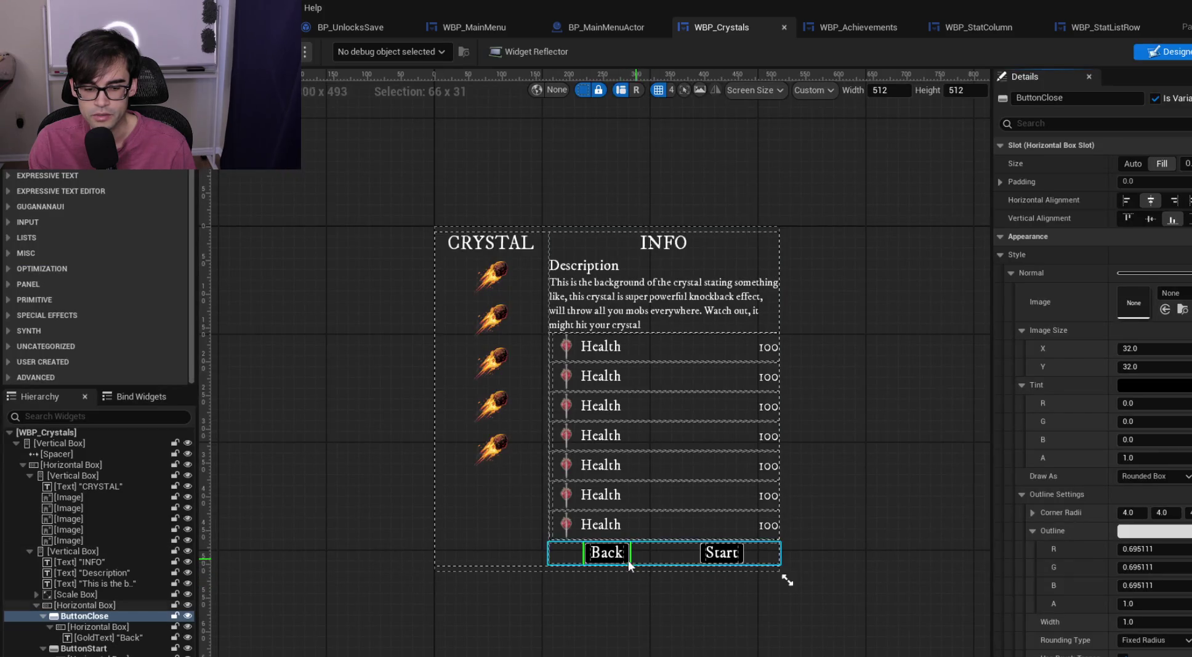
scroll(1173, 226, down, 15)
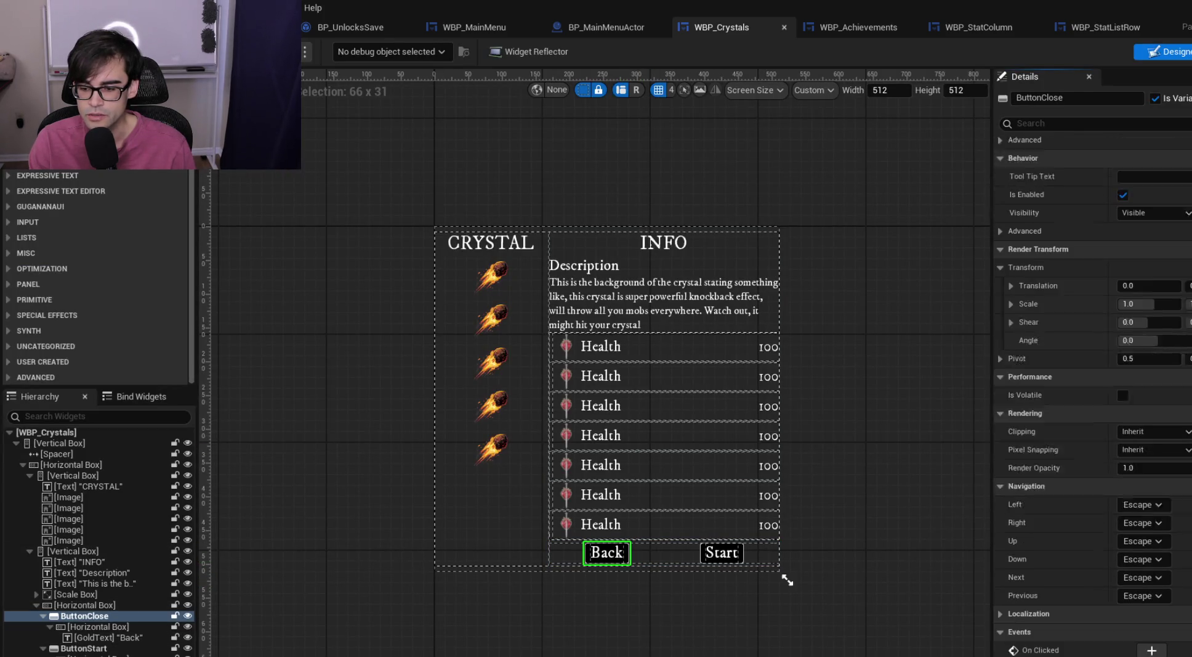
click(1151, 622)
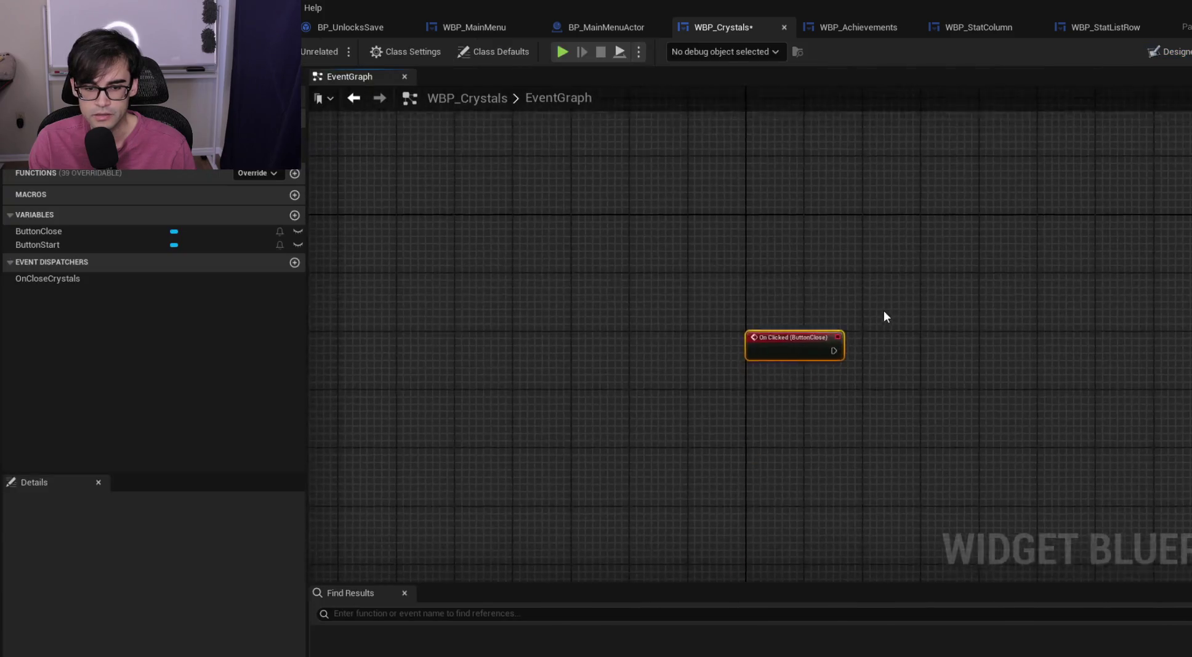
drag(64, 278, 871, 336)
click(916, 361)
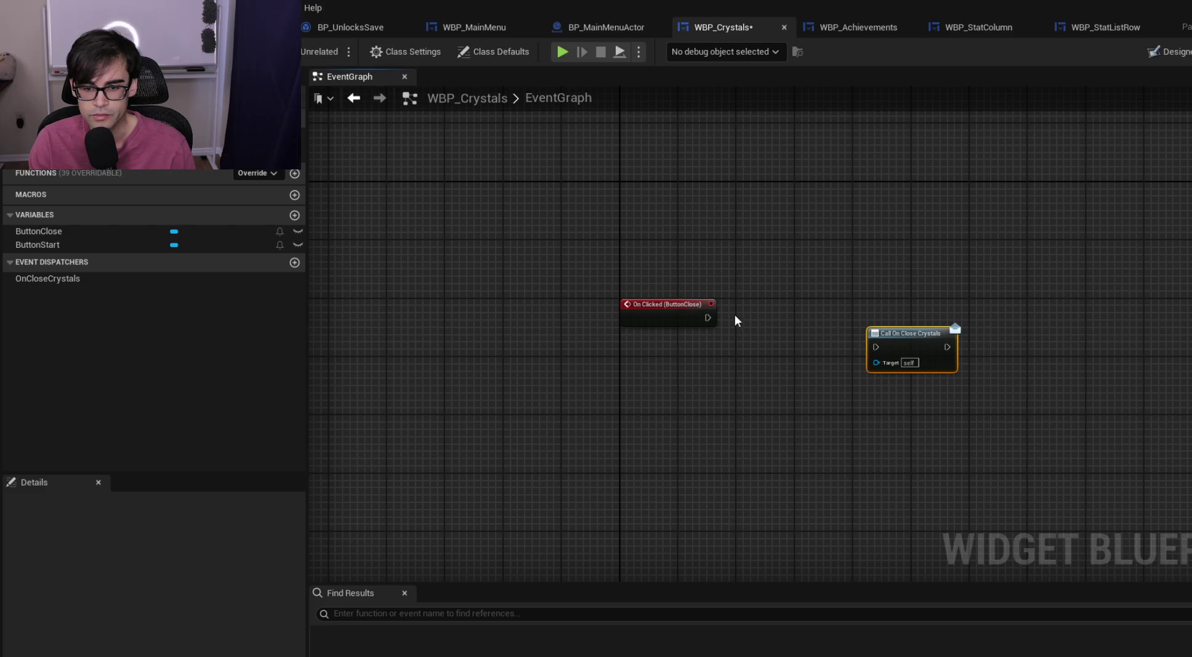
mouse_move(708, 318)
mouse_down()
mouse_move(874, 347)
mouse_move(810, 314)
mouse_up()
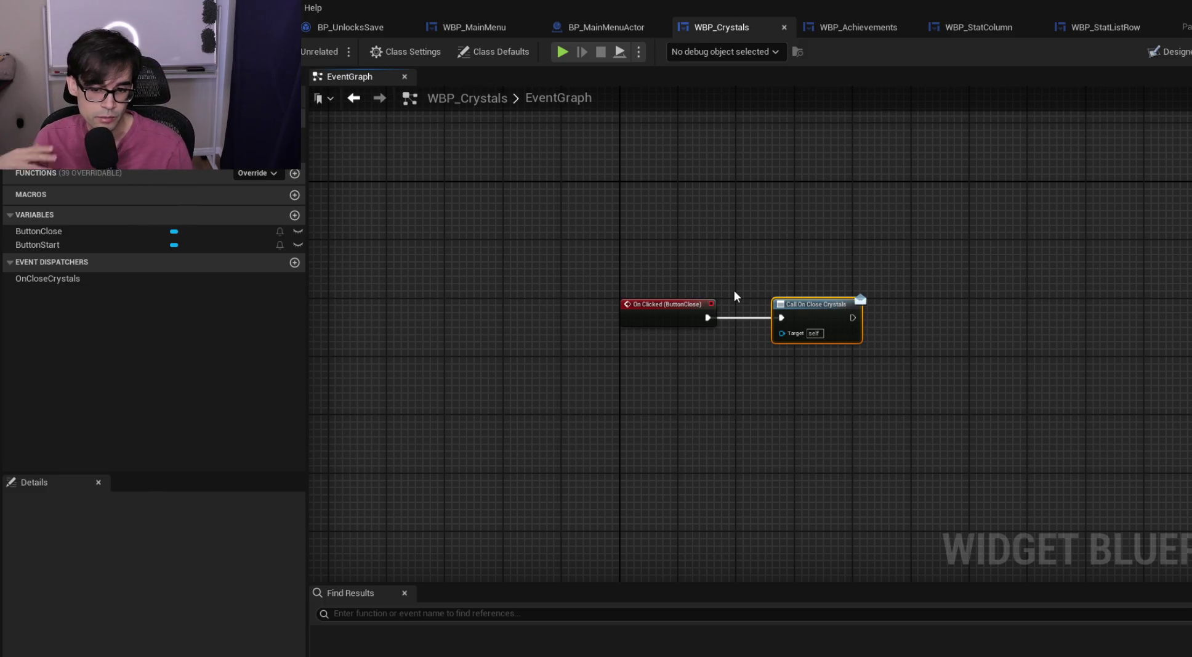
click(622, 24)
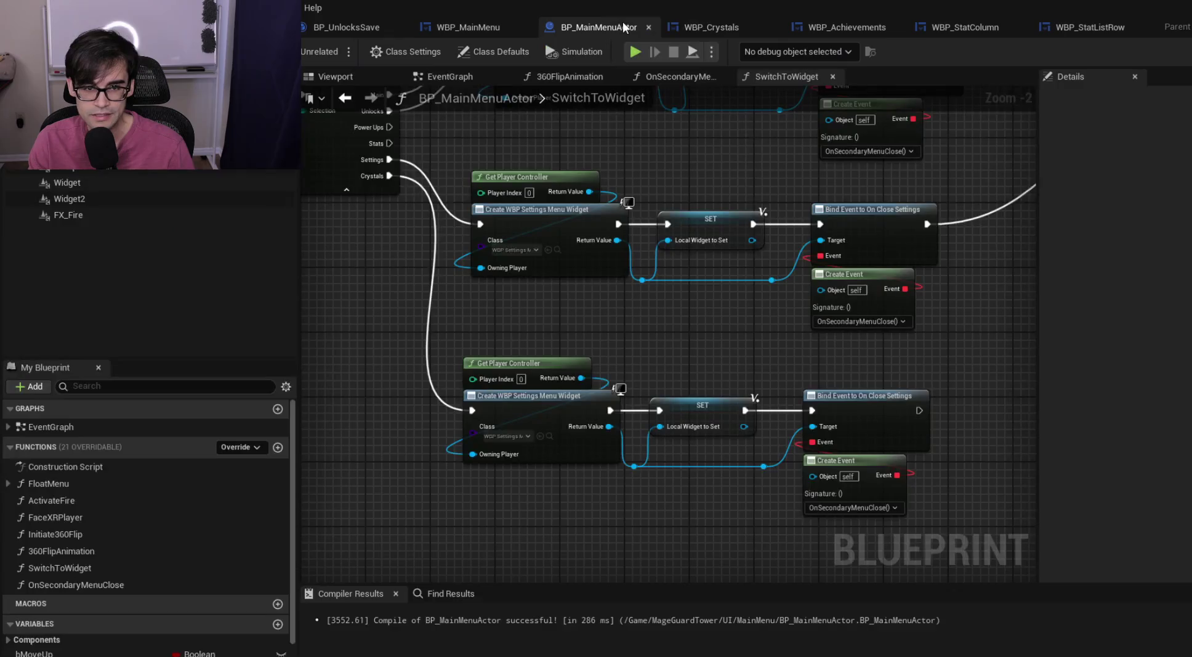
Set the Crystals branch's Create Widget class to WBP_Crystals
mouse_move(820, 390)
mouse_down()
mouse_move(595, 368)
mouse_move(842, 290)
mouse_up()
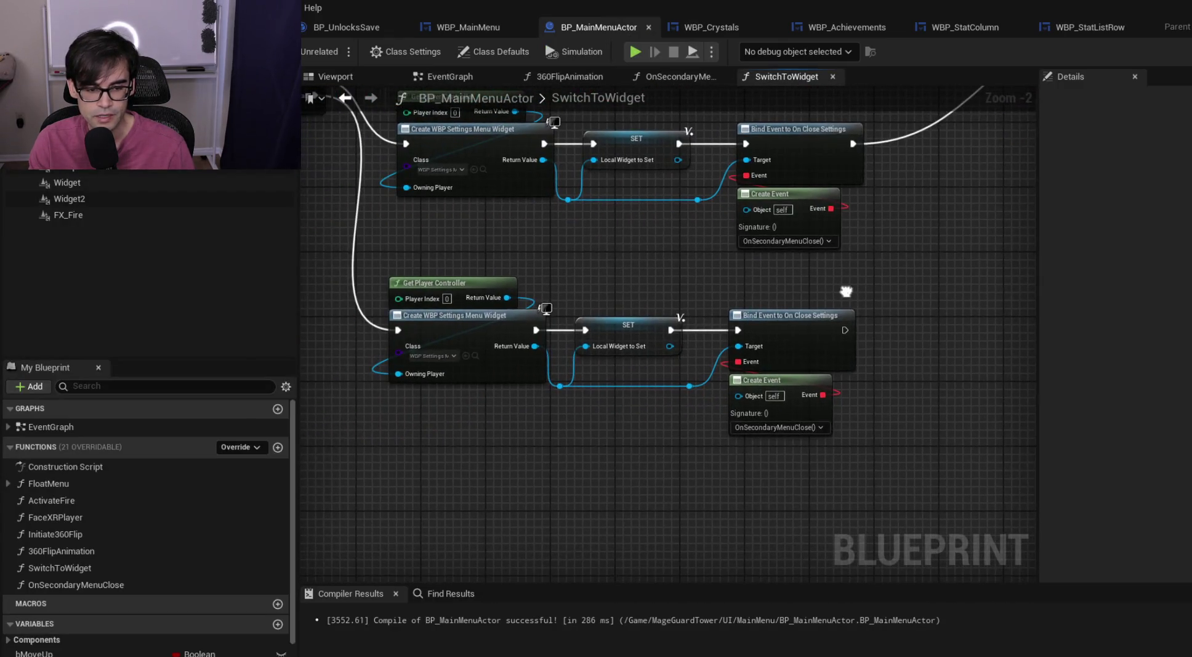
click(436, 355)
text(cyst)
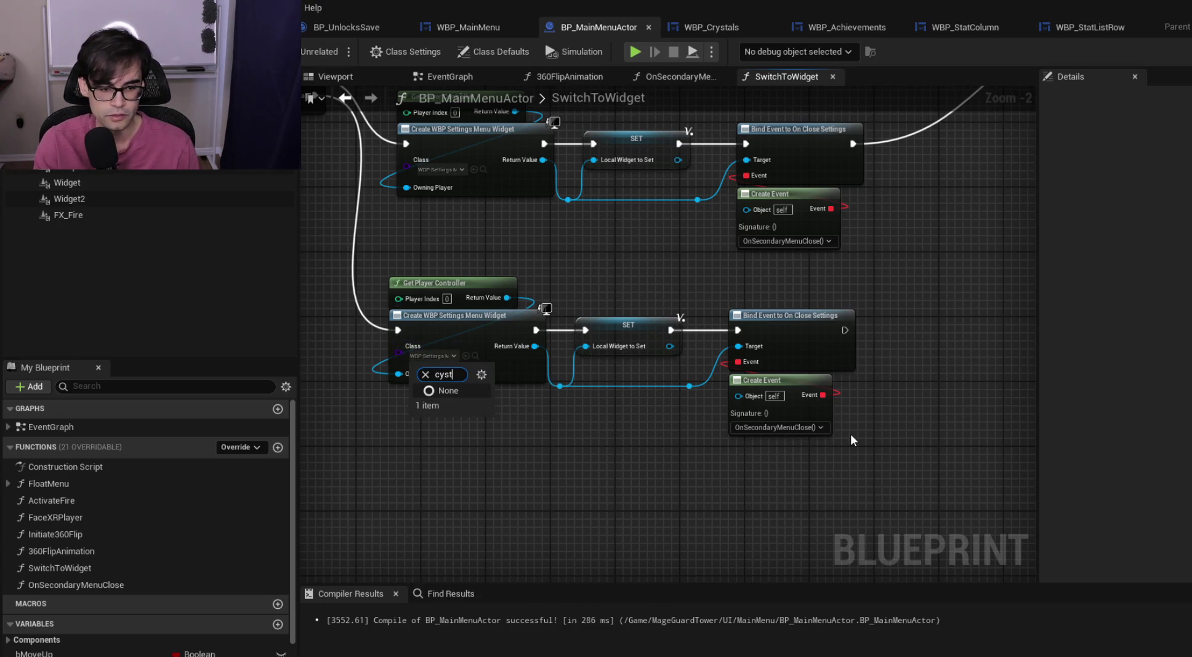
key(BackSpace)
text(rystal)
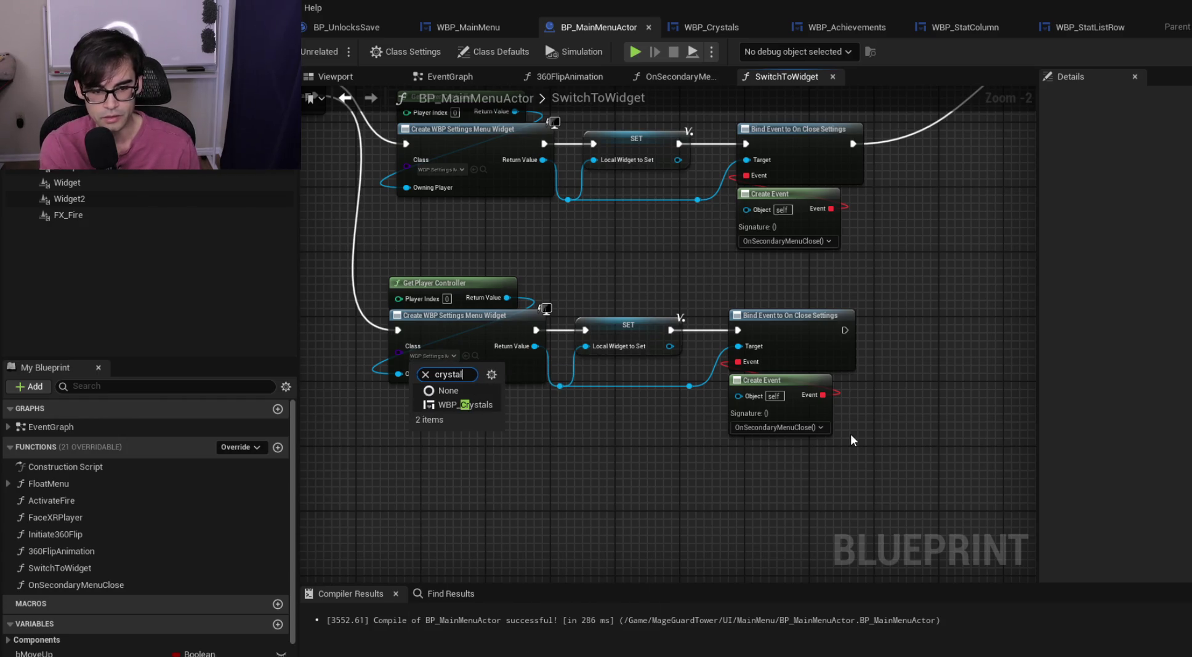
click(467, 404)
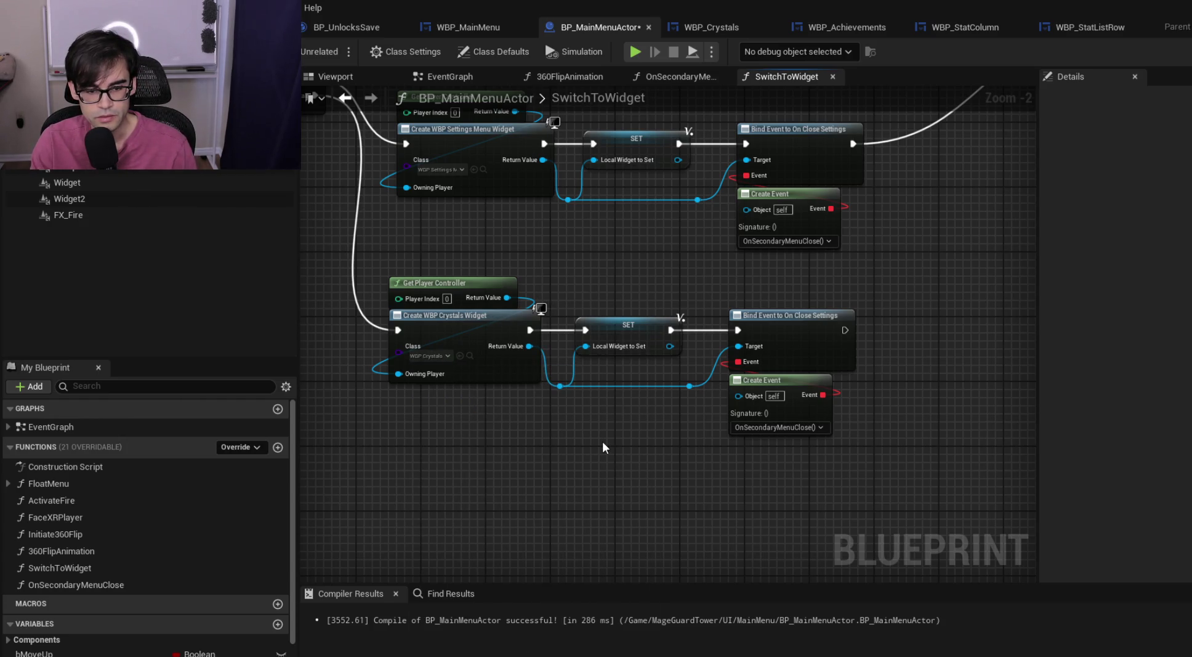
Replace the copied settings bind nodes with Bind Event to On Close Crystals, wired after SET
drag(732, 477, 777, 404)
key(Delete)
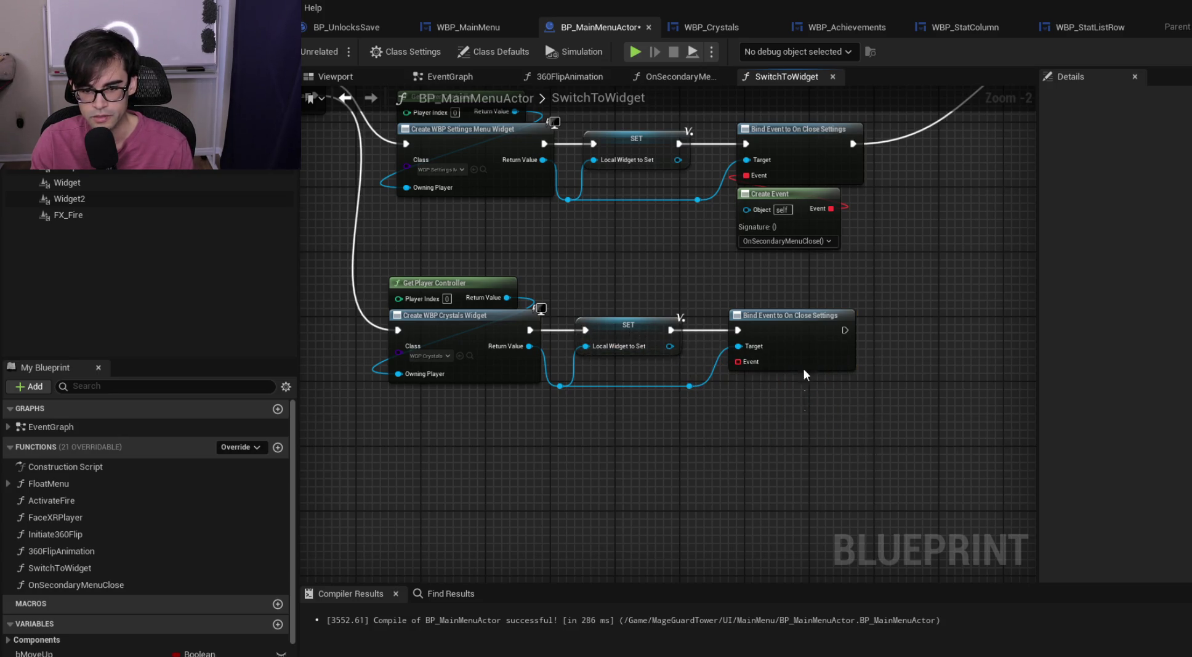
click(795, 365)
key(Delete)
drag(684, 384, 738, 343)
text(bind event to on)
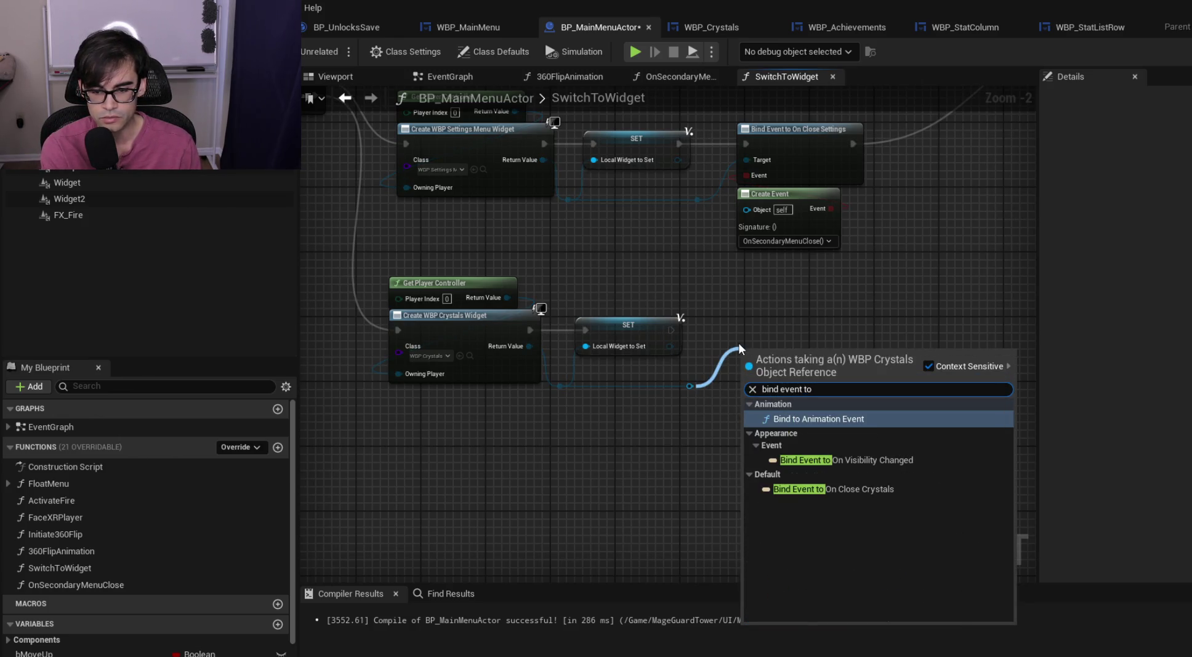
key(Return)
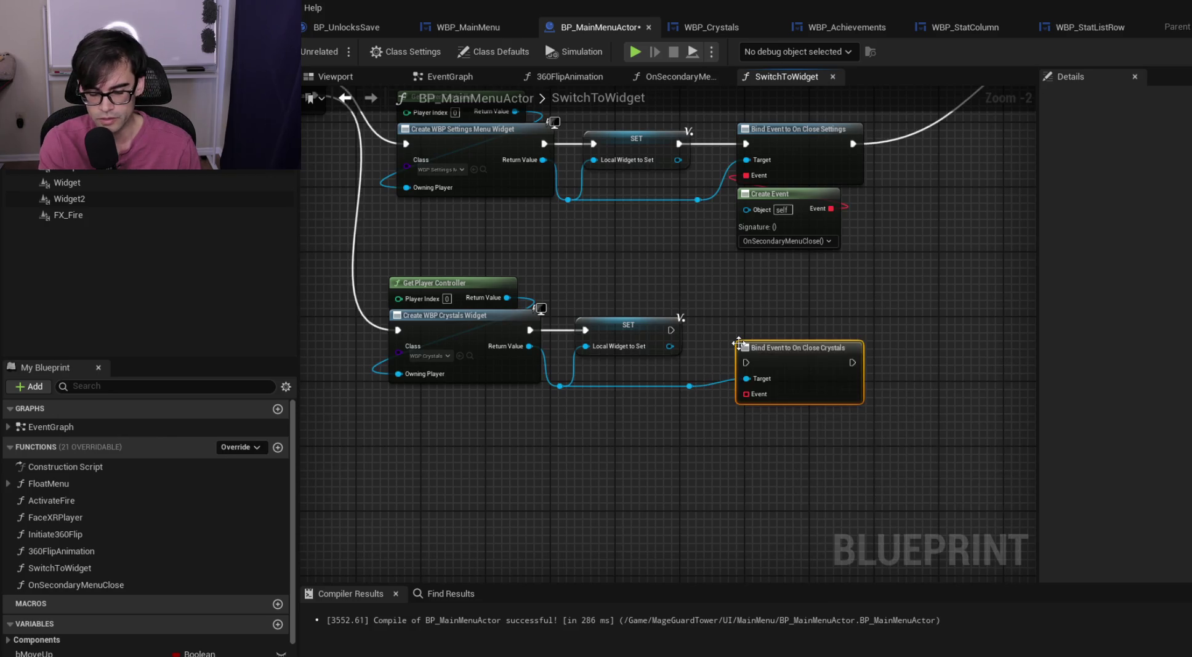
mouse_move(672, 329)
mouse_down()
mouse_move(749, 364)
mouse_move(788, 328)
mouse_move(771, 316)
mouse_move(731, 382)
mouse_move(735, 406)
mouse_up()
Feed the bind a Create Event set to OnSecondaryMenuClose and save BP_MainMenuActor
drag(699, 456, 706, 478)
text(create)
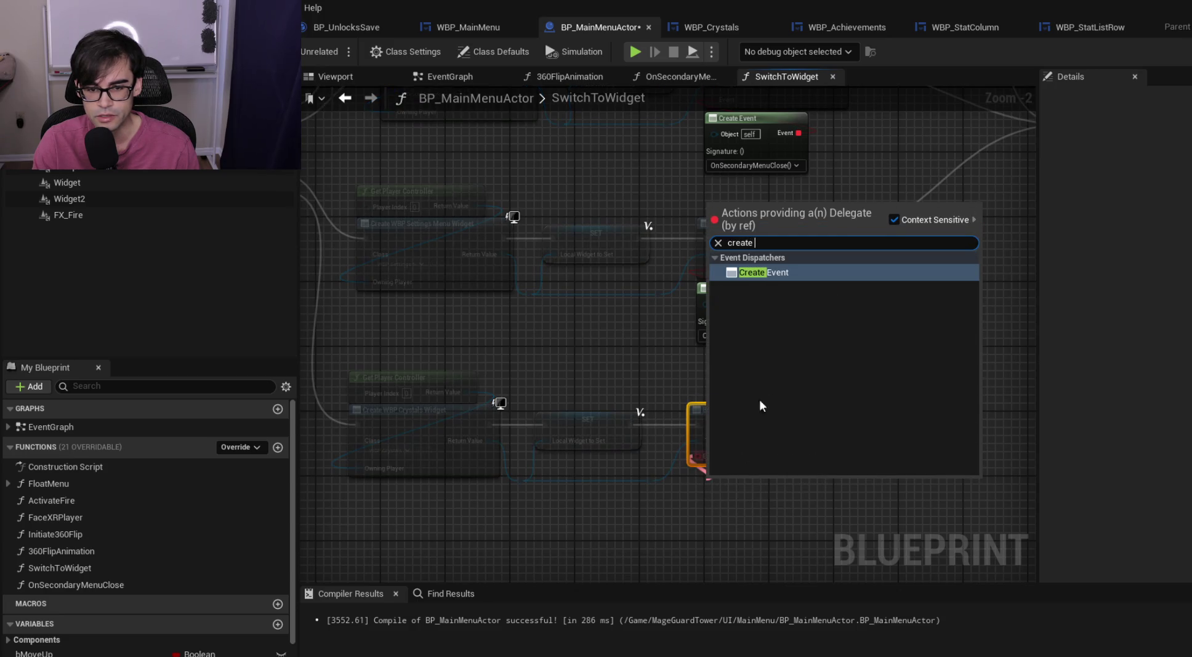
click(764, 272)
drag(738, 476, 771, 468)
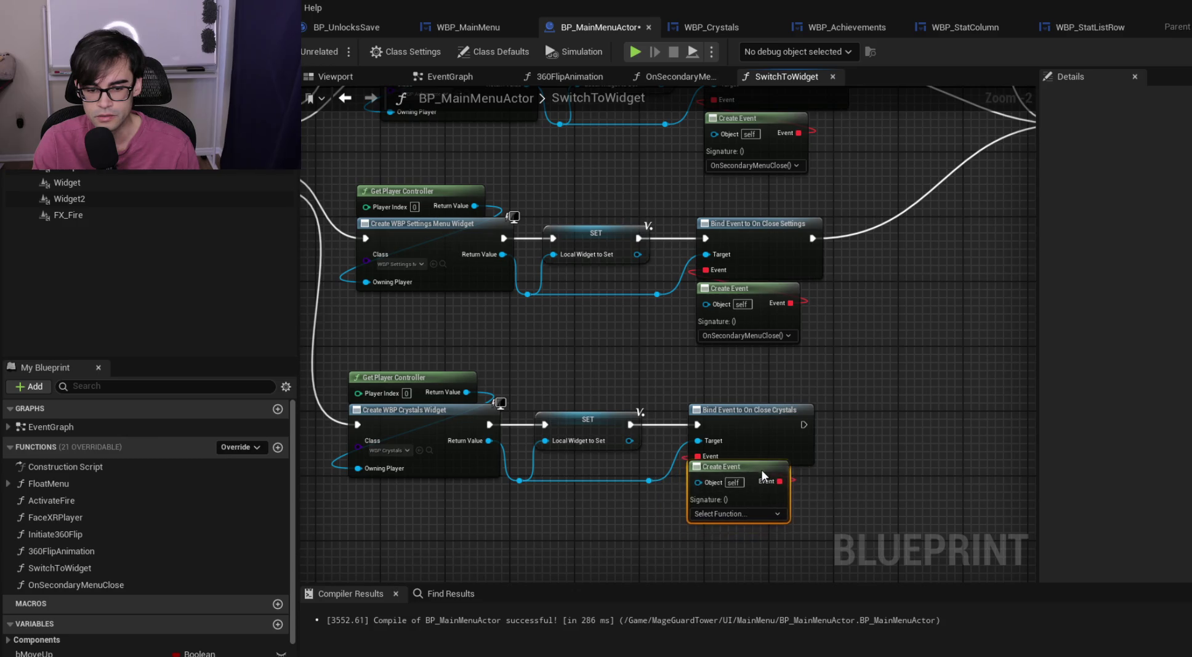
click(745, 521)
scroll(776, 611, down, 2)
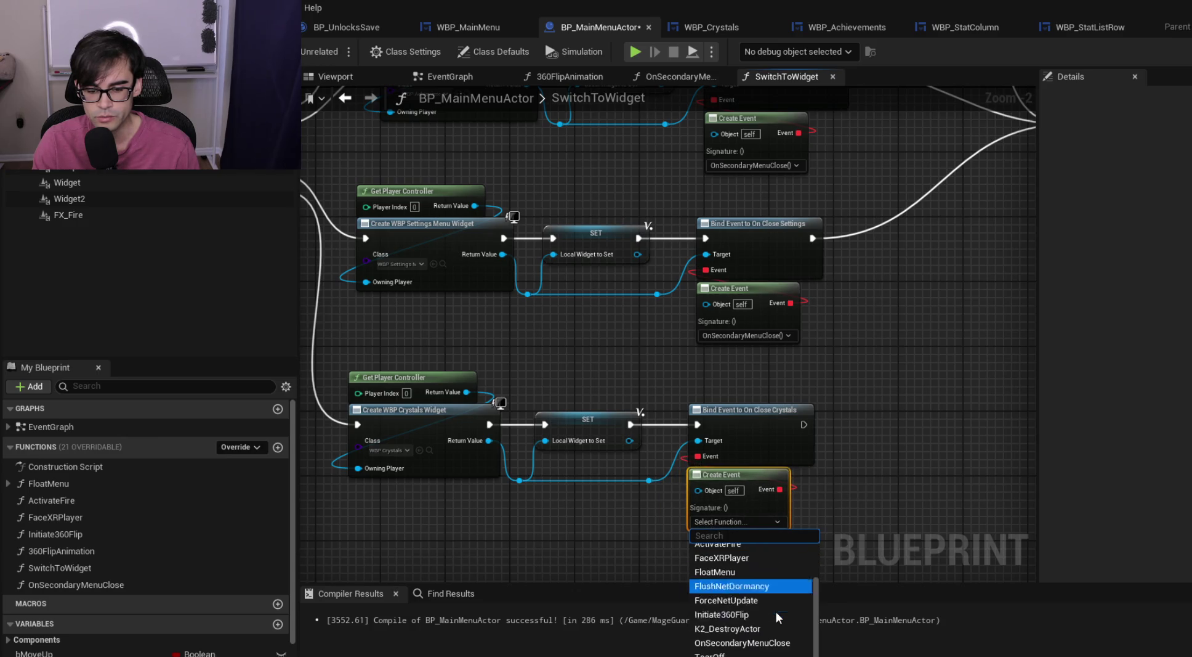
click(767, 643)
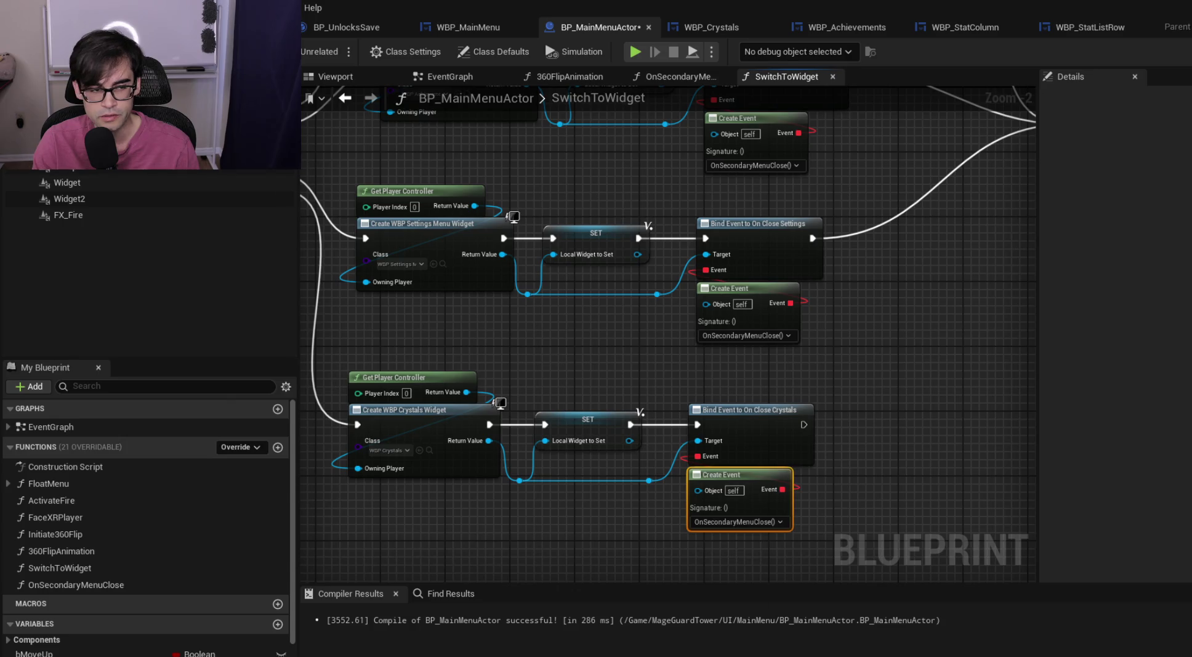
key(ctrl+s)
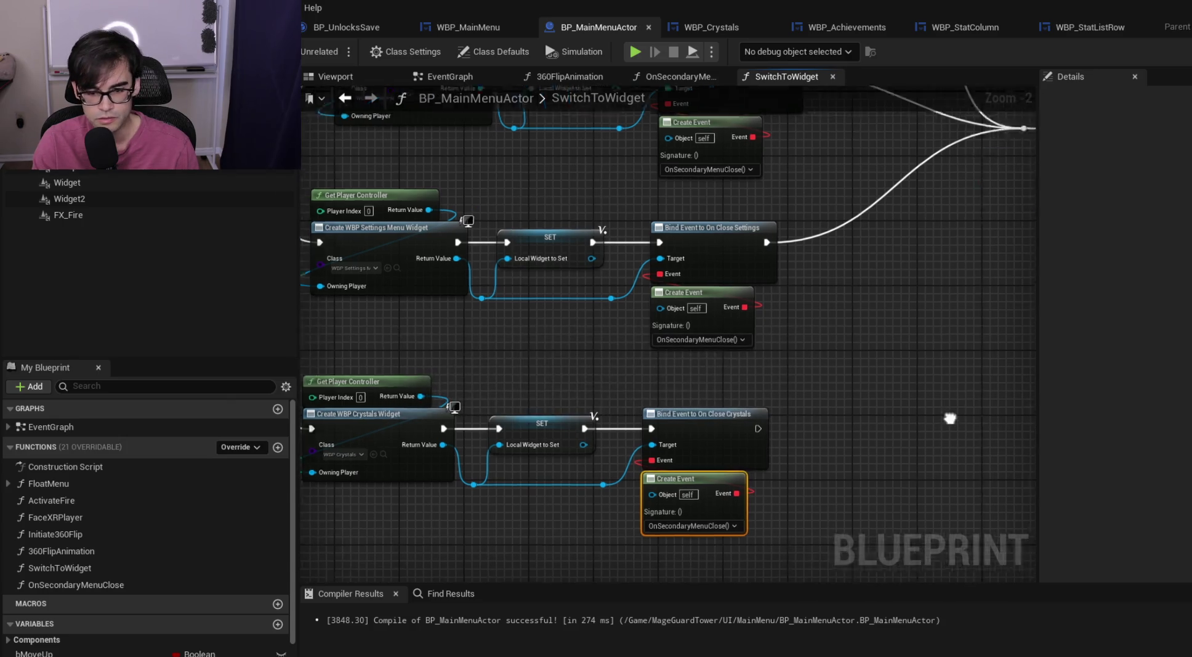
Join the Crystals bind into the shared flow and start a play test
mouse_move(487, 439)
mouse_down()
mouse_move(571, 468)
mouse_move(654, 354)
mouse_move(670, 261)
mouse_move(687, 258)
mouse_up()
scroll(571, 468, down, 1)
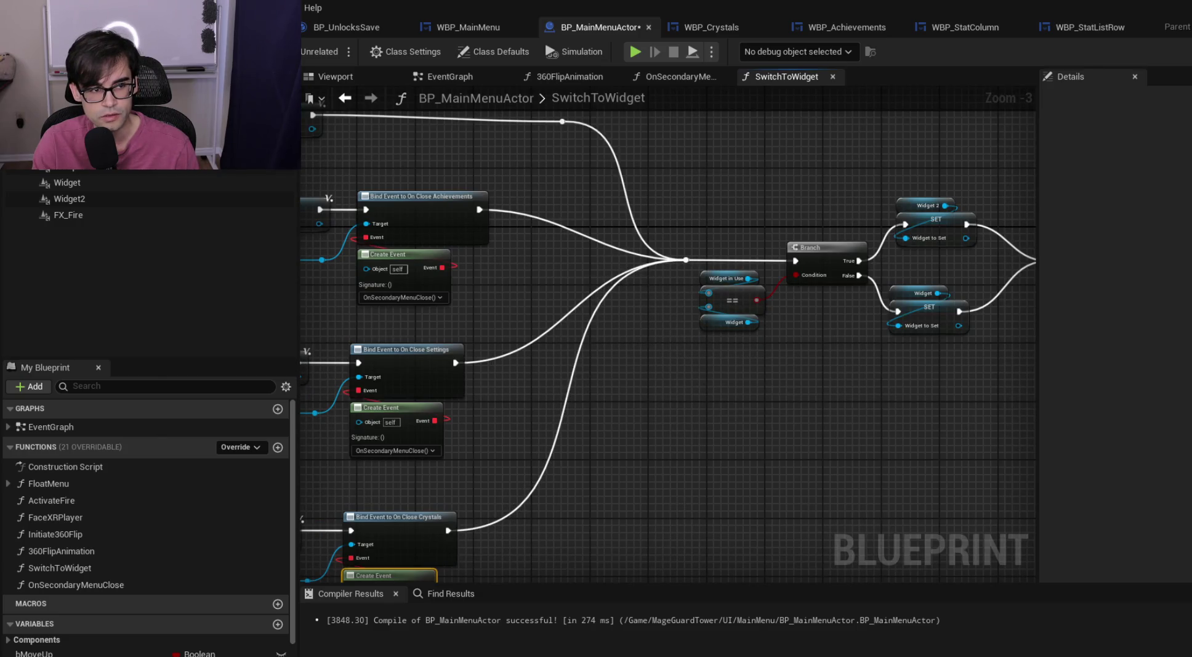
drag(562, 327, 922, 221)
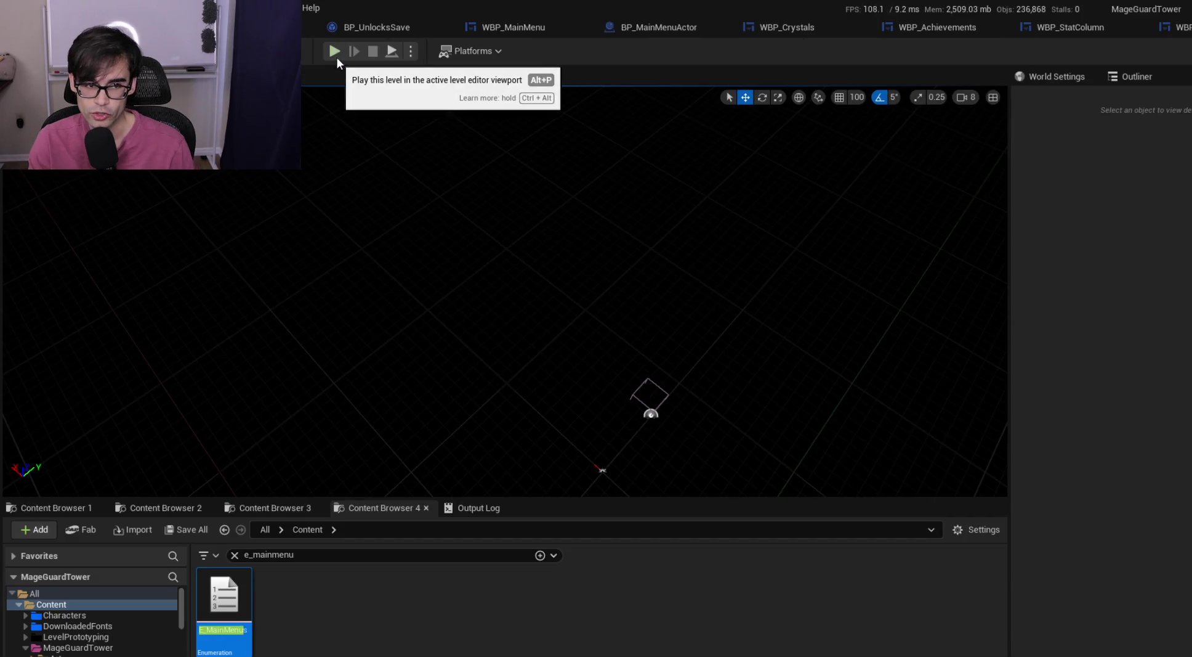
click(334, 54)
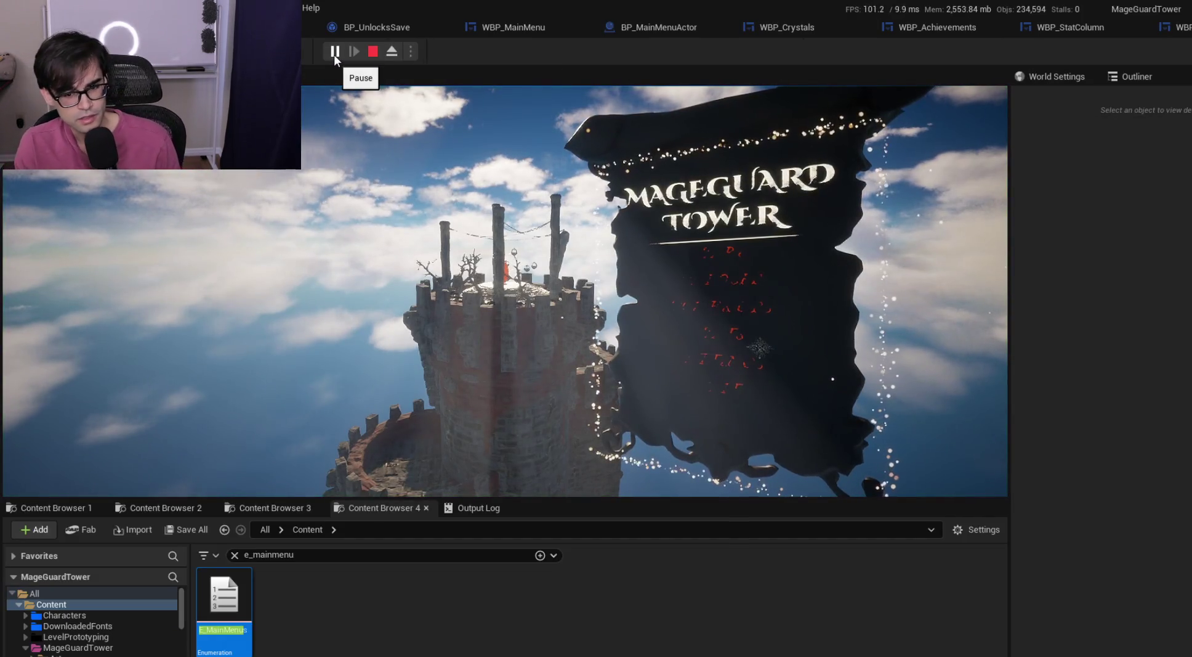
Stop the game and review WBP_MainMenu's layout and BP_MainMenuActor's graphs and viewport
click(380, 50)
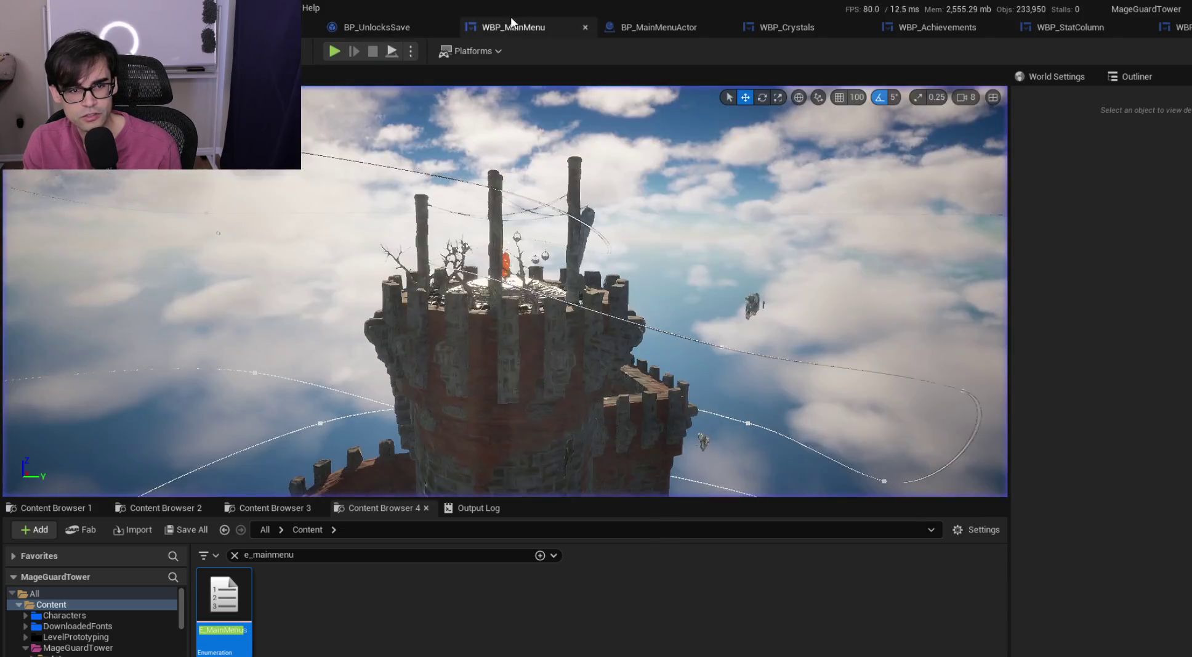
click(511, 21)
click(1156, 53)
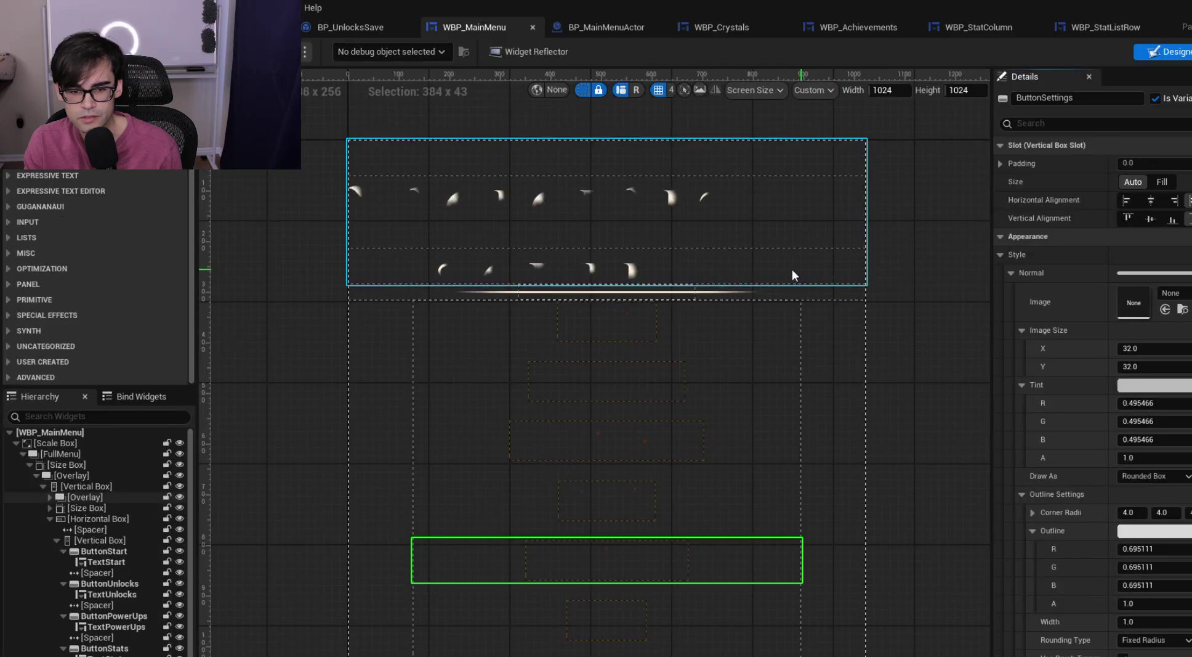
click(612, 32)
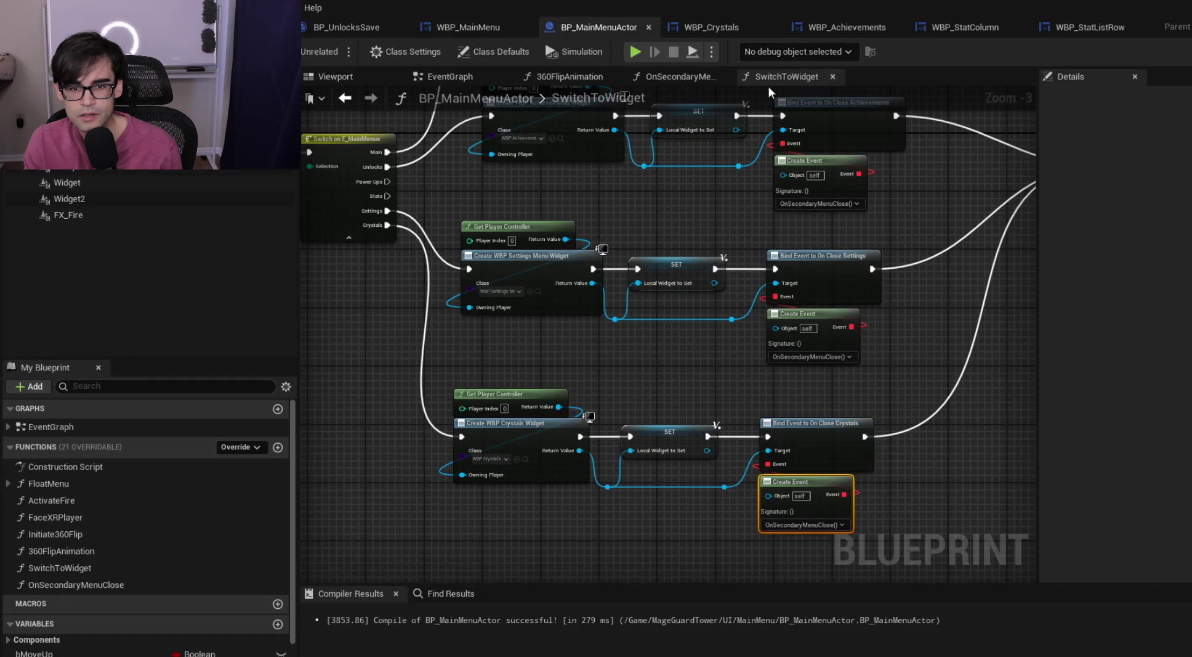
click(468, 77)
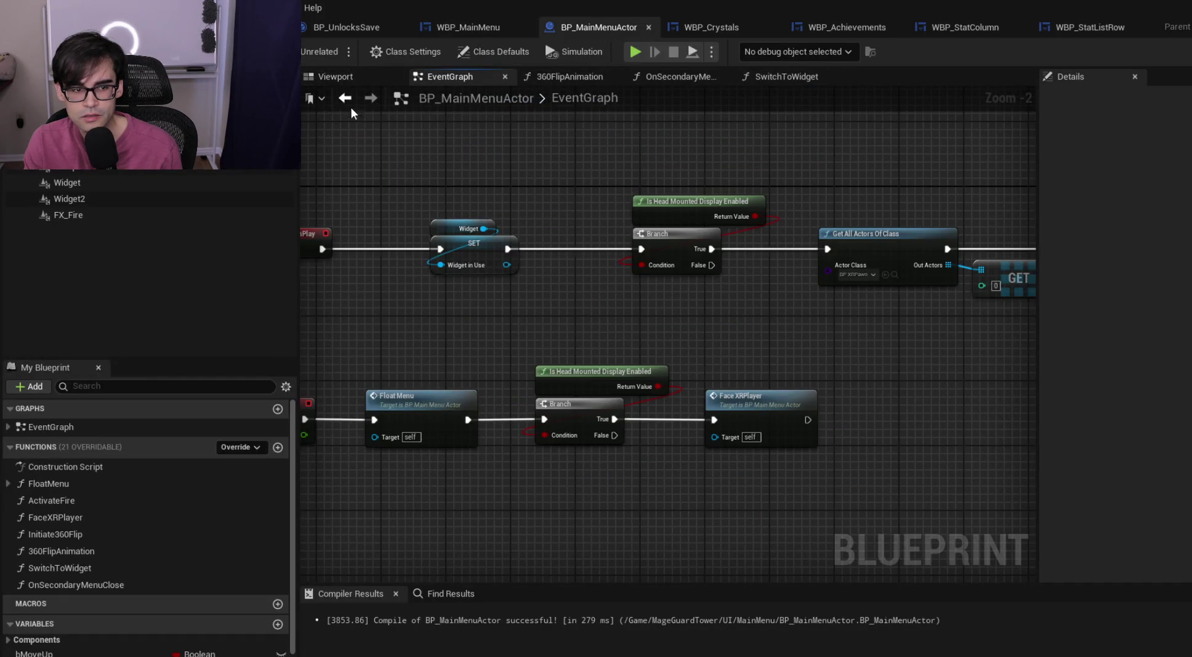
click(337, 77)
Open the menu banner mesh's material and inspect its Texture Sample node
click(747, 261)
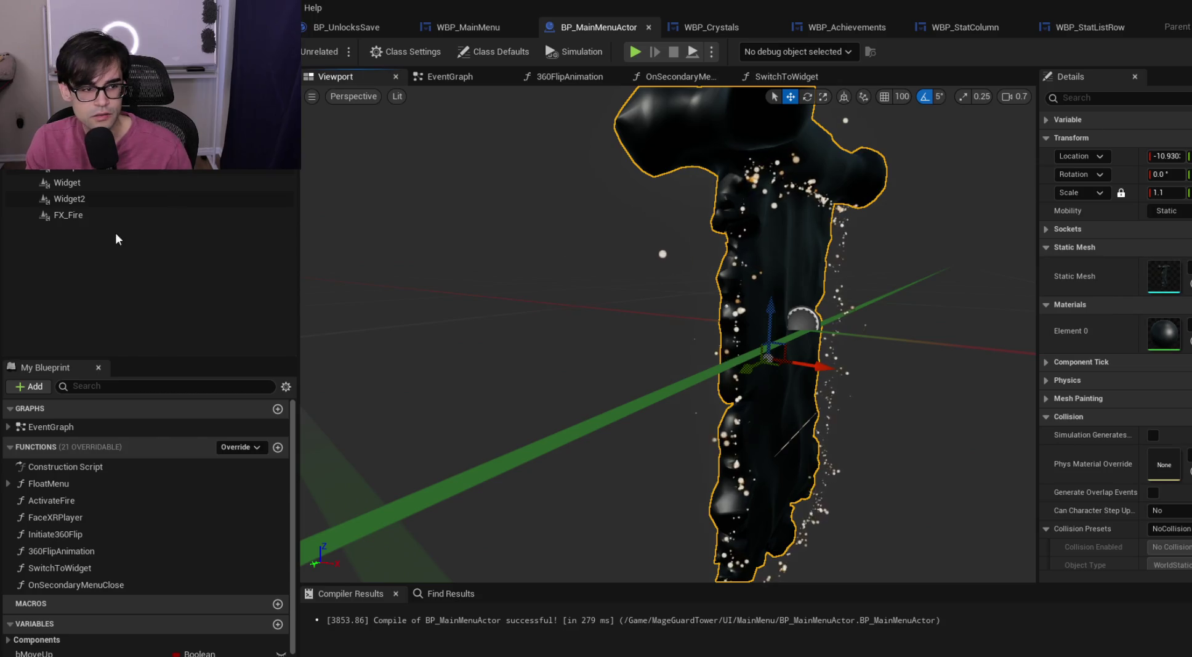
double_click(1160, 329)
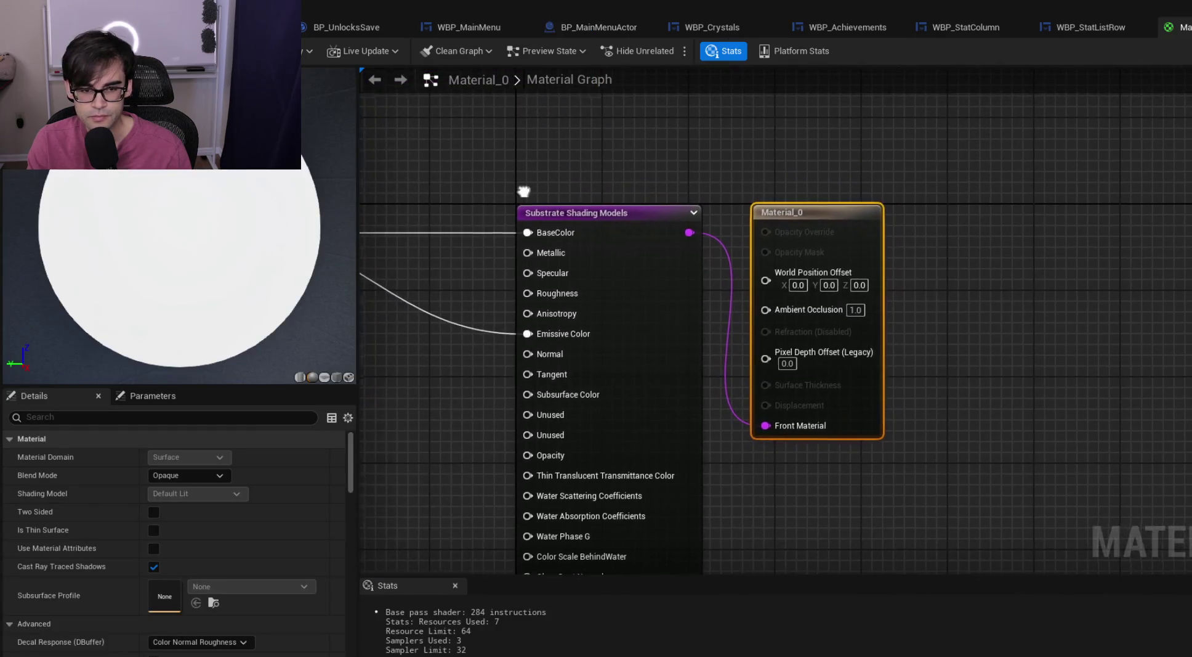
drag(524, 191, 1162, 217)
click(799, 346)
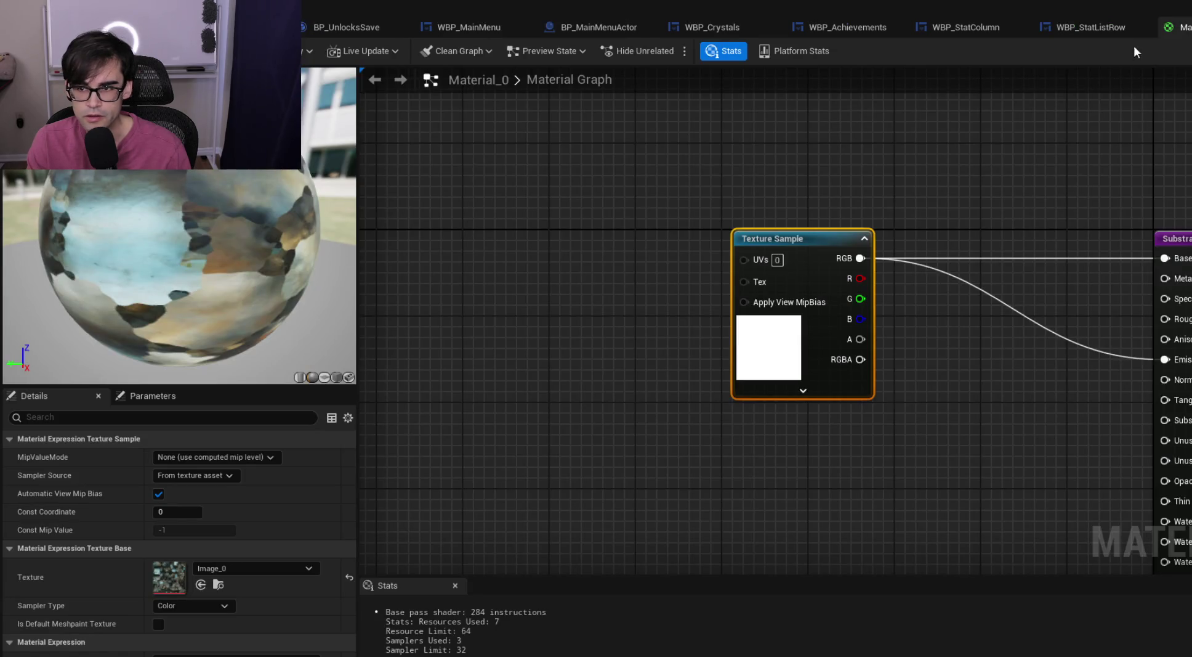
click(1092, 27)
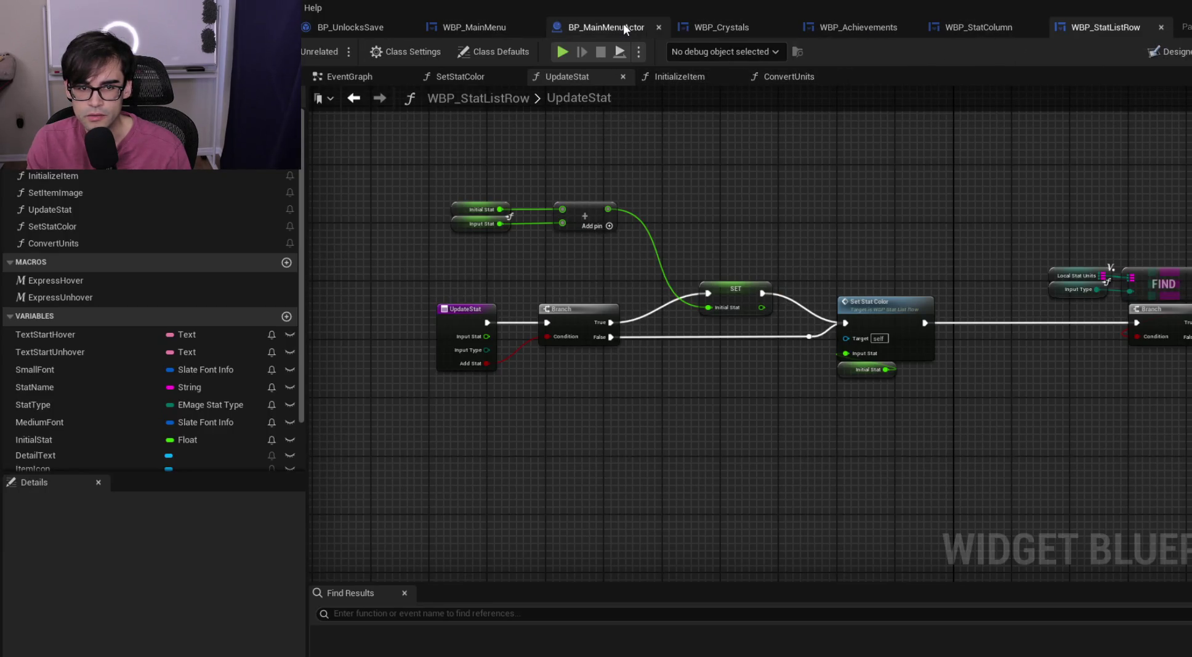
click(623, 24)
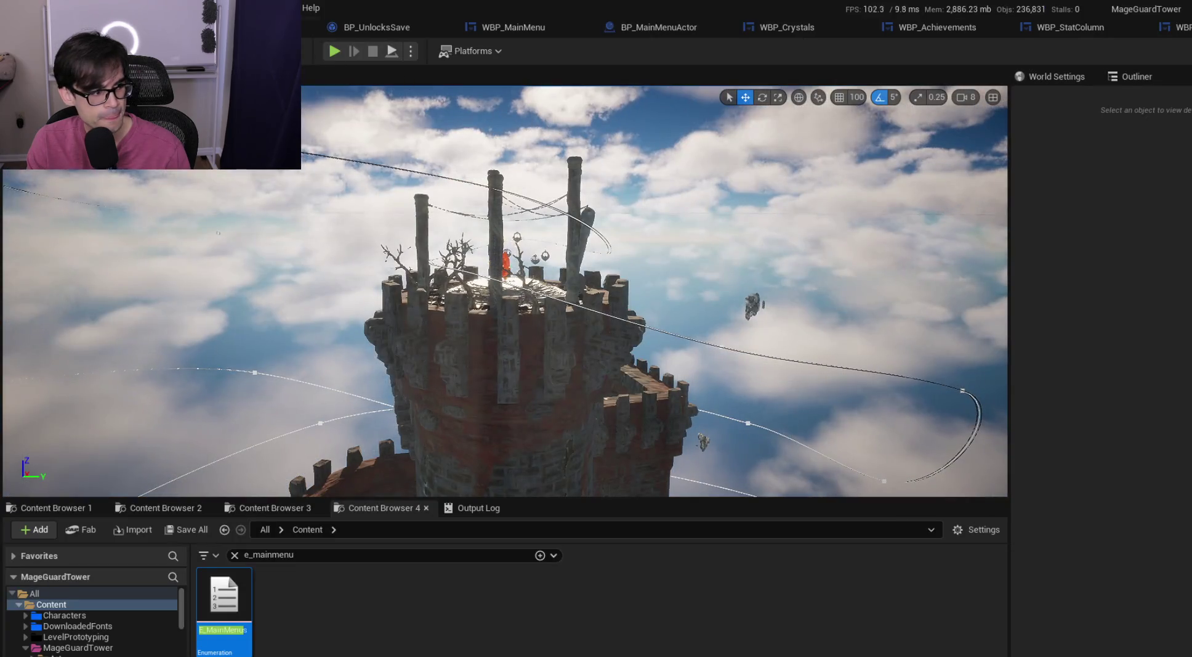
Play-test the main menu, stop with Esc, and select START in WBP_MainMenu's designer
click(334, 51)
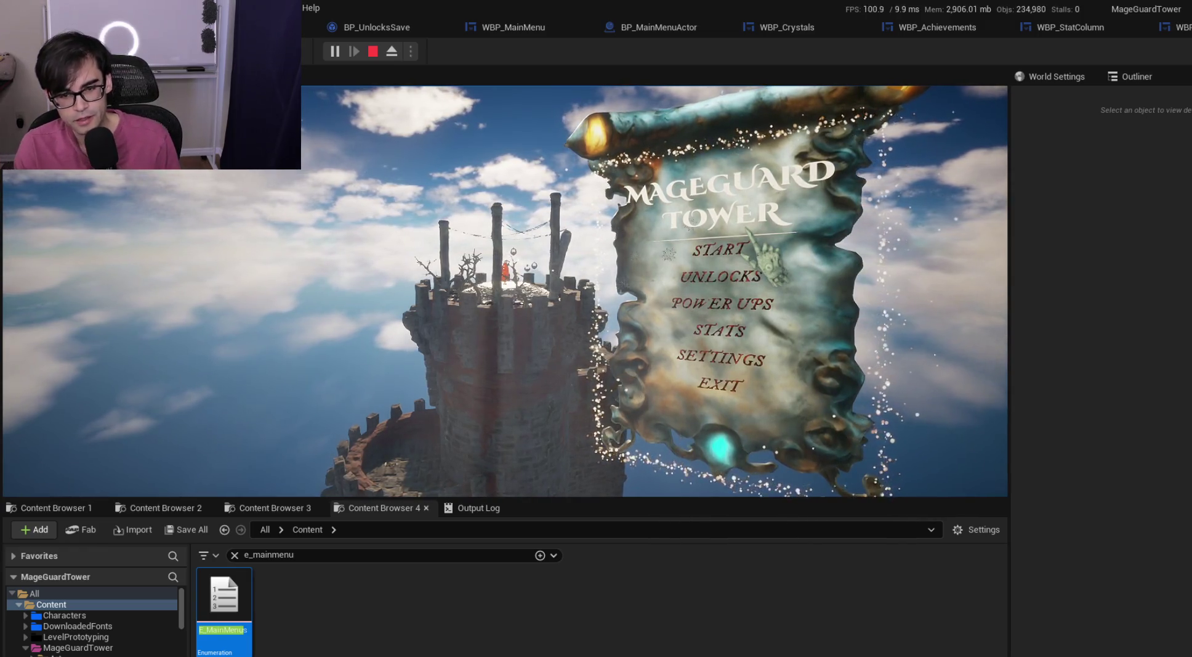
key(Escape)
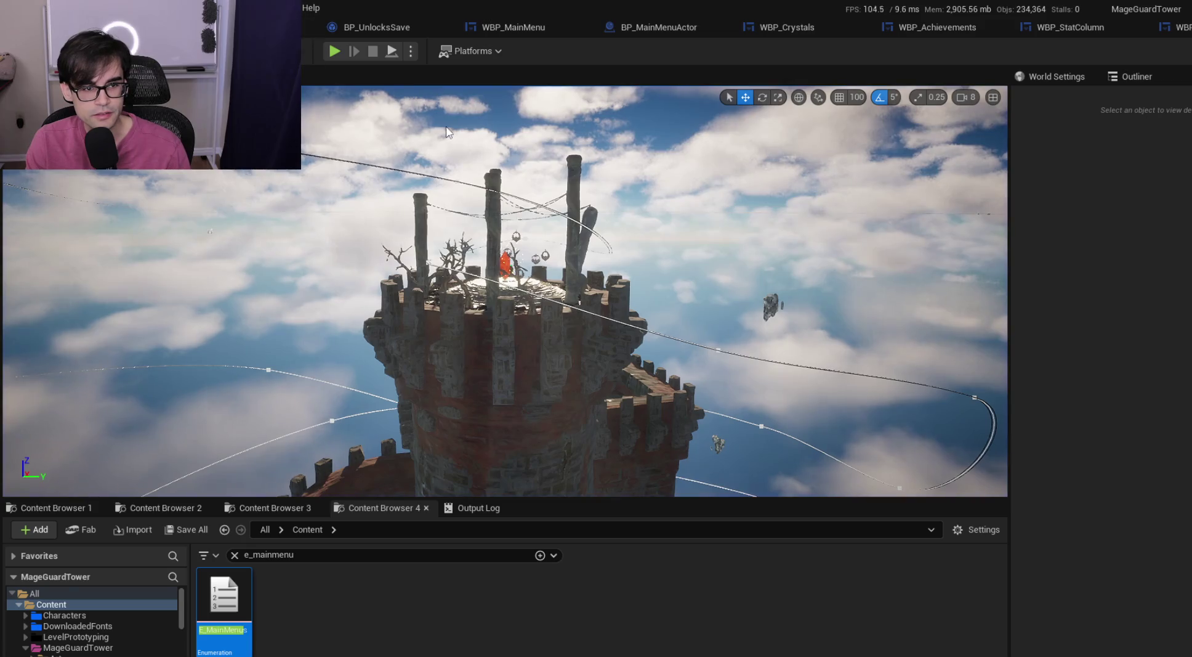
click(501, 24)
click(636, 336)
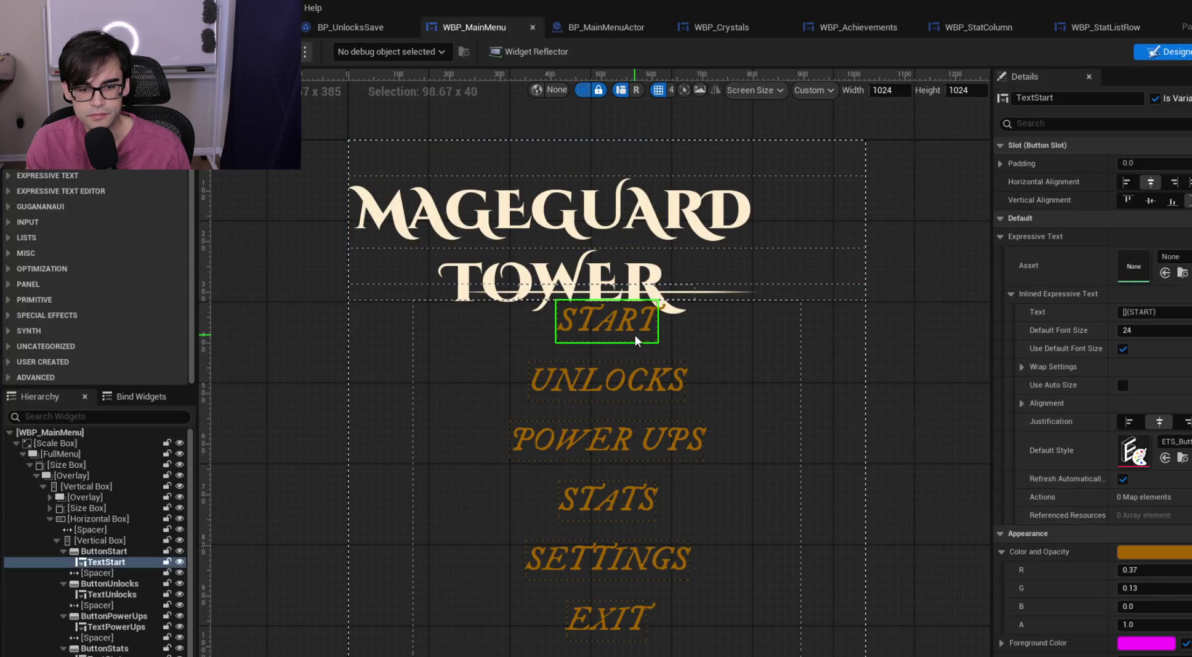
Select ButtonStart in WBP_MainMenu and jump to its On Clicked node from the Details Events list
scroll(1078, 369, down, 10)
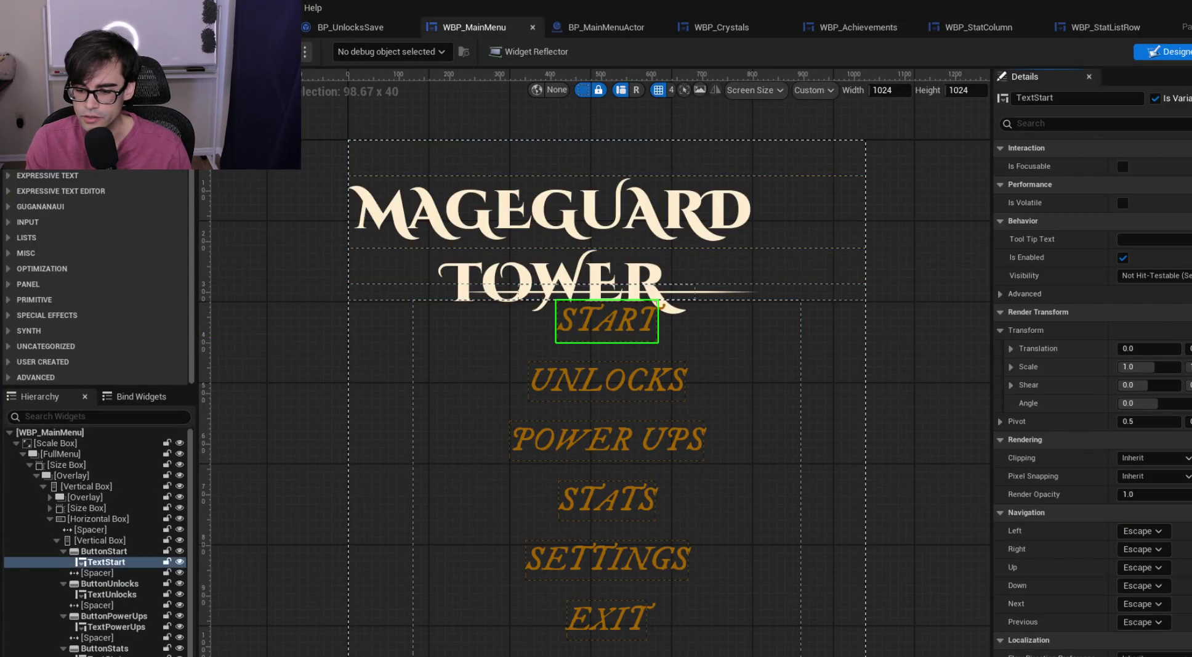
click(104, 551)
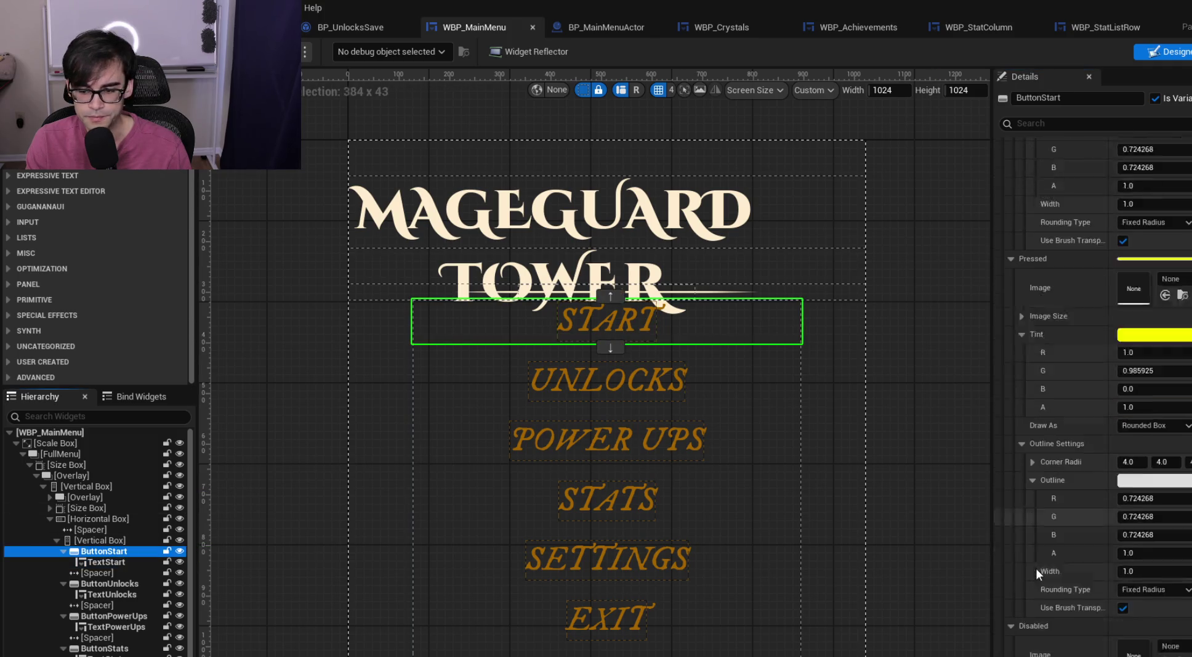
scroll(1036, 568, down, 10)
scroll(1078, 493, down, 5)
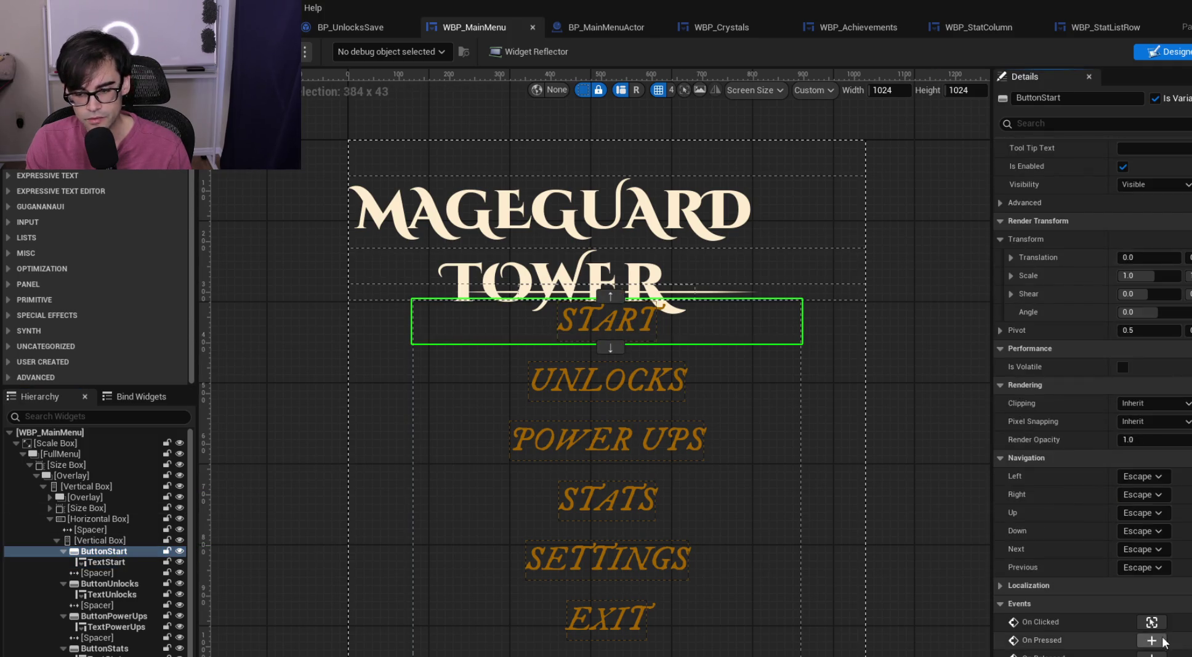
click(1151, 621)
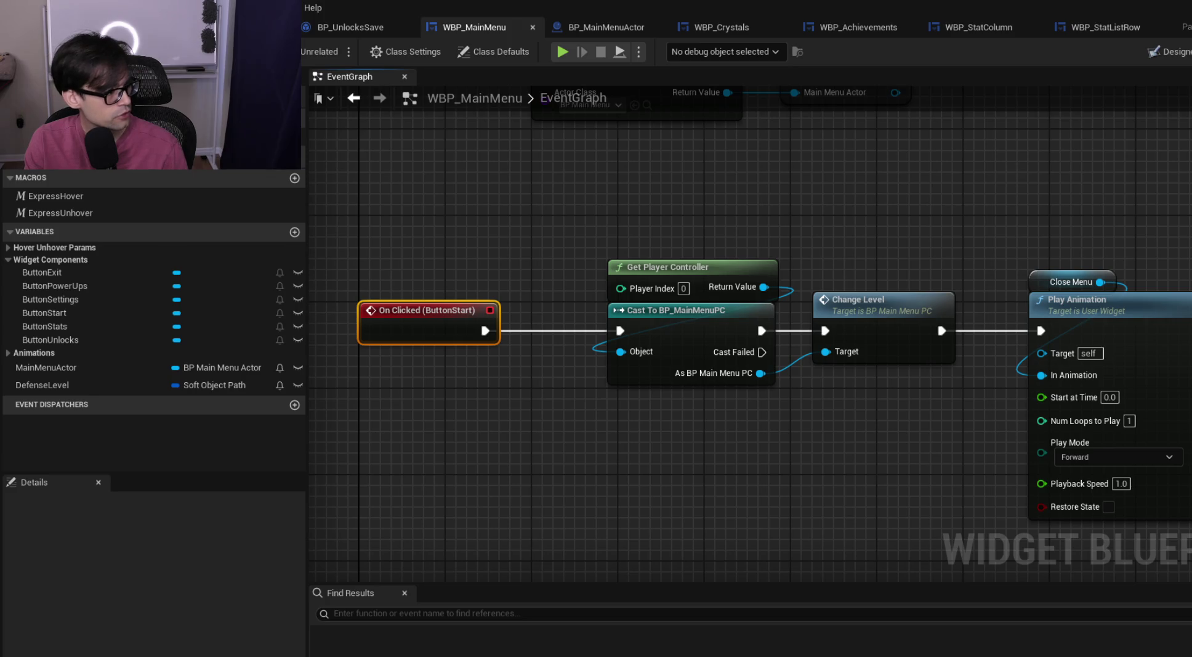
Delete the Open Level (by Name) node from the ButtonStart chain
mouse_move(876, 404)
mouse_down()
mouse_move(536, 405)
mouse_move(653, 391)
mouse_move(850, 398)
mouse_move(802, 413)
mouse_move(530, 402)
mouse_up()
right_click(529, 403)
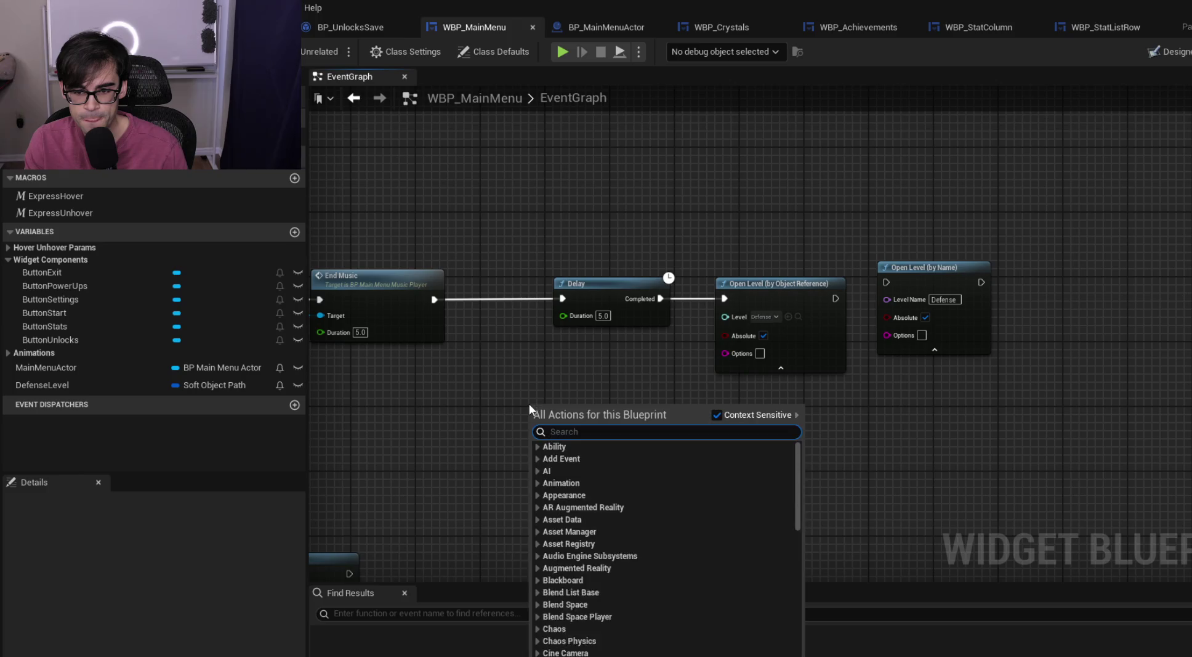
drag(540, 359, 1076, 373)
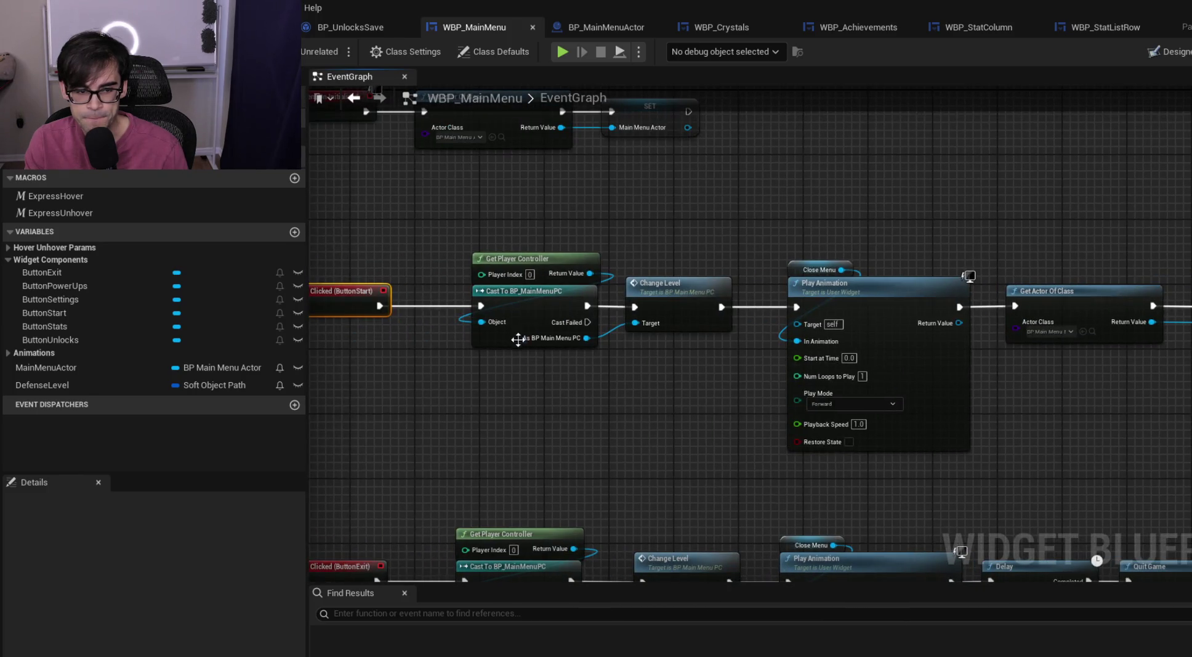
drag(584, 359, 763, 374)
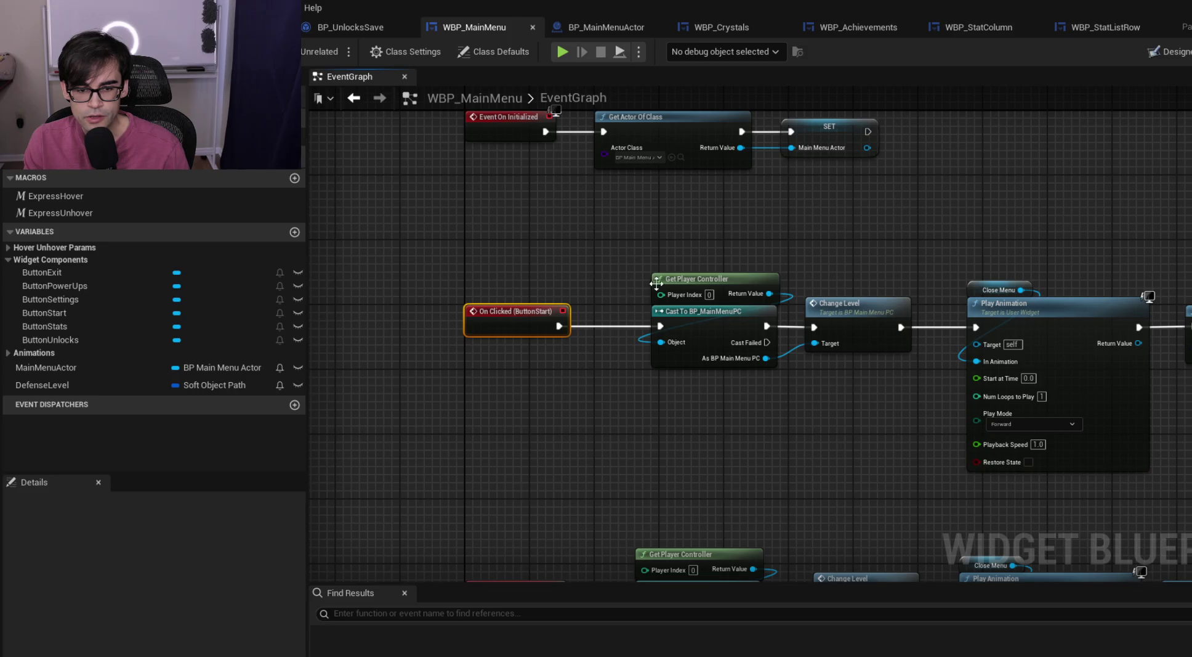
drag(964, 328, 699, 400)
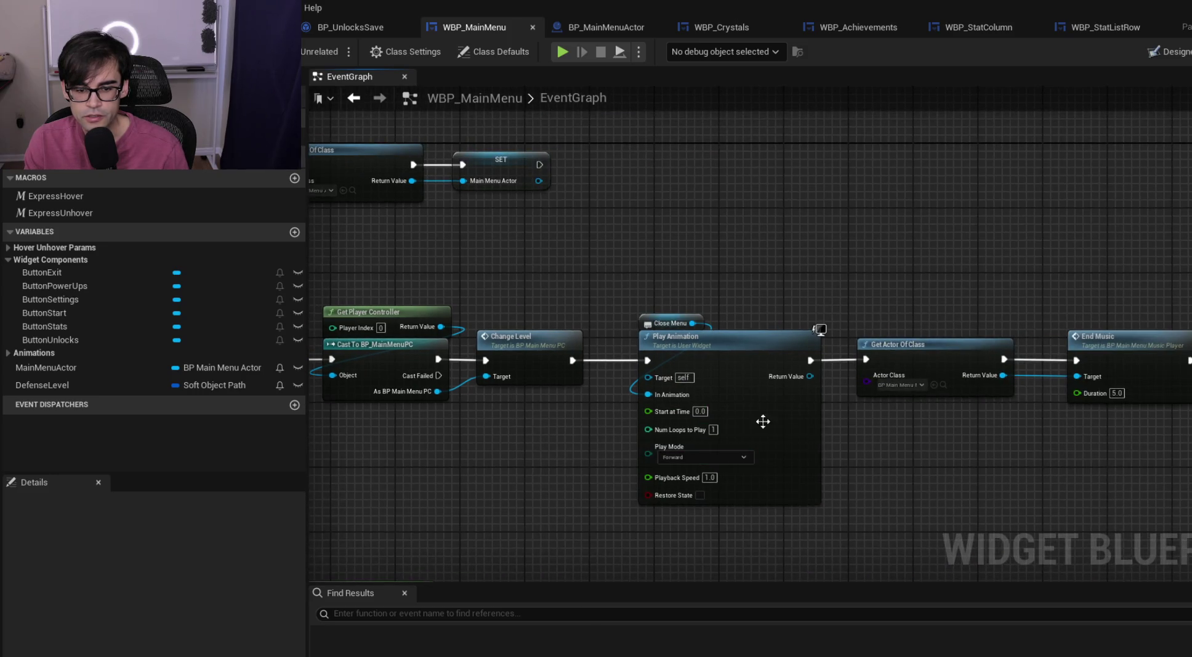
mouse_move(965, 410)
mouse_down()
mouse_move(849, 418)
mouse_move(916, 435)
mouse_move(584, 414)
mouse_up()
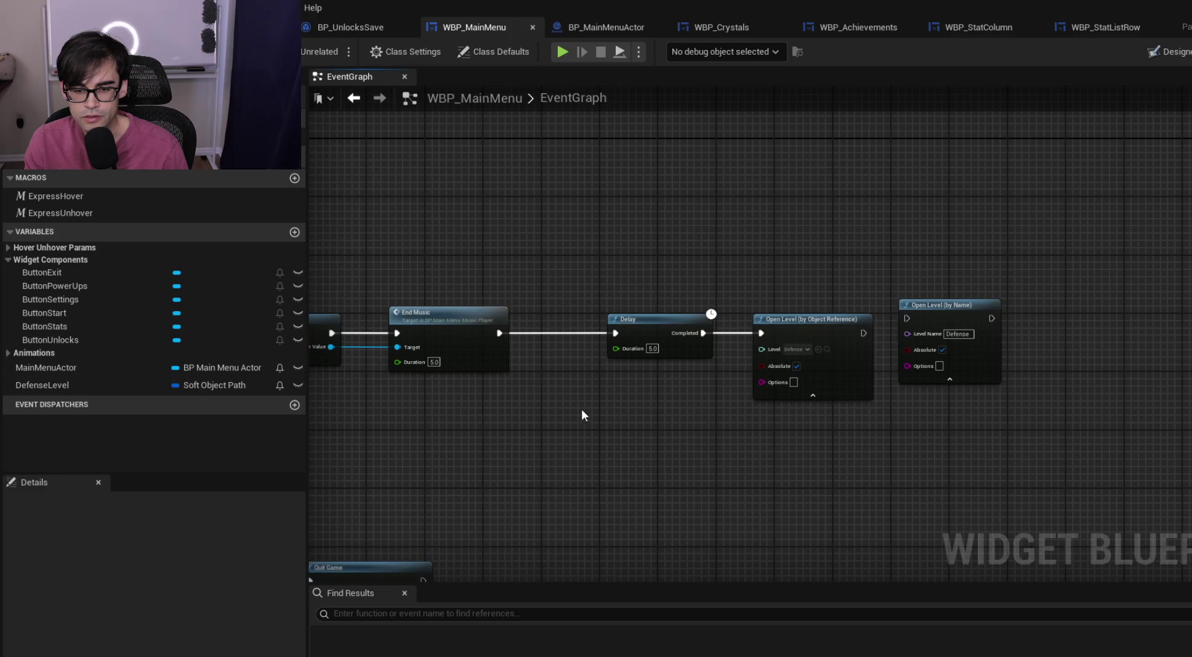
scroll(453, 369, up, 2)
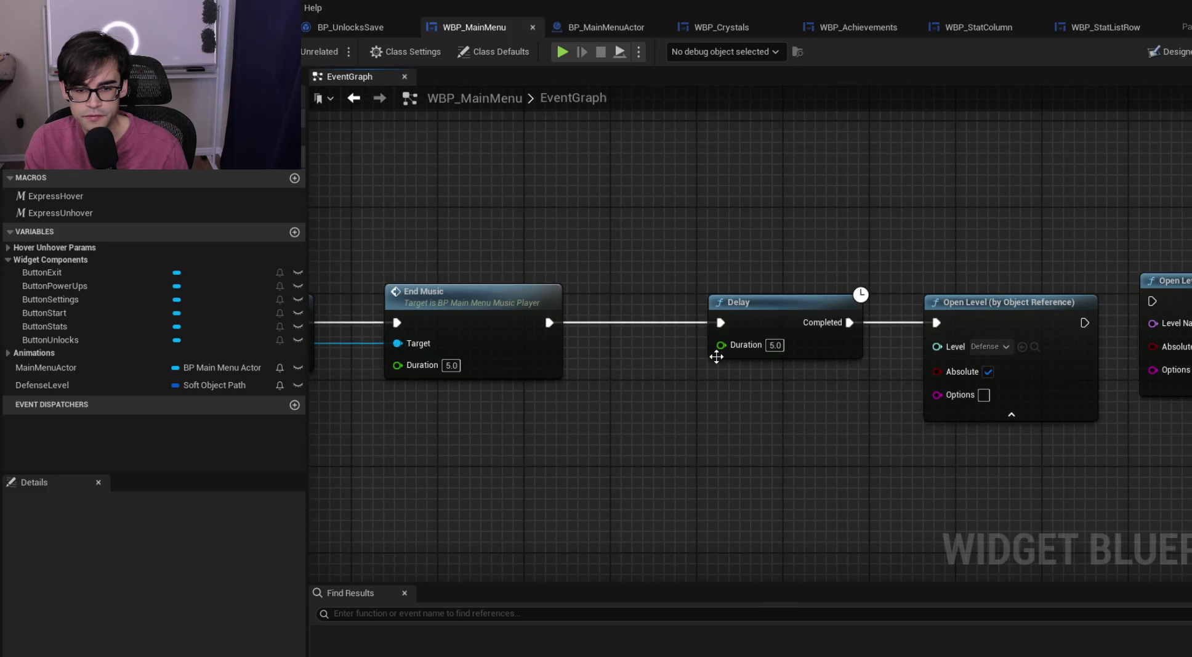
scroll(904, 393, down, 1)
mouse_move(903, 392)
mouse_down()
mouse_move(891, 399)
mouse_move(919, 351)
mouse_move(827, 389)
mouse_up()
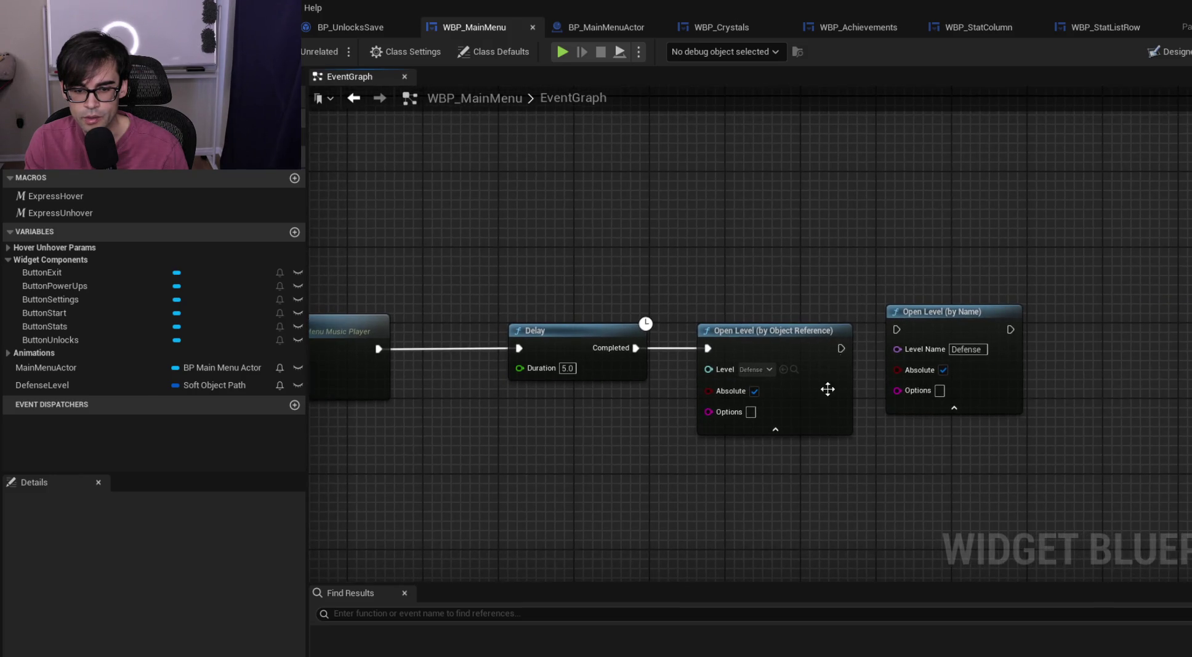
scroll(783, 417, up, 1)
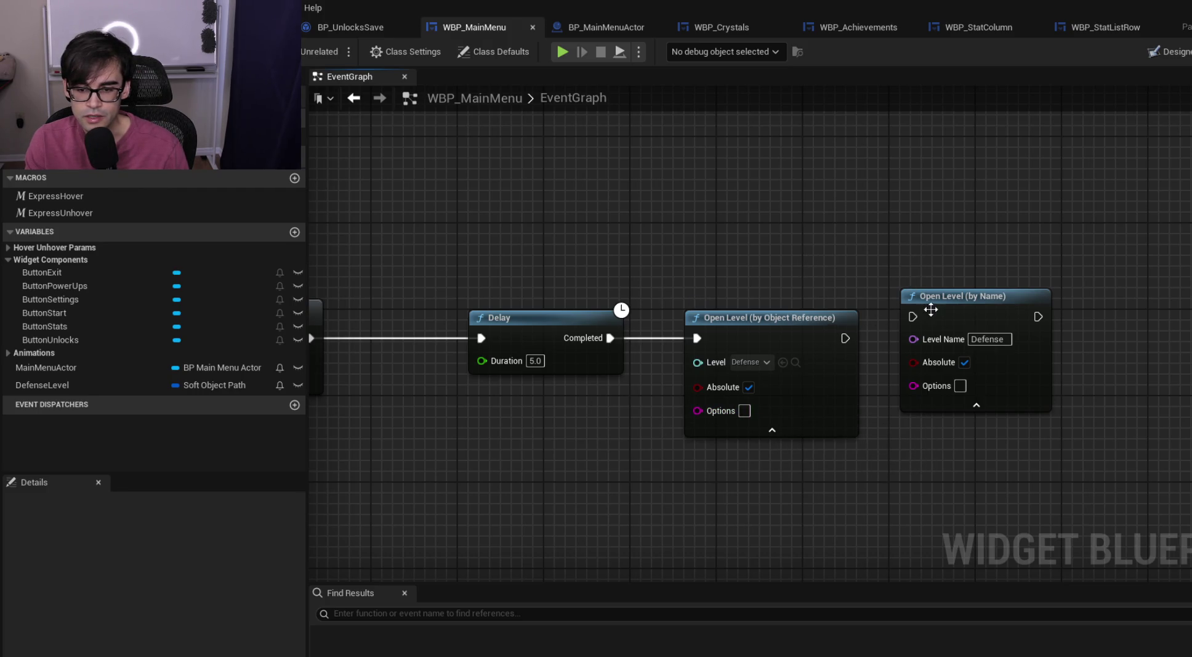
click(1004, 373)
key(Delete)
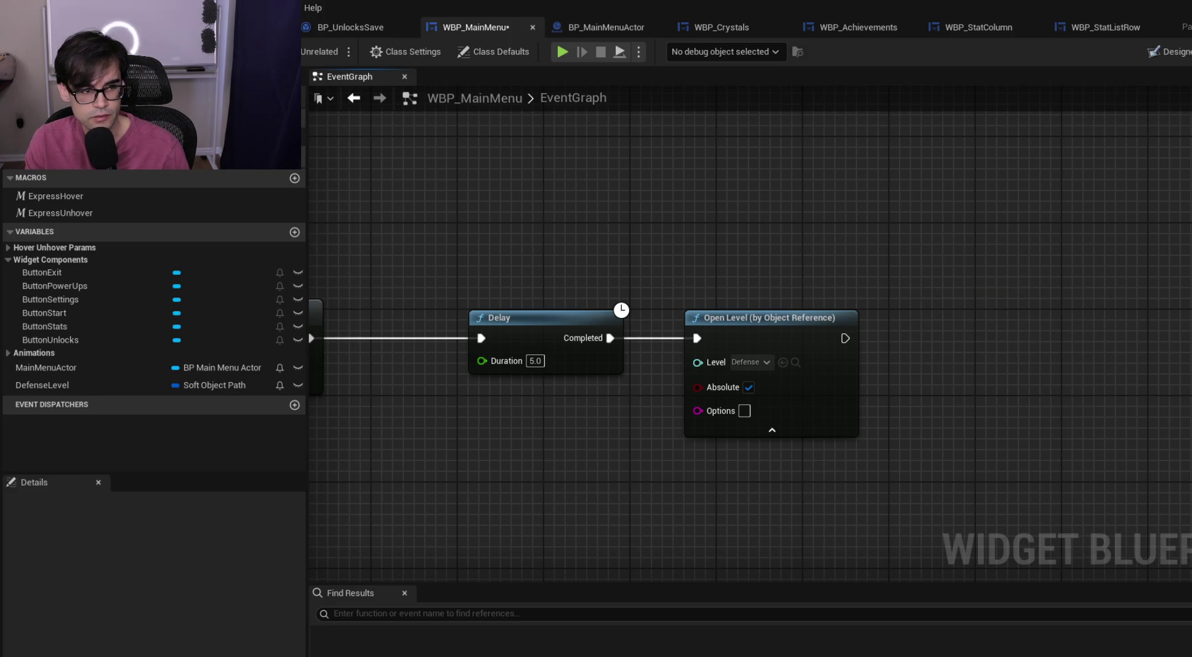
Move the Start chain's nodes right to leave space after the click event
scroll(794, 292, down, 6)
scroll(638, 261, up, 3)
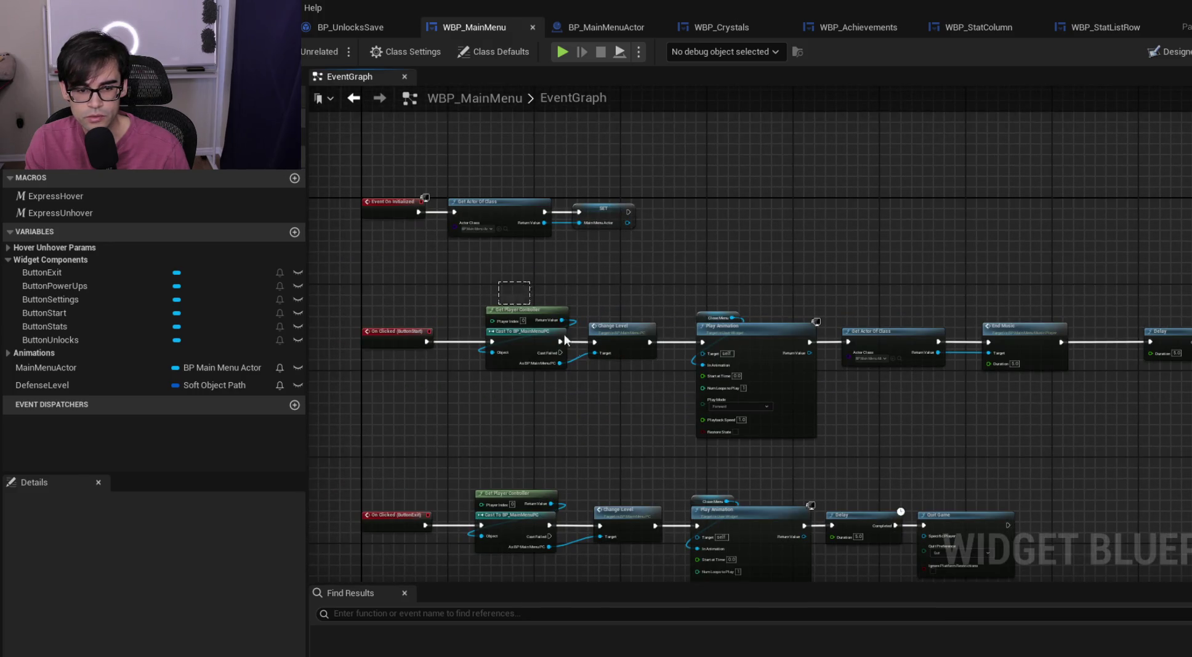
scroll(565, 338, down, 2)
drag(551, 325, 1011, 402)
scroll(511, 348, up, 5)
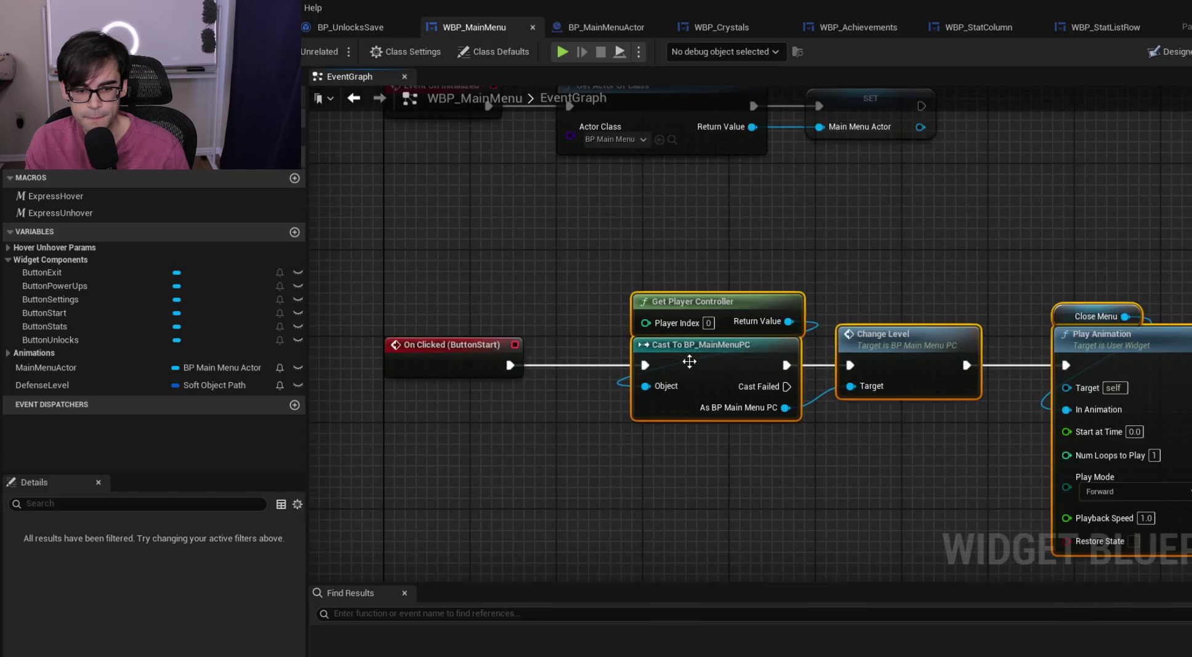
drag(689, 361, 990, 361)
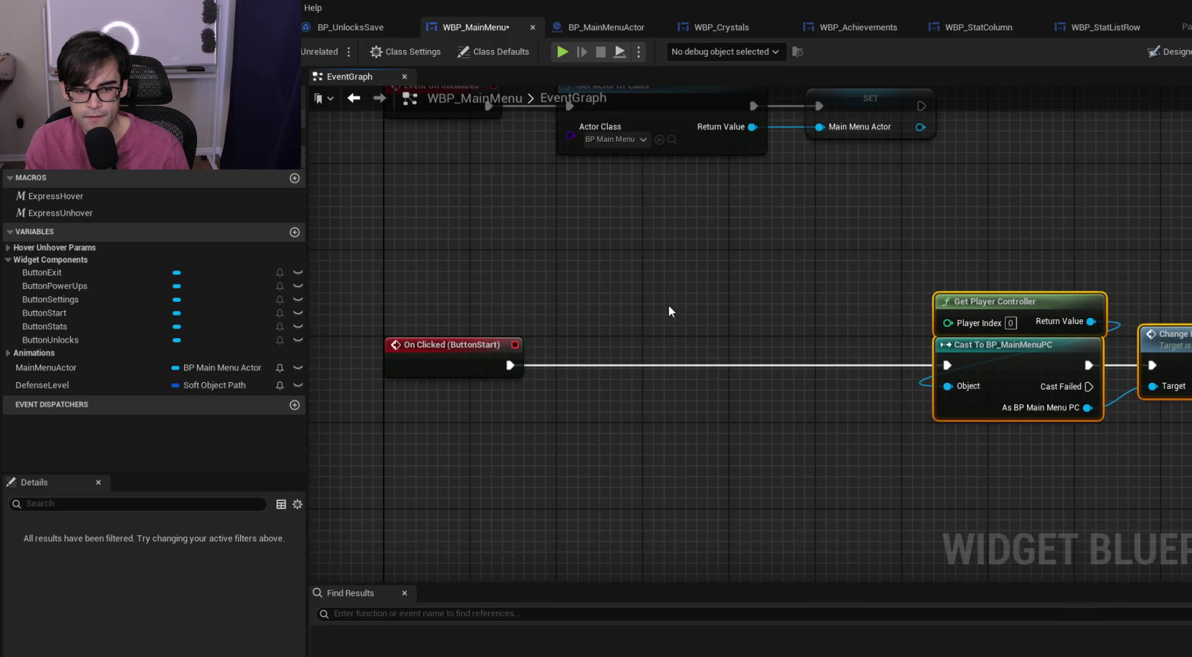
click(669, 306)
scroll(684, 308, down, 1)
drag(744, 311, 686, 131)
scroll(695, 153, down, 1)
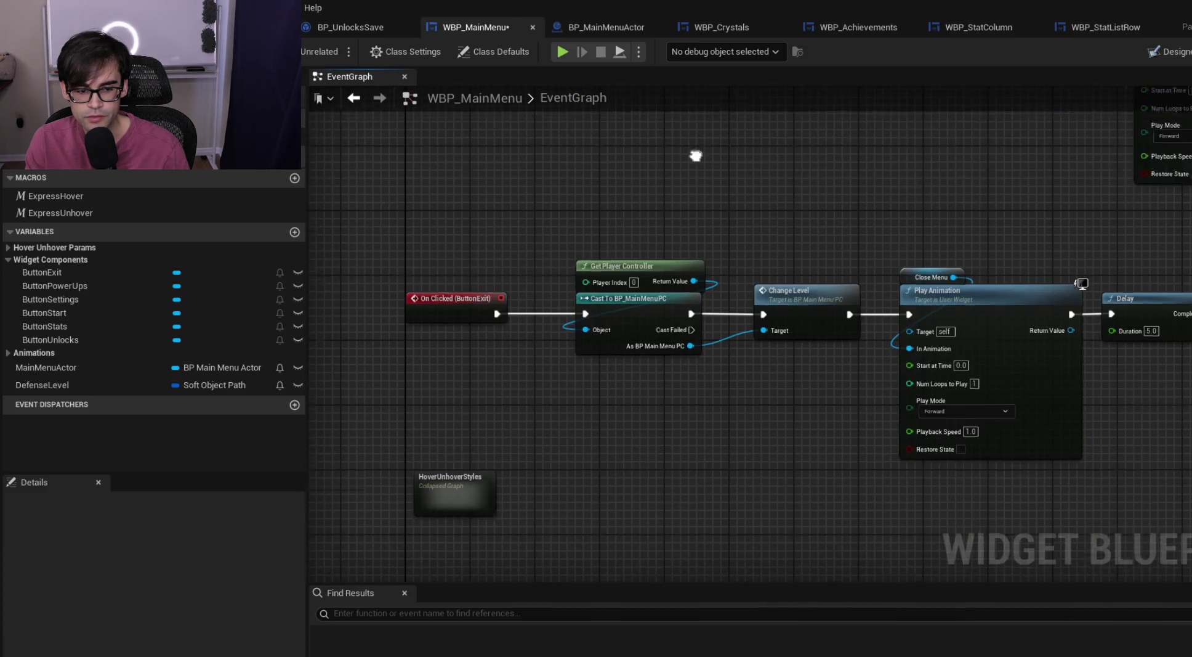
Wire the Start click into a pasted Switch to Widget set to Crystals, and save WBP_MainMenu
scroll(706, 302, up, 1)
mouse_move(737, 355)
mouse_down()
mouse_move(753, 308)
mouse_move(745, 165)
mouse_up()
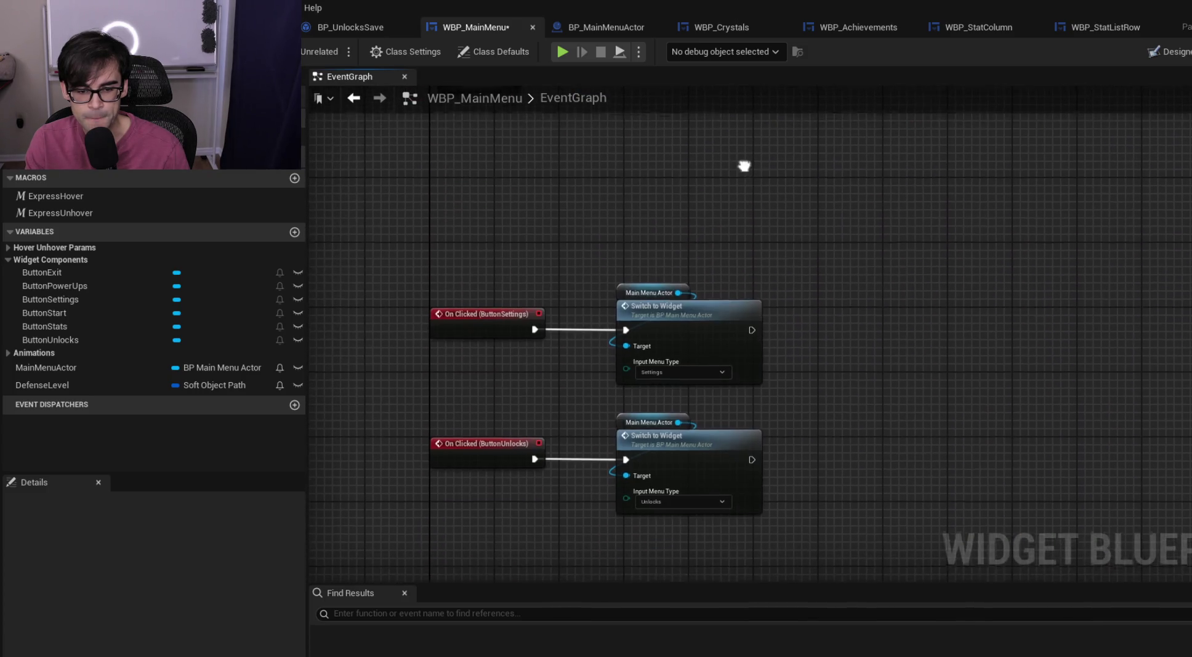
drag(598, 248, 723, 358)
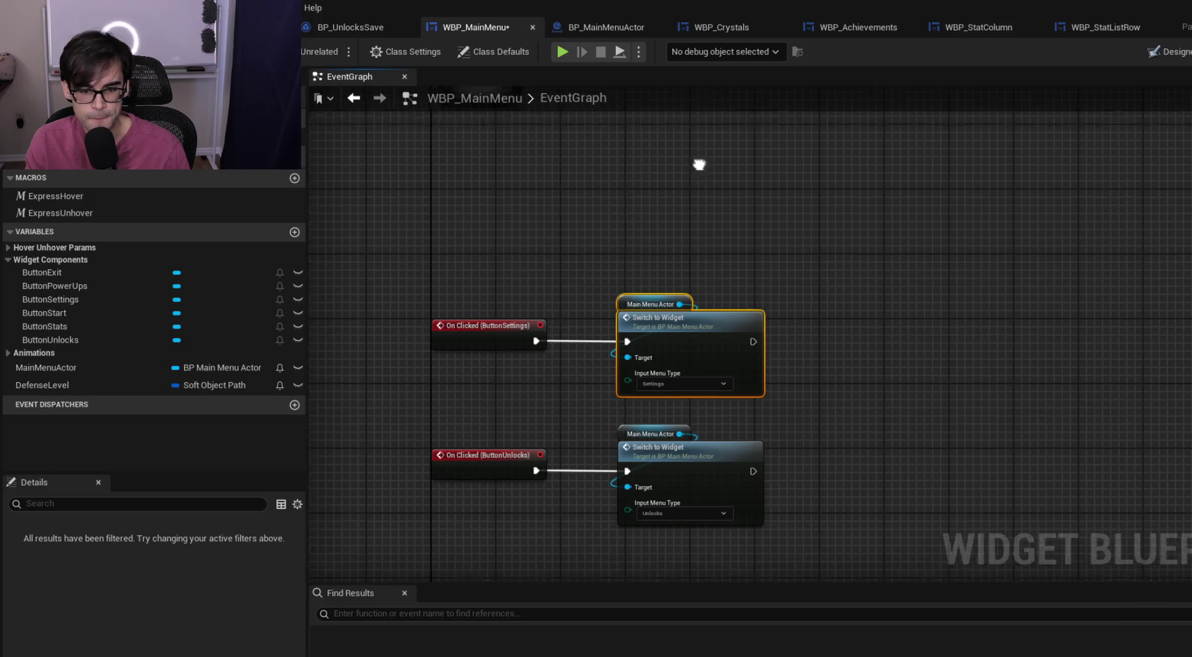
scroll(736, 310, down, 5)
scroll(740, 320, up, 5)
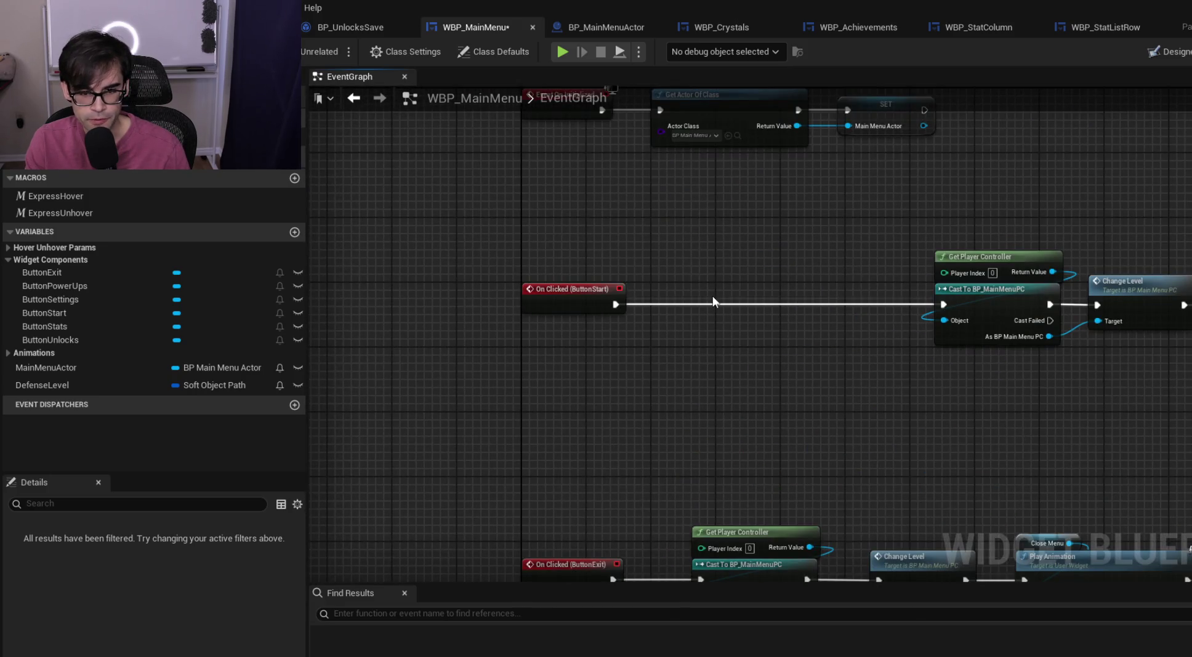
key(ctrl+v)
mouse_move(737, 316)
mouse_down()
mouse_move(722, 285)
mouse_move(713, 293)
mouse_up()
drag(619, 308, 685, 307)
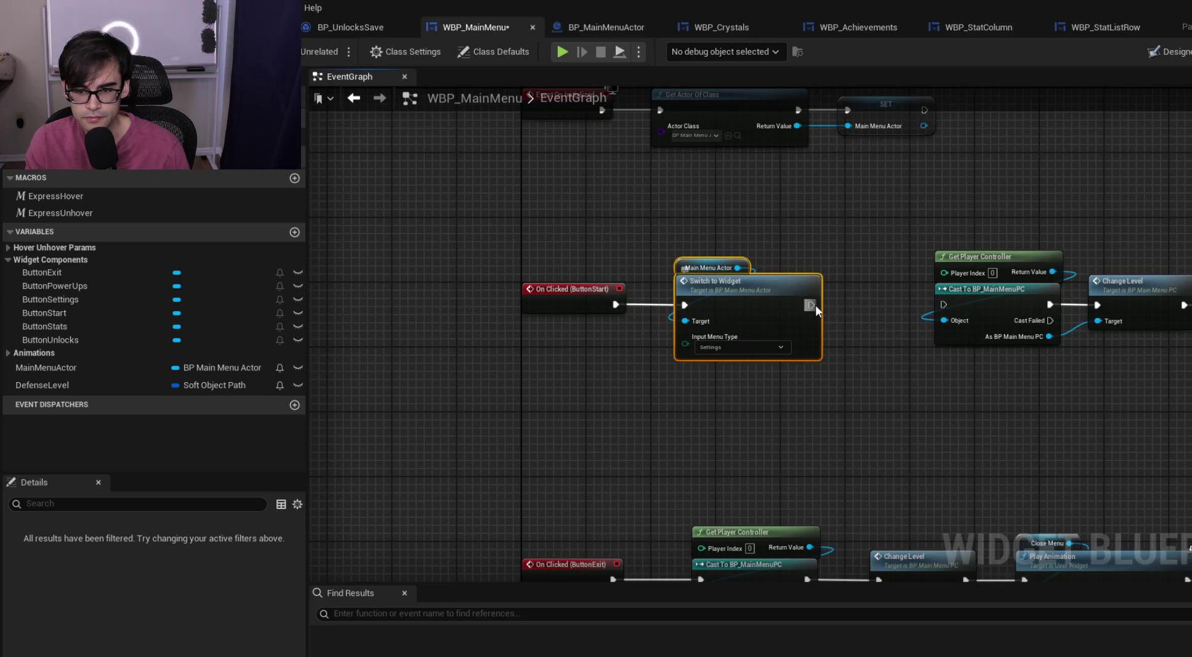
click(717, 351)
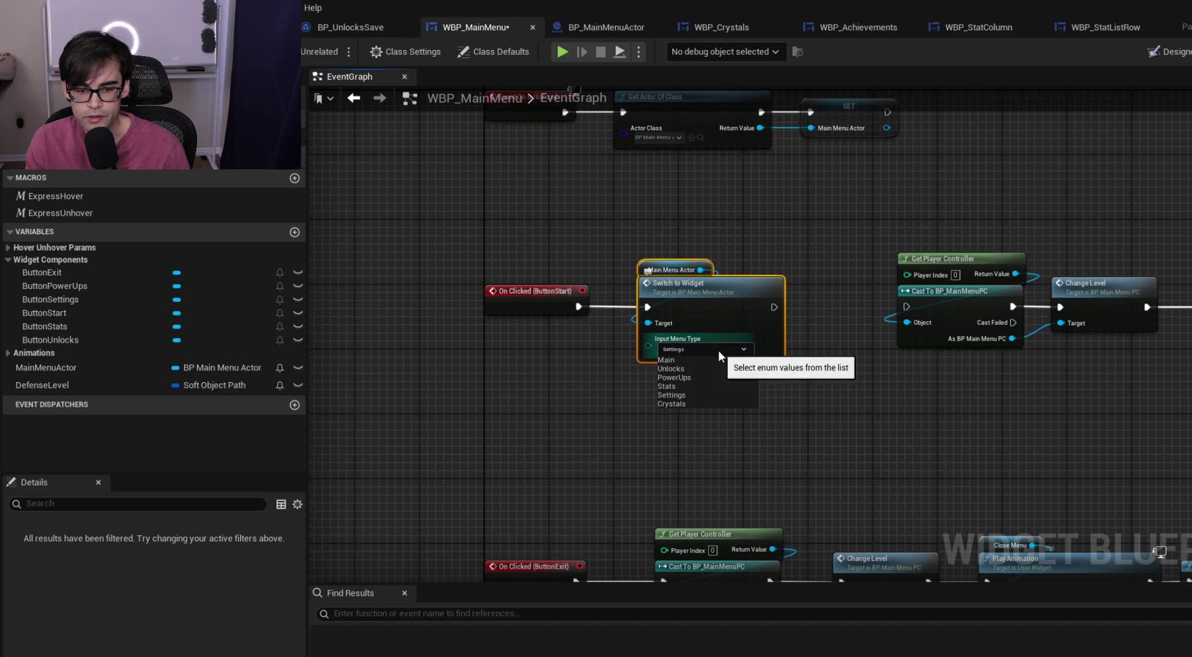
click(674, 403)
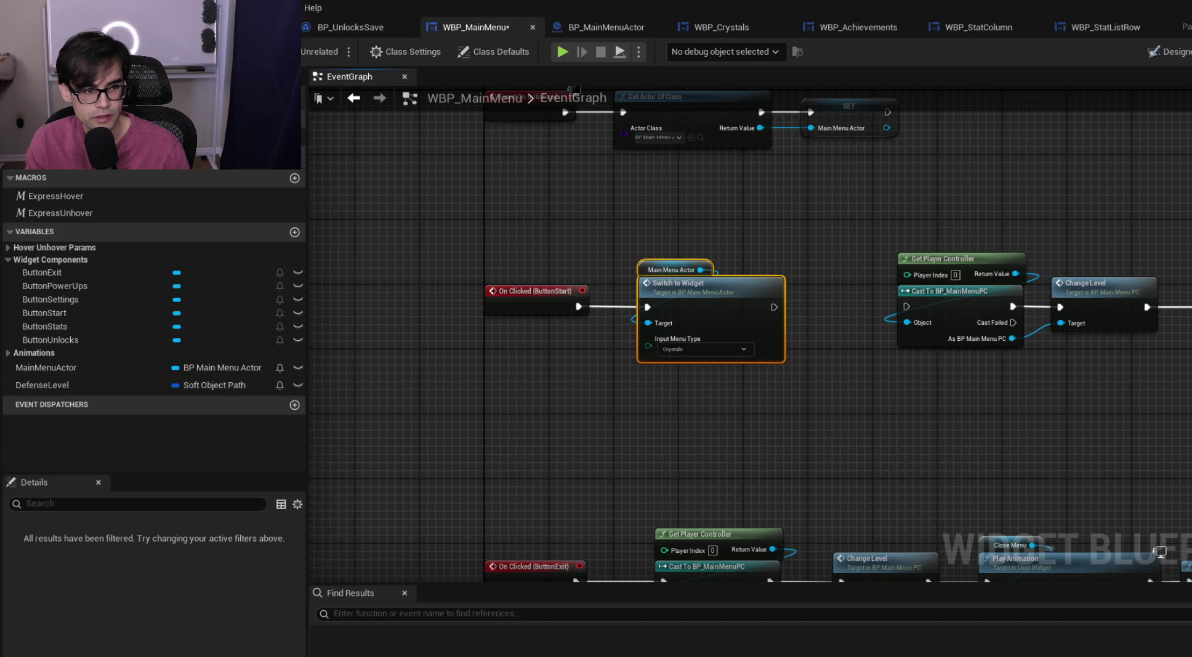
key(ctrl+s)
Delete the Start button's old level-change nodes, then open WBP_Crystals
scroll(508, 276, down, 4)
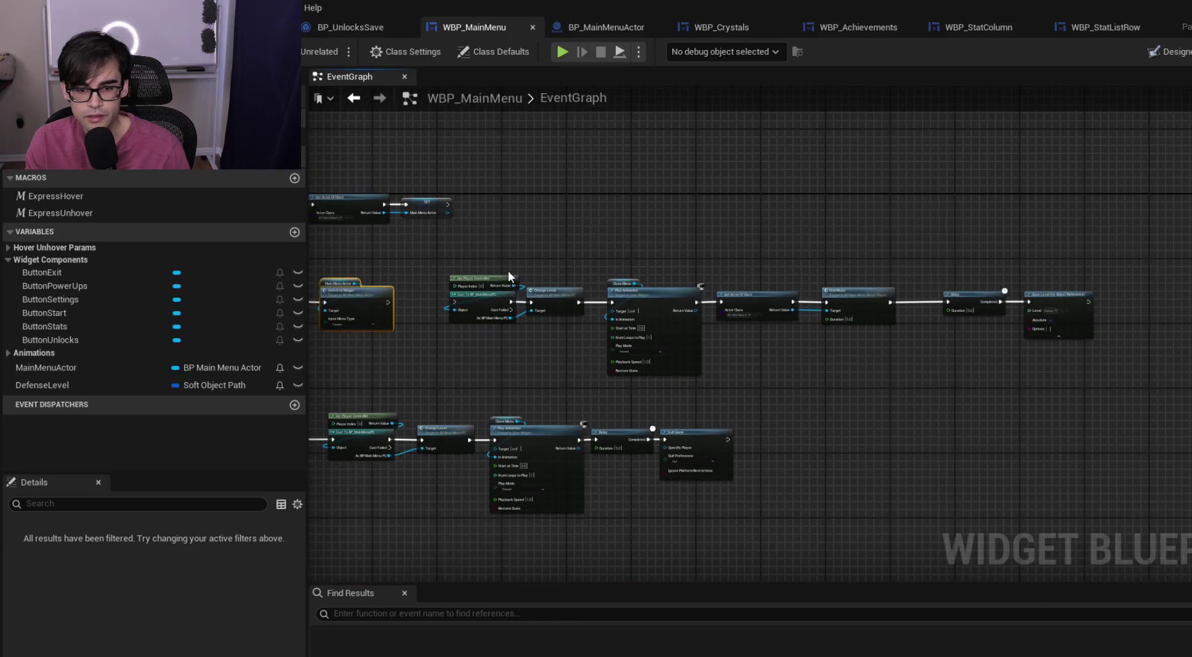
drag(455, 261, 1119, 381)
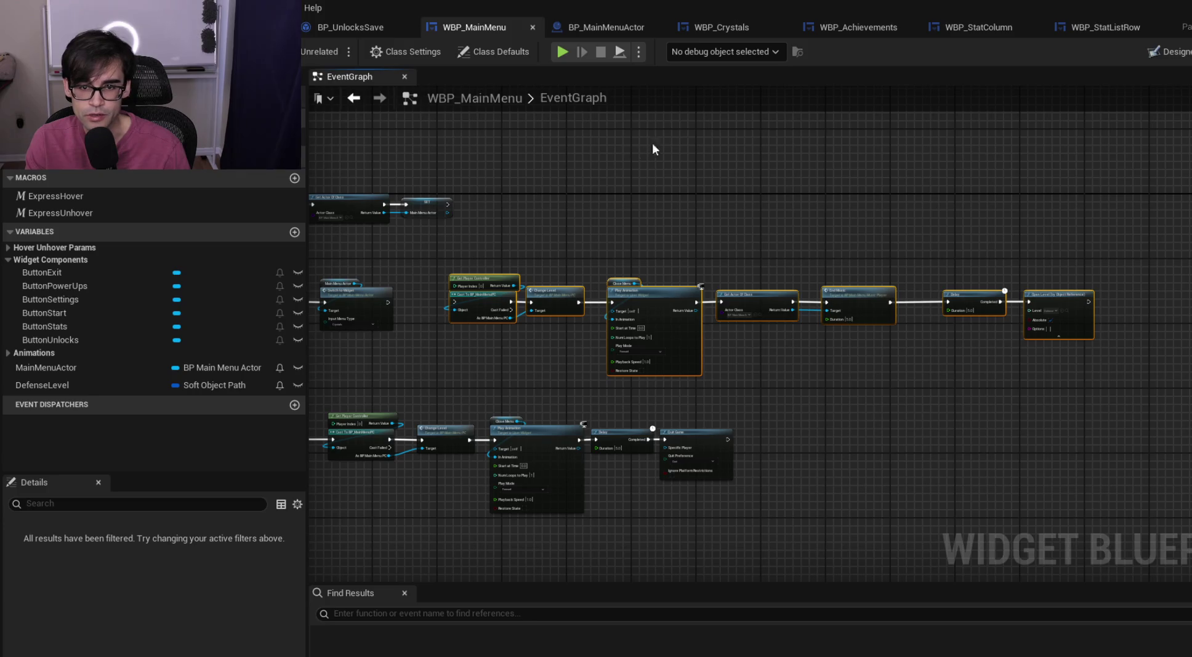
drag(545, 232, 1040, 244)
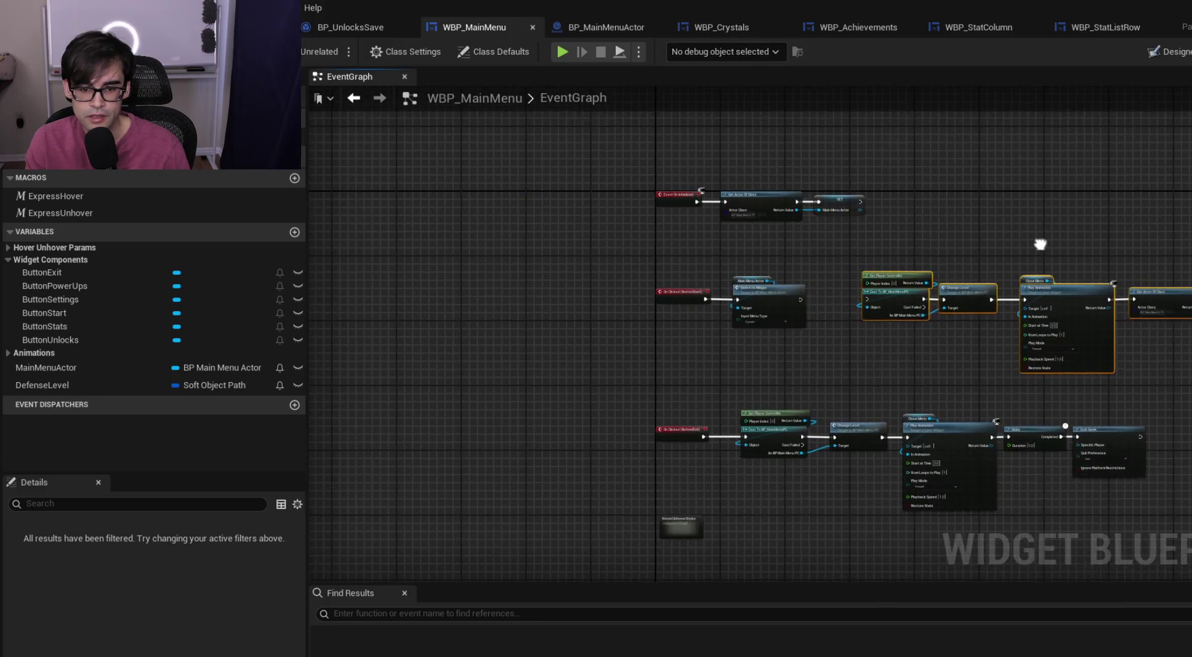
scroll(804, 308, up, 3)
scroll(799, 290, down, 3)
scroll(805, 358, up, 2)
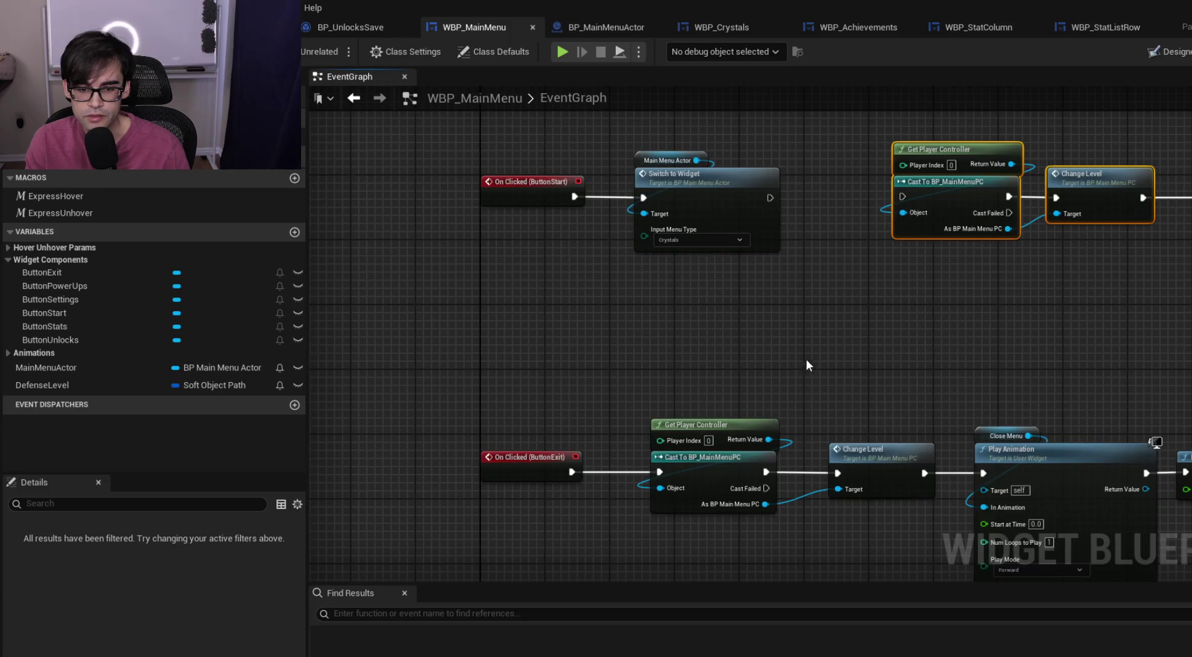
scroll(847, 224, down, 2)
mouse_move(848, 224)
mouse_down()
mouse_move(684, 344)
mouse_move(1189, 437)
mouse_up()
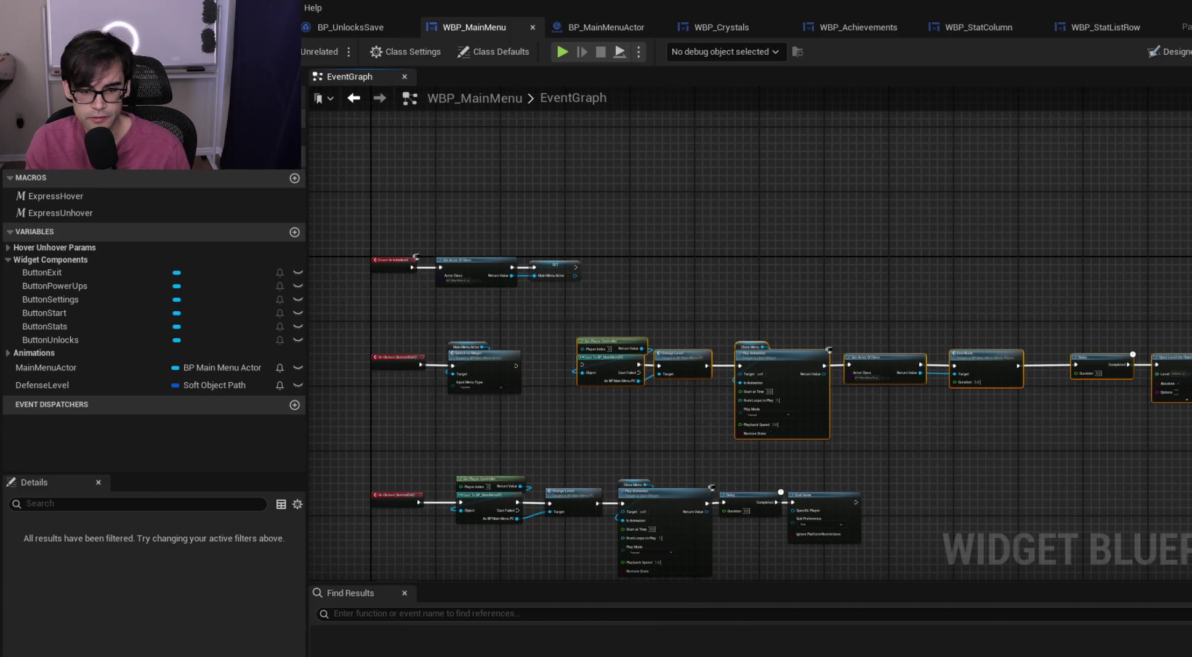
key(Delete)
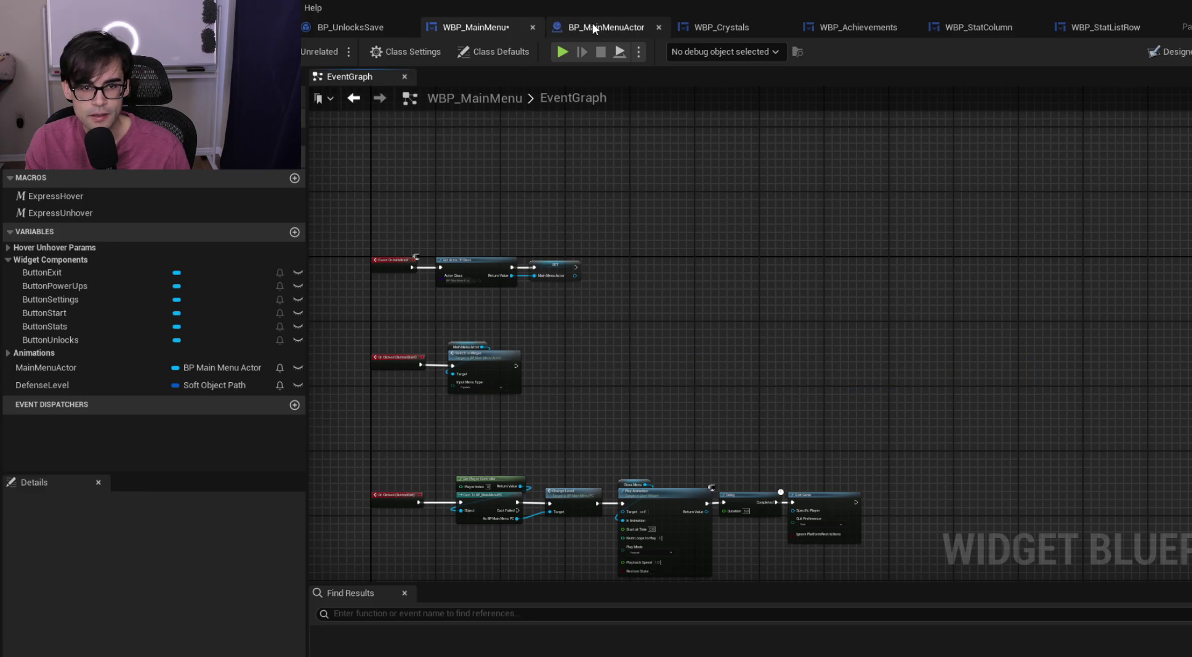
click(721, 27)
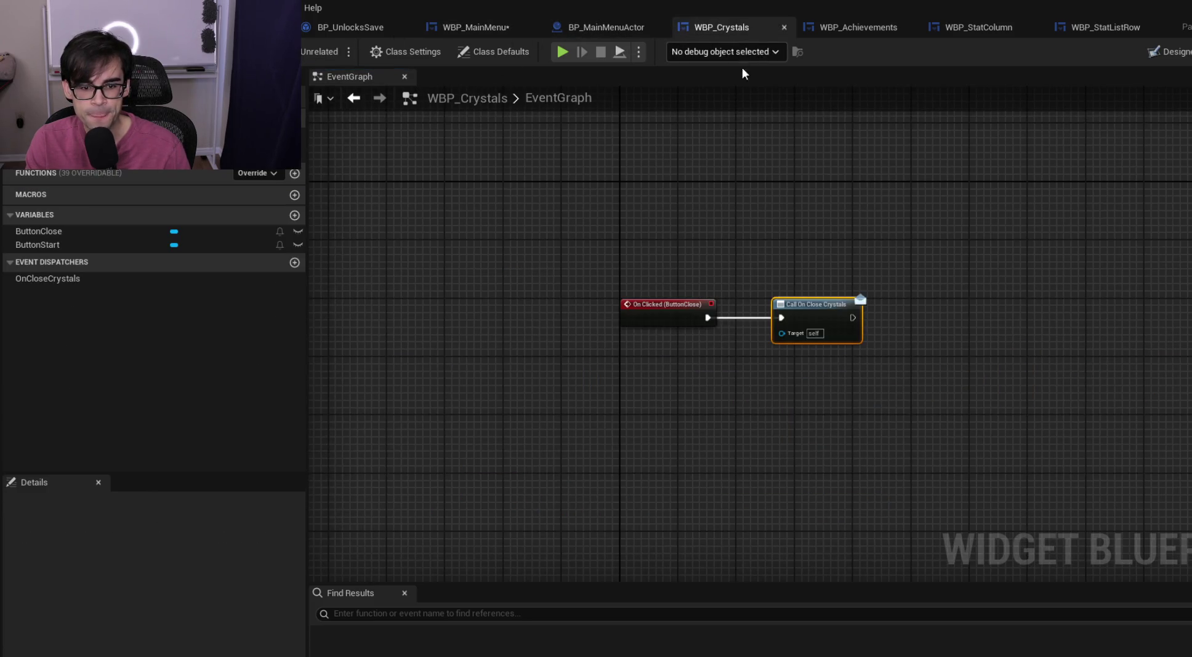
Add an On Clicked event for WBP_Crystals' ButtonStart
key(ctrl+shift+alt+d)
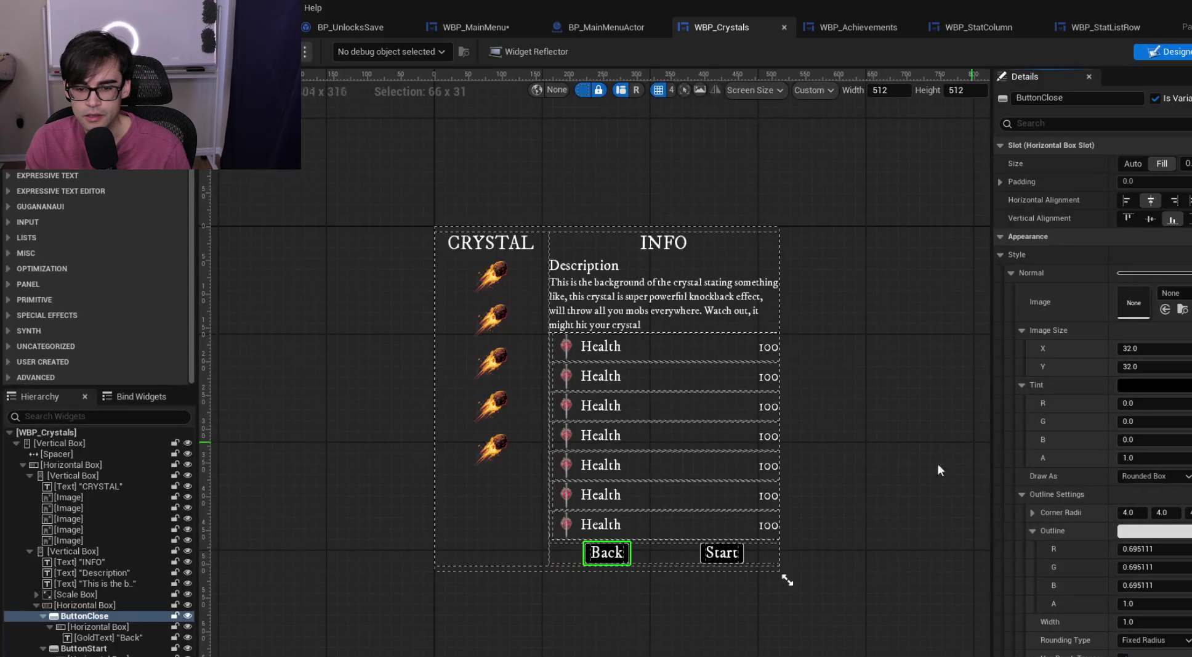
click(742, 558)
scroll(1096, 493, down, 15)
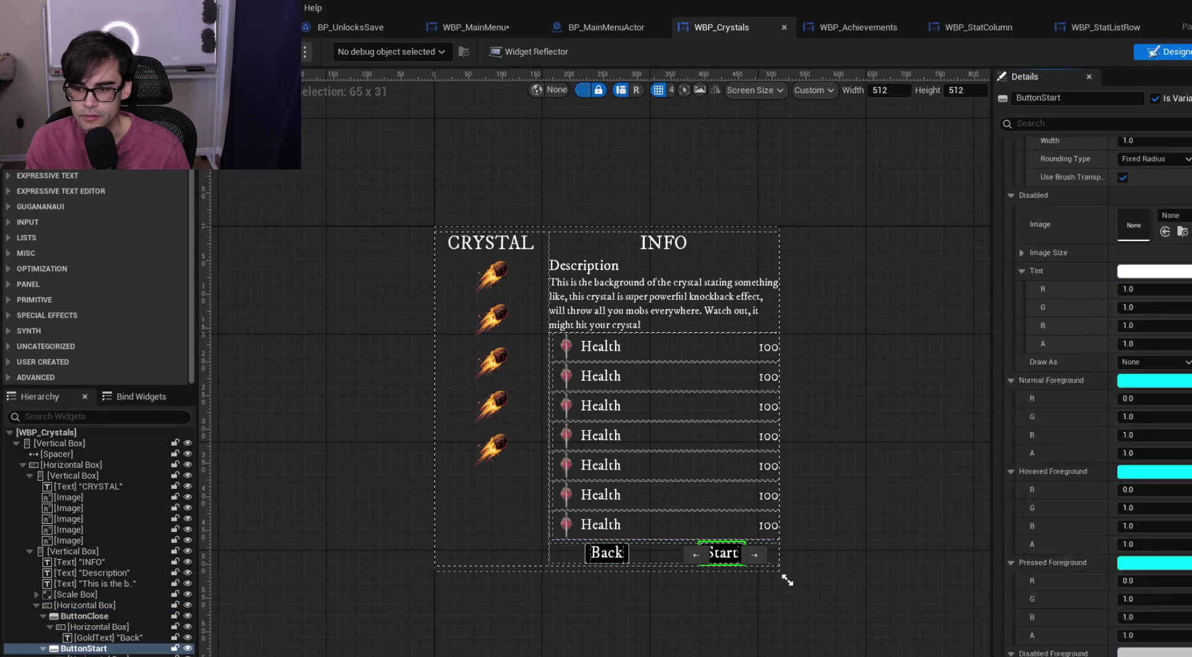
click(1152, 622)
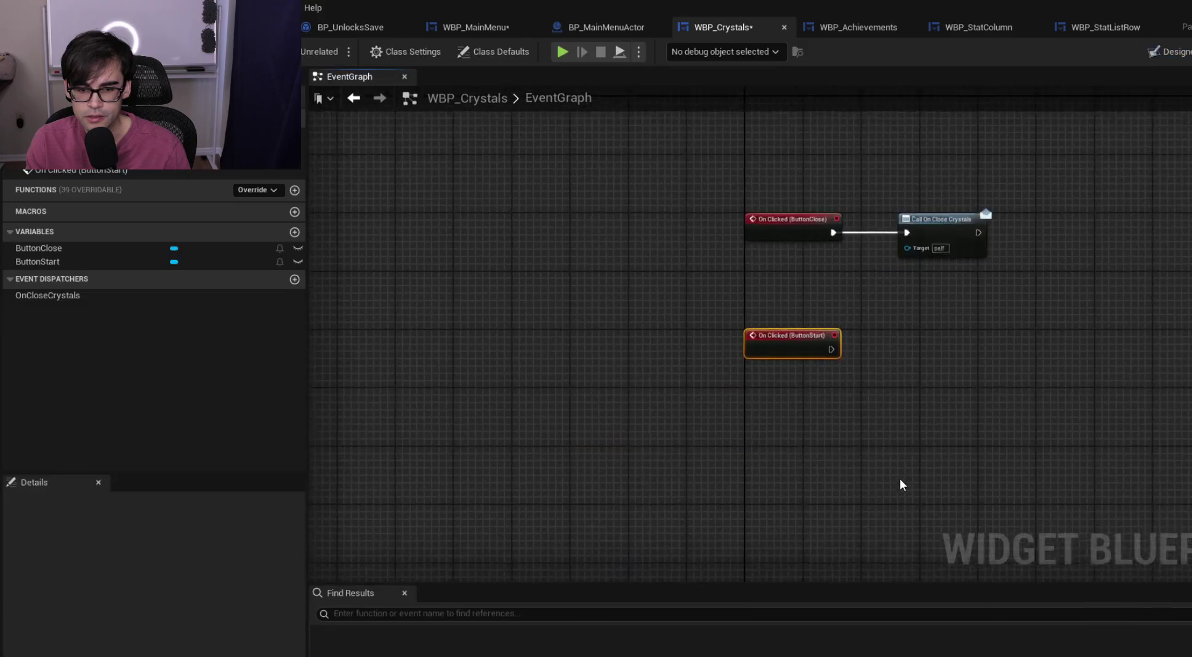
Paste the Cast To BP_MainMenuPC and Change Level chain and wire ButtonStart's click into it
key(ctrl+v)
mouse_move(541, 346)
mouse_down()
mouse_move(828, 336)
mouse_move(825, 311)
mouse_up()
drag(726, 321, 764, 318)
scroll(859, 369, up, 2)
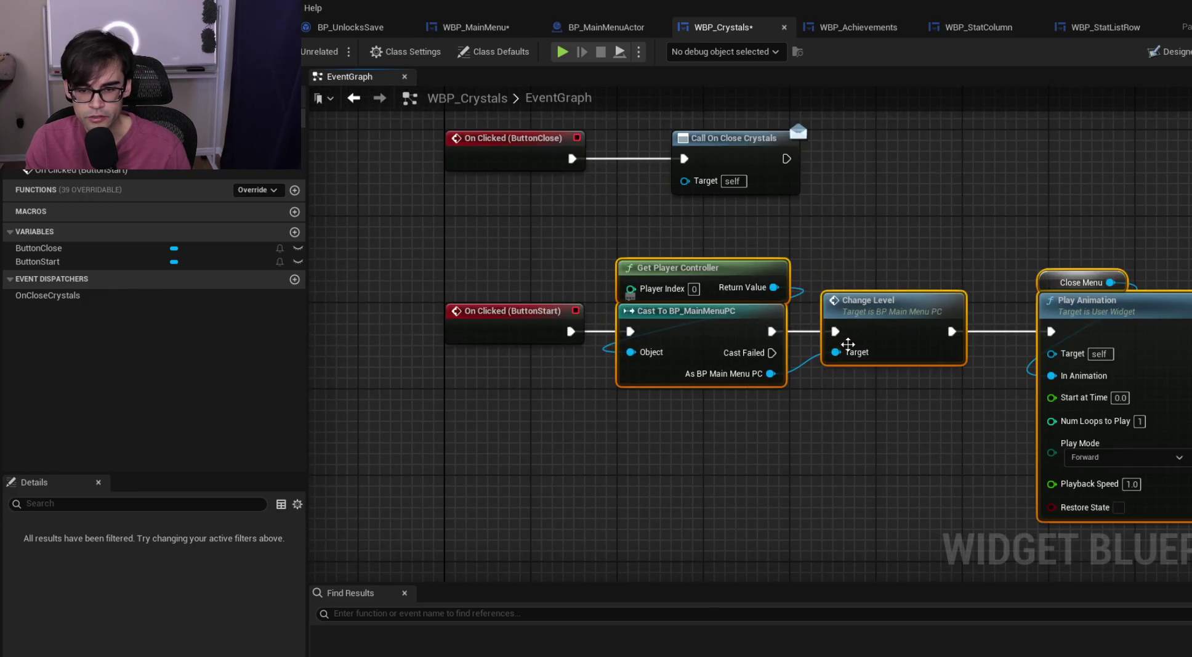
click(741, 463)
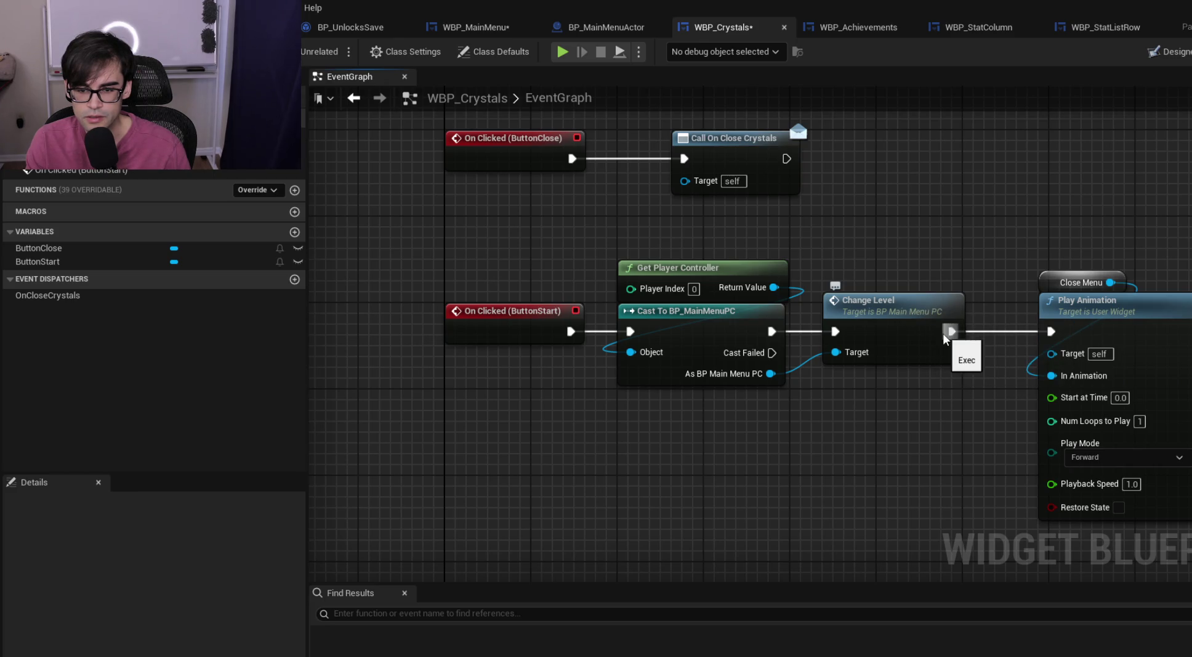
double_click(925, 301)
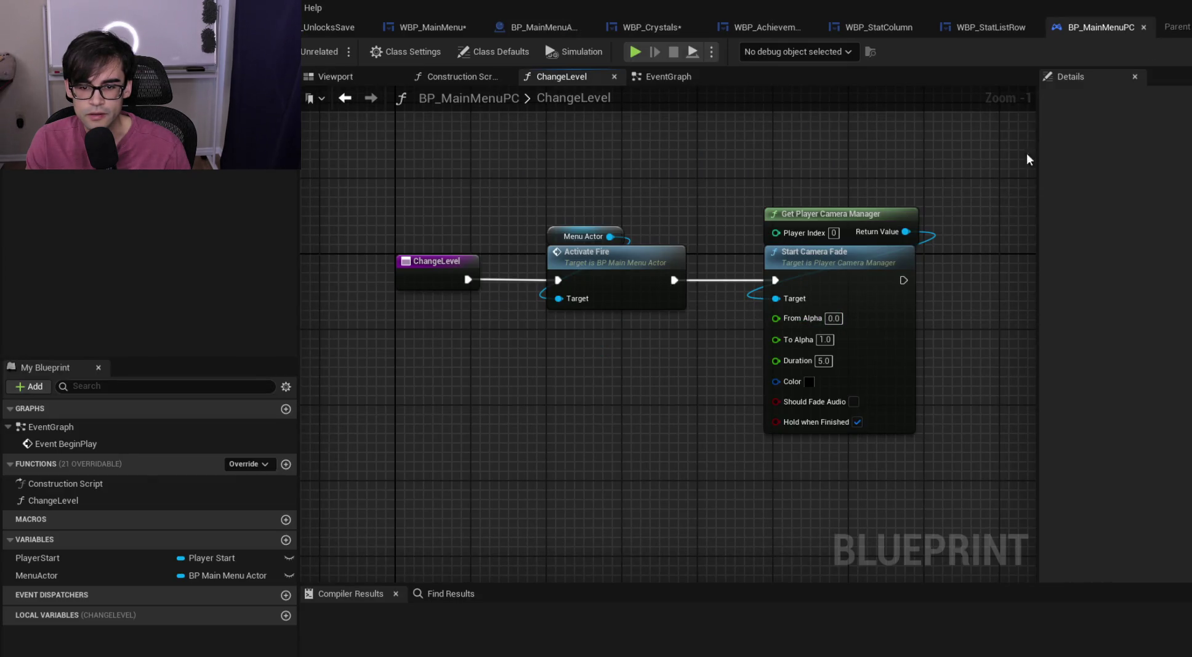
click(1144, 27)
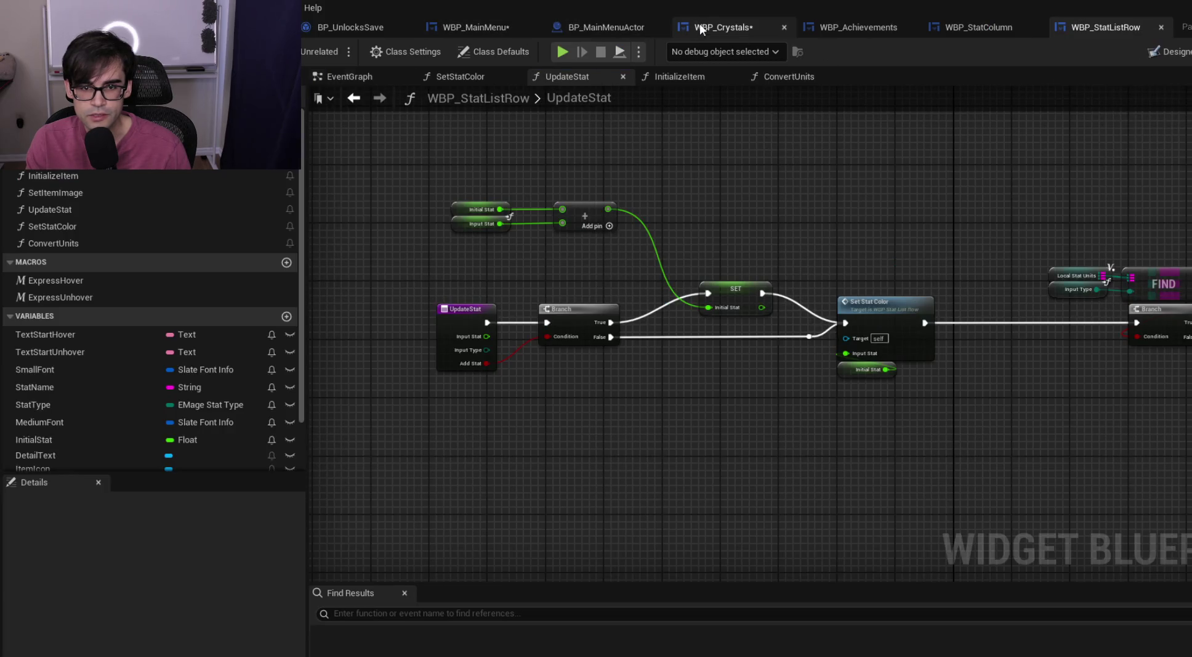
click(702, 27)
scroll(809, 272, up, 2)
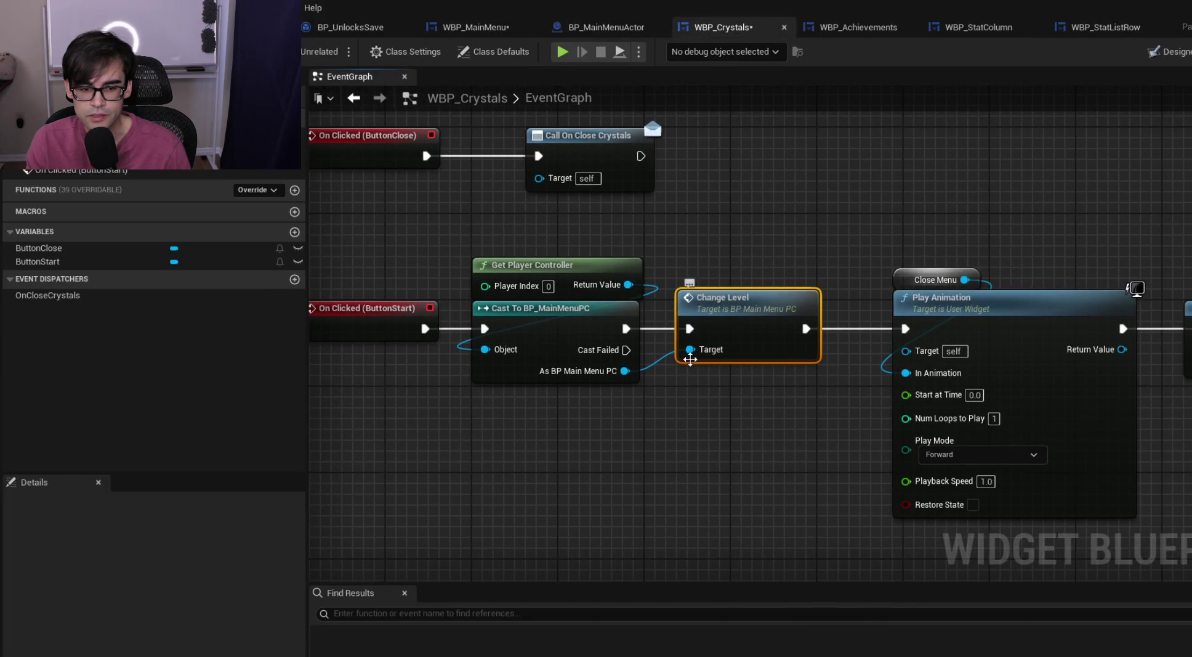
drag(492, 244, 566, 416)
click(630, 440)
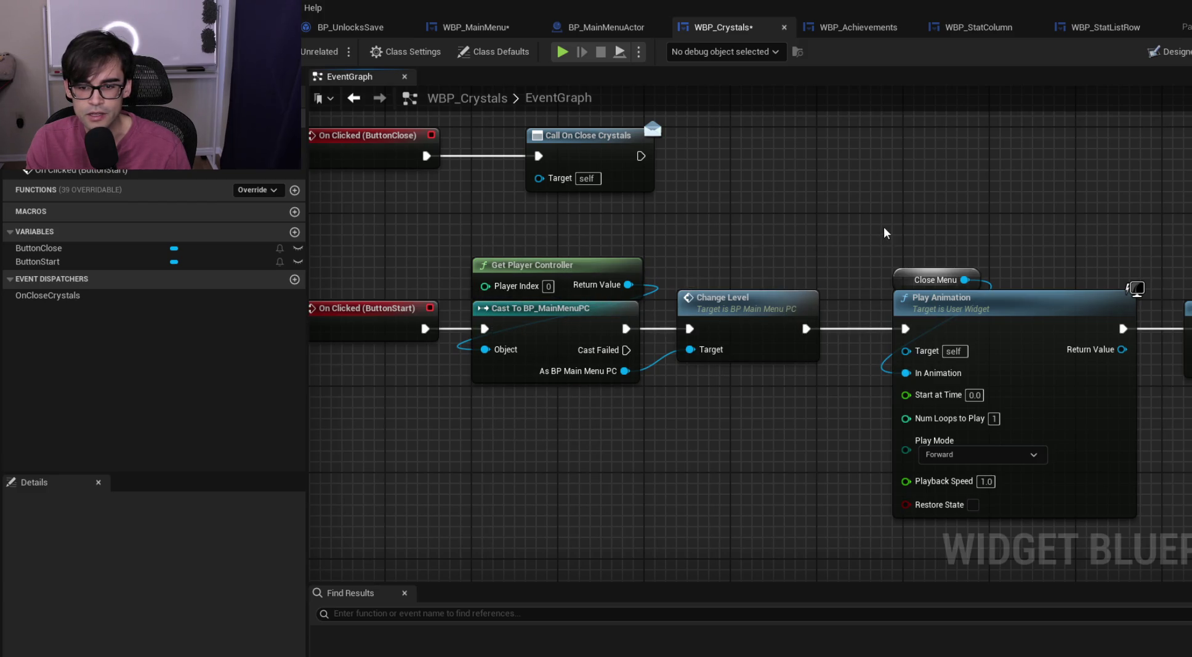
drag(886, 233, 720, 238)
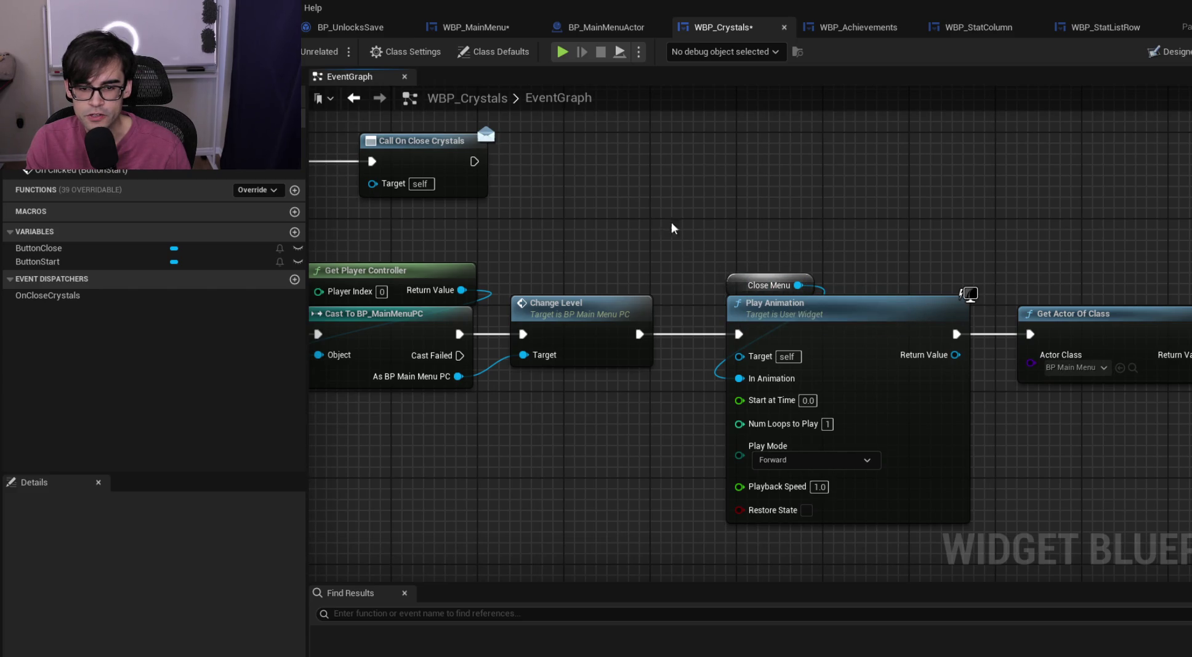
scroll(786, 308, down, 2)
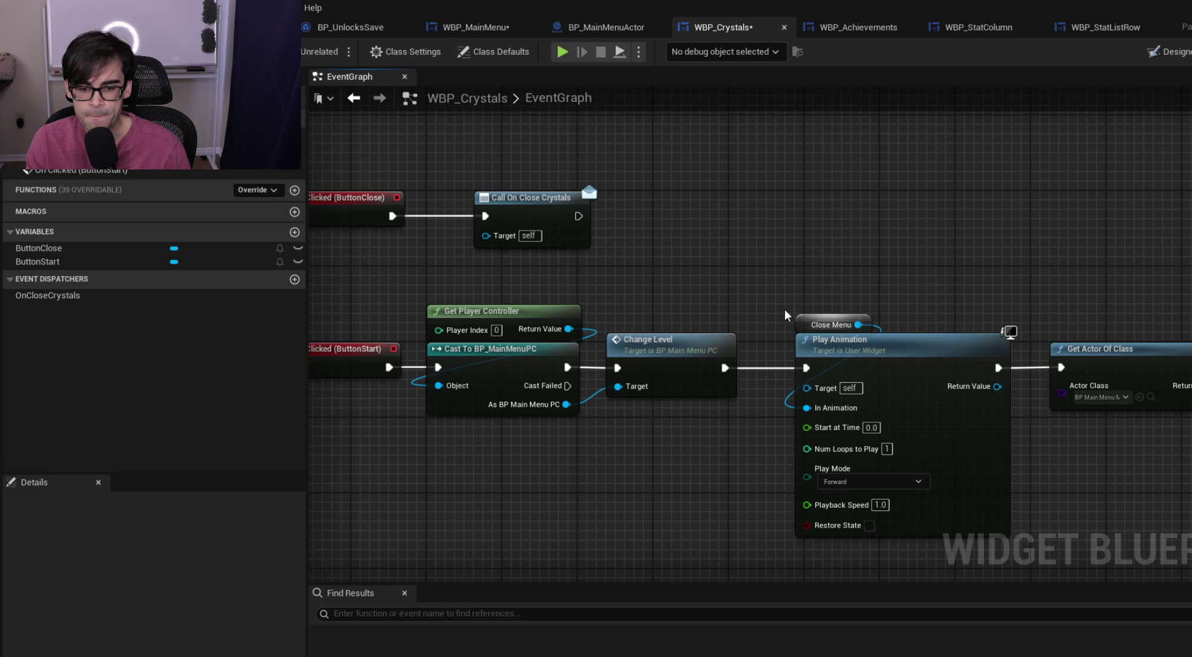
click(585, 25)
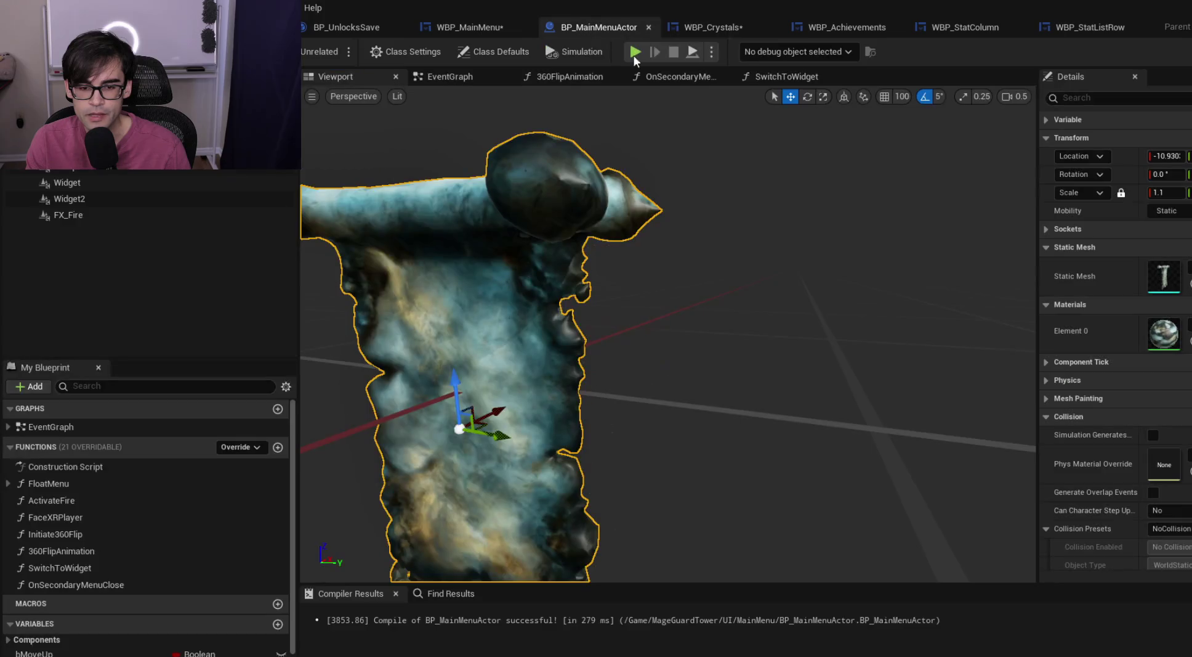
click(469, 78)
scroll(885, 328, down, 2)
scroll(540, 274, up, 2)
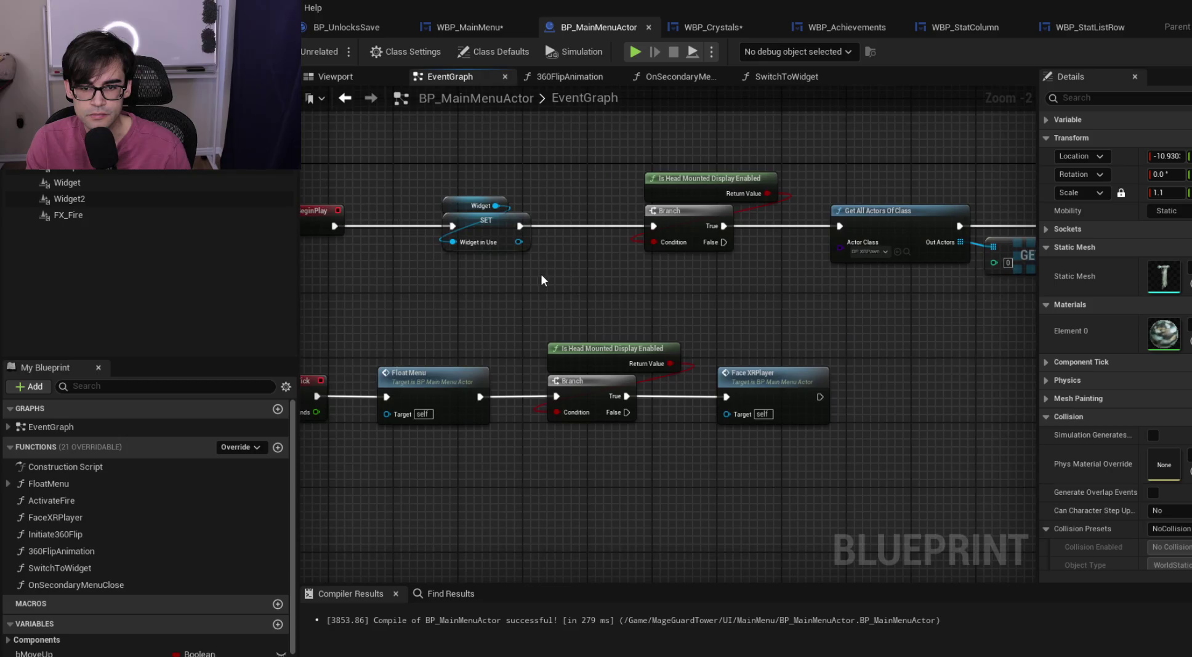
scroll(595, 229, down, 1)
click(736, 27)
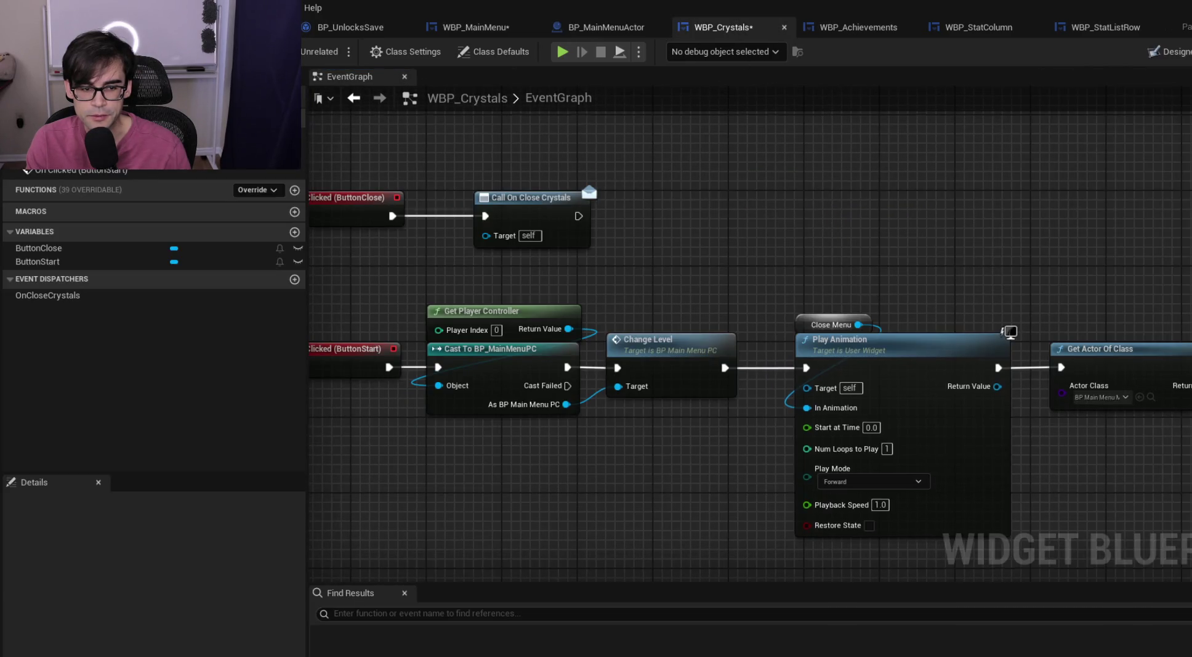
Inspect the pasted chain: Change Level, Close Menu, Get Actor Of Class, End Music and Delay
scroll(639, 259, up, 2)
scroll(638, 259, down, 1)
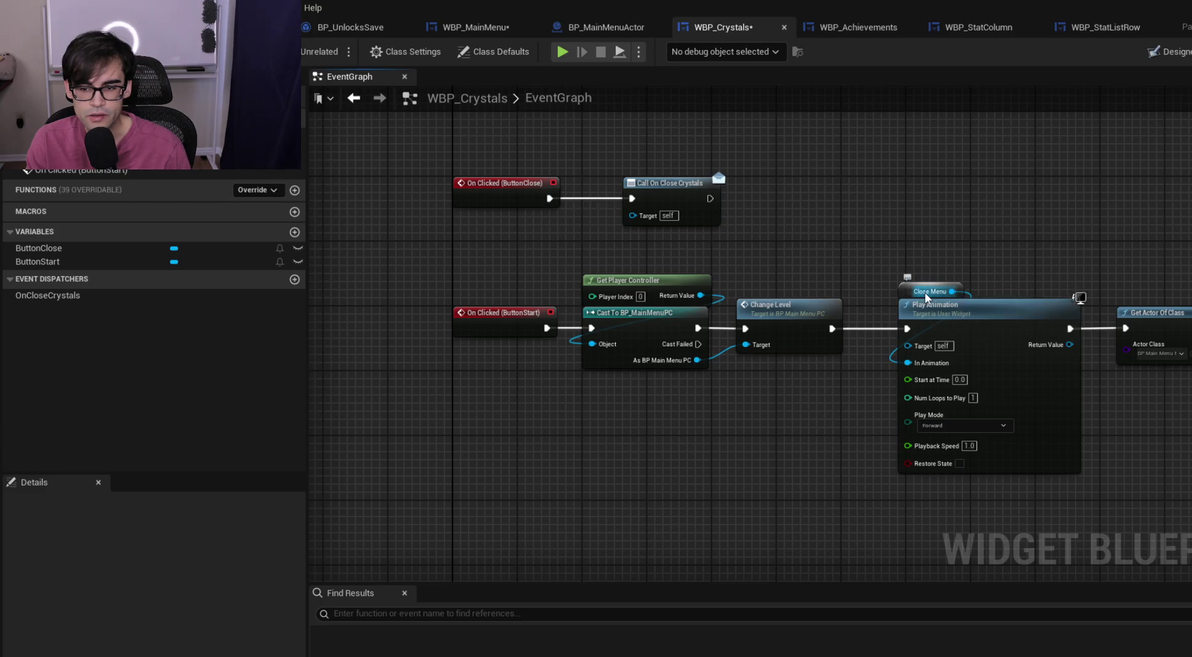
drag(1074, 274, 706, 284)
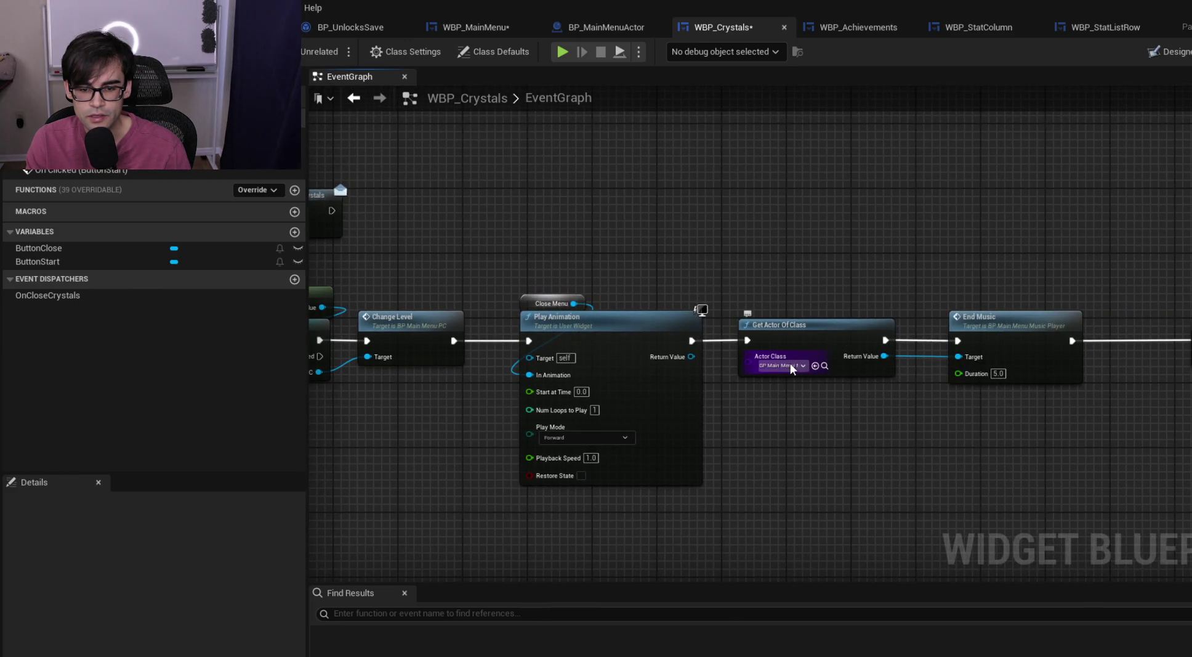
scroll(791, 362, up, 2)
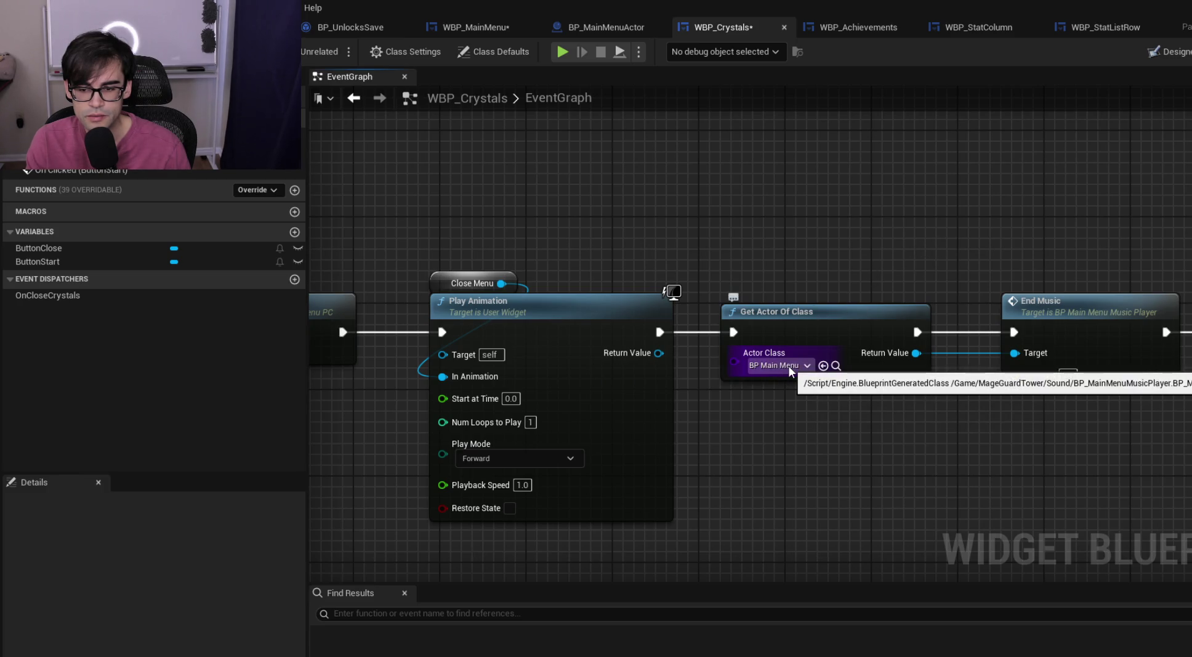
mouse_move(984, 288)
mouse_down()
mouse_move(958, 285)
mouse_move(838, 352)
mouse_move(558, 313)
mouse_up()
mouse_move(881, 332)
mouse_down()
mouse_move(633, 355)
mouse_move(1041, 269)
mouse_up()
click(731, 320)
Undo the pasted level-change chain so On Clicked (ButtonStart) stands alone
scroll(733, 321, down, 3)
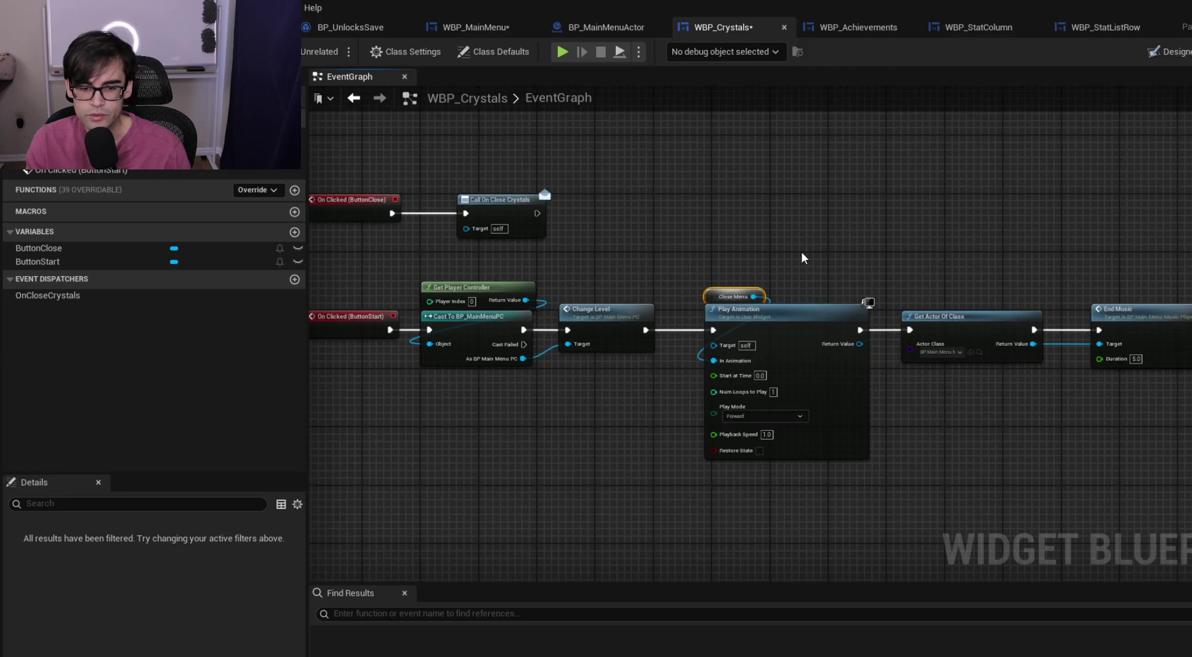
scroll(756, 300, up, 2)
scroll(912, 305, down, 3)
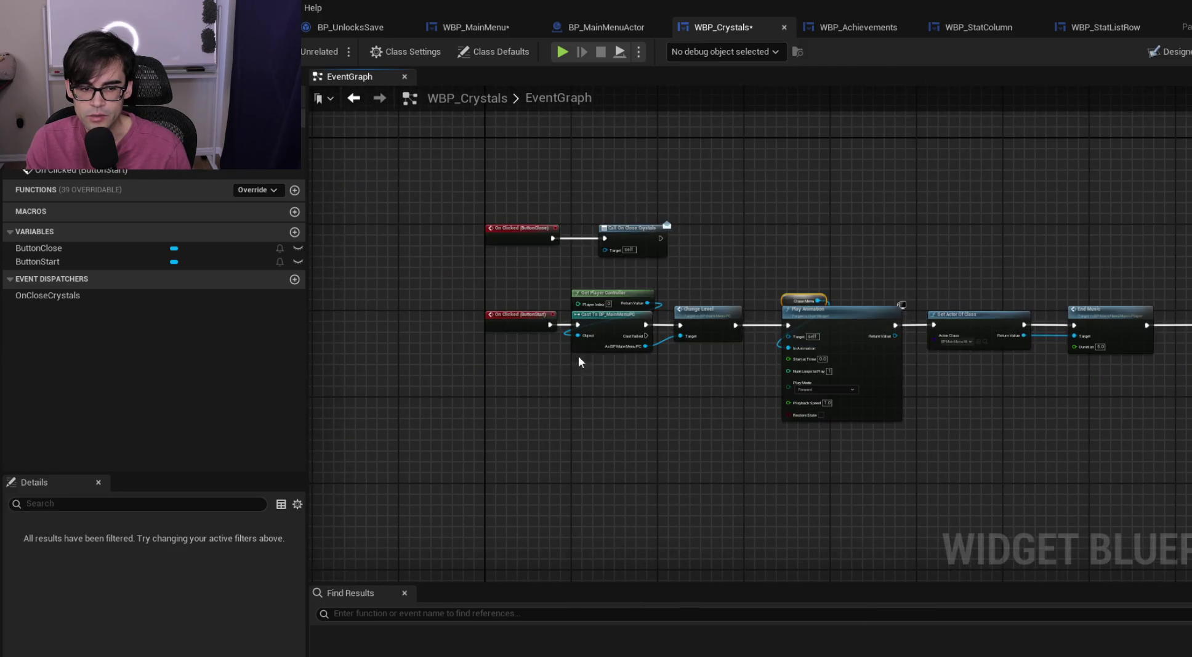
scroll(548, 345, up, 2)
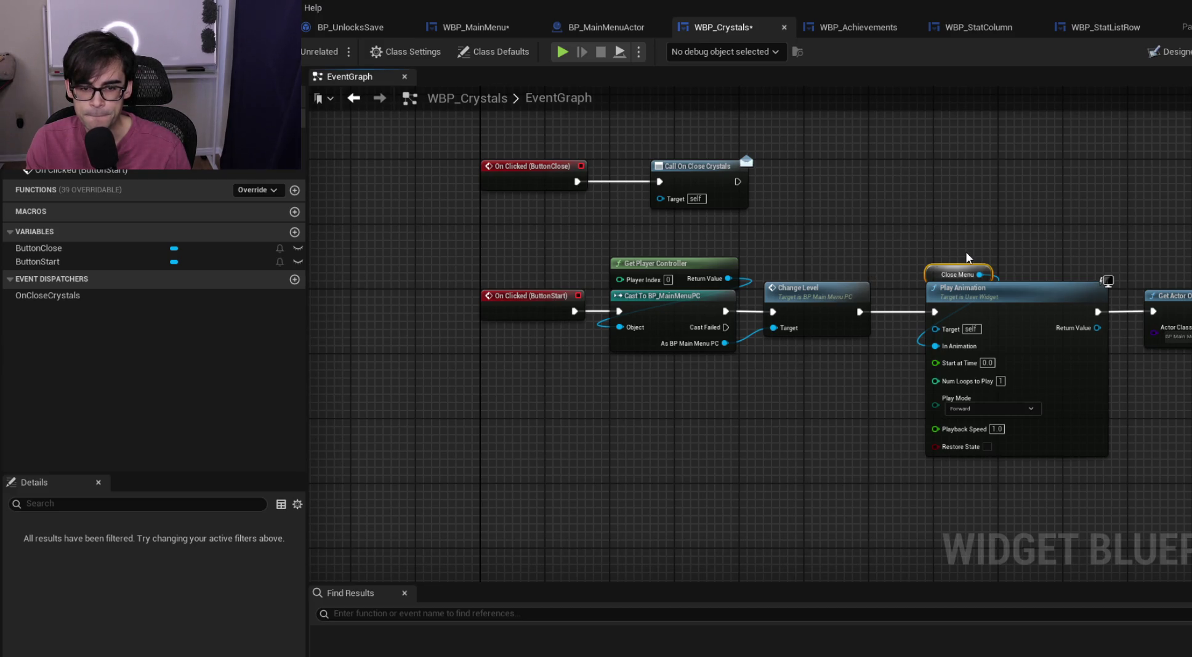
drag(925, 241, 753, 256)
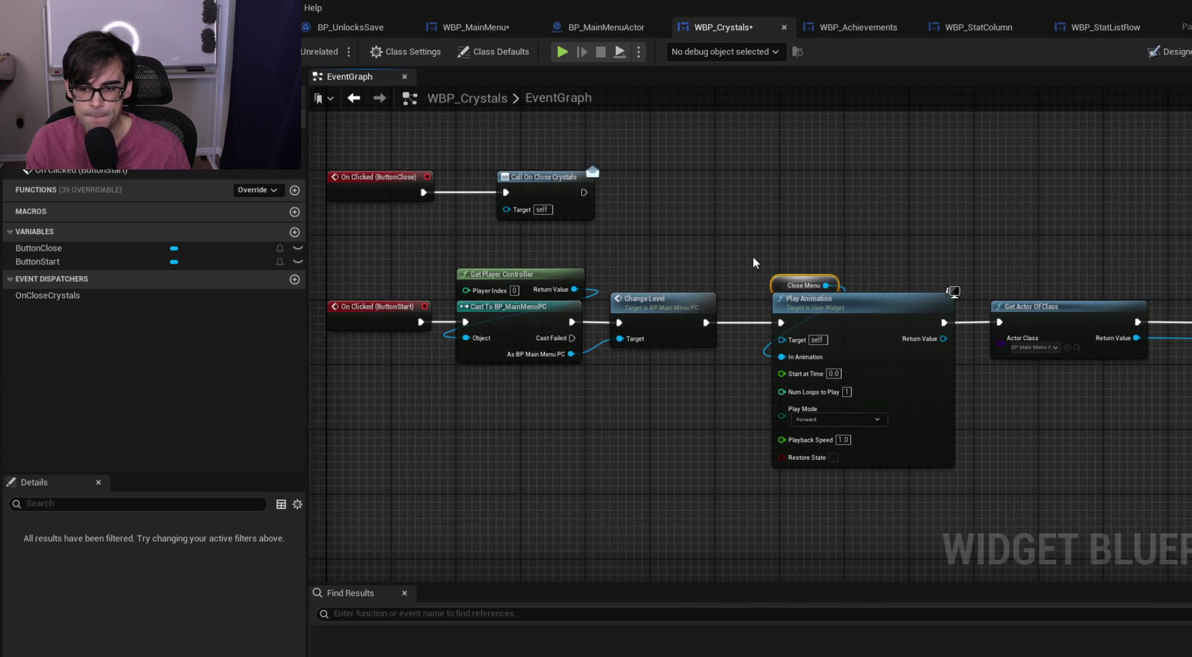
scroll(753, 256, down, 2)
scroll(972, 268, up, 3)
mouse_move(739, 271)
mouse_down()
mouse_move(941, 295)
mouse_move(827, 260)
mouse_up()
click(662, 221)
key(ctrl+z)
key(ctrl+z)
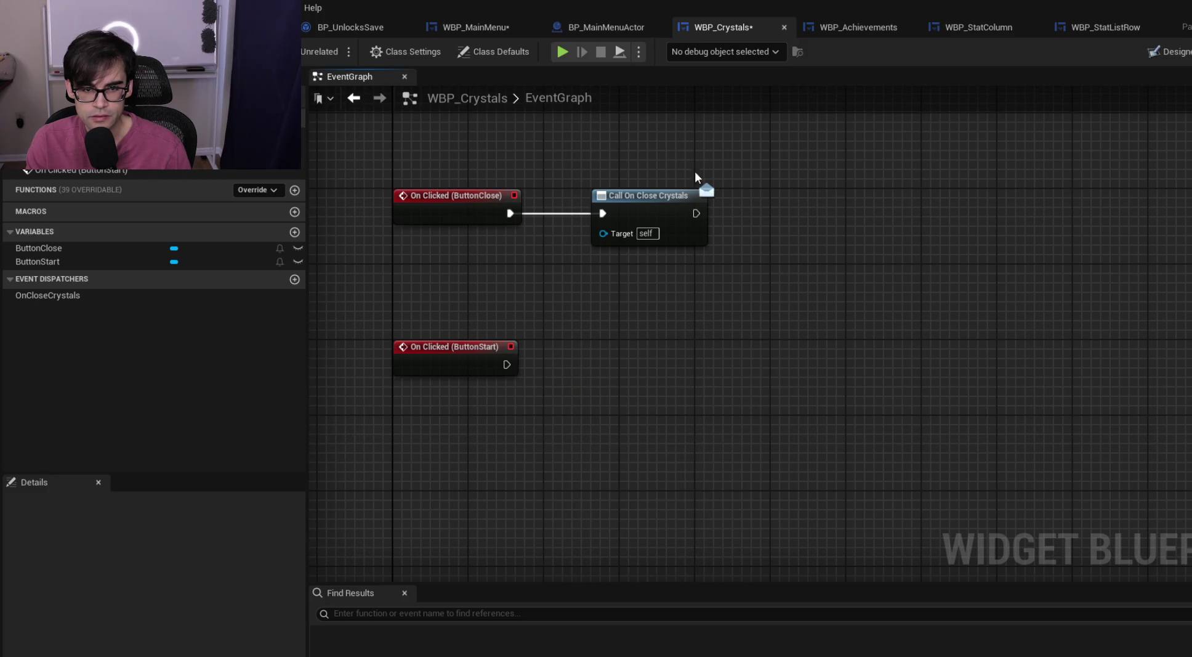
click(607, 27)
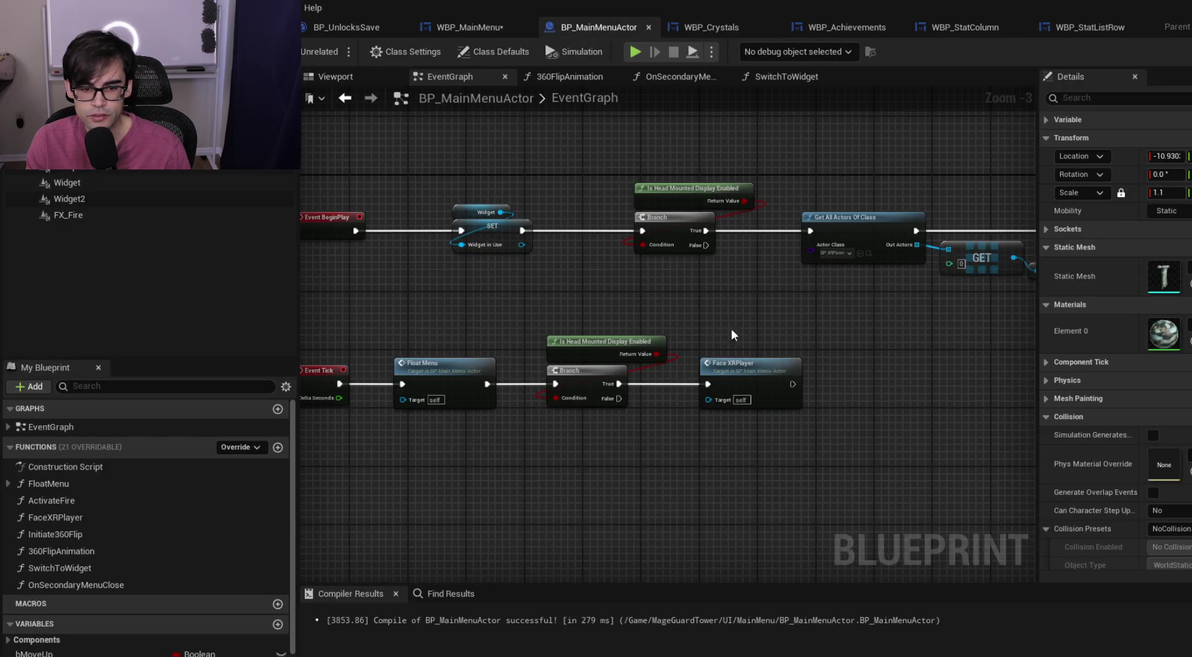
Save WBP_MainMenu with Ctrl+S, bring its ButtonStart event row into view, then return to BP_MainMenuActor
click(503, 29)
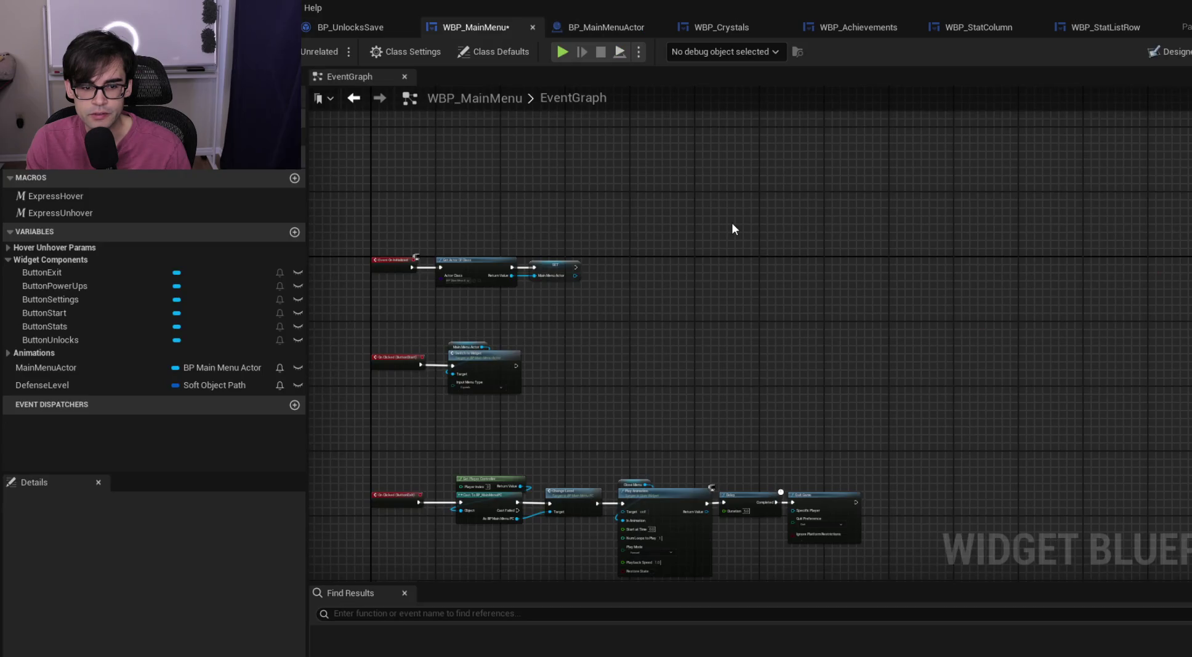
key(ctrl+y)
scroll(665, 370, up, 5)
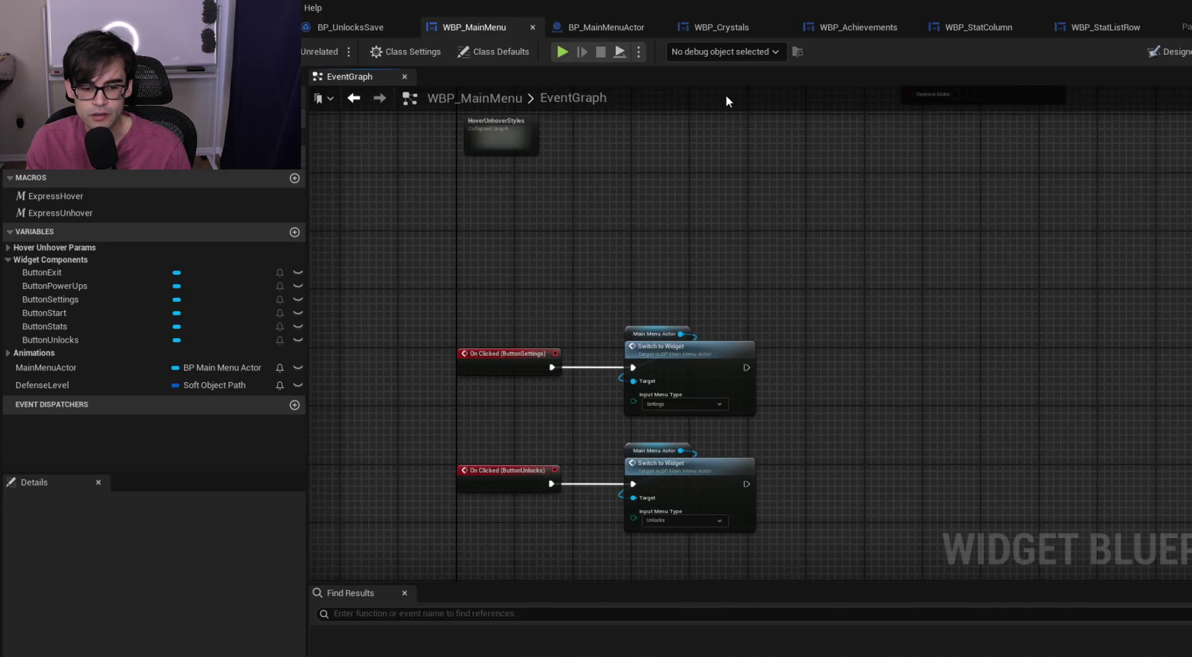
scroll(636, 547, down, 3)
scroll(740, 295, up, 3)
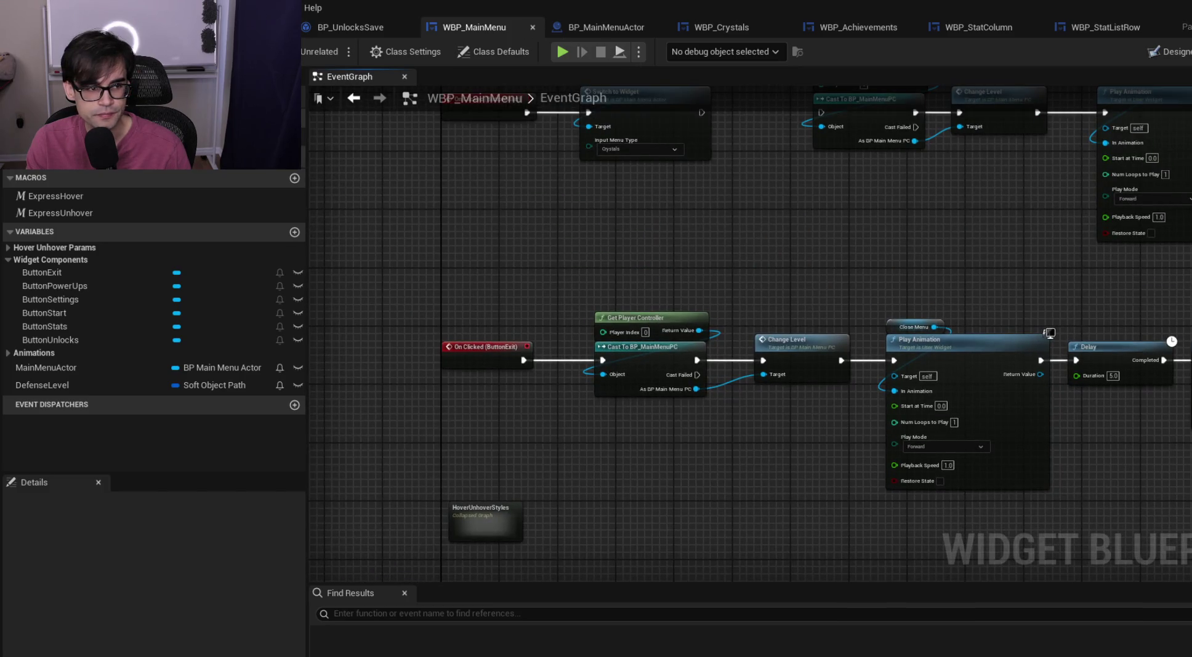
key(ctrl+s)
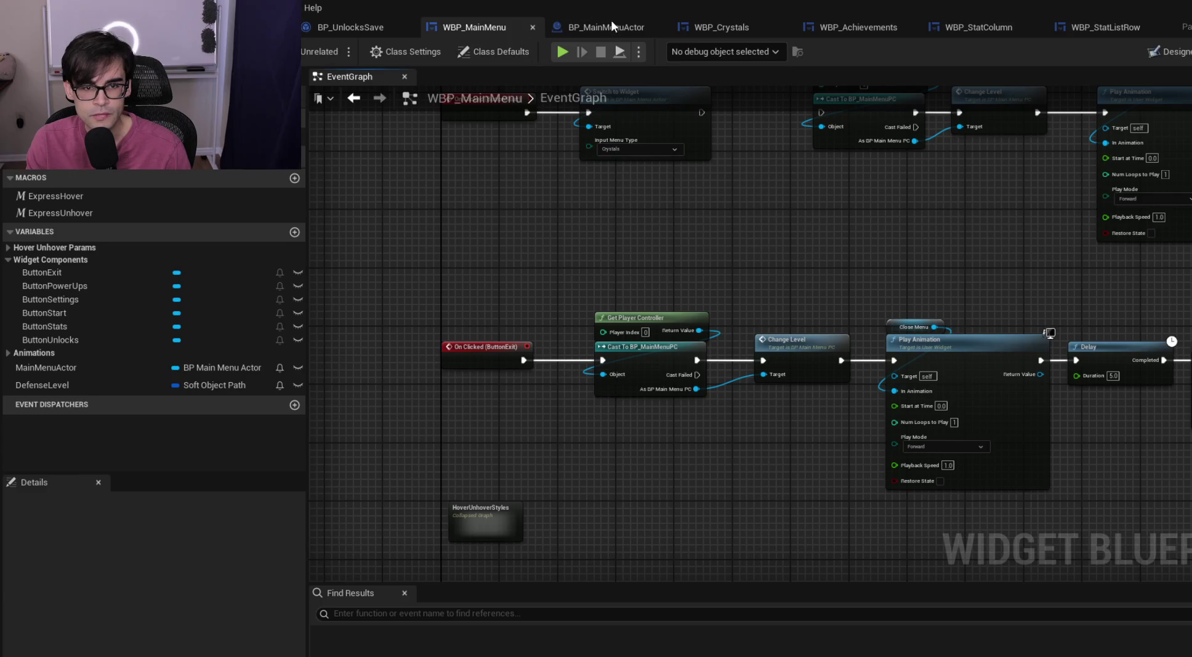
mouse_move(875, 260)
mouse_down()
mouse_move(710, 408)
mouse_move(559, 353)
mouse_up()
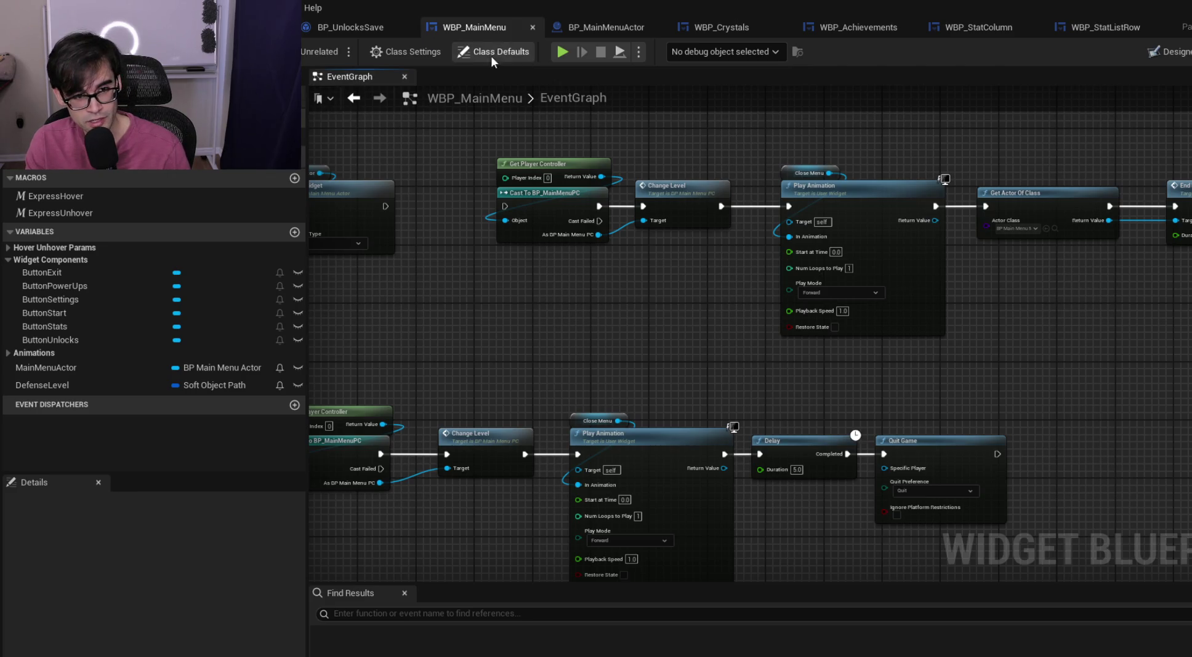
click(604, 28)
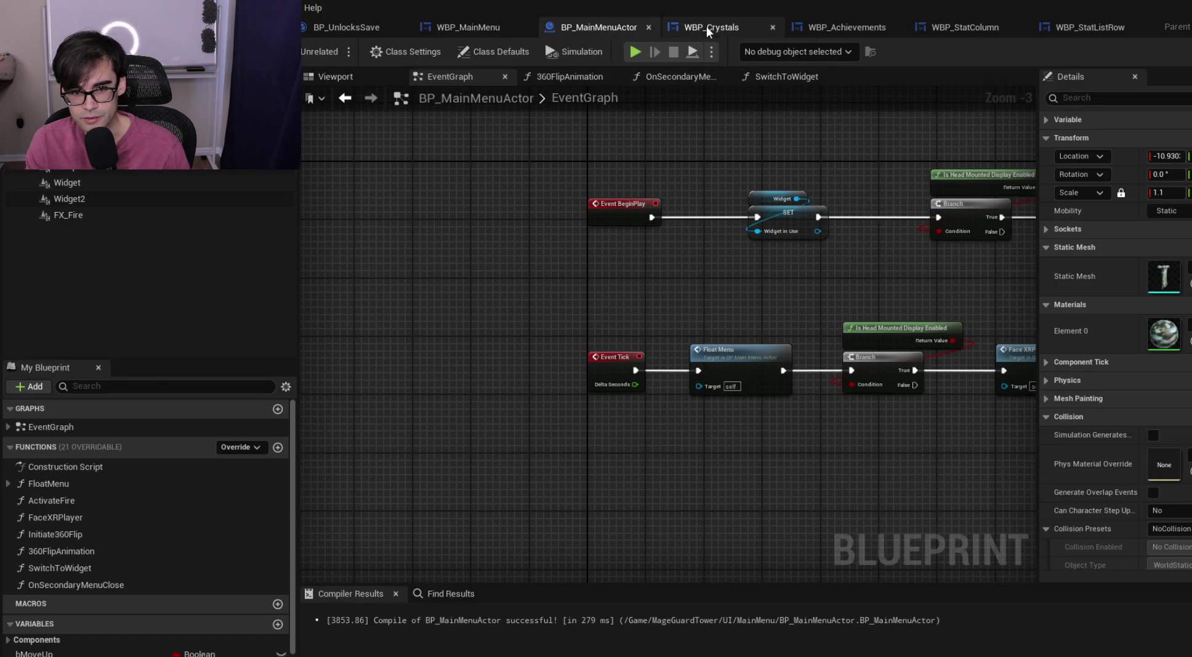
In WBP_Crystals, glance at the Designer layout, then add a new event dispatcher beside OnCloseCrystals
click(708, 27)
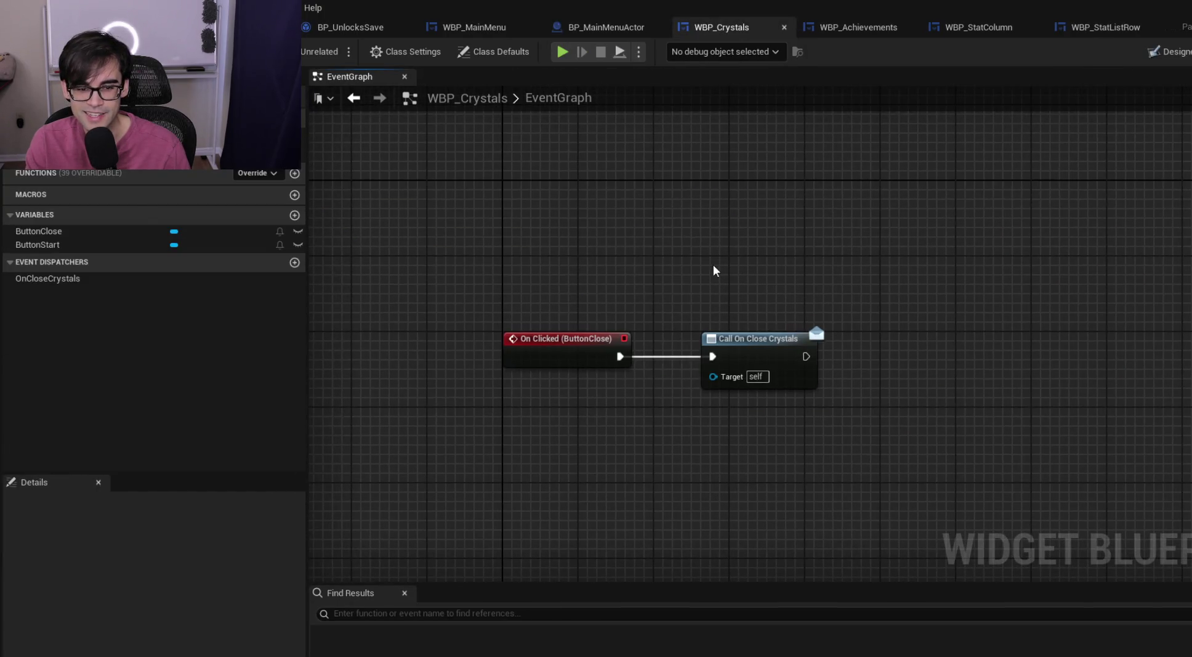
click(1170, 52)
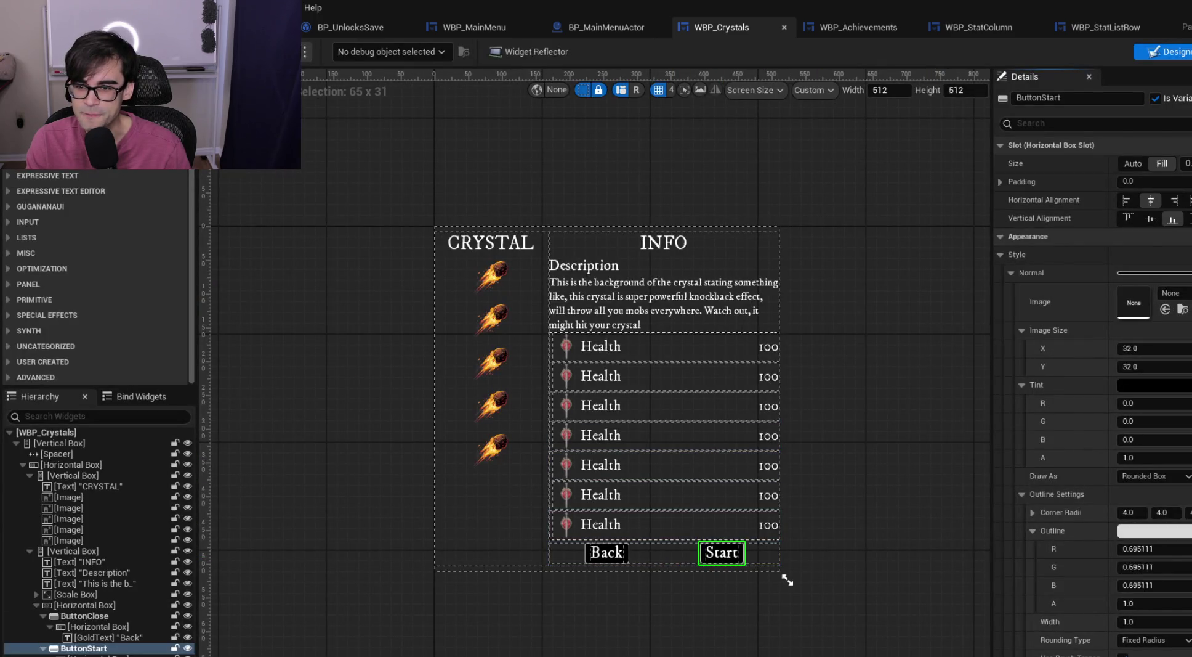
click(1191, 51)
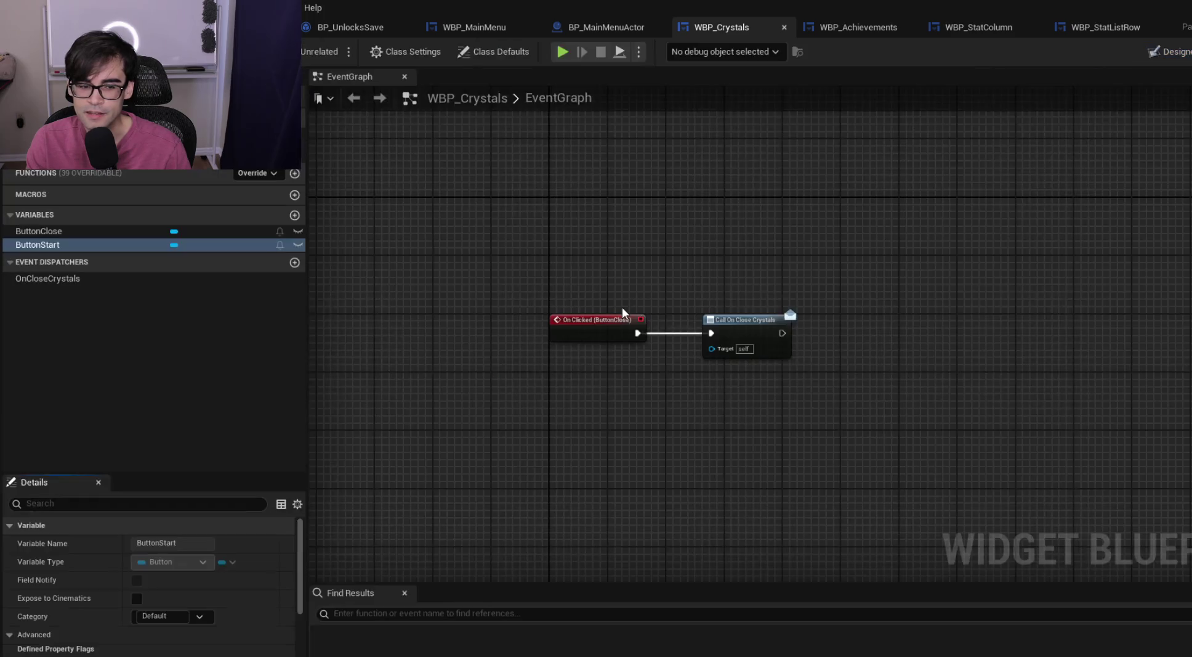
click(295, 263)
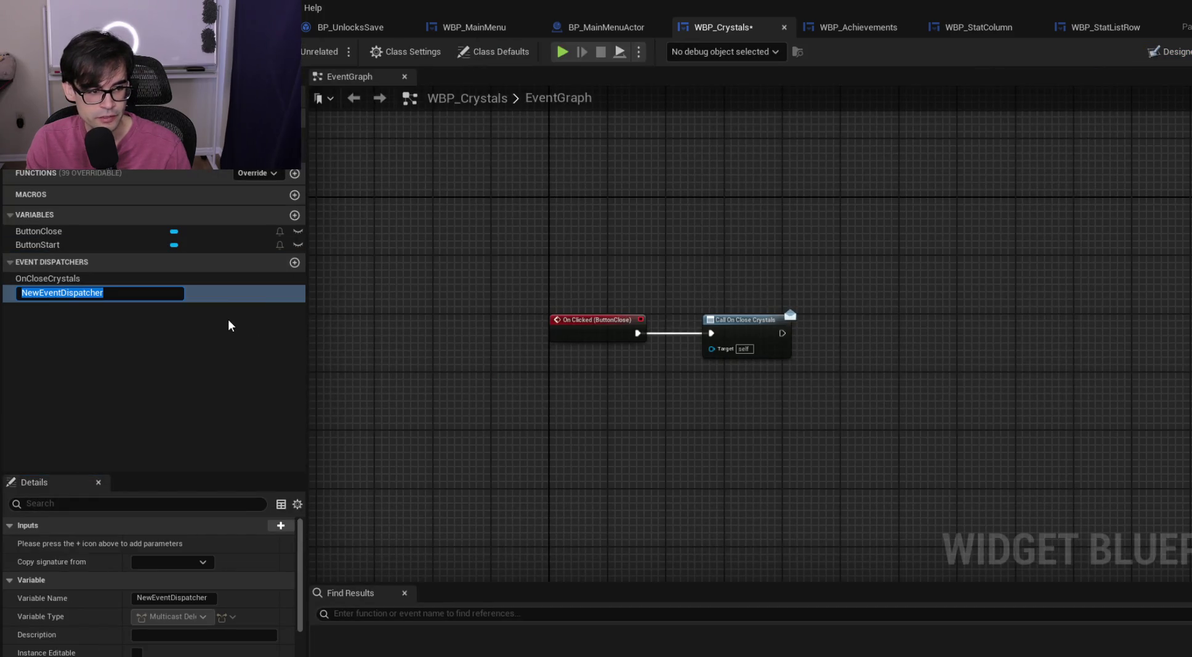
Name the dispatcher OnStartLevel and add an On Clicked event for ButtonStart
text(OnStartLevel)
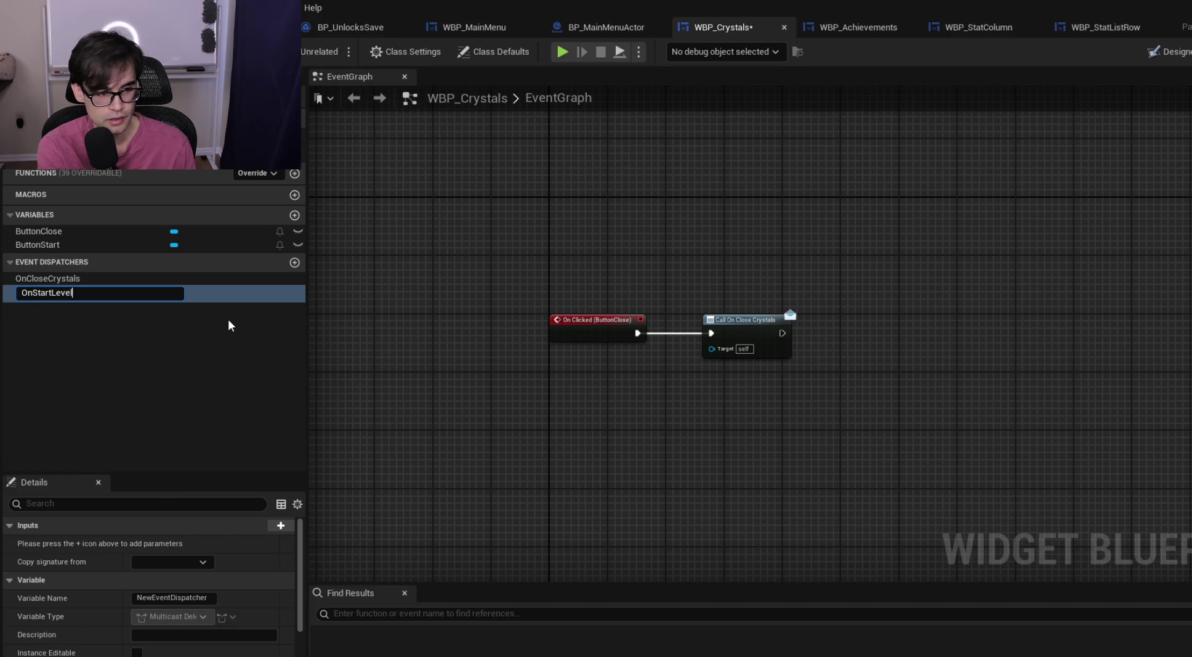
key(Return)
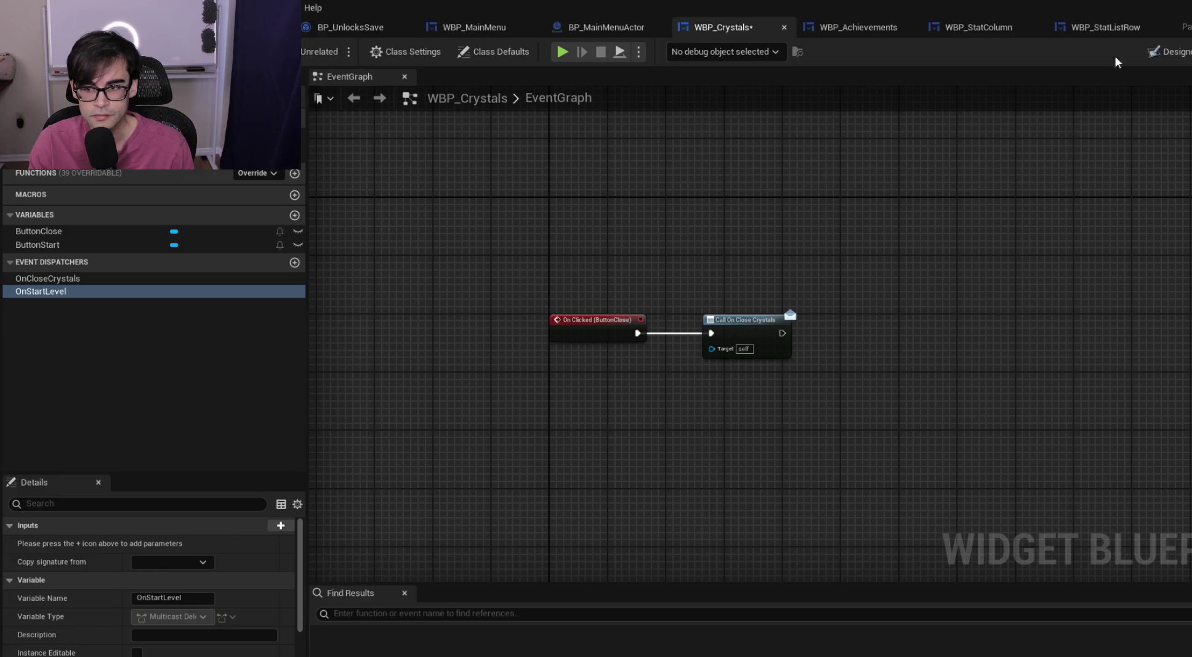
click(1167, 51)
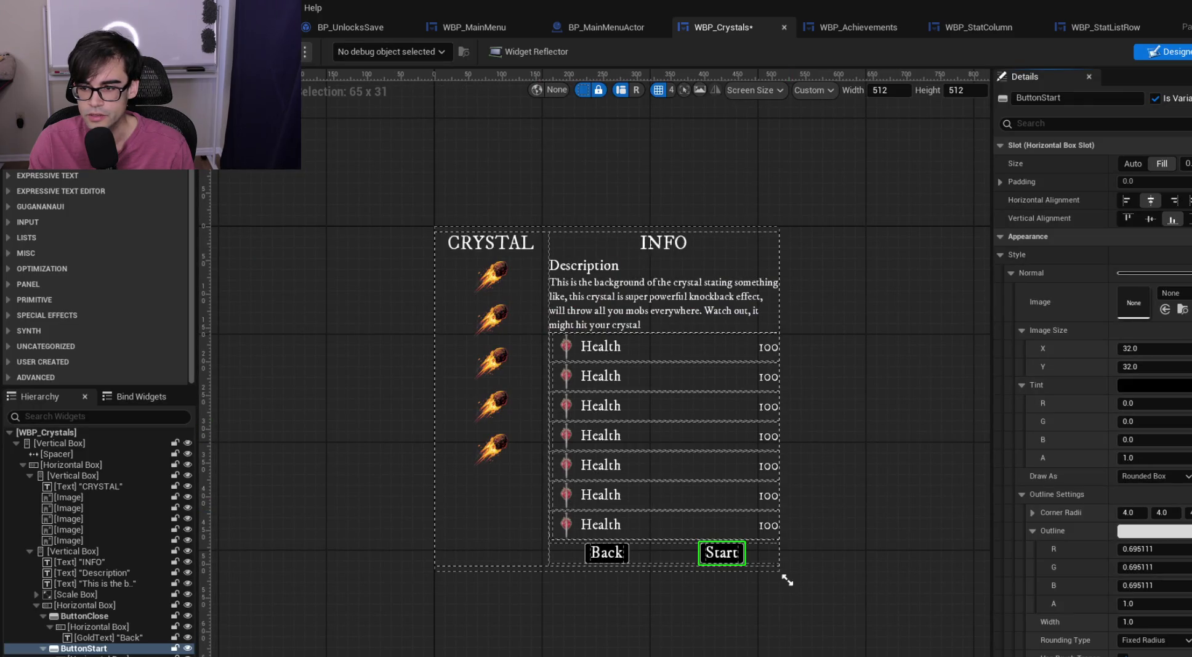
scroll(1183, 380, down, 15)
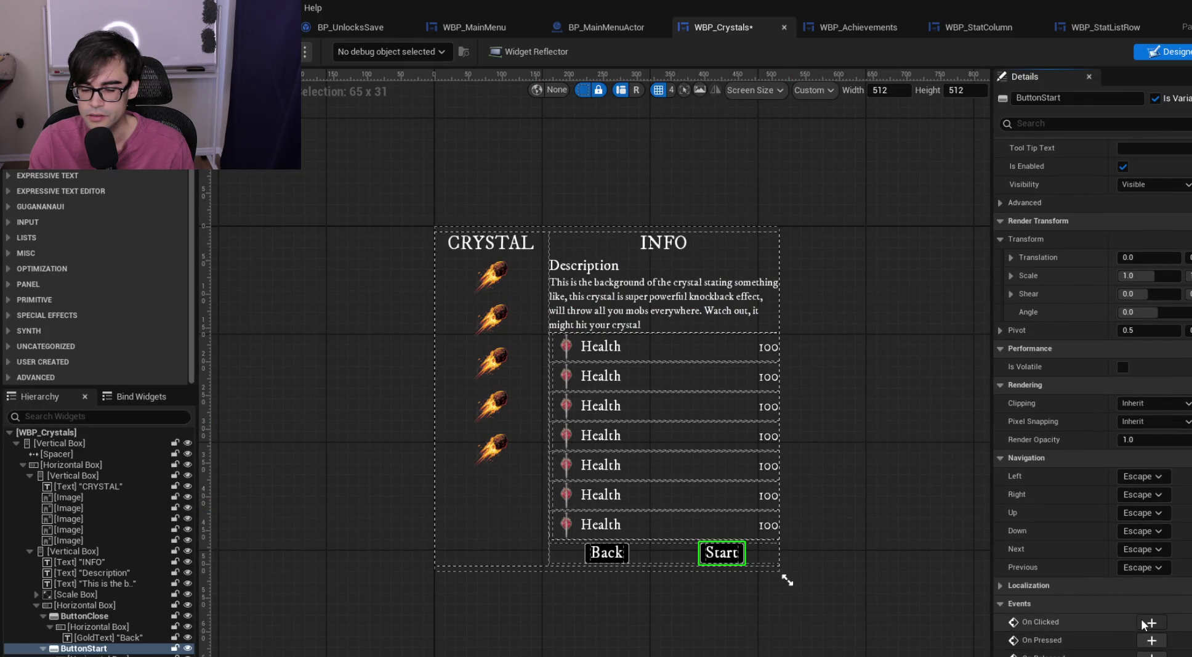
click(1149, 620)
Place a Call OnStartLevel node and wire it to ButtonStart's On Clicked event
drag(53, 311, 833, 352)
click(849, 370)
mouse_move(682, 361)
mouse_down()
mouse_move(839, 361)
mouse_move(799, 351)
mouse_move(810, 351)
mouse_up()
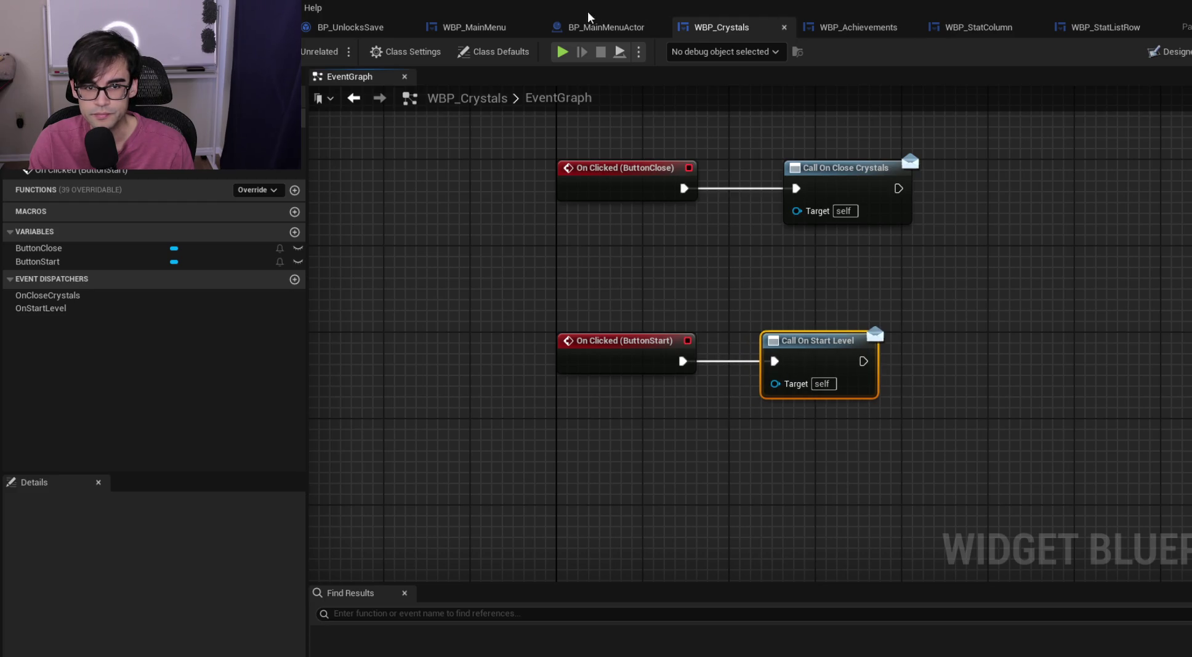
click(473, 28)
Select the ButtonStart level-change node chain and try to collapse it into a function
scroll(649, 279, down, 5)
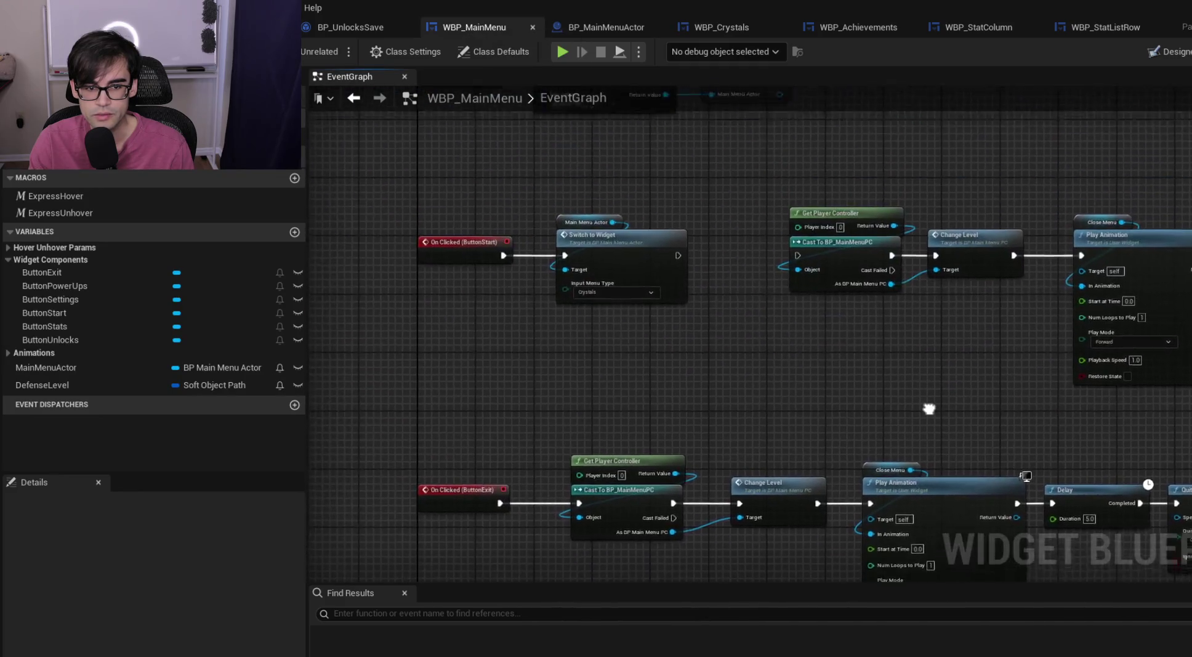
mouse_move(578, 284)
mouse_down()
mouse_move(832, 418)
mouse_move(1028, 435)
mouse_up()
key(f)
right_click(760, 315)
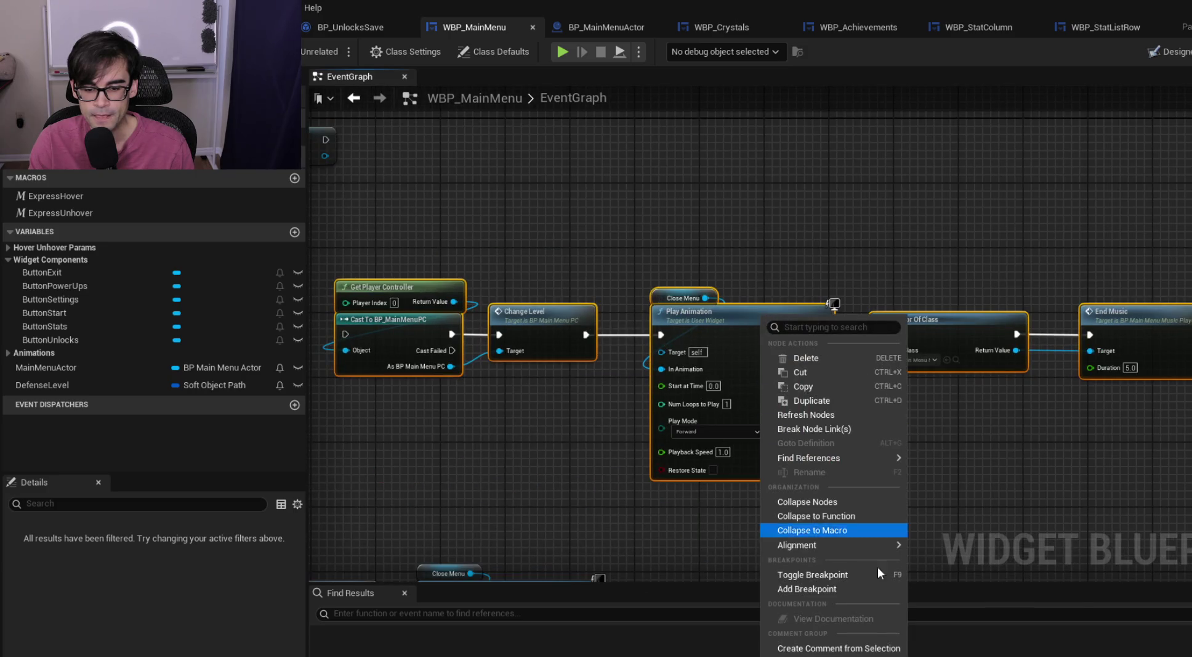
click(861, 514)
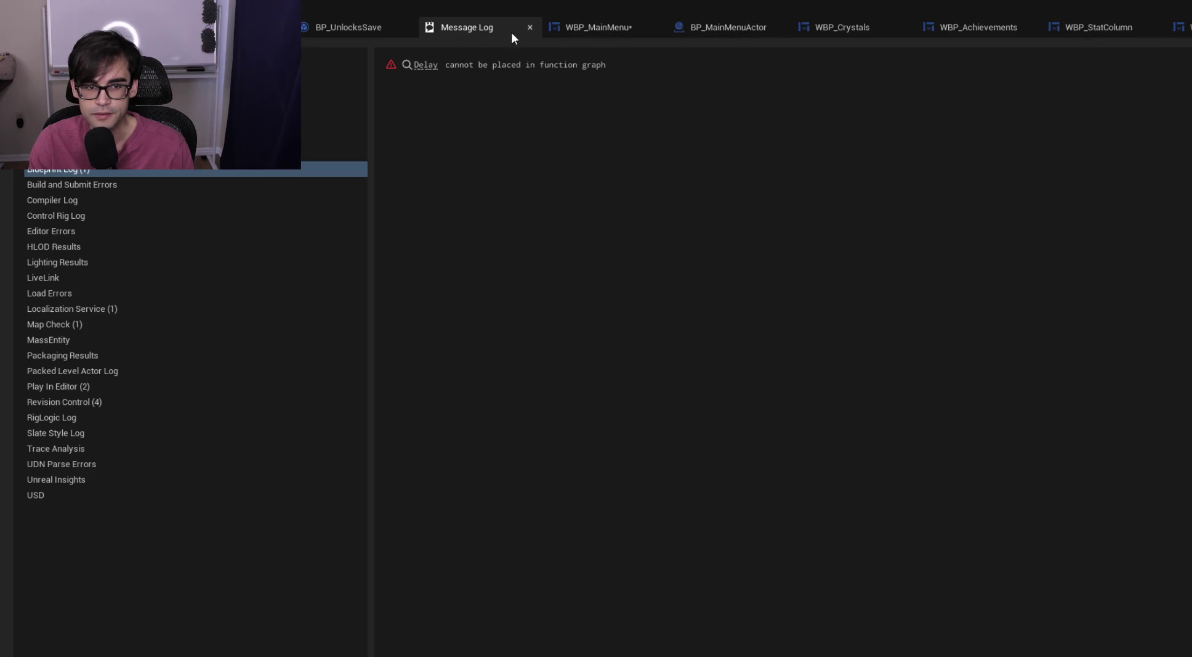
Close the Message Log reporting the Delay error and return to WBP_MainMenu's event graph
click(529, 27)
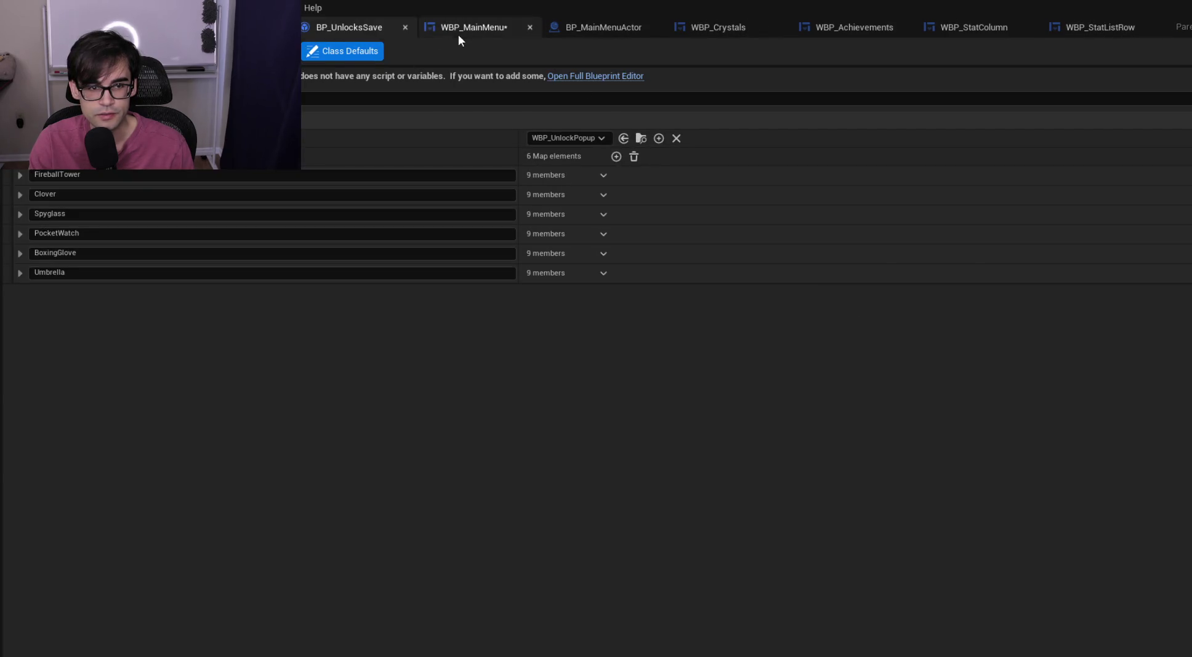
click(458, 31)
scroll(715, 263, down, 5)
scroll(819, 200, up, 2)
scroll(773, 219, down, 3)
scroll(737, 435, up, 5)
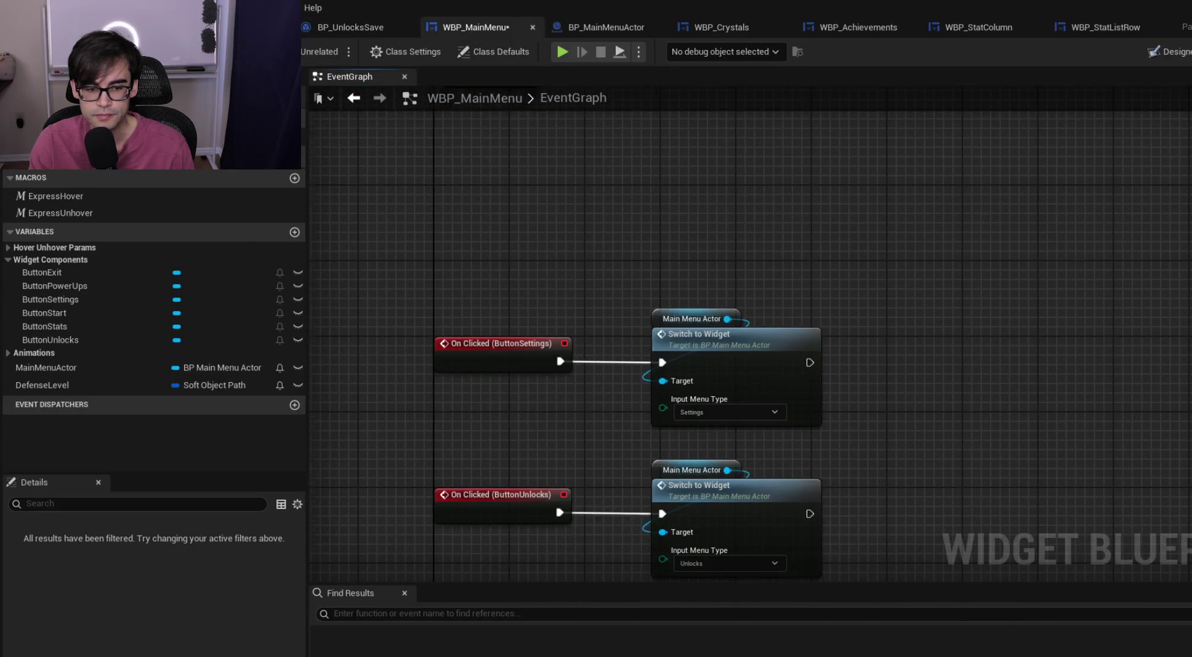
Review the ButtonStart chain from Play Animation through Open Level and save WBP_MainMenu
scroll(603, 423, down, 3)
scroll(694, 396, down, 2)
scroll(724, 375, up, 2)
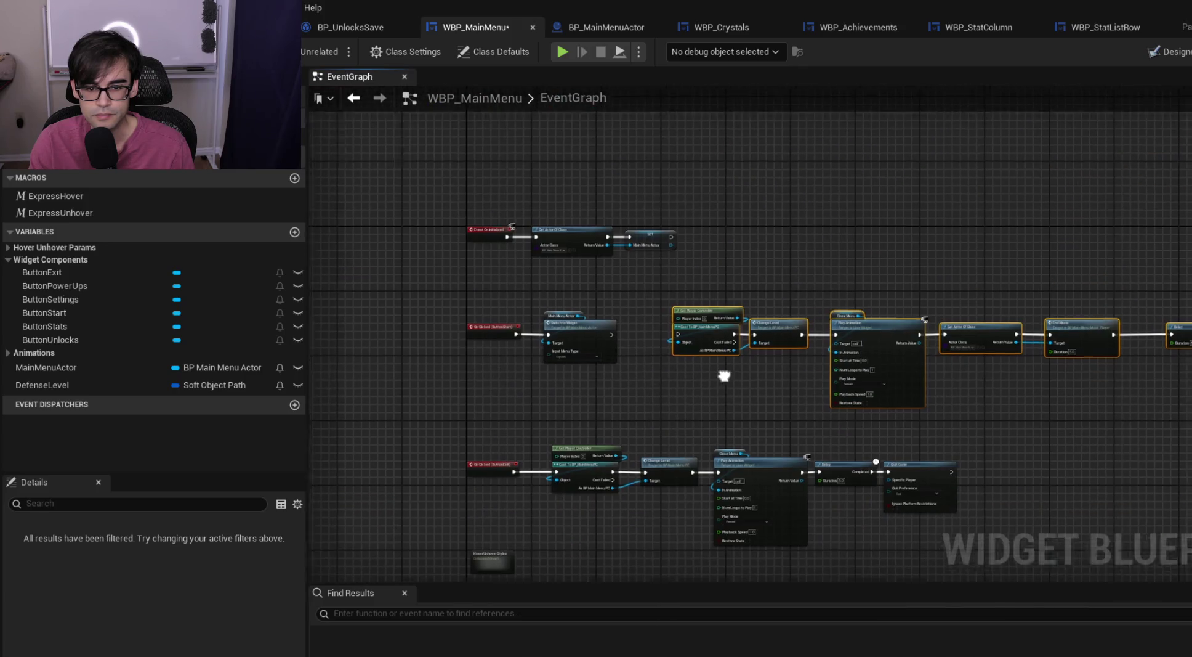
drag(724, 376, 553, 420)
drag(511, 311, 1118, 426)
mouse_move(516, 334)
mouse_down()
mouse_move(829, 454)
mouse_move(617, 200)
mouse_move(780, 419)
mouse_move(626, 364)
mouse_up()
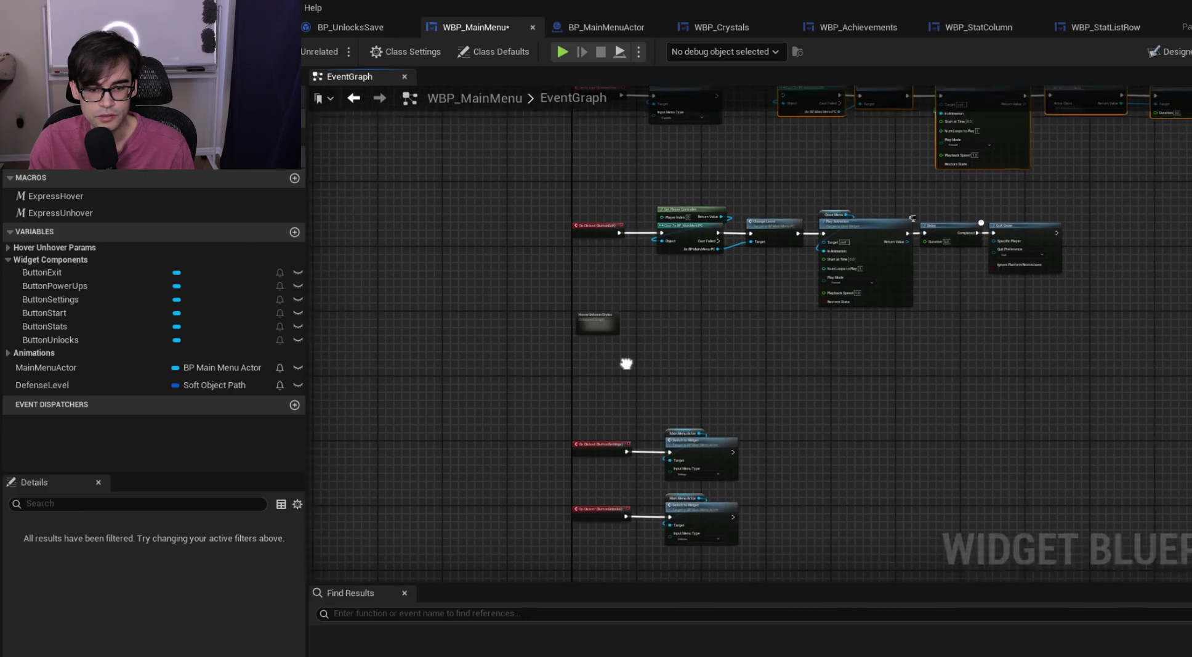
scroll(674, 308, up, 4)
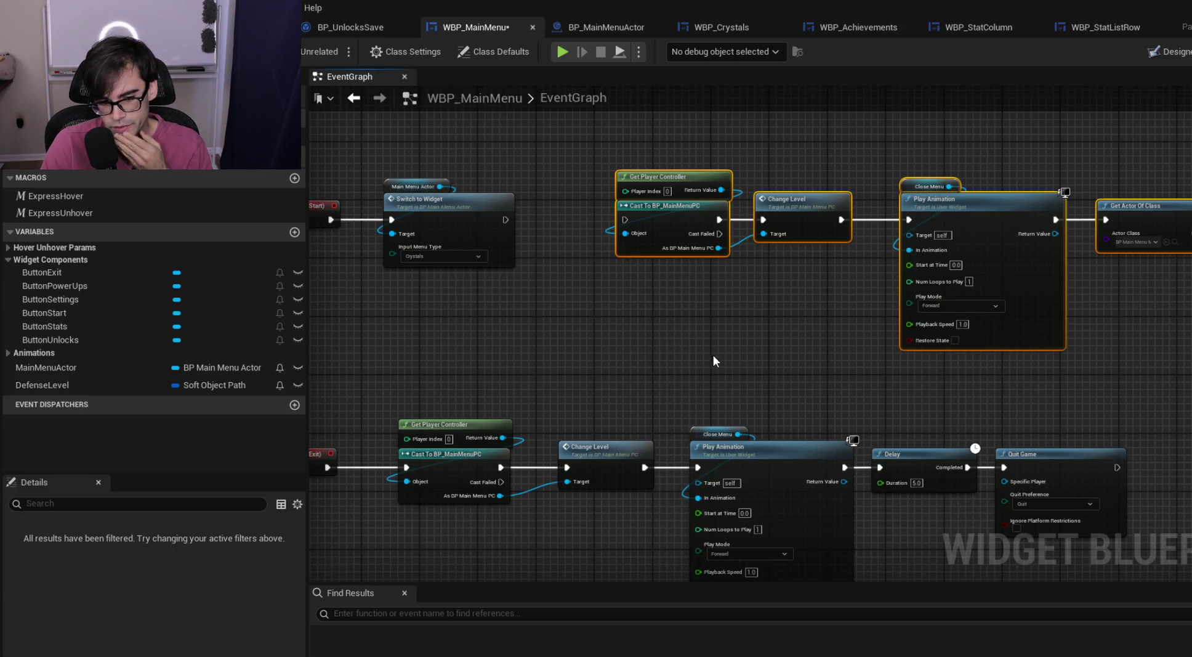
mouse_move(692, 358)
mouse_down()
mouse_move(780, 388)
mouse_move(841, 389)
mouse_up()
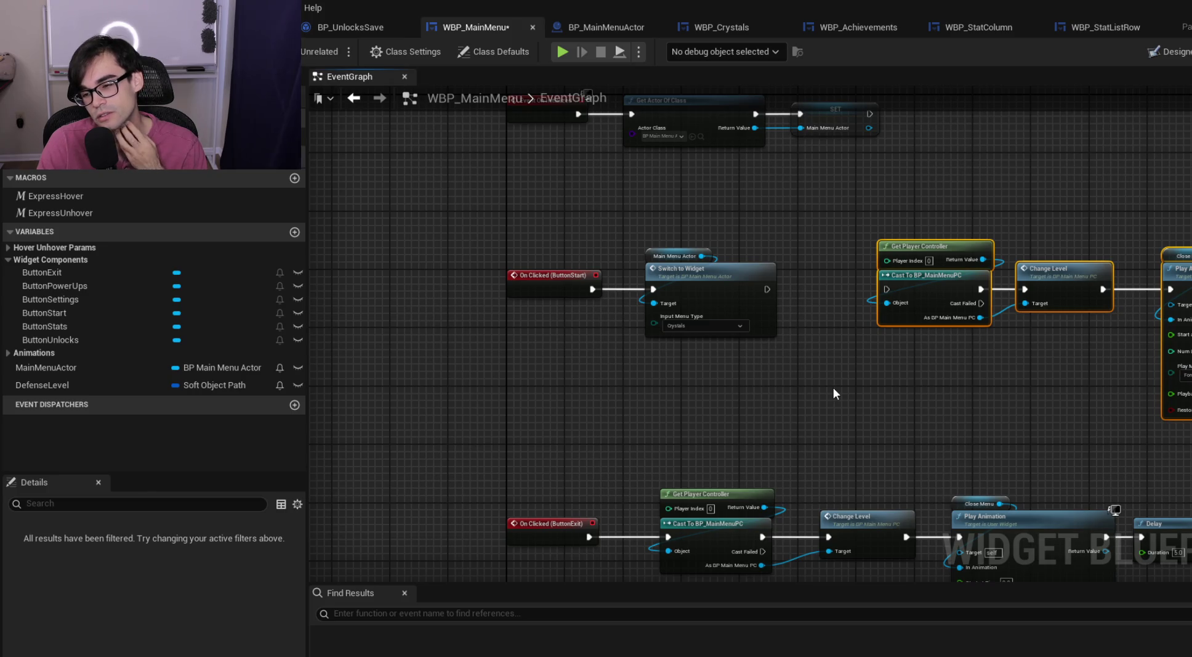
mouse_move(1064, 378)
mouse_down()
mouse_move(522, 392)
mouse_move(876, 390)
mouse_move(836, 375)
mouse_up()
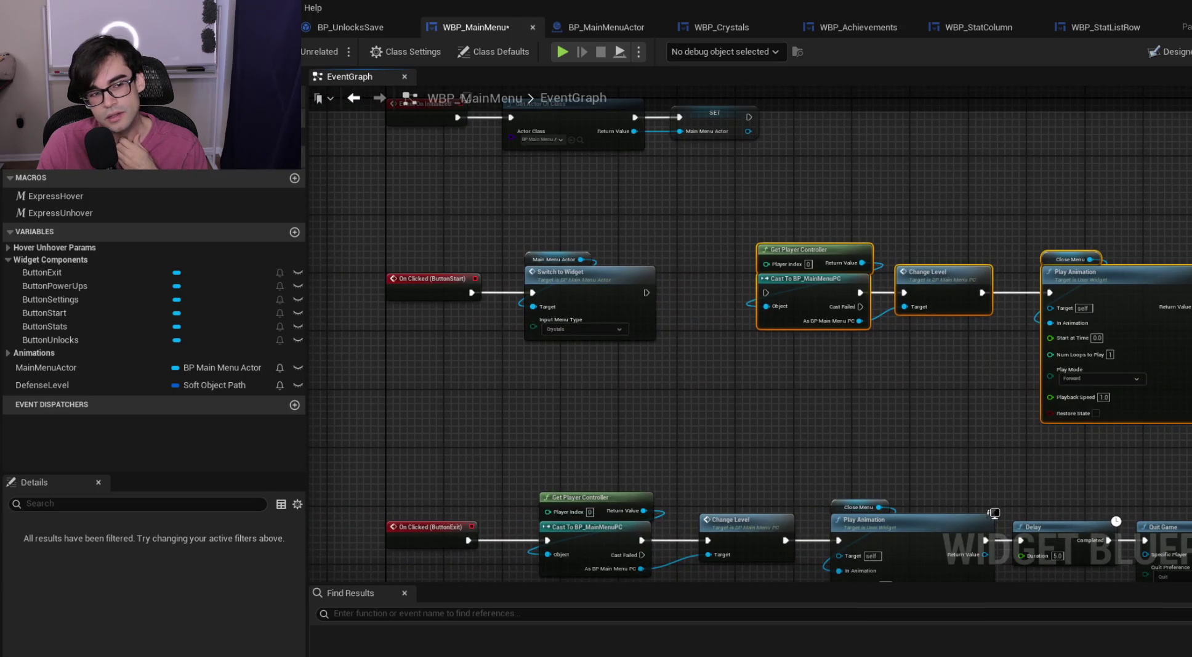
key(ctrl+s)
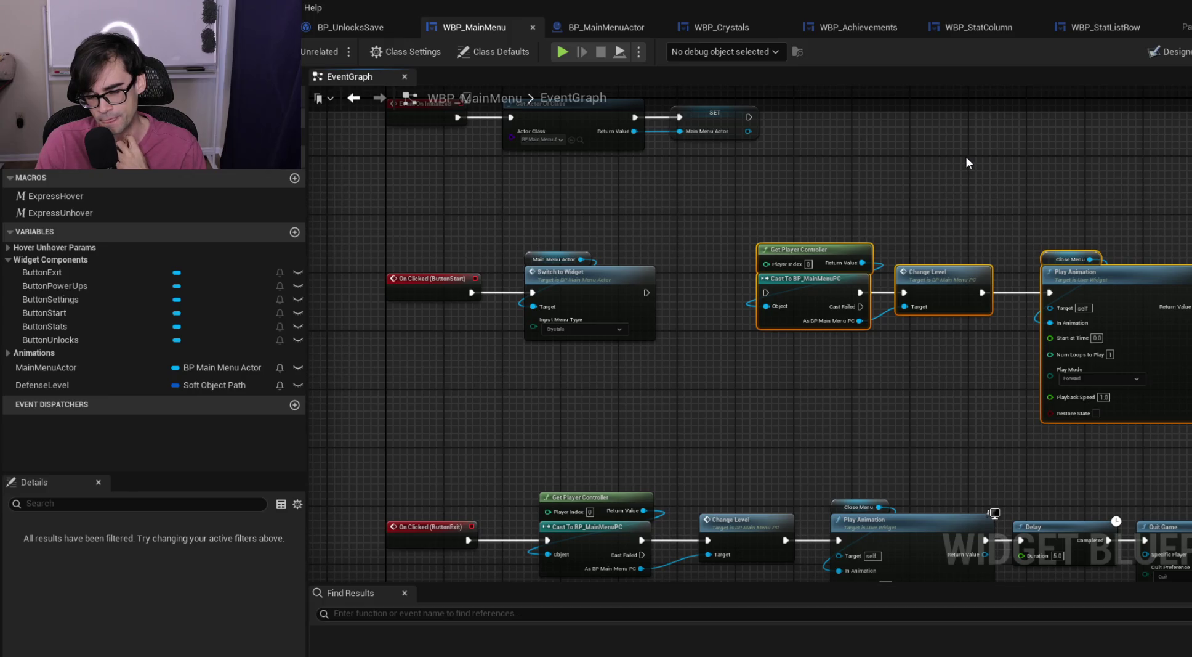
Follow the Start handler to its Switch to Widget call and open the SwitchToWidget function graph
mouse_move(962, 156)
mouse_down()
mouse_move(737, 213)
mouse_move(946, 277)
mouse_up()
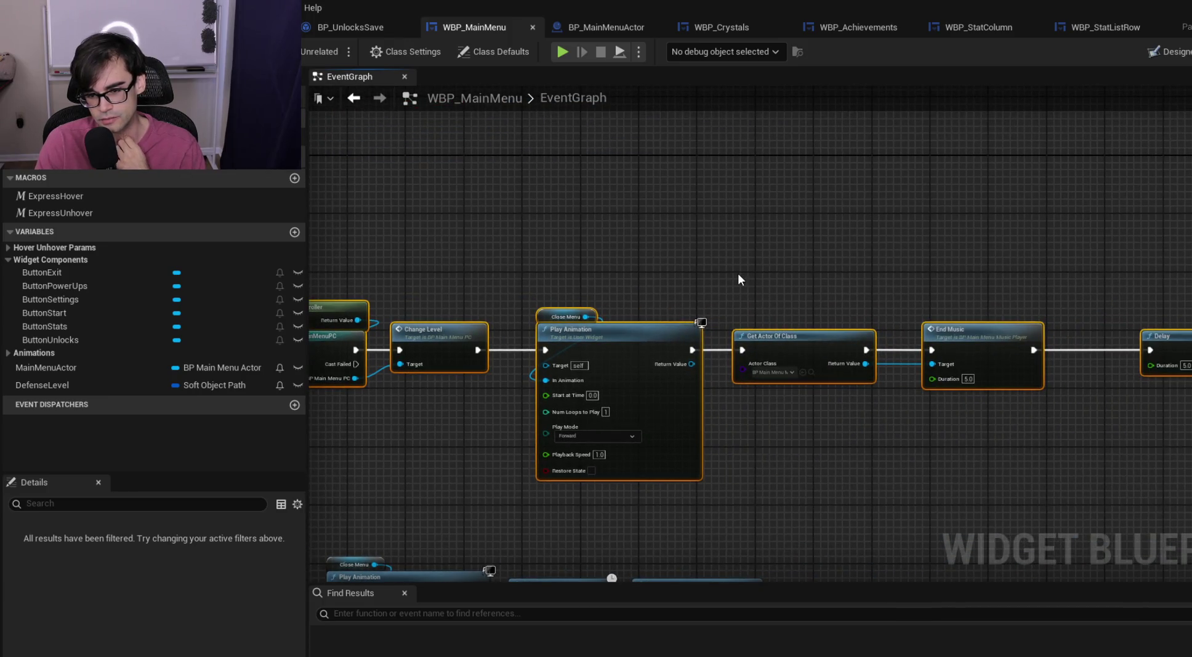
drag(739, 277, 524, 271)
drag(773, 313, 950, 261)
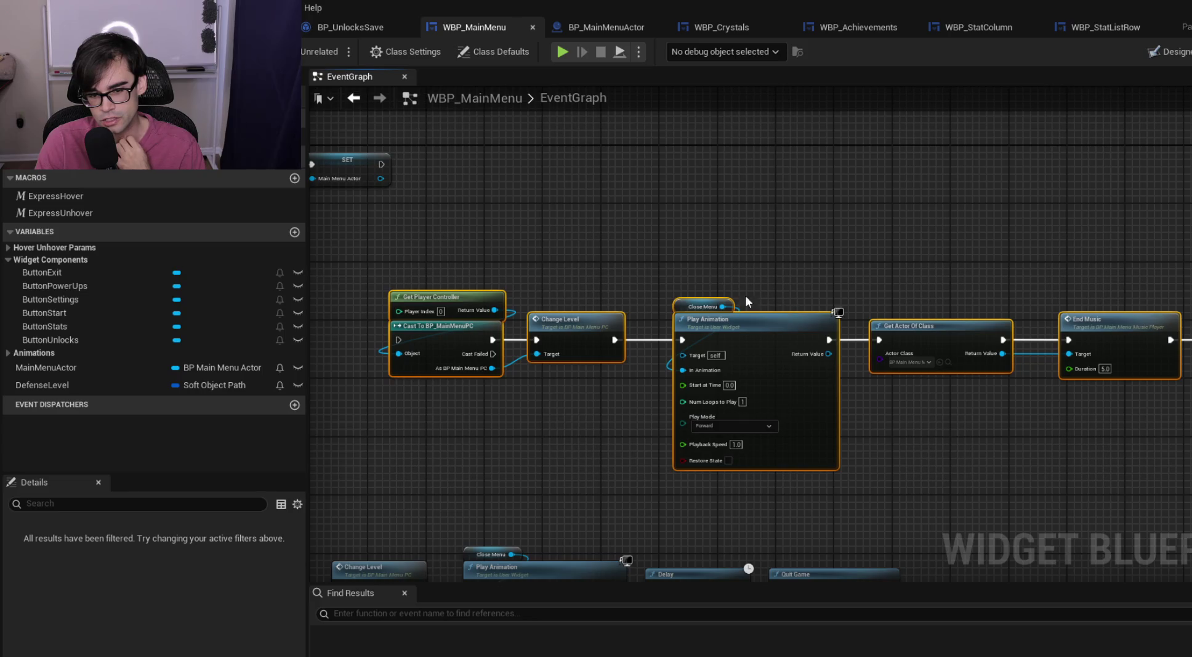
drag(525, 275, 964, 285)
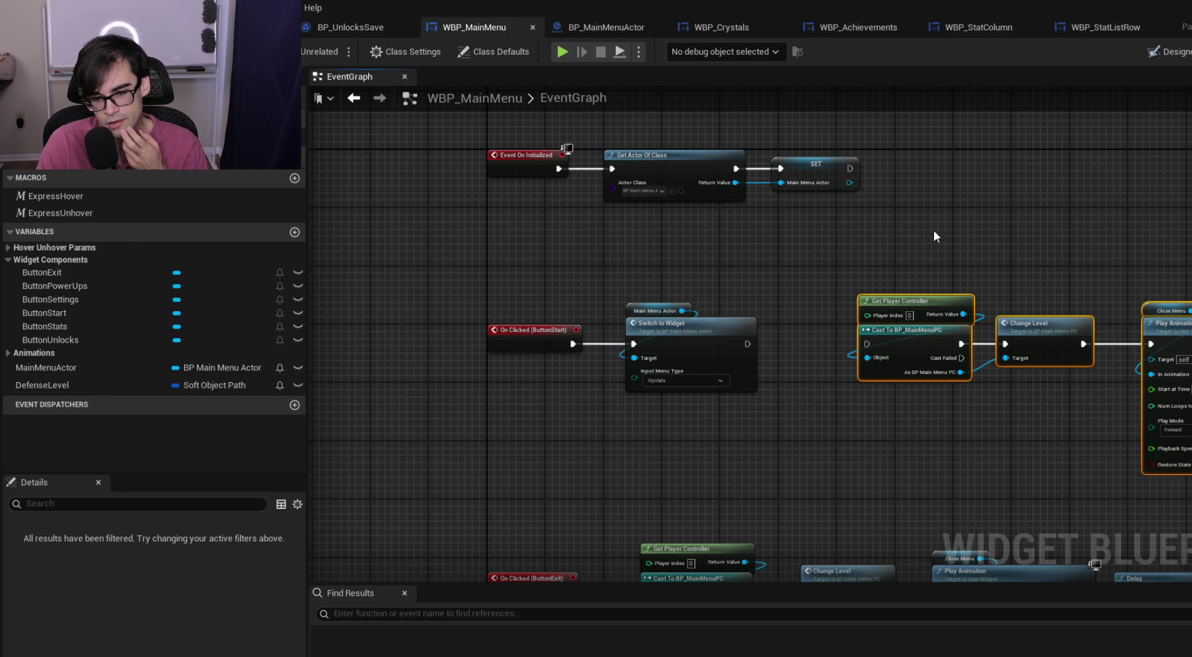
drag(855, 263, 583, 303)
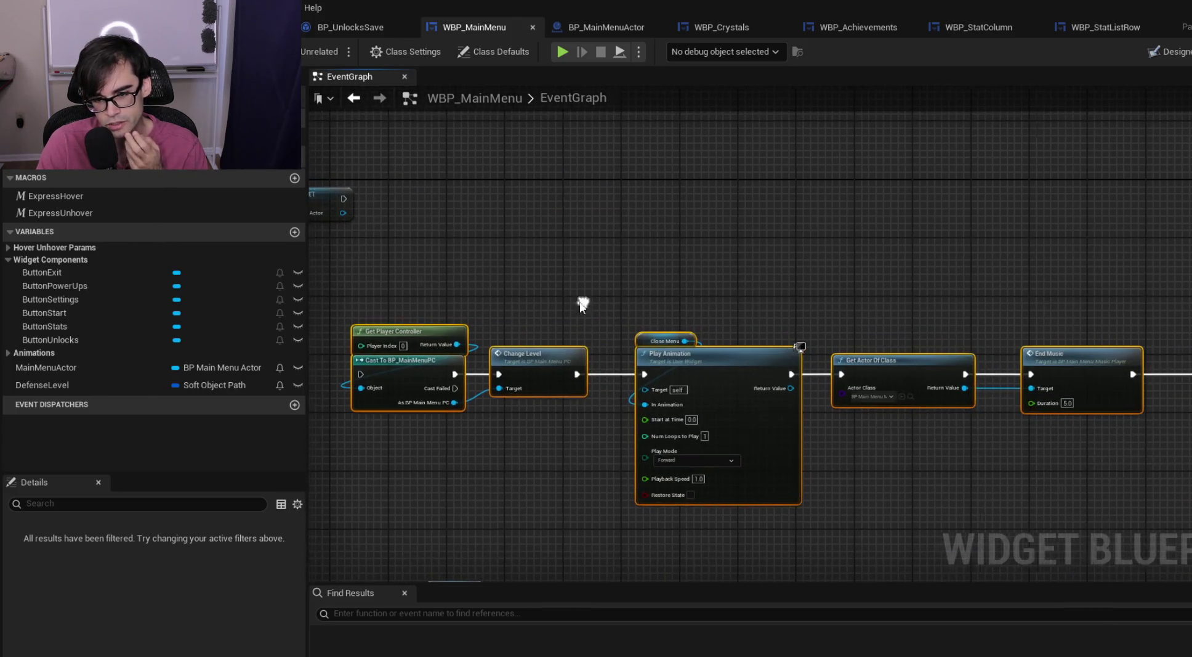
mouse_move(985, 284)
mouse_down()
mouse_move(533, 290)
mouse_move(823, 324)
mouse_move(917, 443)
mouse_move(701, 326)
mouse_up()
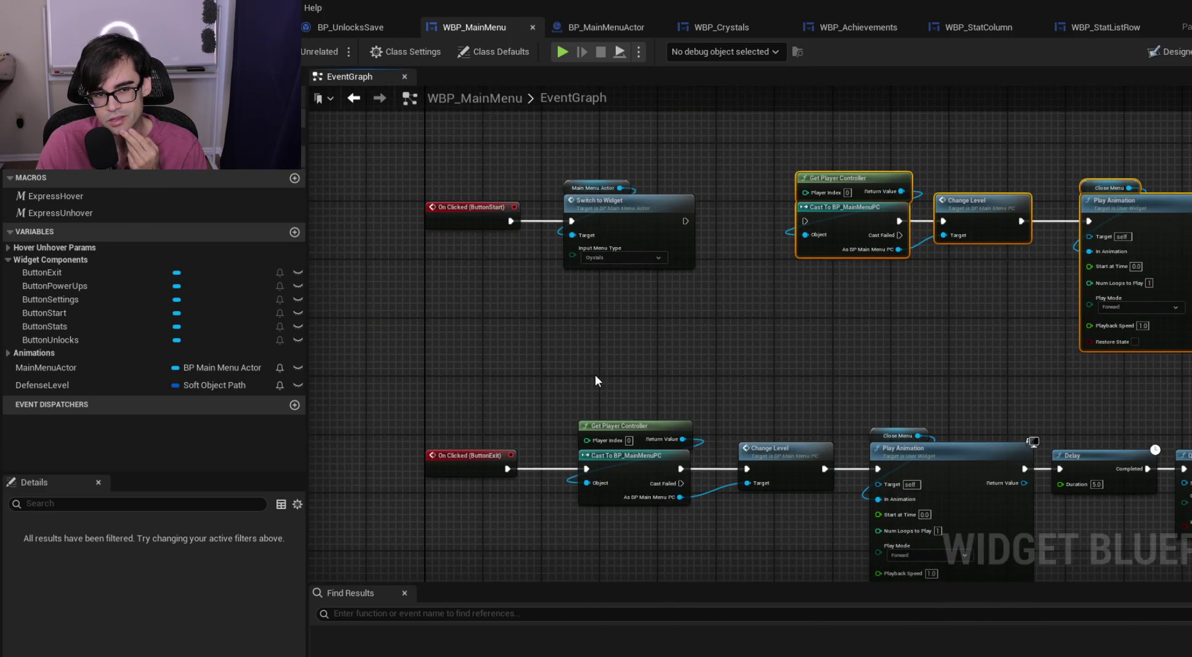
drag(651, 255, 621, 362)
click(583, 313)
double_click(584, 313)
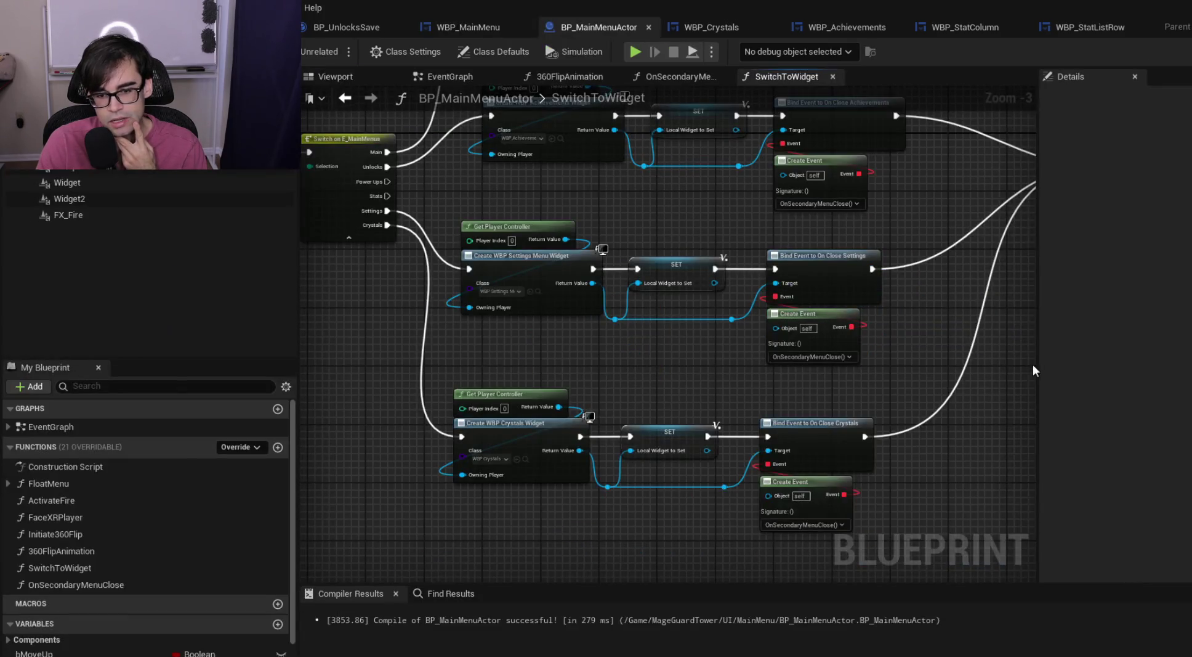
Add a Bind Event to On Start Level node off the Crystals reference, chained after Close Crystals
scroll(785, 408, up, 4)
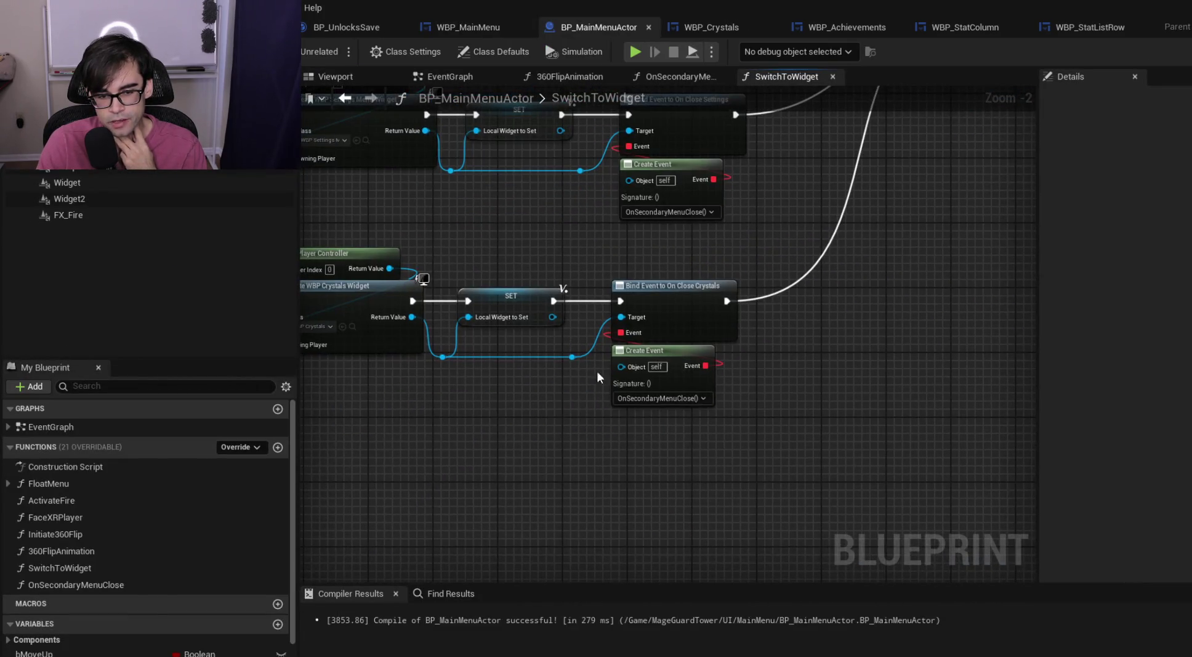
drag(572, 358, 685, 457)
text(b)
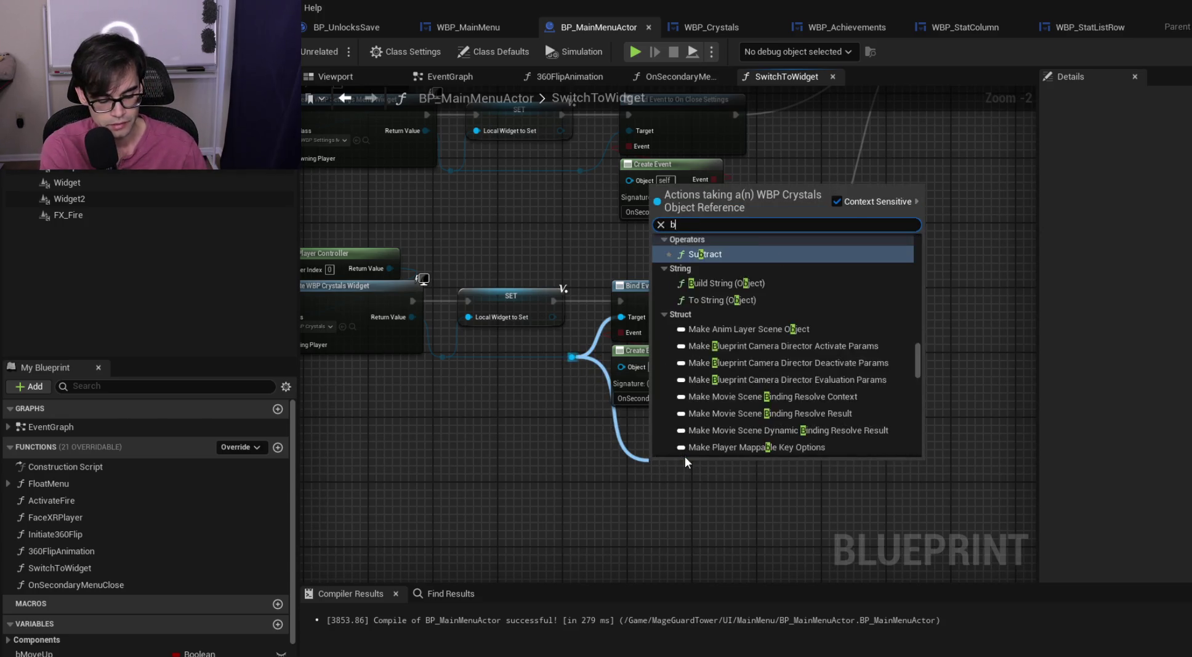
text(ind event )
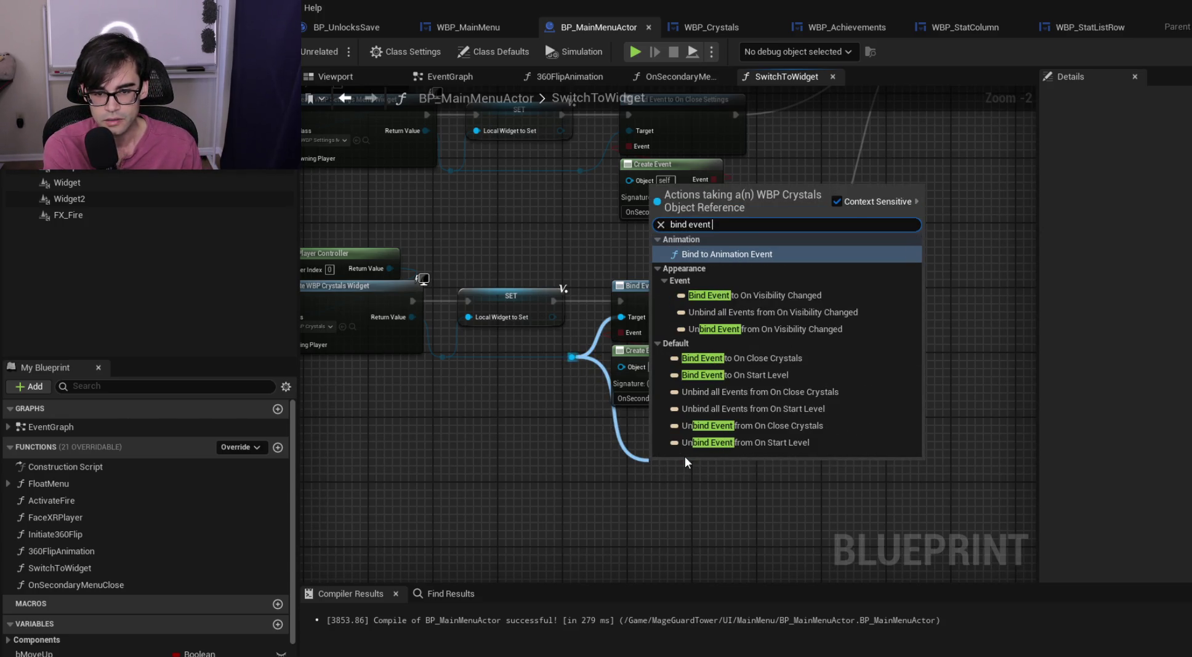
text(to on)
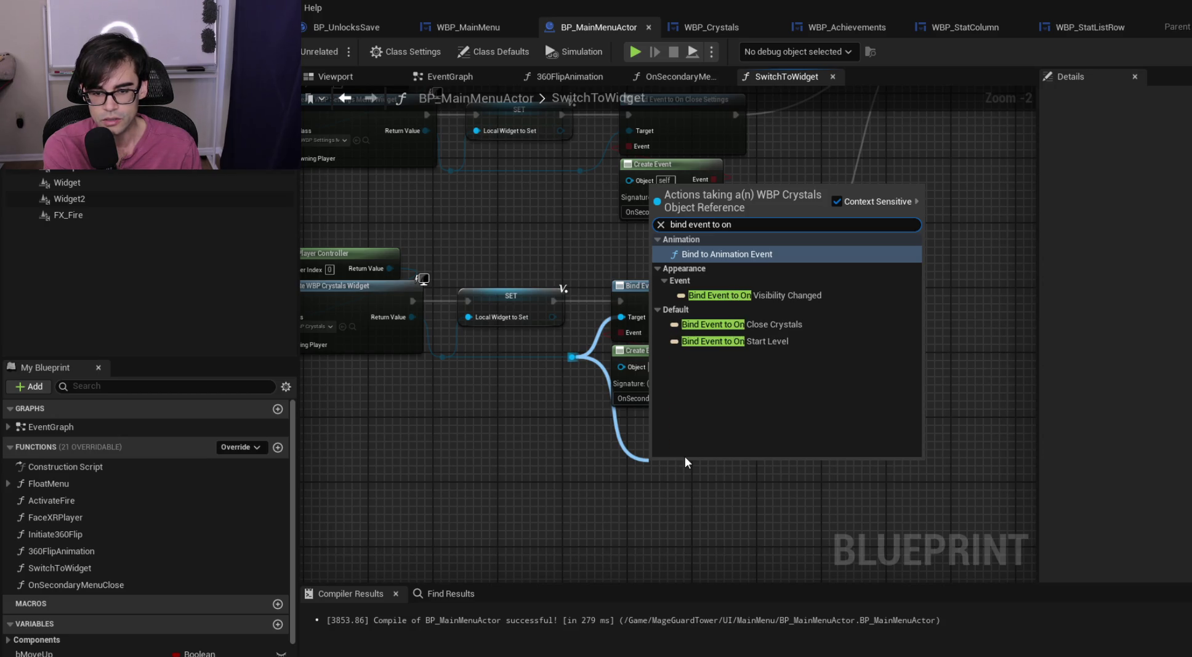
key(Down)
key(Down)
key(Down)
key(Return)
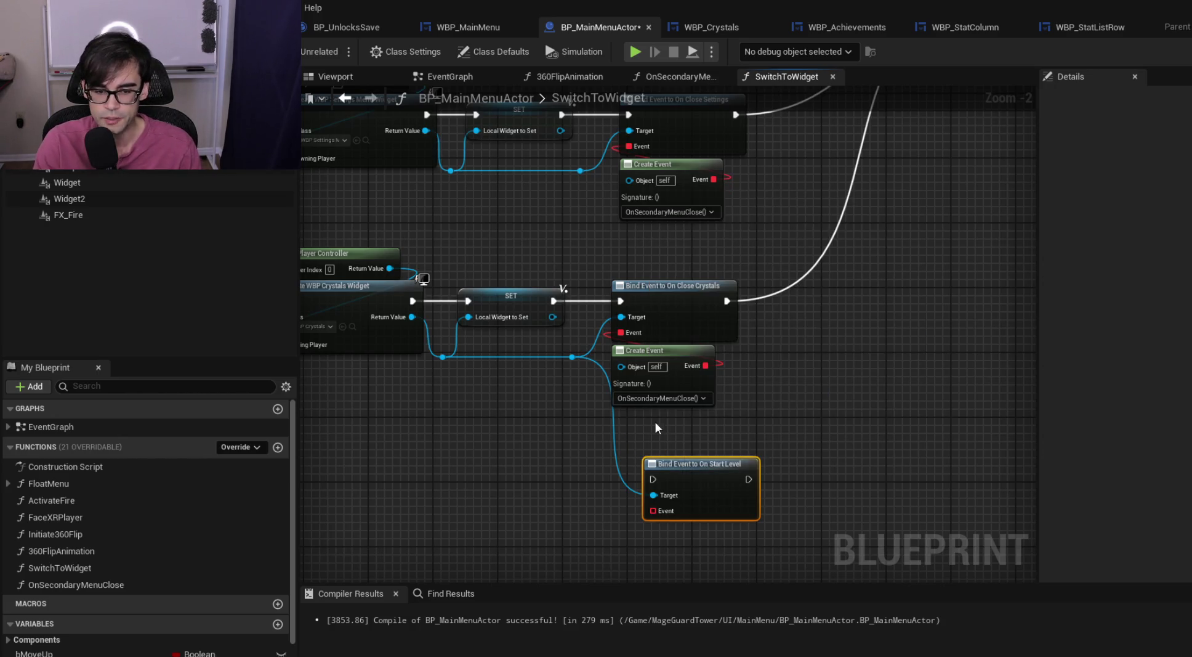
mouse_move(727, 468)
mouse_down()
mouse_move(886, 381)
mouse_move(876, 264)
mouse_move(866, 282)
mouse_up()
mouse_move(791, 292)
mouse_down()
mouse_move(778, 307)
mouse_move(790, 284)
mouse_up()
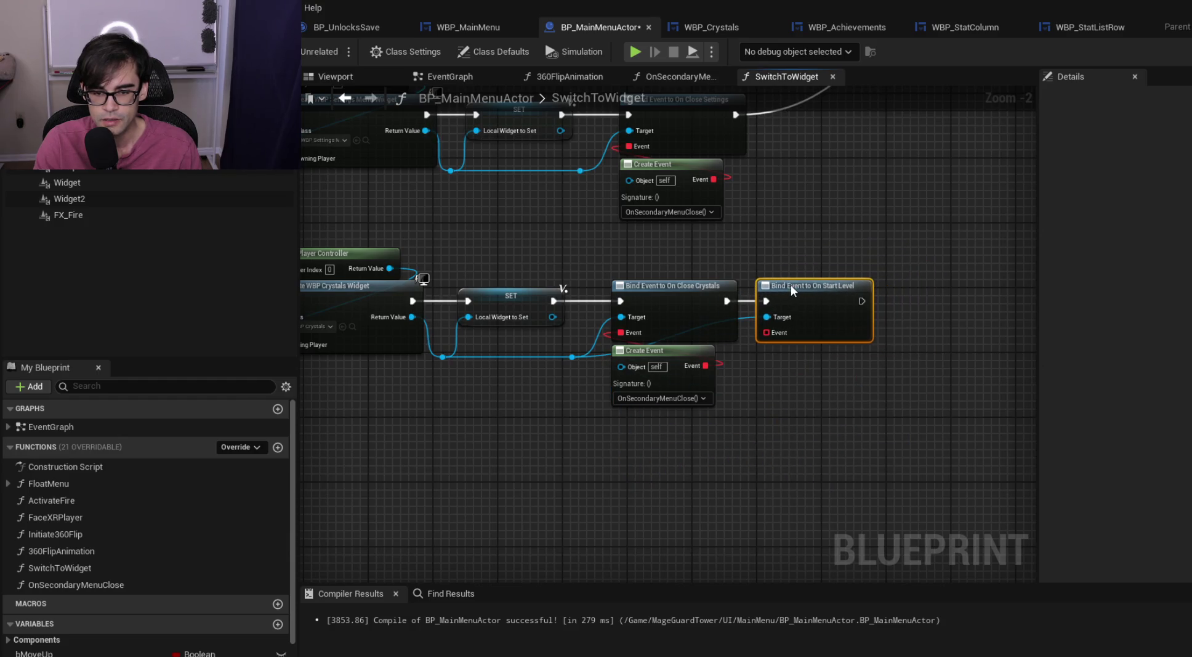
Route the Crystals target wire to the new binding with two reroute points
double_click(600, 354)
drag(603, 353, 611, 436)
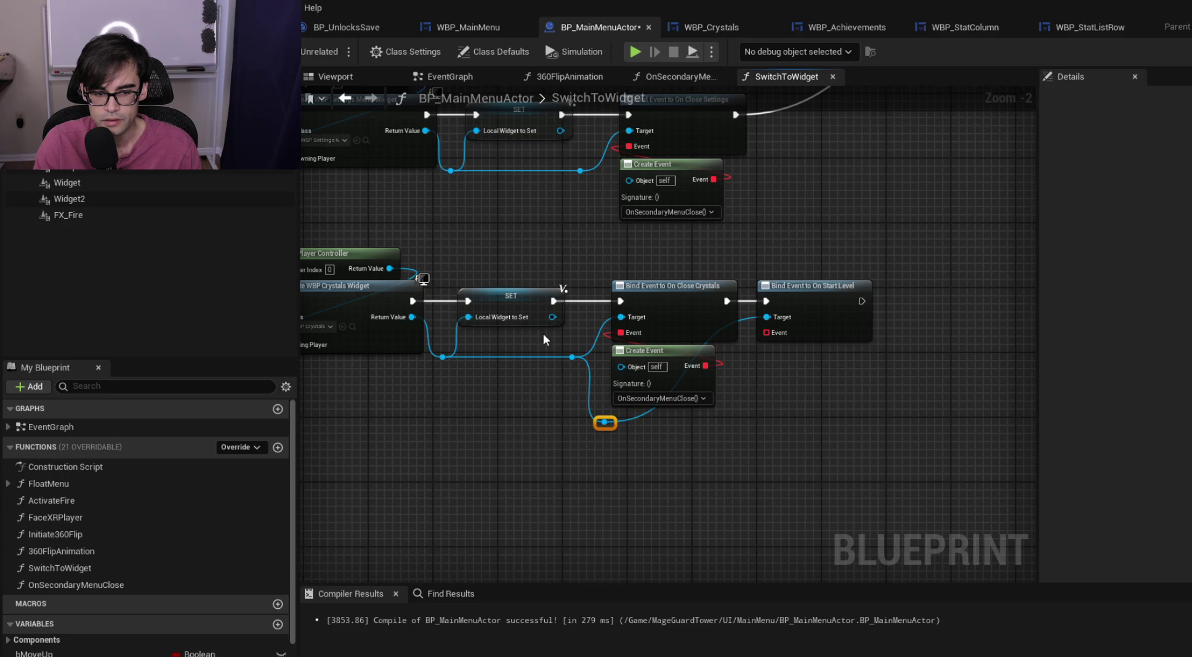
double_click(642, 416)
drag(644, 416, 733, 427)
Give the On Start Level binding a Create Event node with a new matching custom event
drag(769, 333, 823, 392)
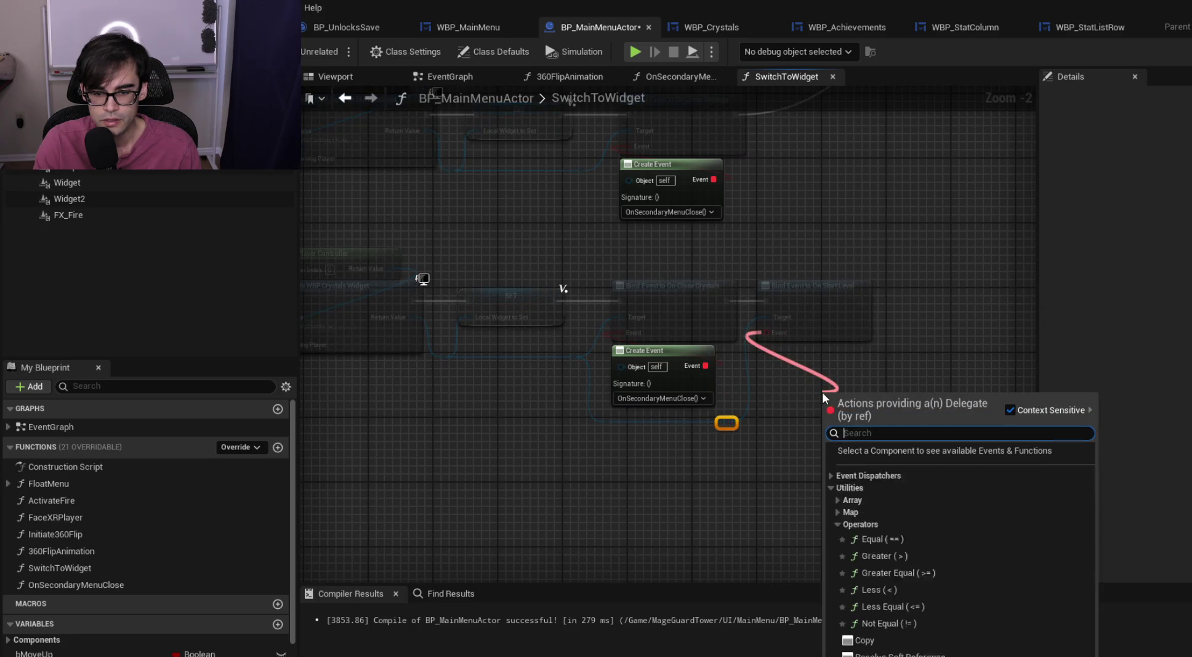
click(830, 487)
click(832, 475)
click(832, 476)
click(869, 502)
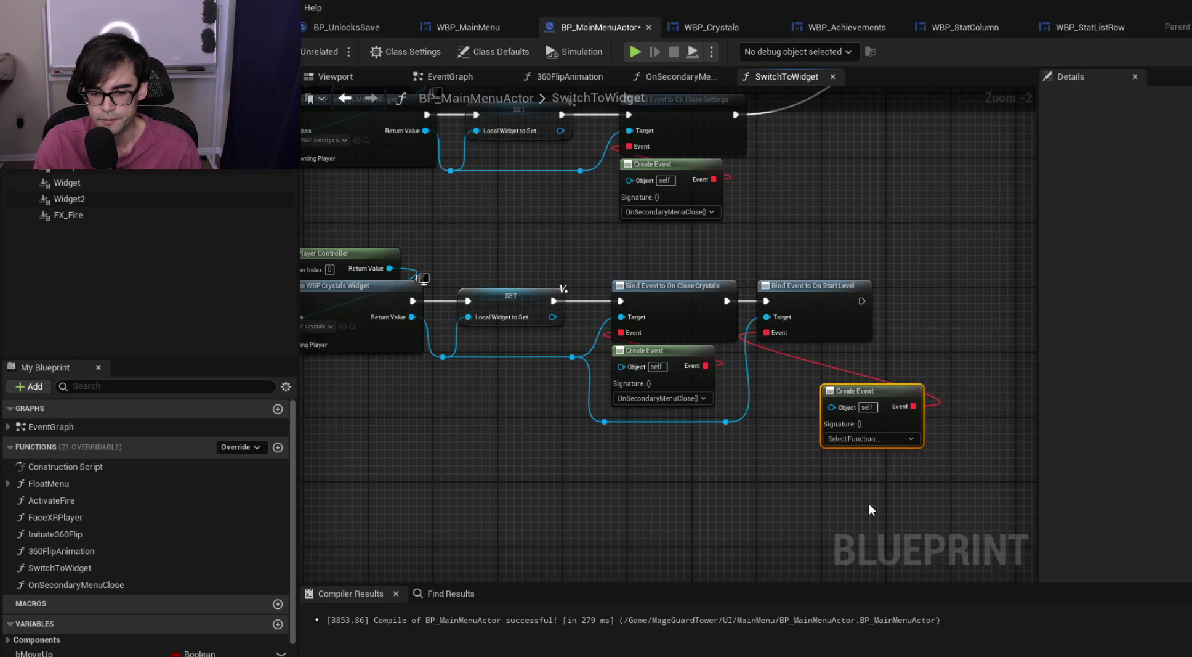
click(862, 438)
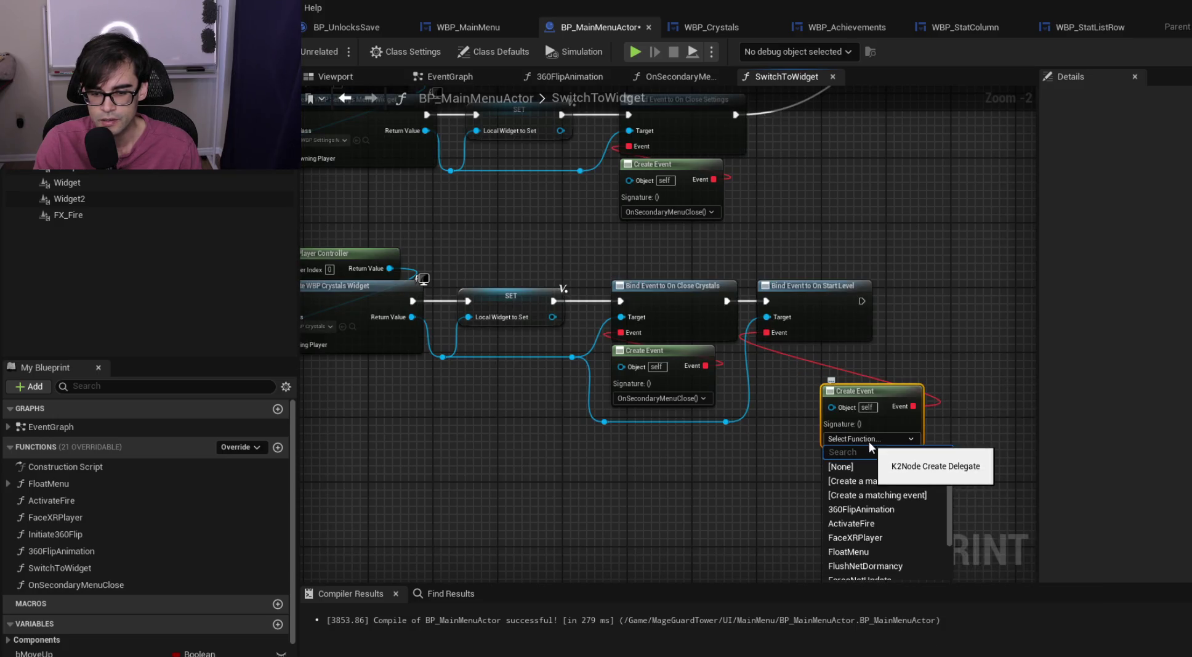
click(919, 496)
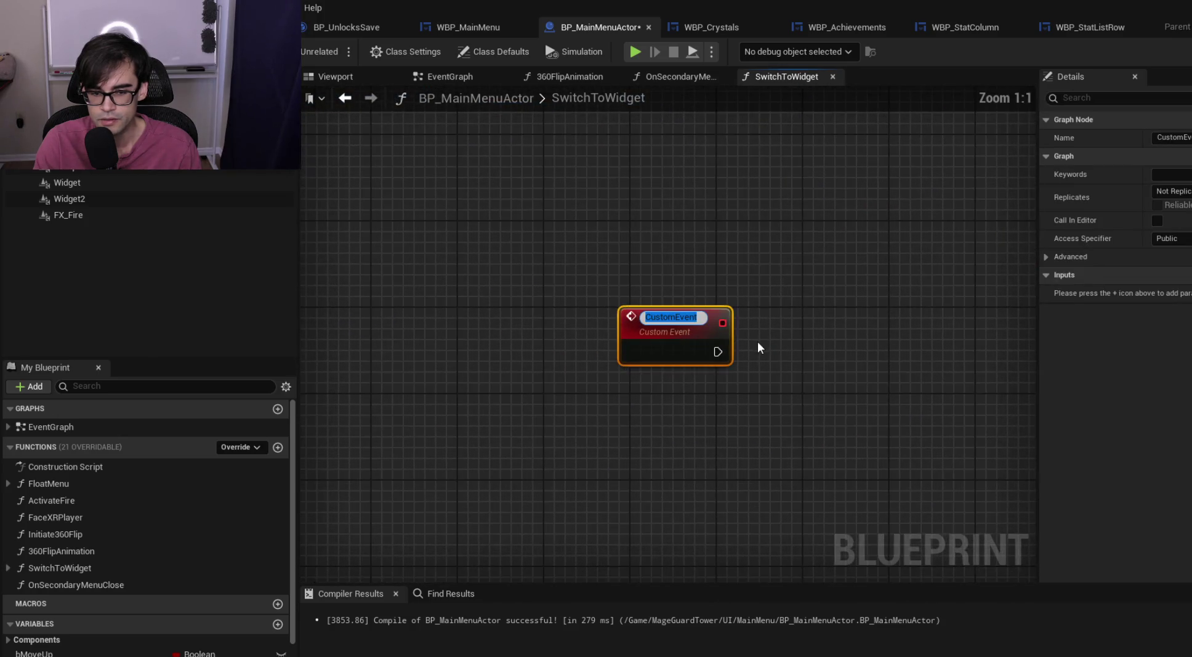
Name the custom event OnStartLevel and cut it out of the SwitchToWidget function
text(OnS)
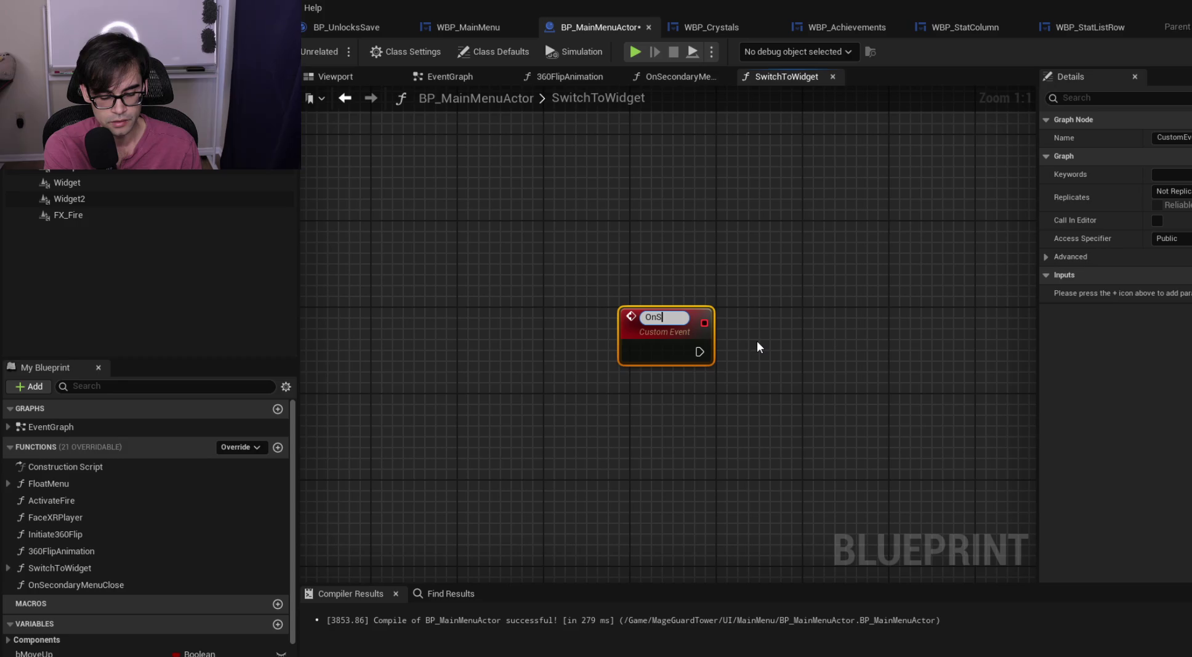
text(tartLevel)
key(Return)
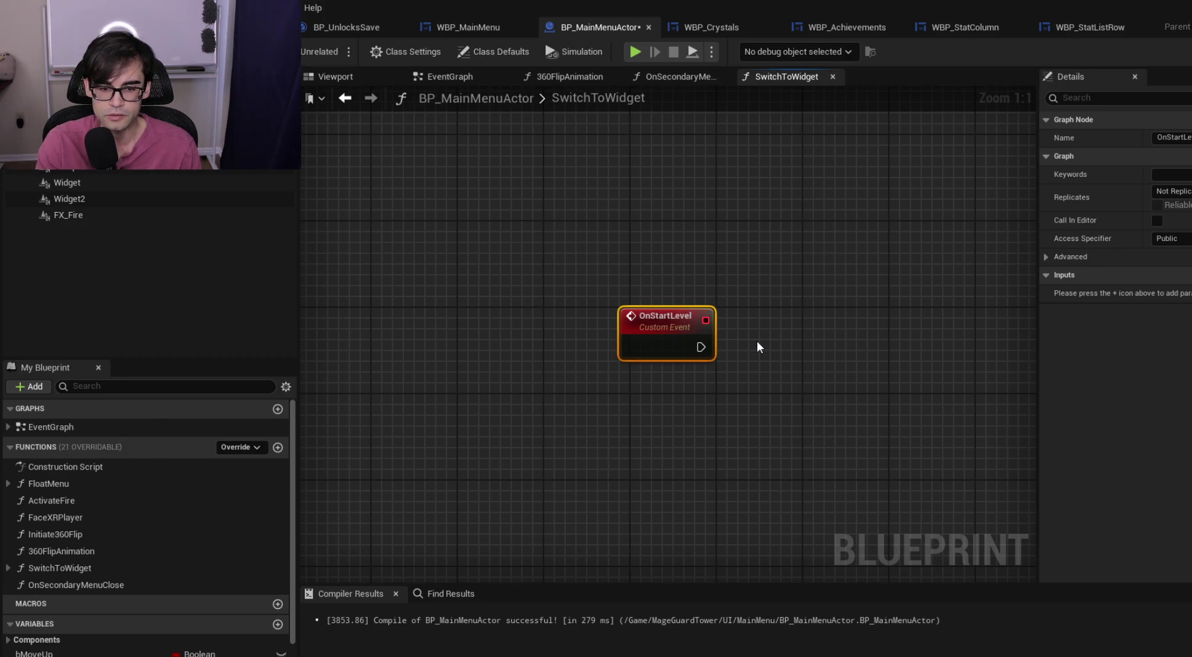
scroll(720, 314, down, 4)
scroll(740, 278, down, 3)
mouse_move(740, 278)
mouse_down()
mouse_move(724, 481)
mouse_move(559, 245)
mouse_up()
scroll(738, 487, up, 2)
scroll(443, 323, up, 3)
drag(486, 366, 595, 456)
key(Delete)
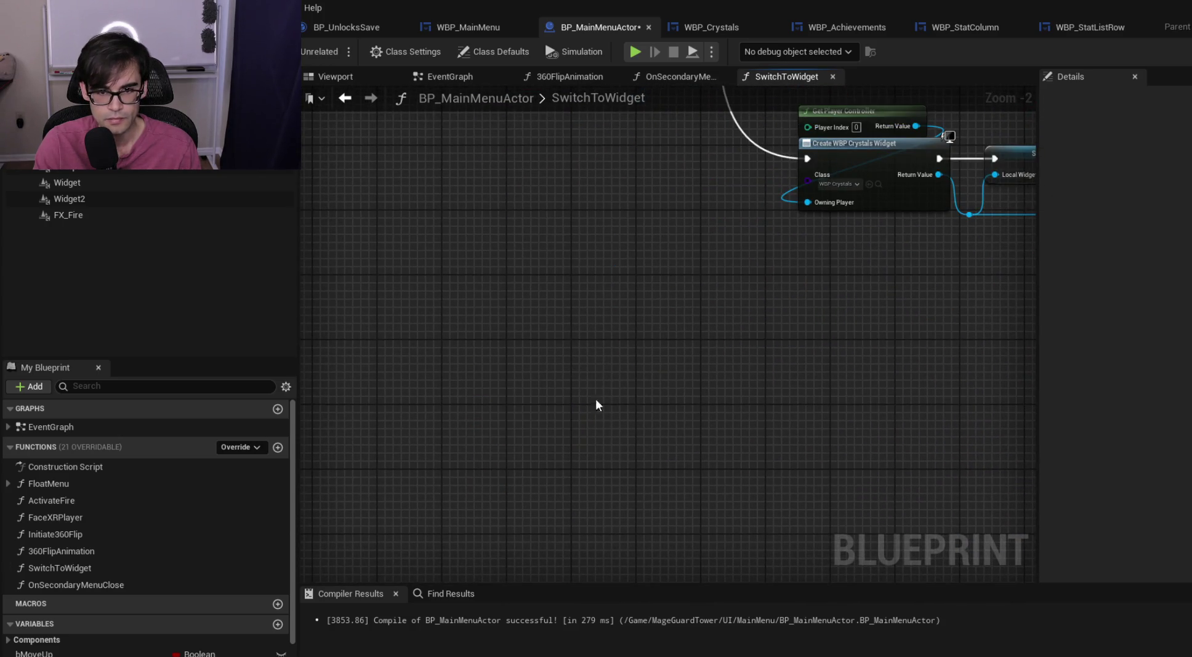
Paste OnStartLevel into the EventGraph, point the Create Event at it, and compile
click(487, 75)
scroll(547, 225, up, 2)
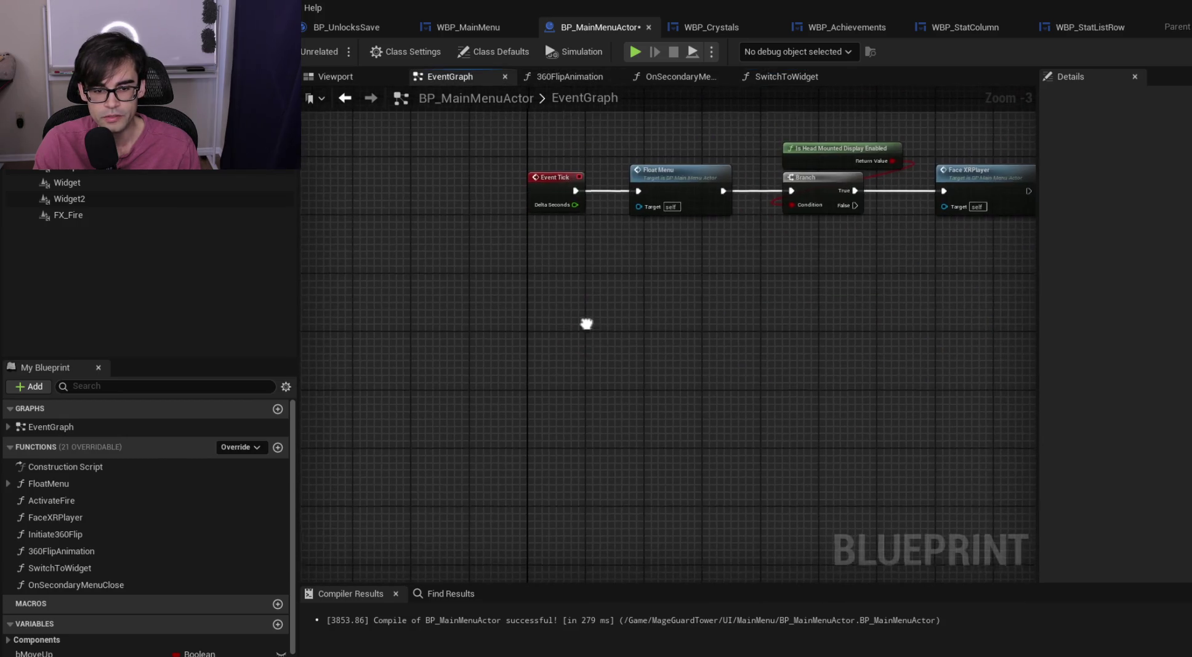
key(ctrl+v)
scroll(563, 342, up, 2)
double_click(563, 340)
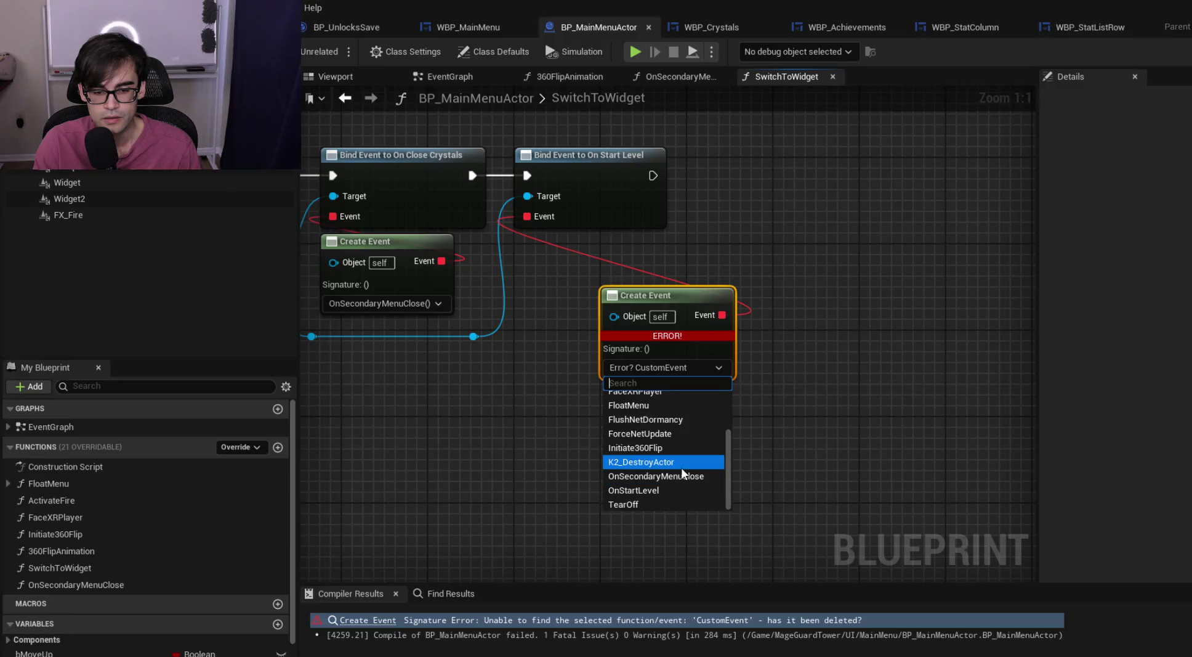
click(674, 484)
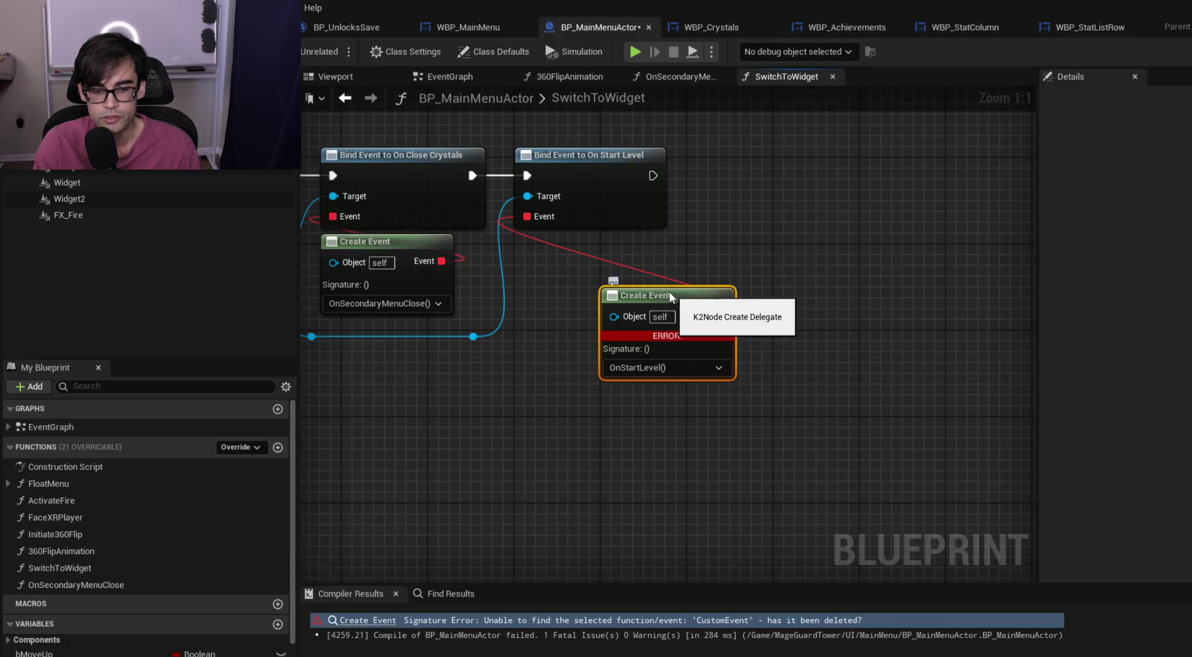
drag(669, 291, 582, 242)
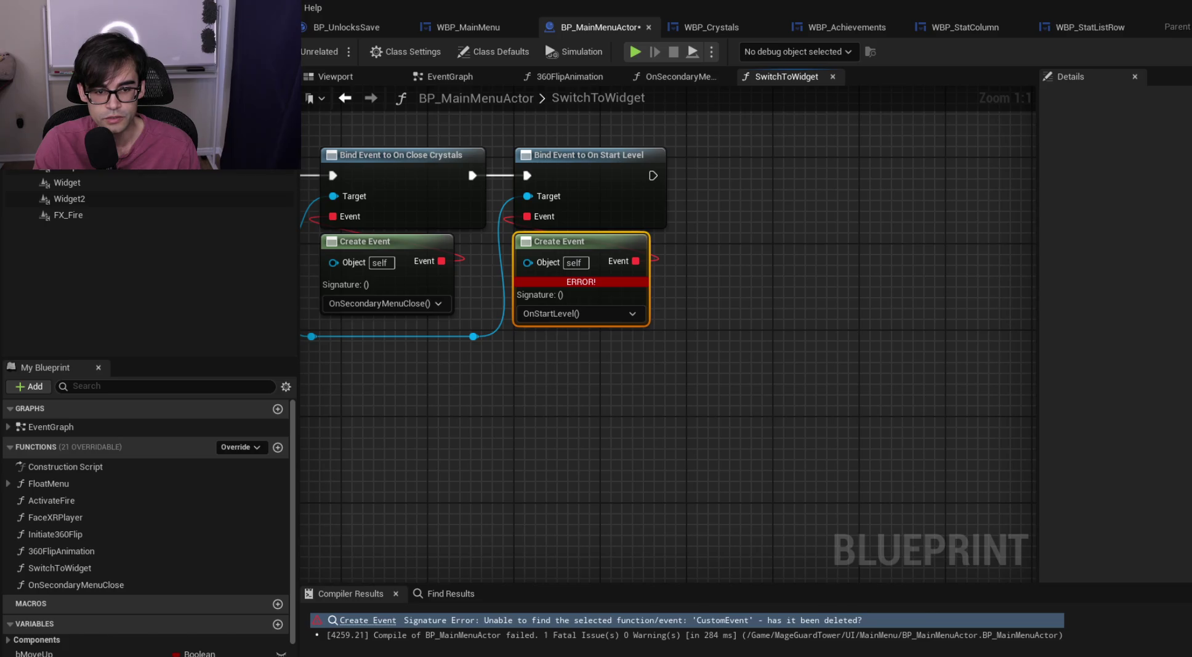
key(F7)
Wire the Start Level binding's exec into the shared flow to the Branch and save
scroll(708, 480, down, 3)
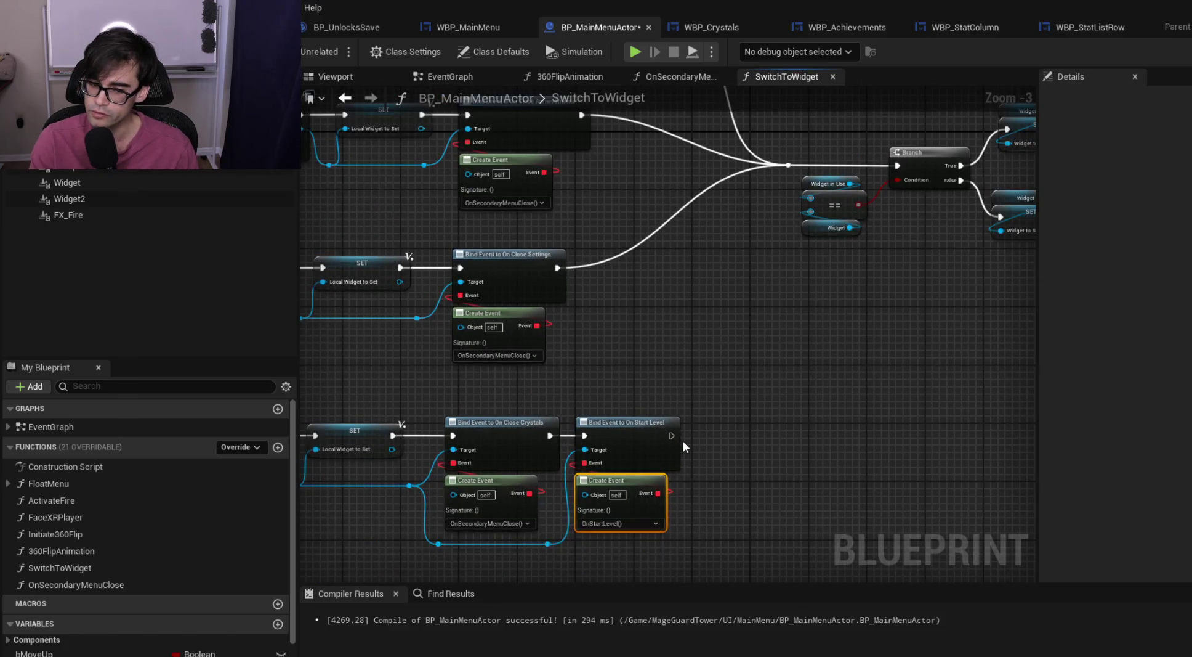
drag(672, 435, 789, 163)
click(787, 426)
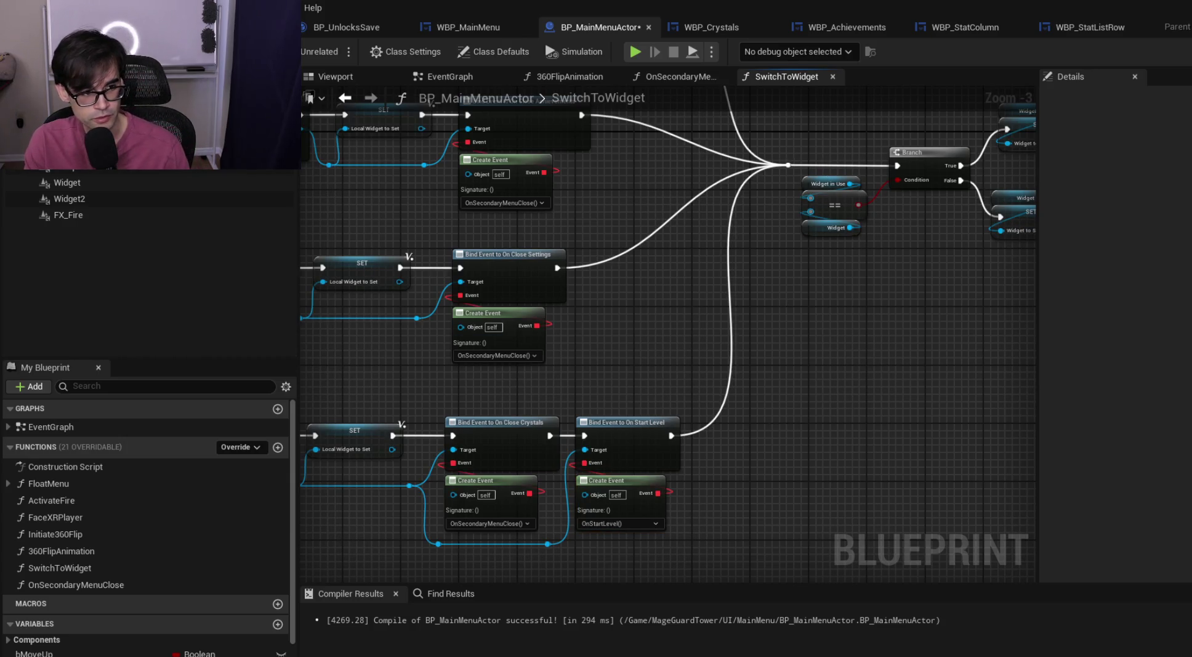
key(ctrl+s)
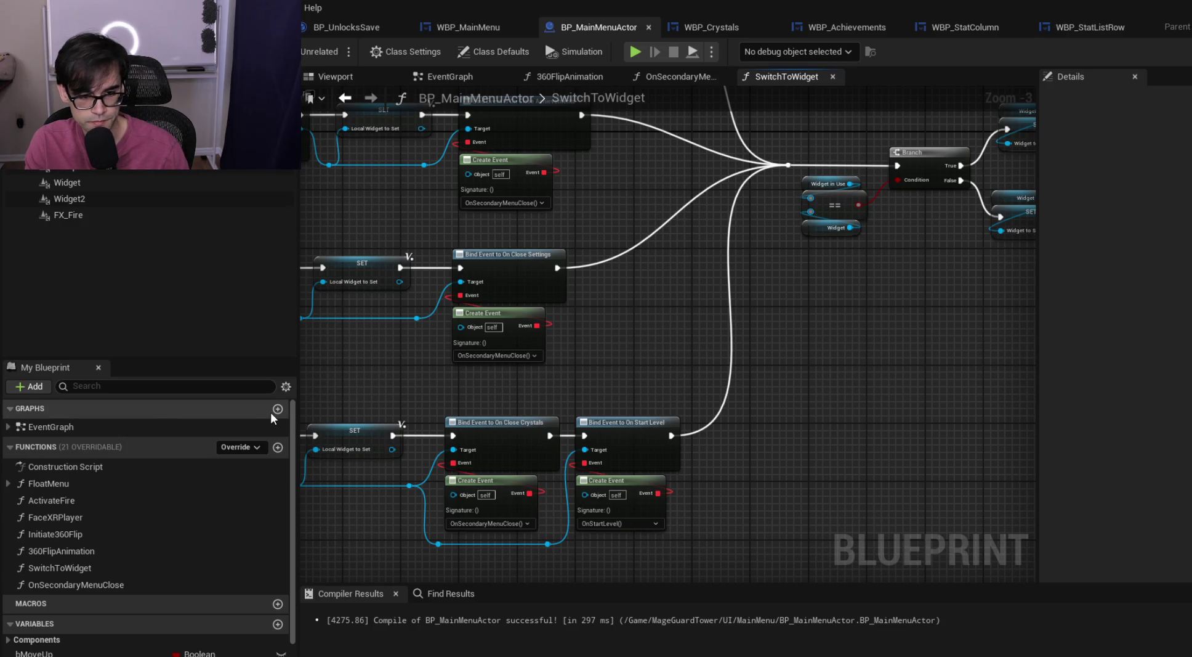
mouse_move(519, 393)
mouse_down()
mouse_move(826, 389)
mouse_move(567, 388)
mouse_up()
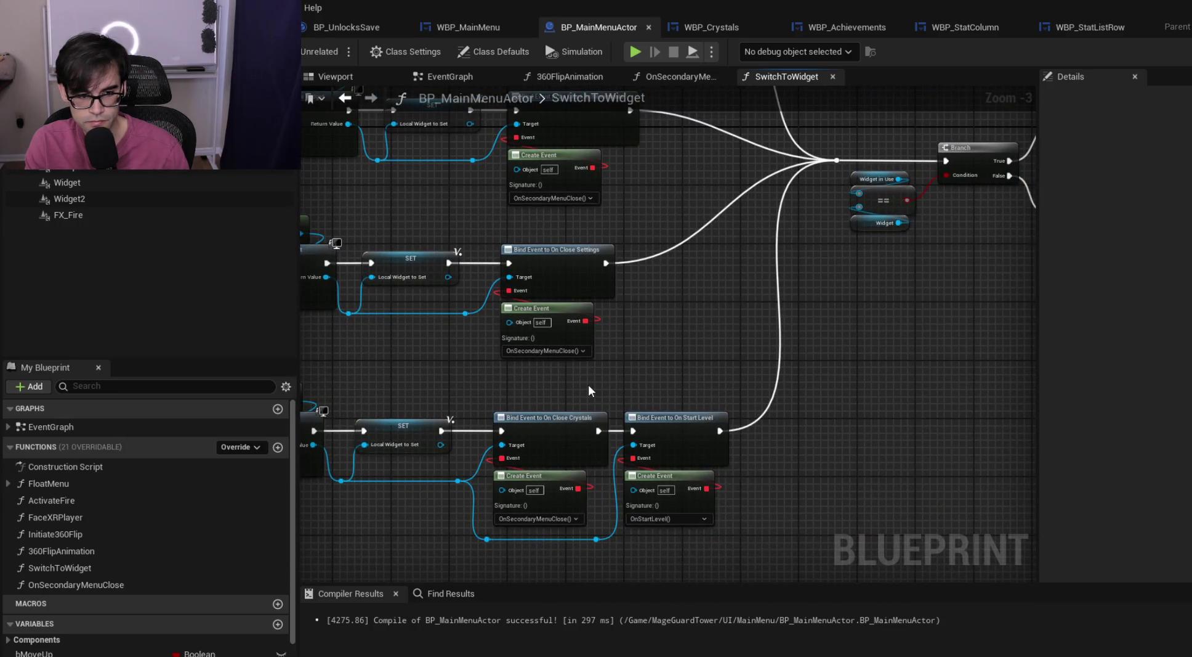
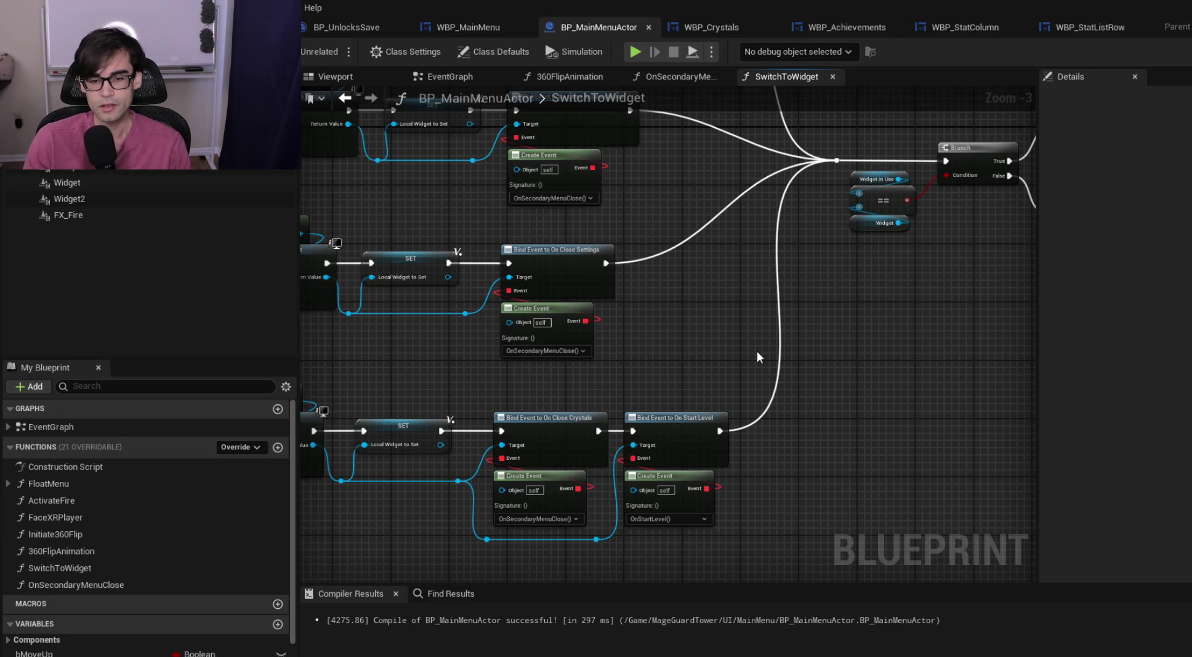
Save and compile BP_MainMenuActor while reviewing SwitchToWidget's Crystals and Start Level bindings
mouse_move(831, 415)
mouse_down()
mouse_move(747, 474)
mouse_move(591, 389)
mouse_move(466, 370)
mouse_move(789, 472)
mouse_up()
key(ctrl+s)
drag(625, 345, 819, 323)
mouse_move(821, 391)
mouse_down()
mouse_move(848, 291)
mouse_move(698, 389)
mouse_up()
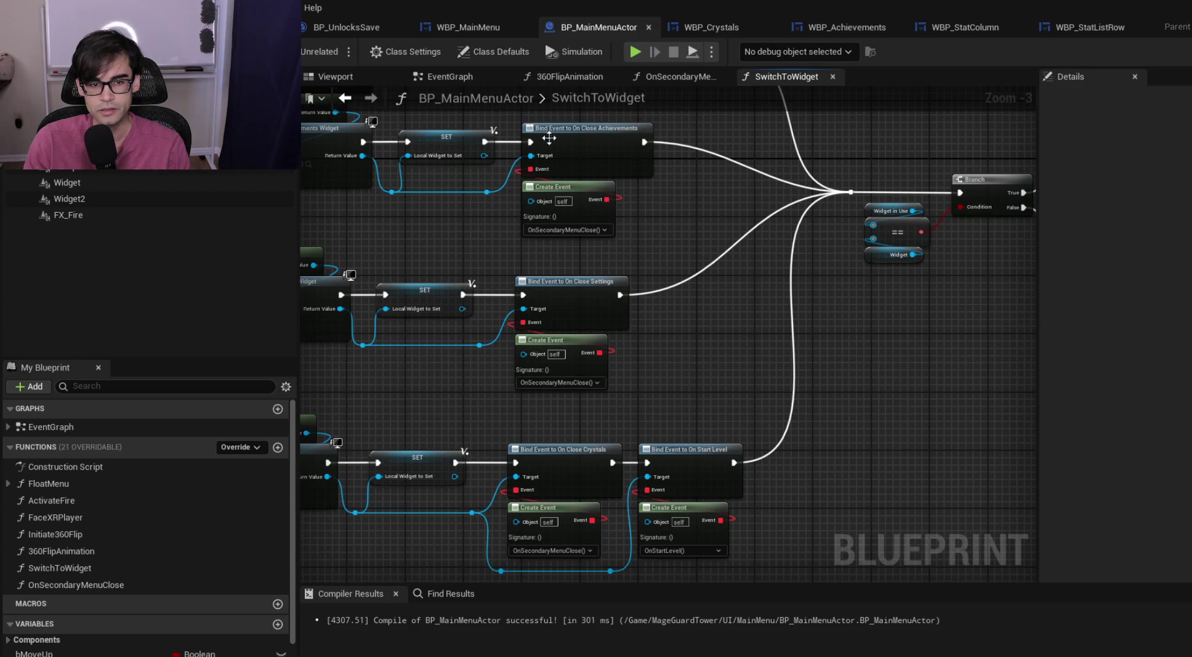
Check the OnStartLevel custom event and BeginPlay/Tick chains in the actor's EventGraph
click(425, 73)
click(565, 330)
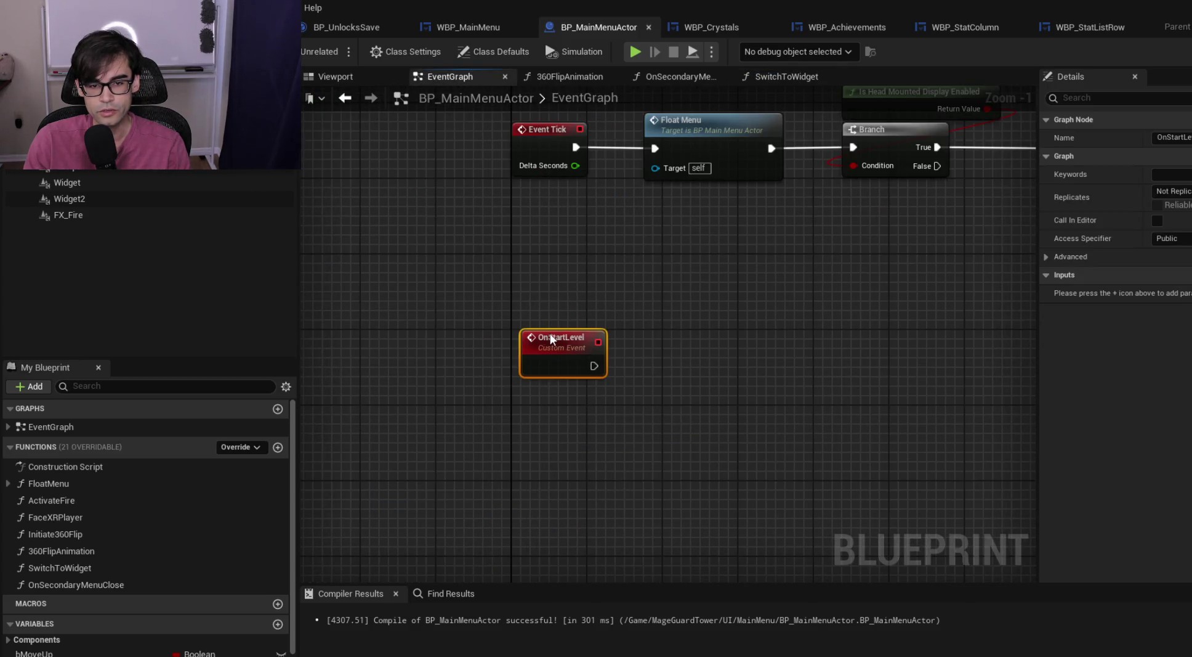
scroll(465, 400, down, 4)
scroll(465, 400, up, 3)
drag(465, 401, 889, 266)
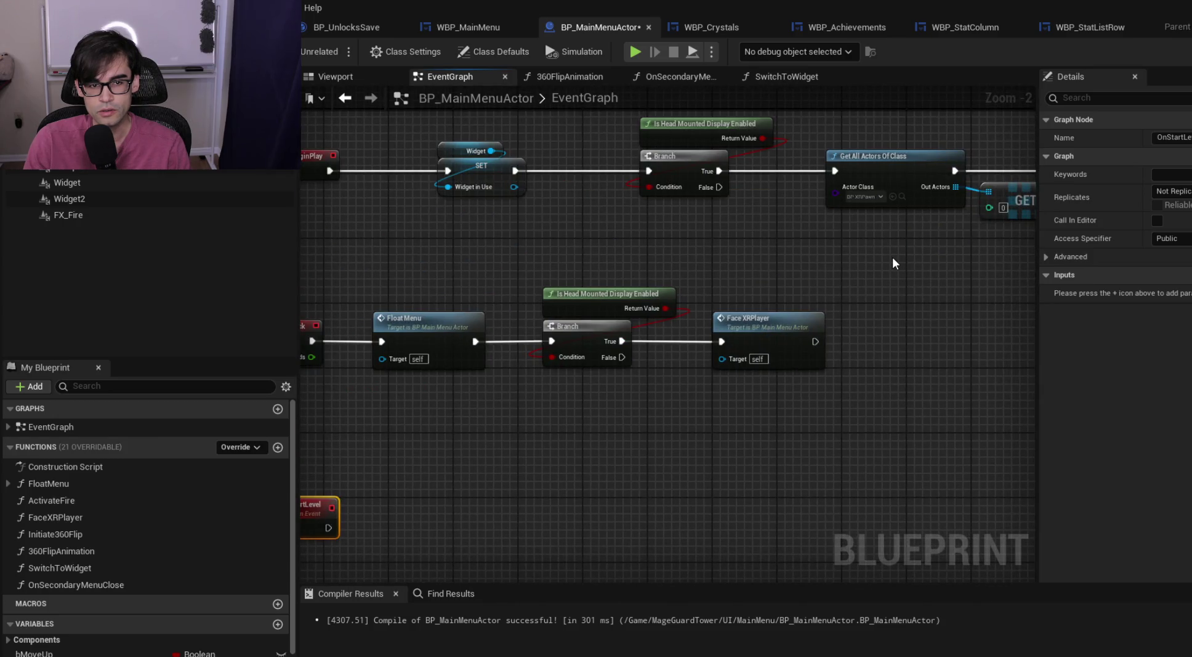
mouse_move(633, 265)
mouse_down()
mouse_move(1001, 260)
mouse_move(895, 333)
mouse_move(813, 356)
mouse_move(386, 399)
mouse_move(824, 333)
mouse_up()
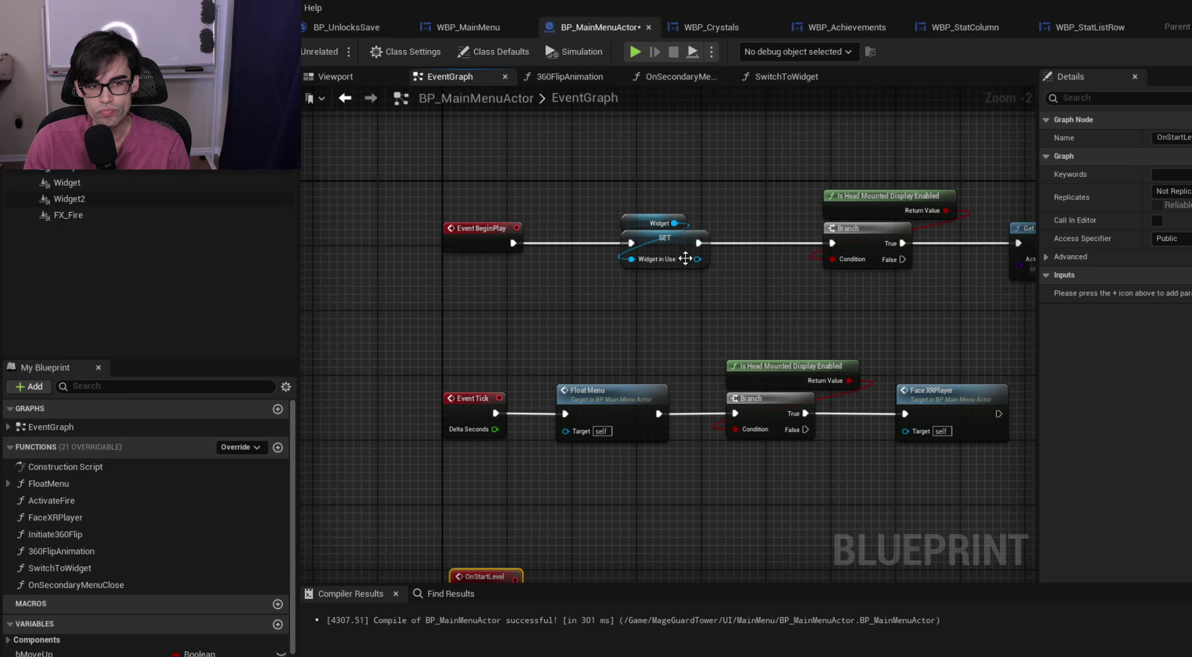
click(473, 26)
scroll(778, 272, down, 2)
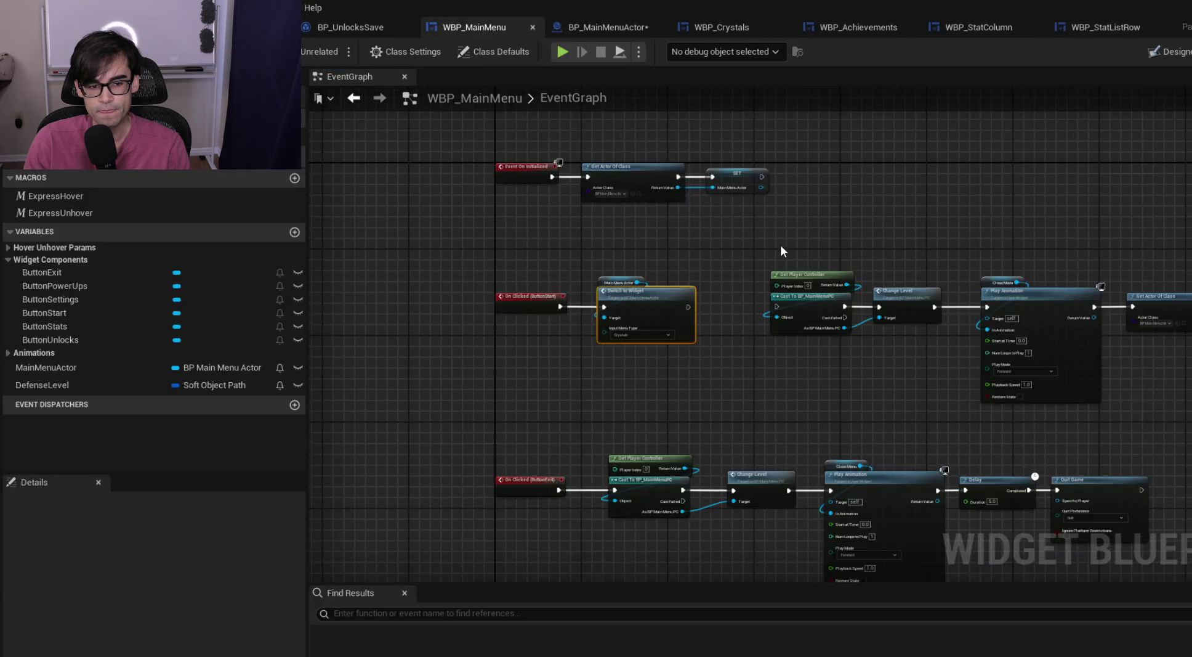
Open the SwitchToWidget function from the Start button's Switch to Widget call
scroll(704, 333, up, 3)
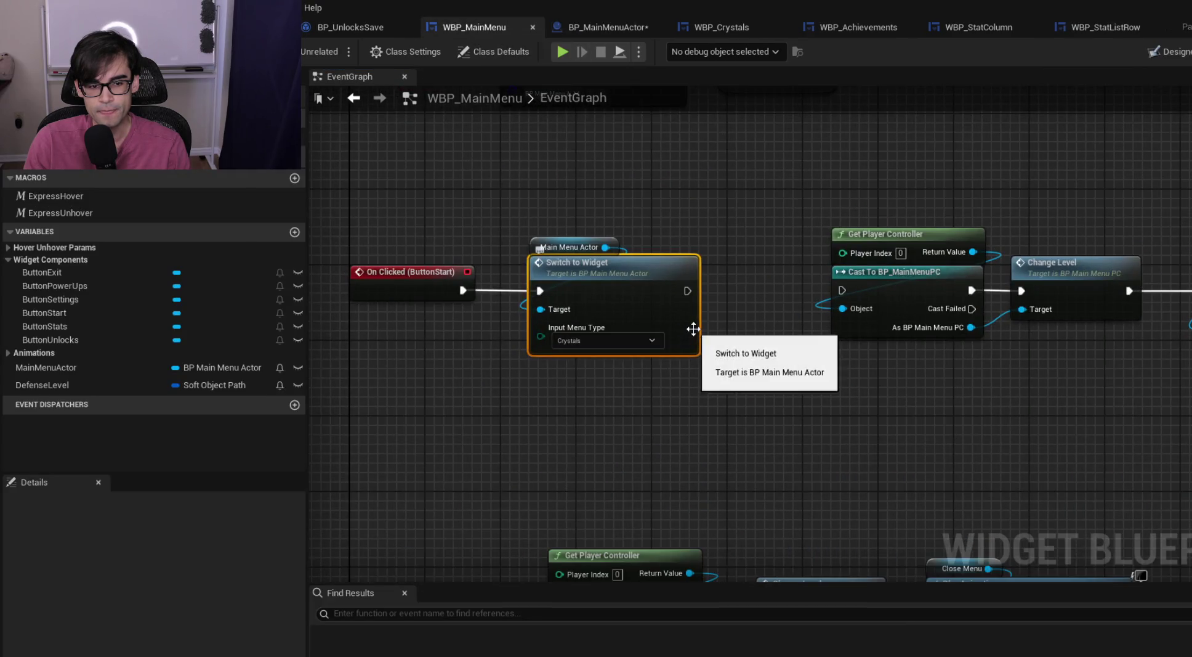
scroll(778, 229, down, 1)
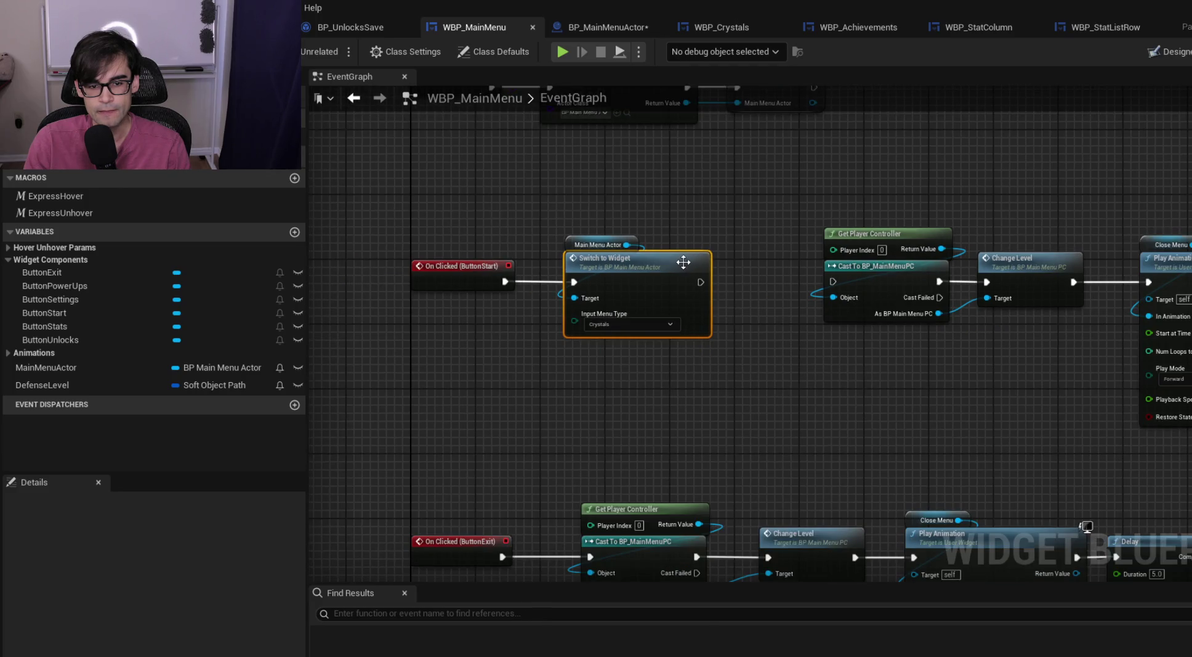
scroll(679, 263, down, 2)
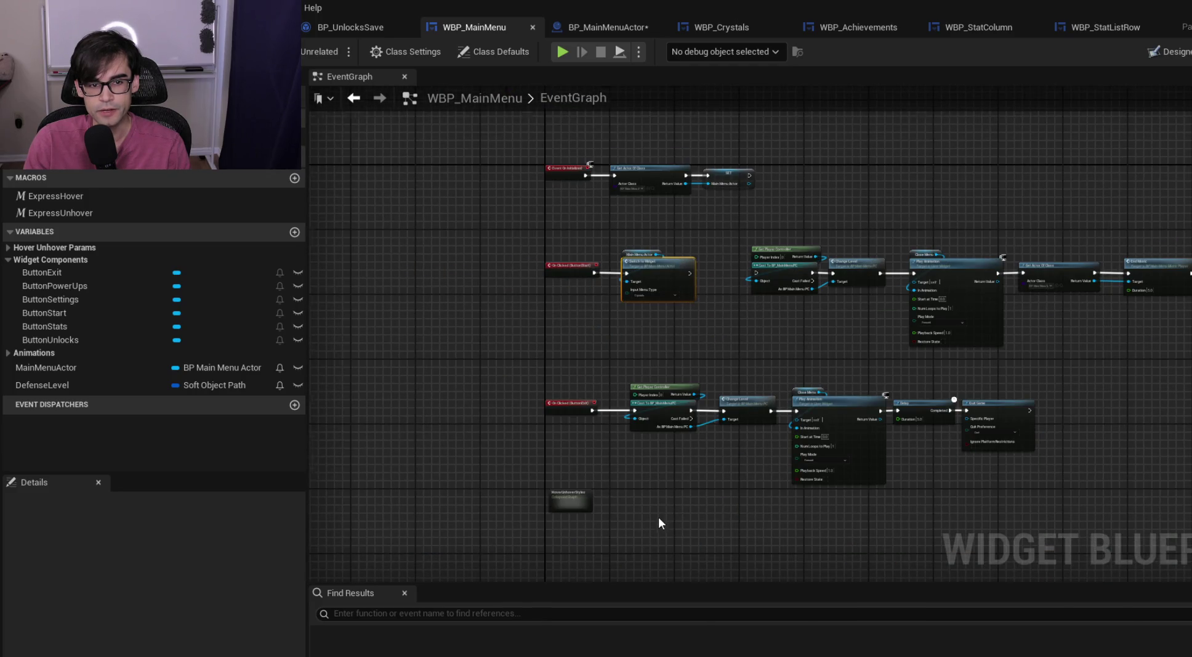
scroll(671, 288, up, 3)
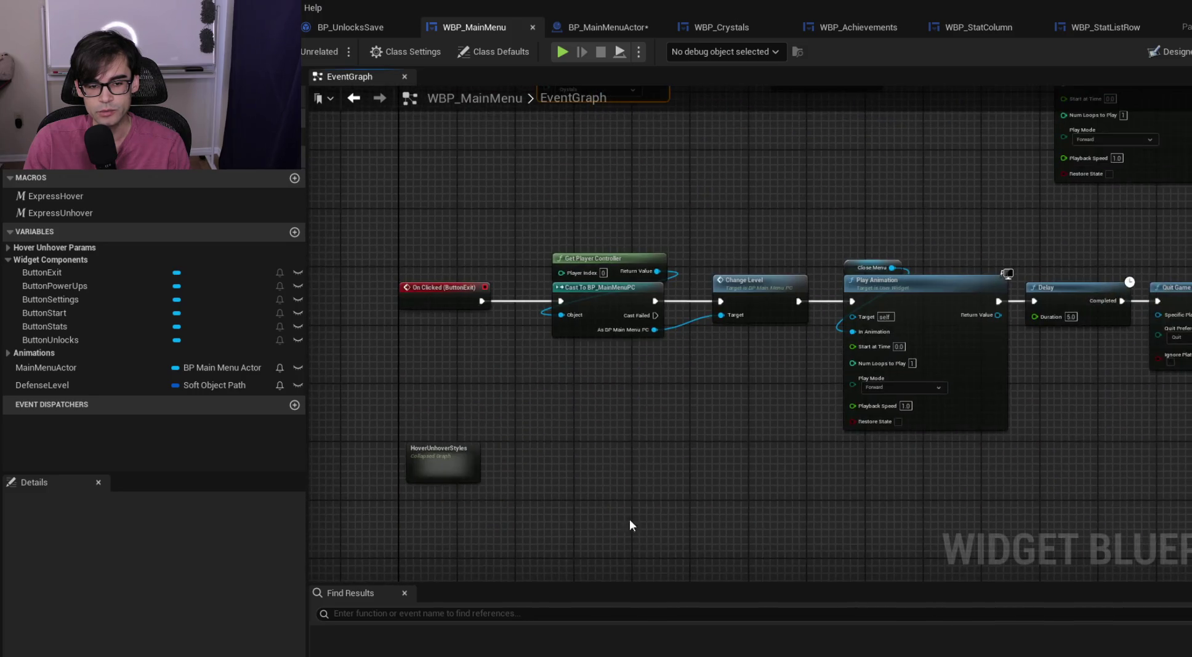
scroll(642, 341, up, 2)
double_click(609, 273)
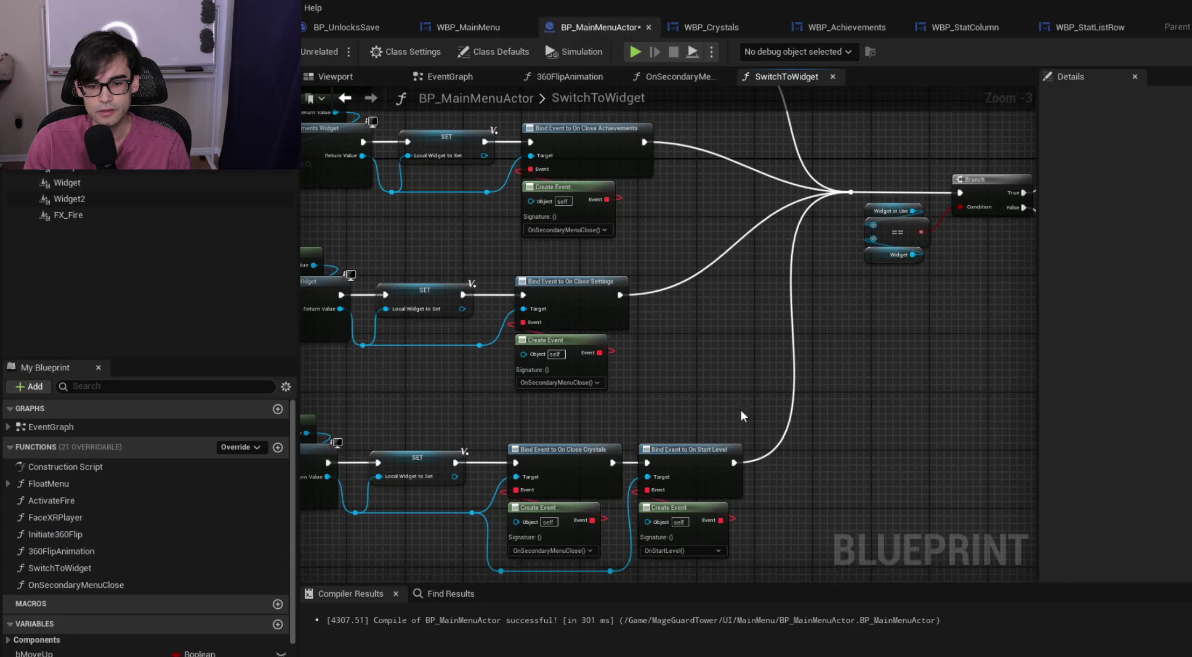
scroll(712, 426, down, 2)
scroll(739, 370, up, 3)
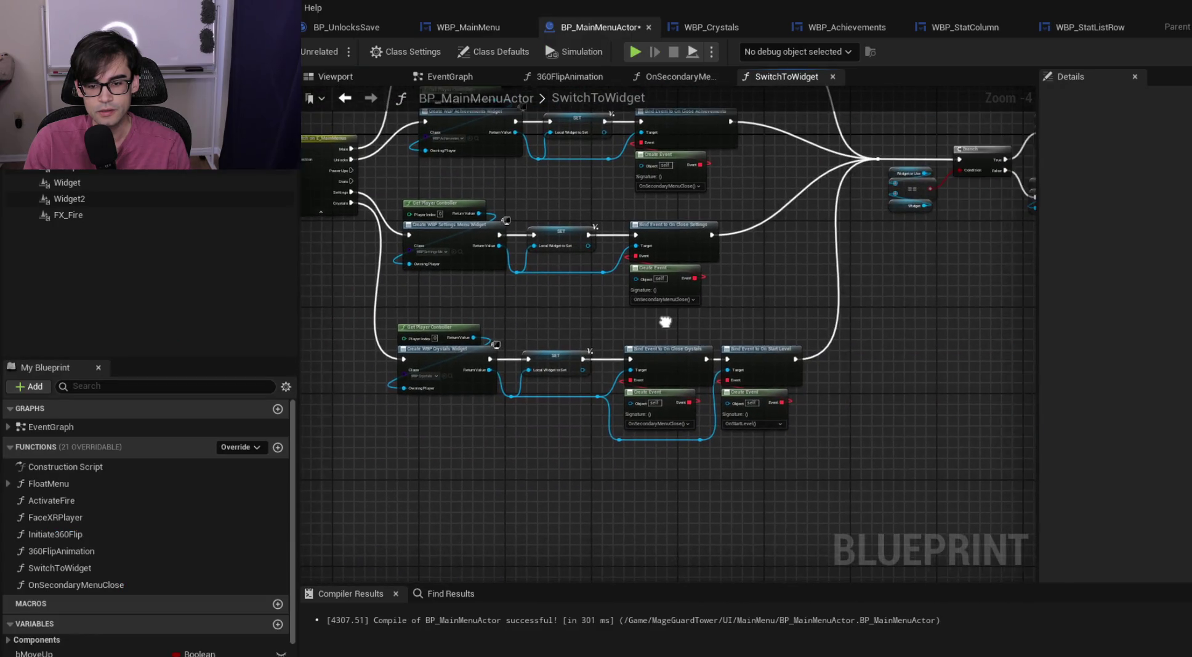
Compare against WBP_MainMenu's Settings and Unlocks button chains
click(475, 31)
scroll(740, 234, down, 1)
mouse_move(740, 234)
mouse_down()
mouse_move(763, 211)
mouse_move(737, 474)
mouse_move(690, 317)
mouse_move(705, 241)
mouse_move(713, 559)
mouse_up()
scroll(696, 492, down, 2)
scroll(683, 435, up, 3)
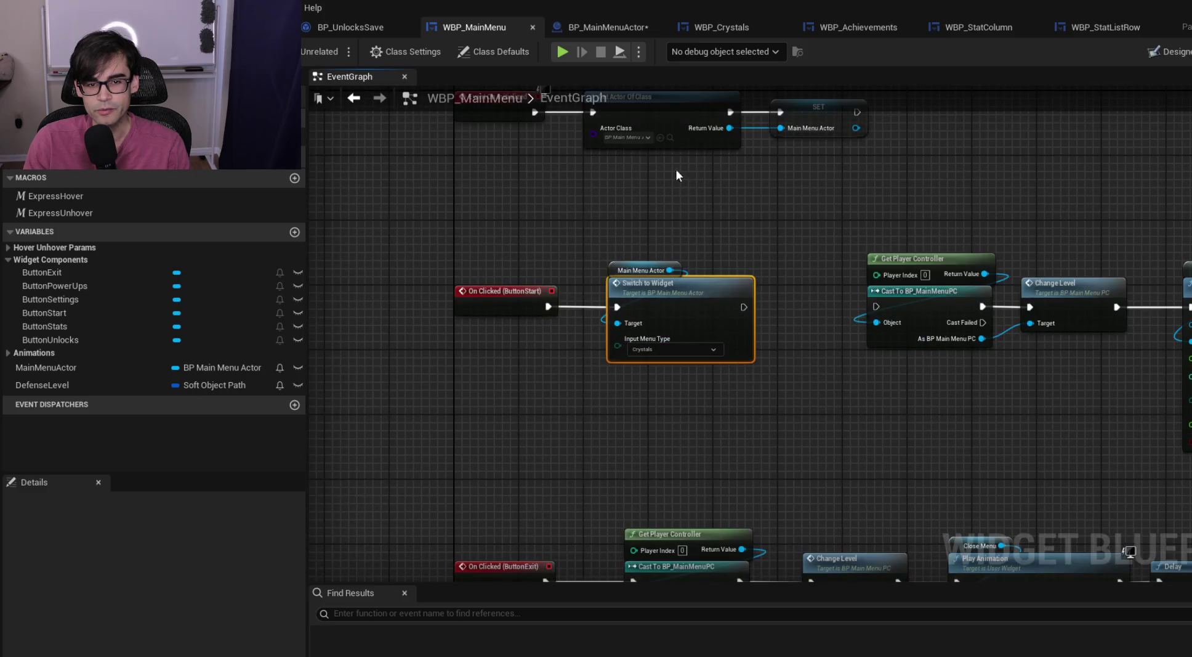
Look at OnStartLevel in BP_MainMenuActor's EventGraph before returning to WBP_MainMenu
click(586, 29)
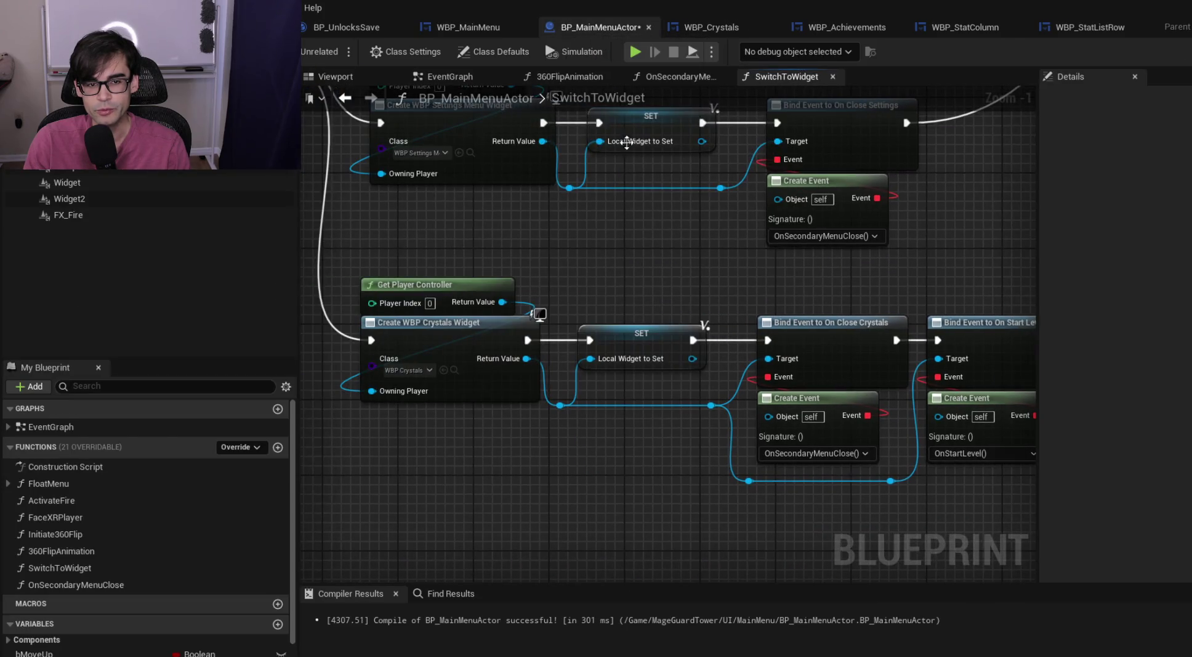
scroll(780, 380, down, 5)
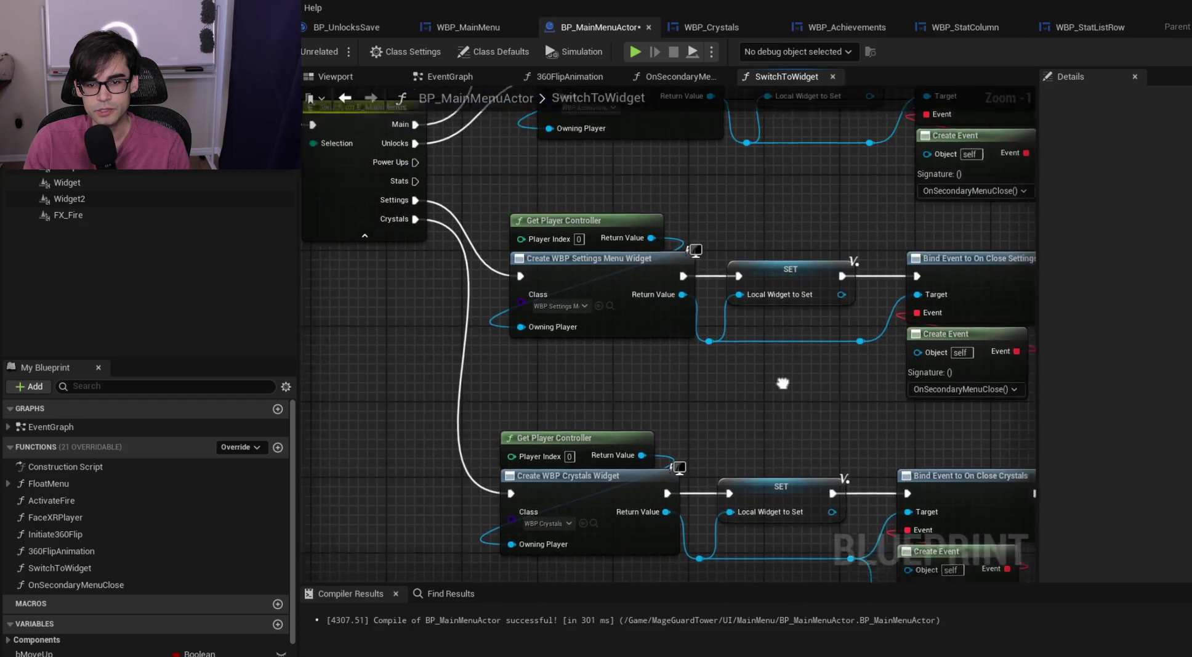
click(474, 76)
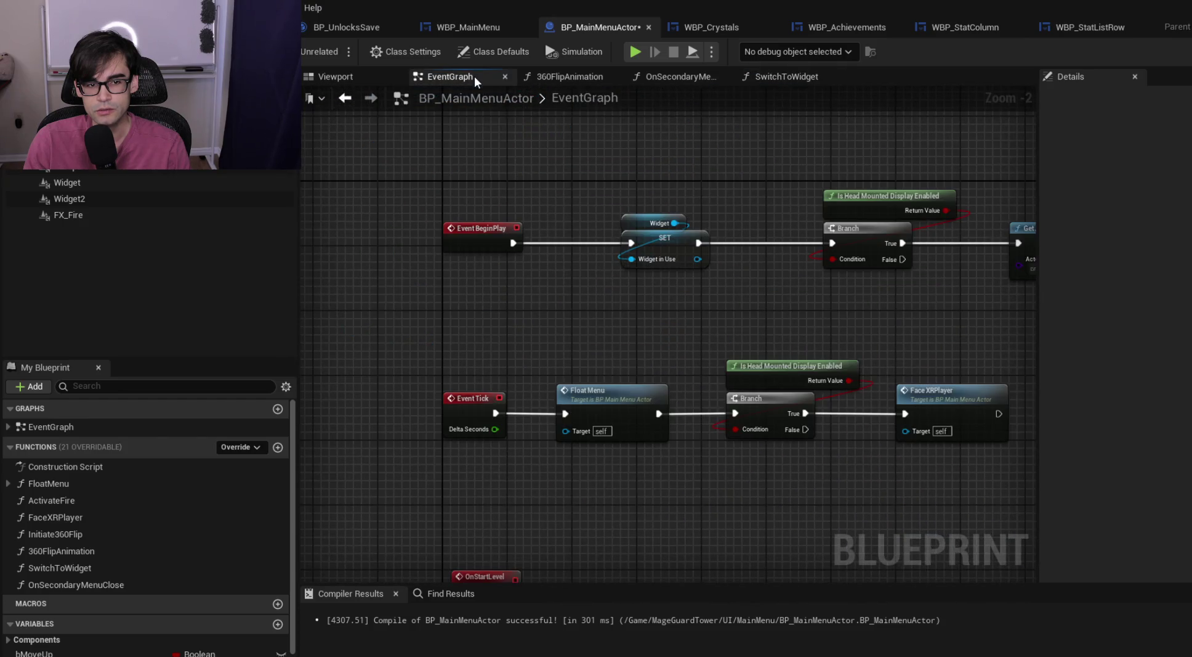
scroll(649, 237, up, 2)
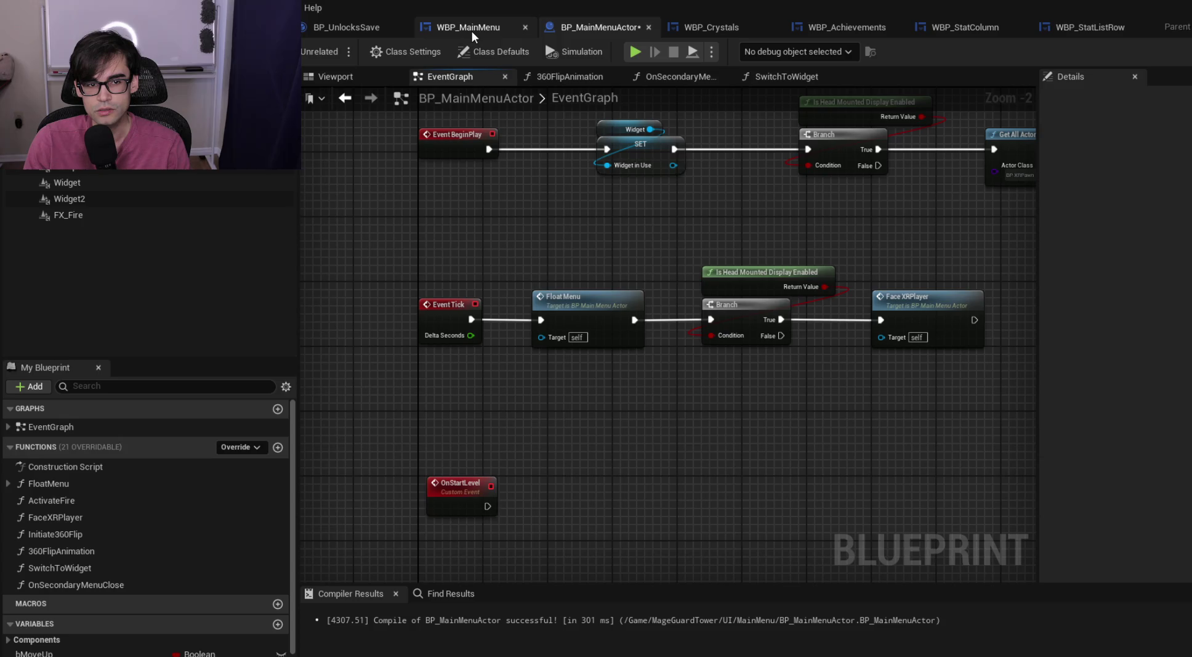
click(472, 30)
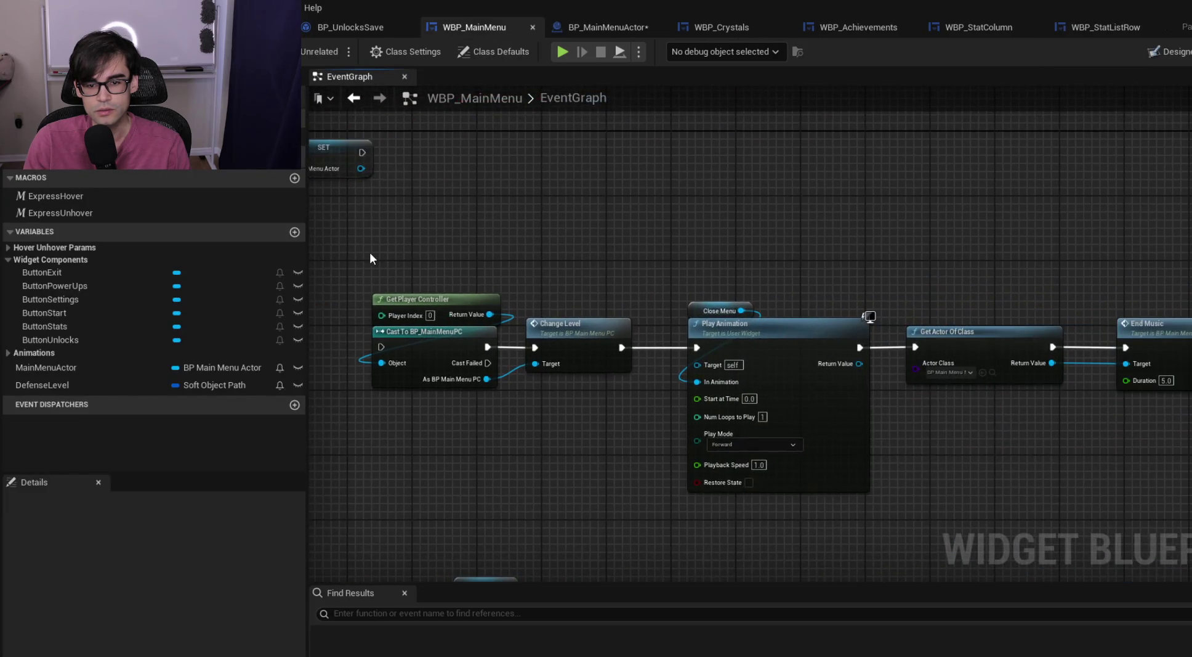
Select and frame the Start button's nodes after Switch to Widget, through End Music and Open Level
scroll(937, 260, down, 6)
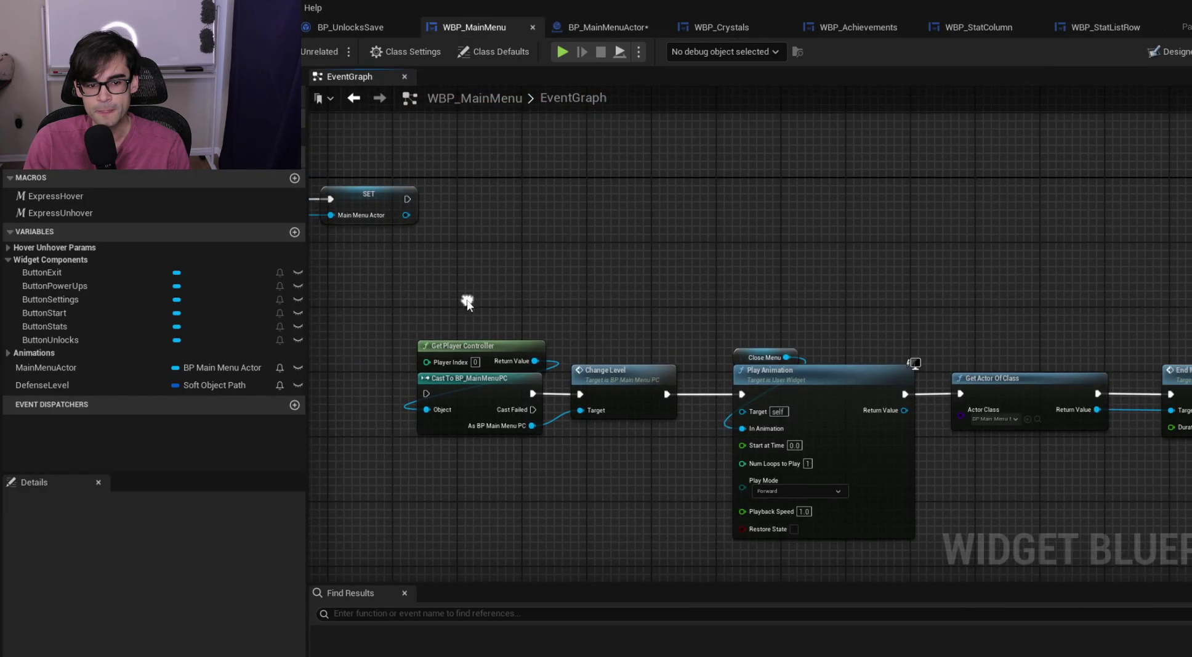
drag(441, 289, 934, 363)
key(f)
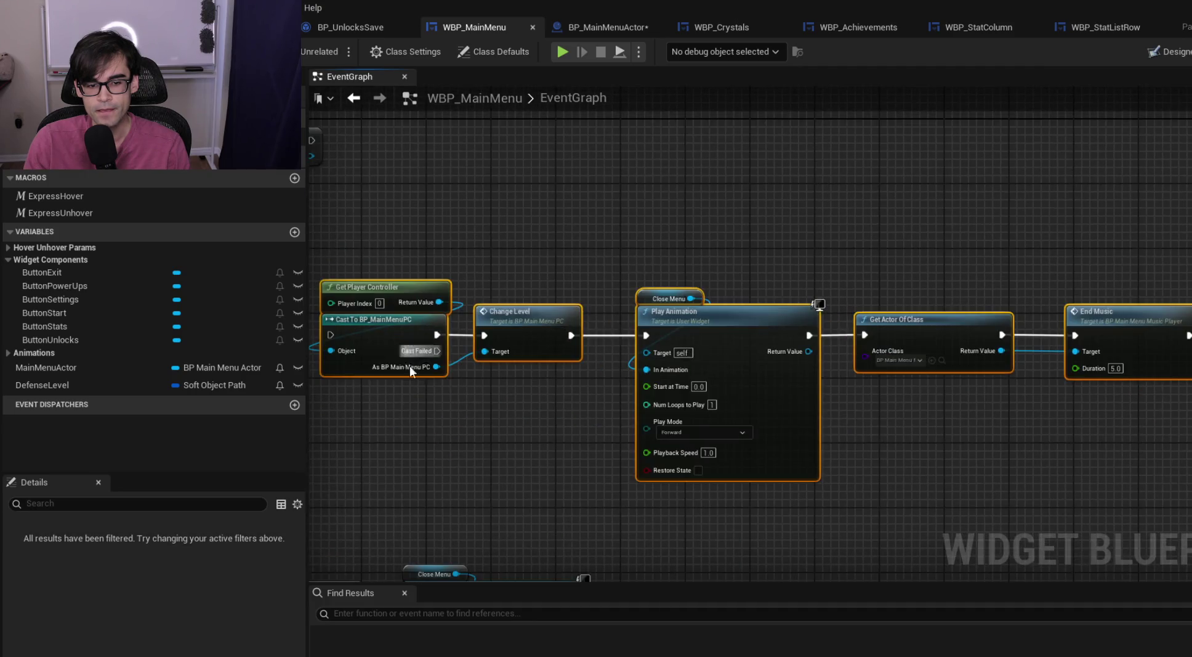
scroll(1054, 337, up, 2)
mouse_move(1054, 337)
mouse_down()
mouse_move(682, 326)
mouse_move(751, 341)
mouse_up()
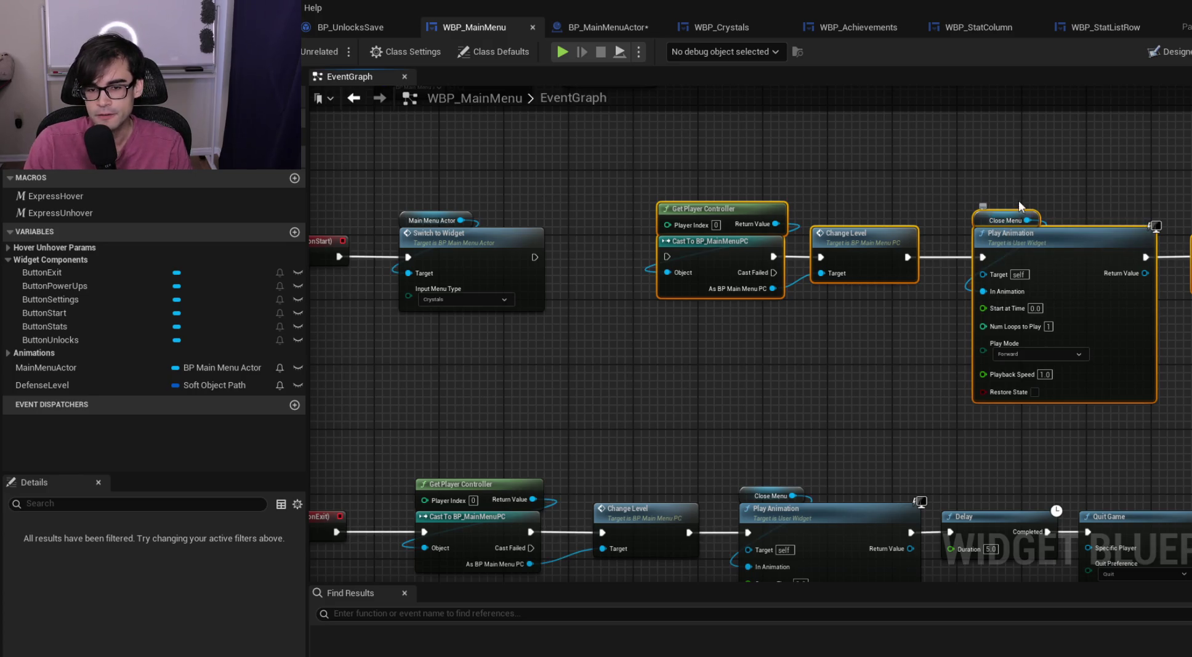
drag(902, 197, 640, 264)
mouse_move(1042, 263)
mouse_down()
mouse_move(603, 267)
mouse_move(1171, 266)
mouse_move(869, 267)
mouse_move(908, 228)
mouse_up()
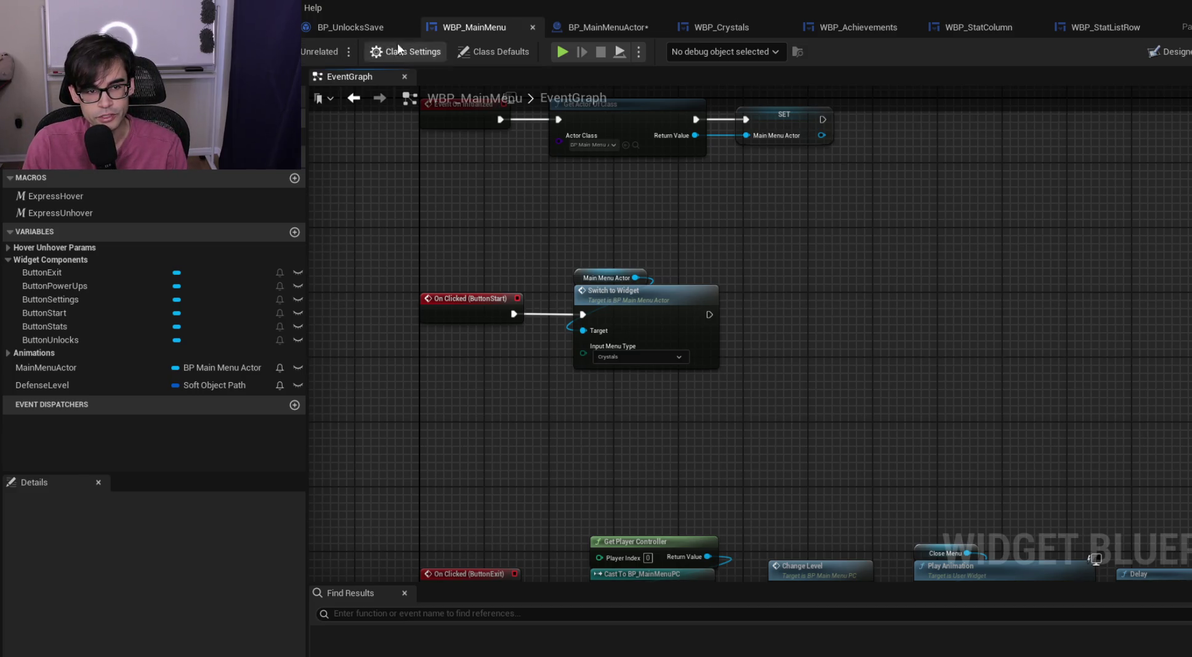
click(610, 26)
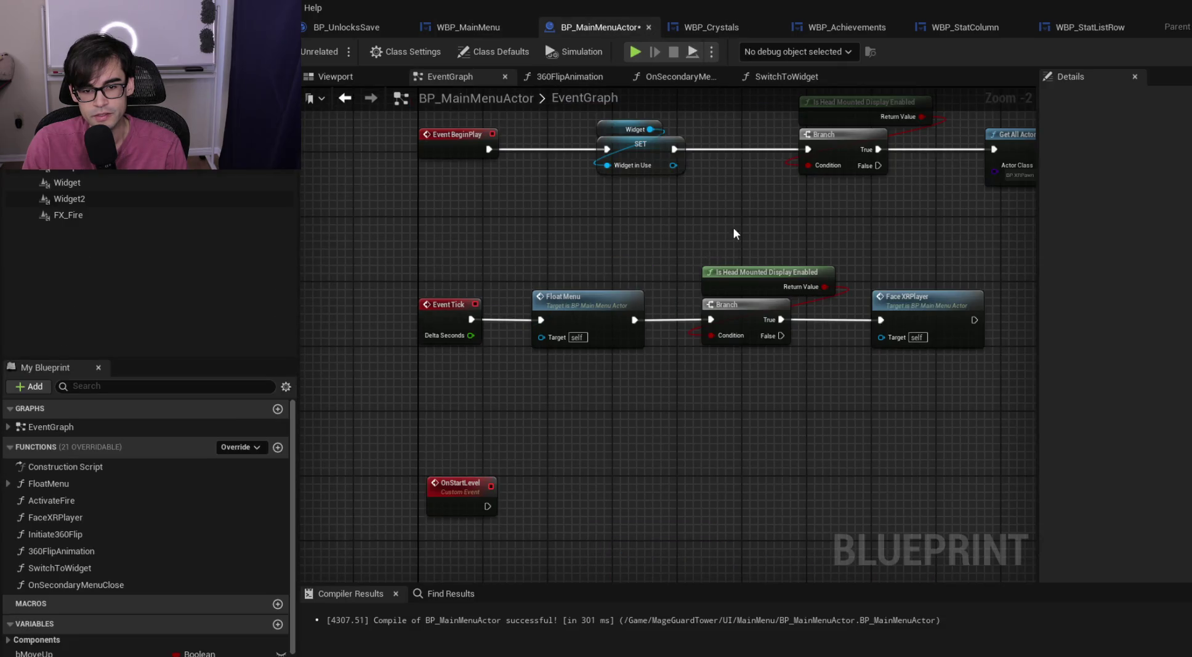
Review OnStartLevel plus the OnSecondaryMenuClose and 360FlipAnimation functions in BP_MainMenuActor
drag(552, 391, 591, 368)
click(493, 471)
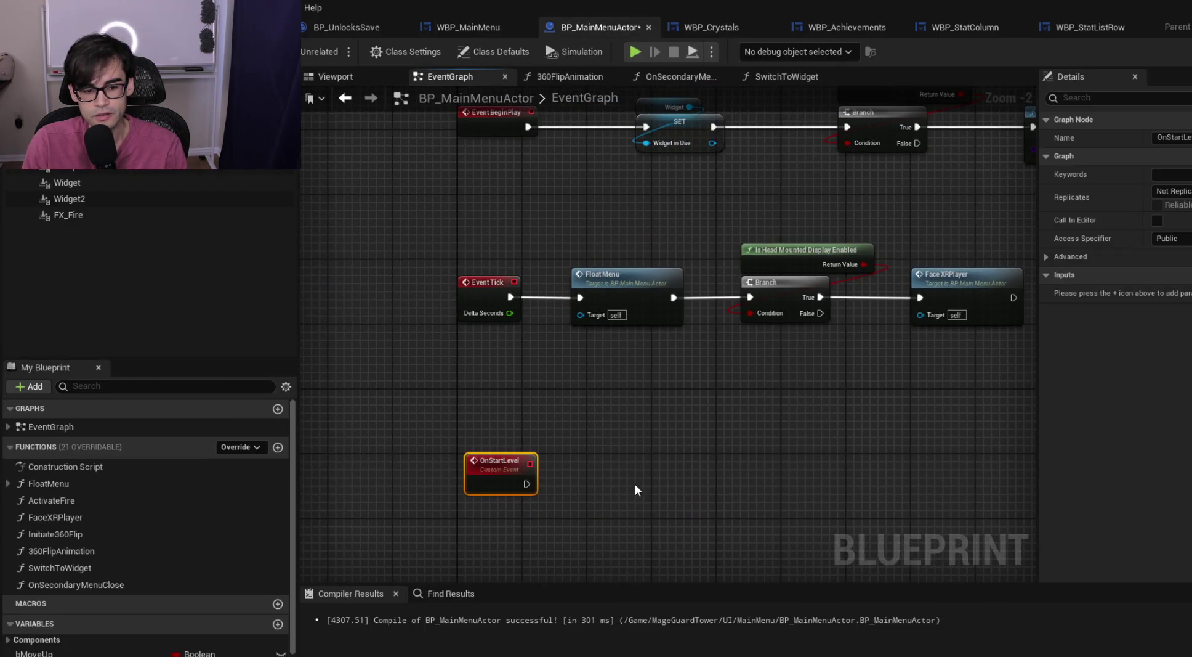
mouse_move(681, 406)
mouse_down()
mouse_move(439, 311)
mouse_move(501, 249)
mouse_move(787, 124)
mouse_up()
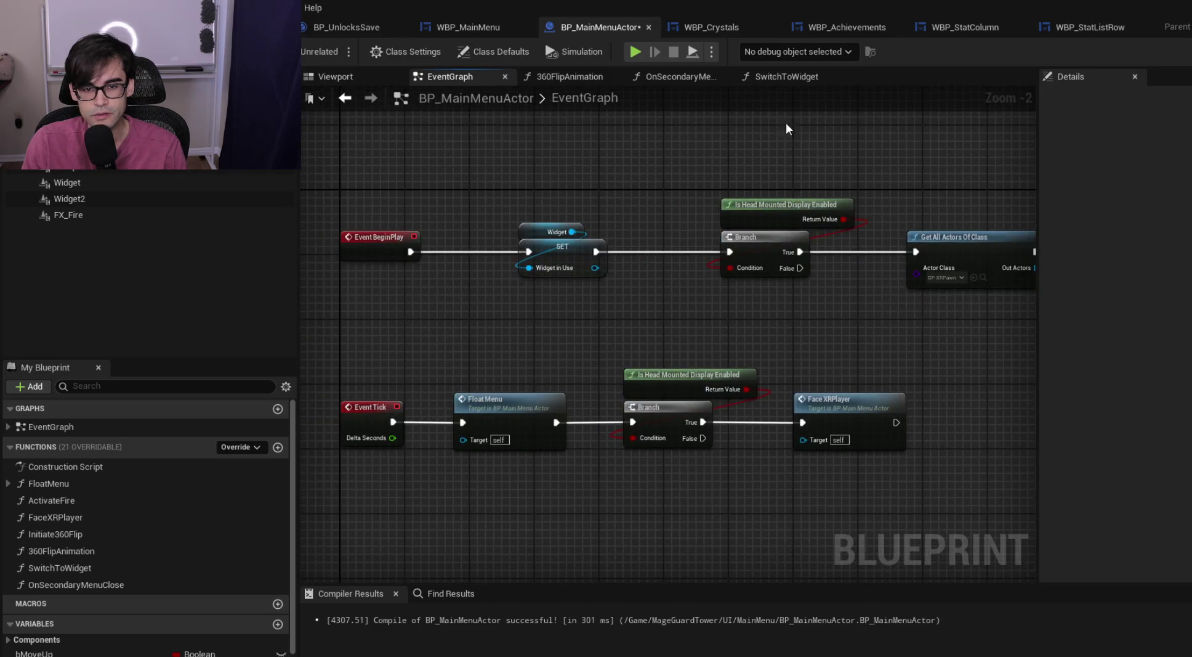
click(681, 76)
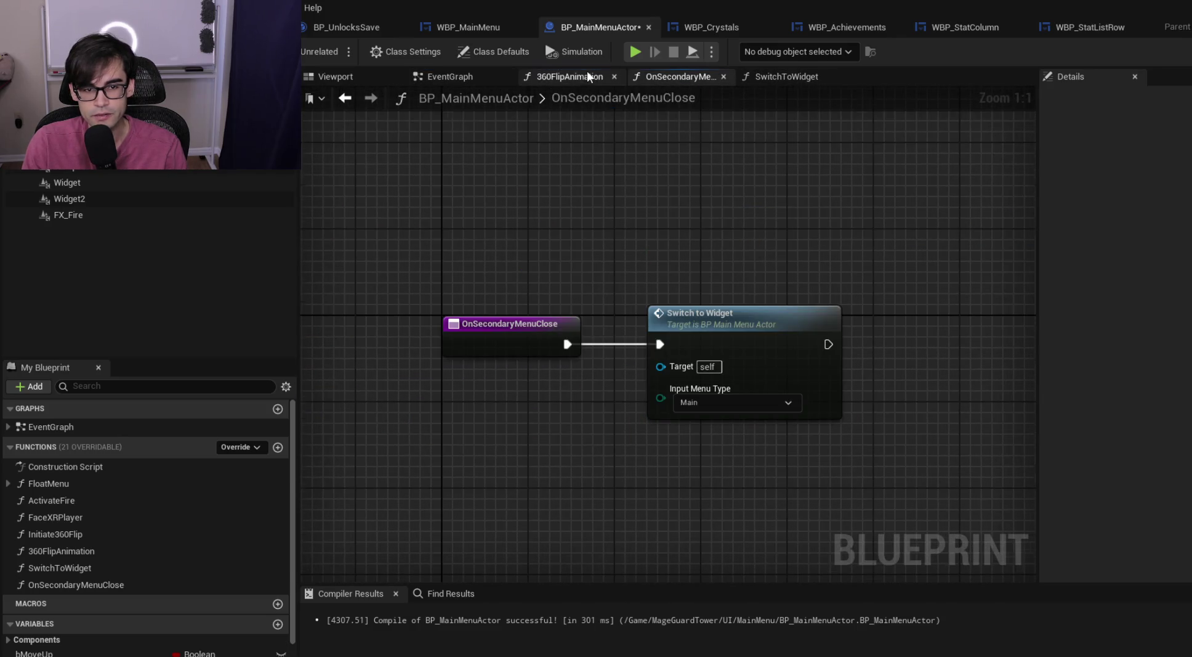
click(579, 76)
click(452, 78)
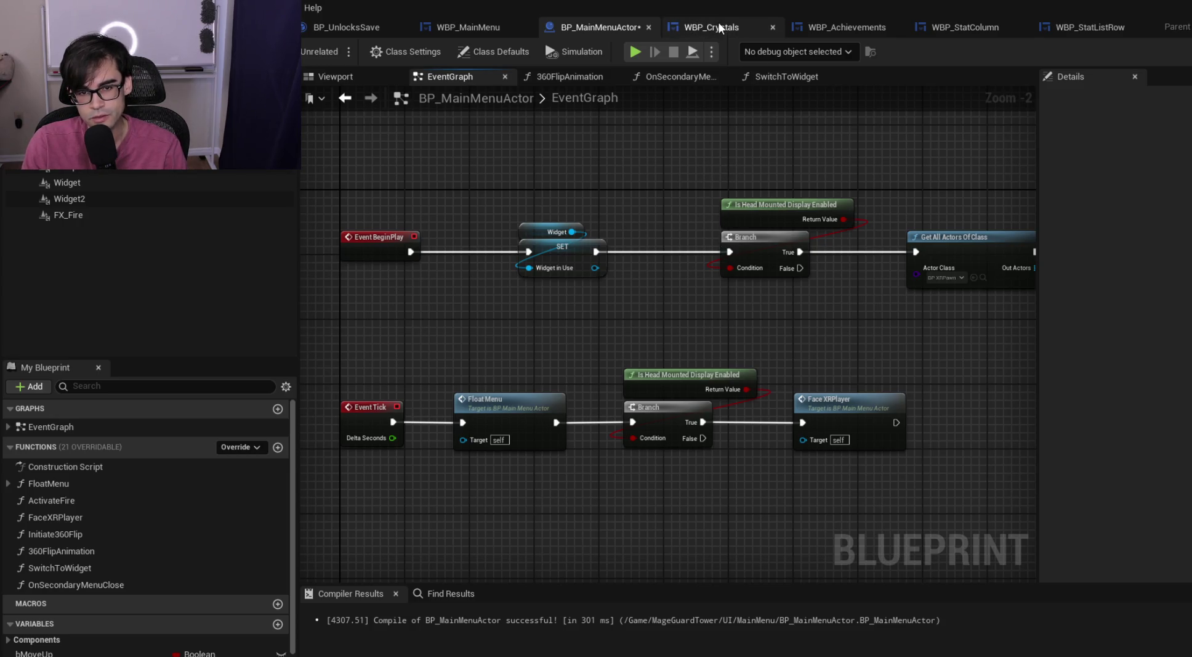
In SwitchToWidget, delete the On Start Level binding and reroutes, wiring Crystals straight to the Branch
mouse_move(838, 370)
mouse_down()
mouse_move(812, 167)
mouse_move(563, 391)
mouse_move(394, 399)
mouse_move(617, 216)
mouse_up()
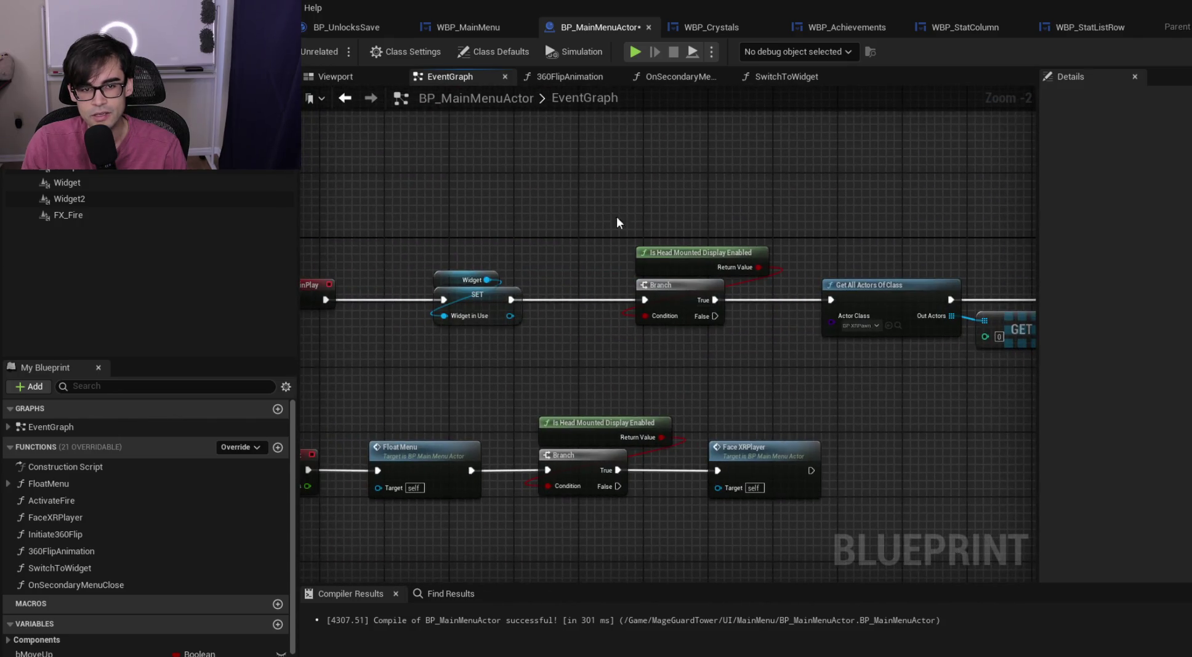
click(756, 76)
click(702, 78)
click(791, 77)
mouse_move(818, 152)
mouse_down()
mouse_move(737, 228)
mouse_move(813, 430)
mouse_up()
key(Delete)
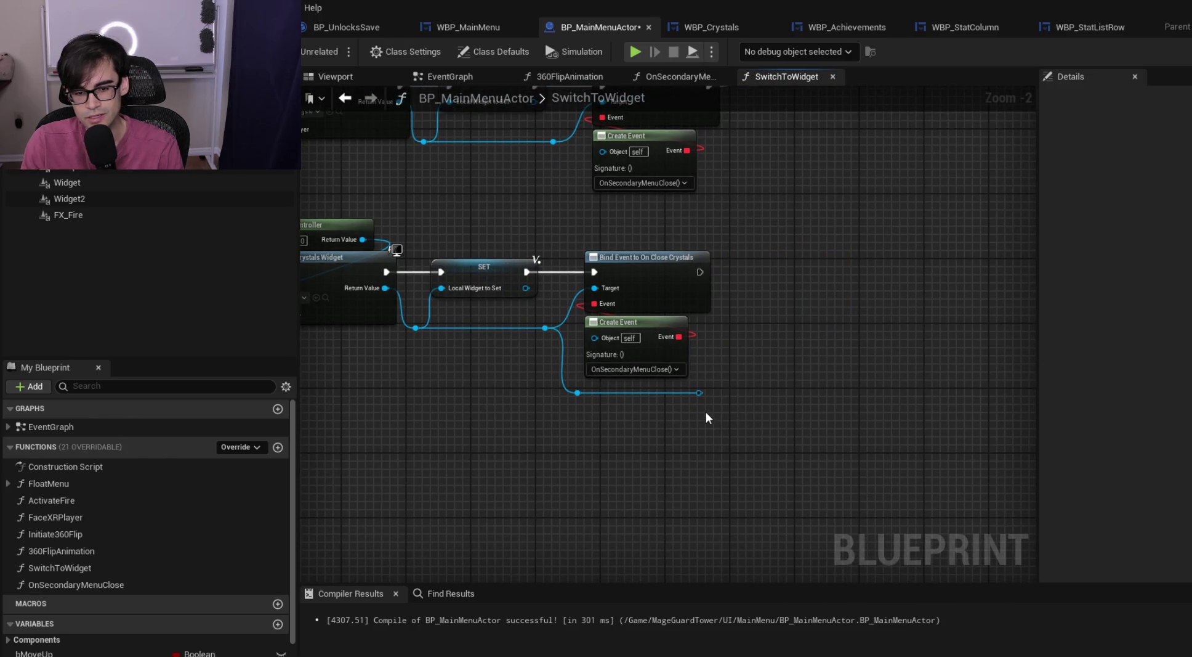
key(Delete)
drag(560, 411, 436, 482)
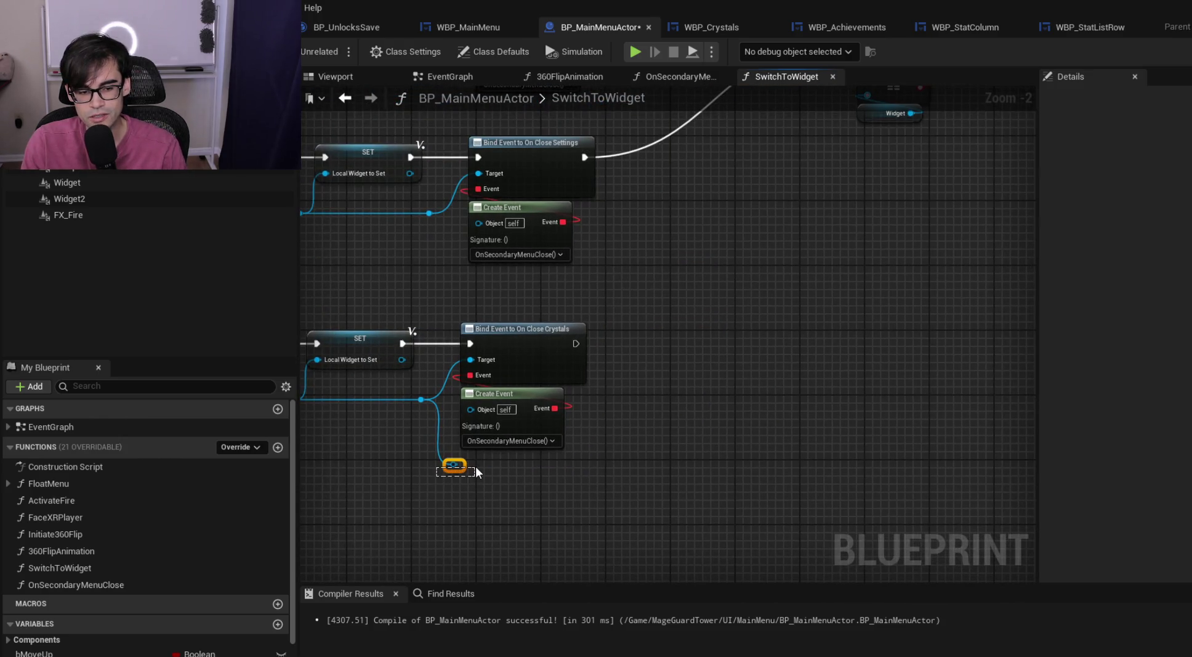
key(Delete)
mouse_move(576, 343)
mouse_down()
mouse_move(574, 400)
mouse_move(691, 250)
mouse_move(727, 180)
mouse_up()
Save the BP_MainMenuActor blueprint
scroll(634, 326, down, 1)
scroll(691, 253, up, 1)
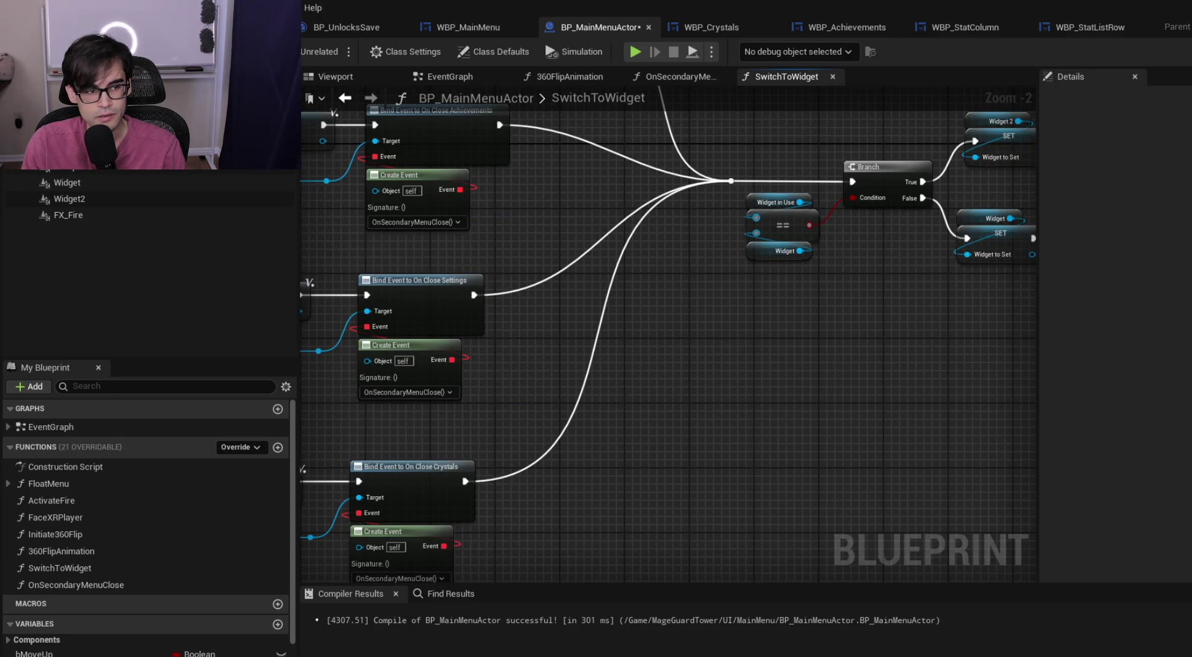
key(ctrl+s)
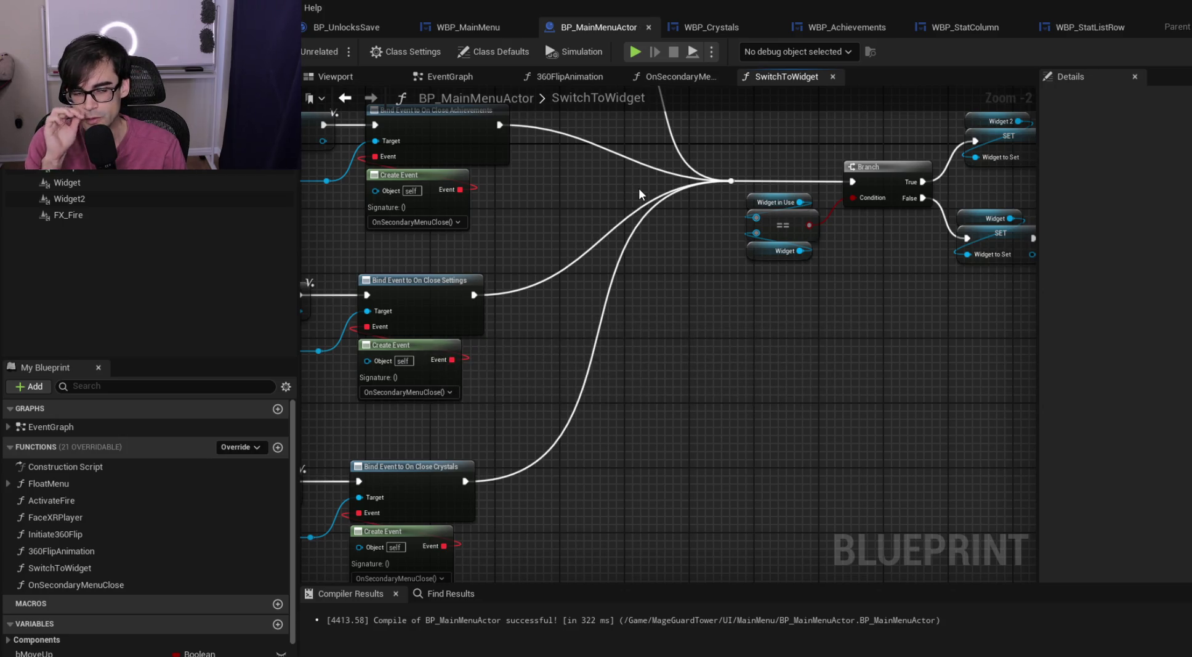
click(458, 29)
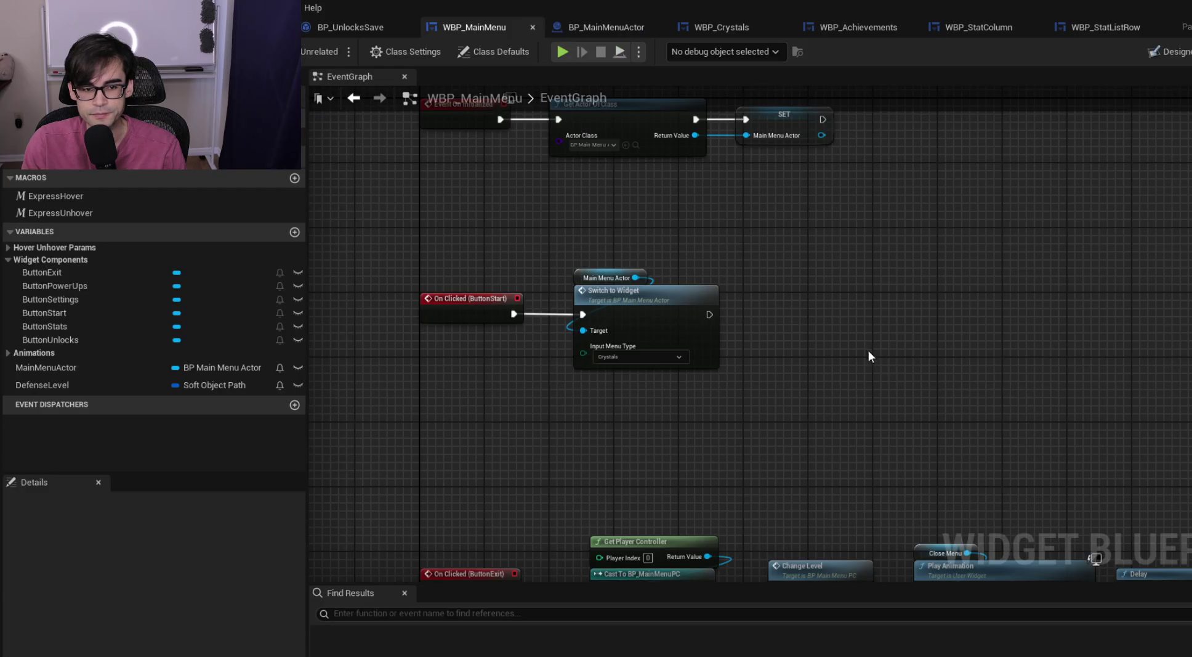
Duplicate the Change Level and Play Animation chain beside Switch to Widget in WBP_MainMenu
mouse_move(925, 119)
mouse_down()
mouse_move(865, 240)
mouse_move(807, 269)
mouse_move(727, 386)
mouse_move(661, 342)
mouse_up()
scroll(658, 335, down, 3)
drag(744, 142, 674, 395)
scroll(673, 395, up, 3)
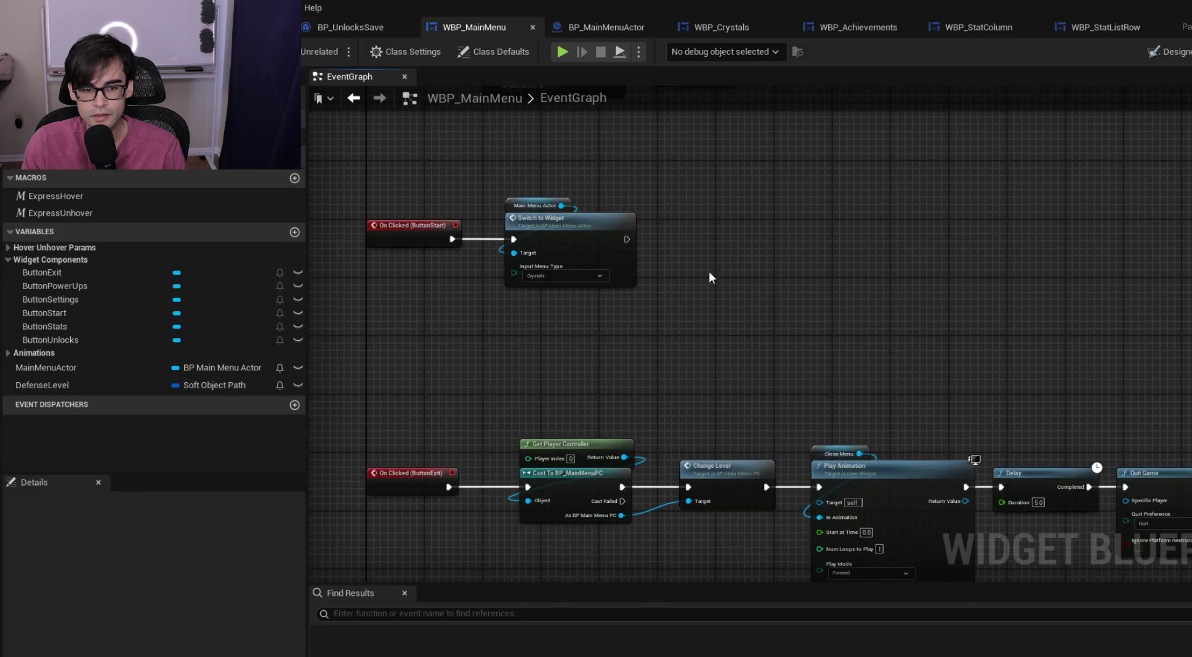
key(ctrl+v)
drag(801, 284, 1064, 230)
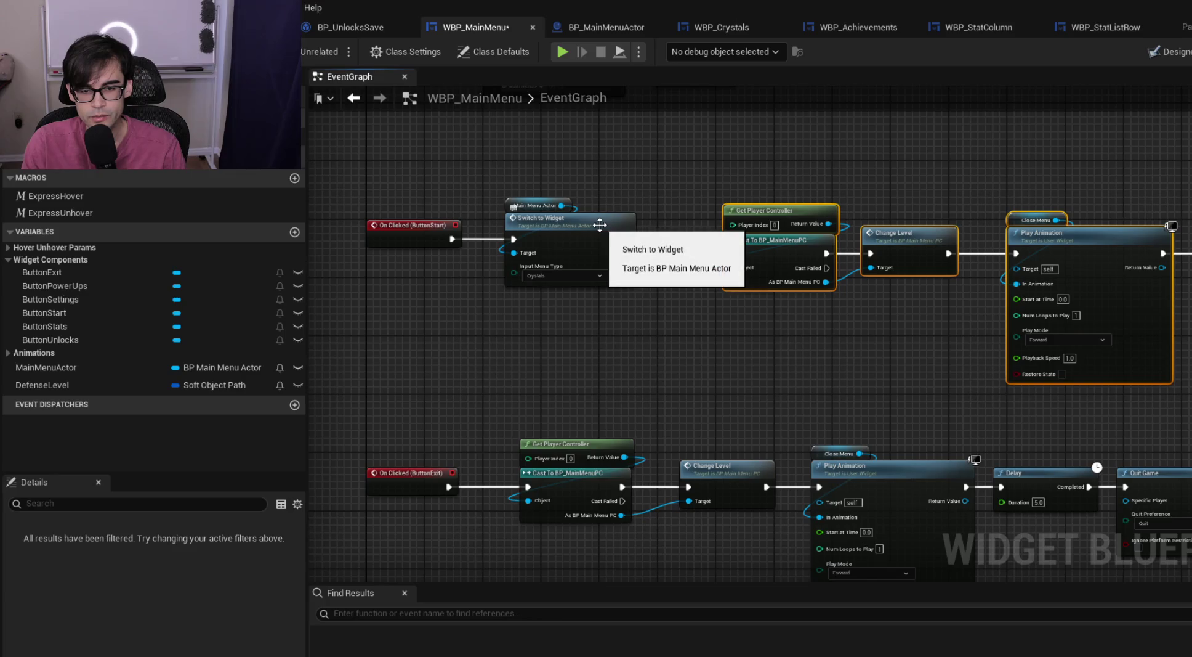
scroll(794, 189, down, 2)
scroll(793, 189, down, 1)
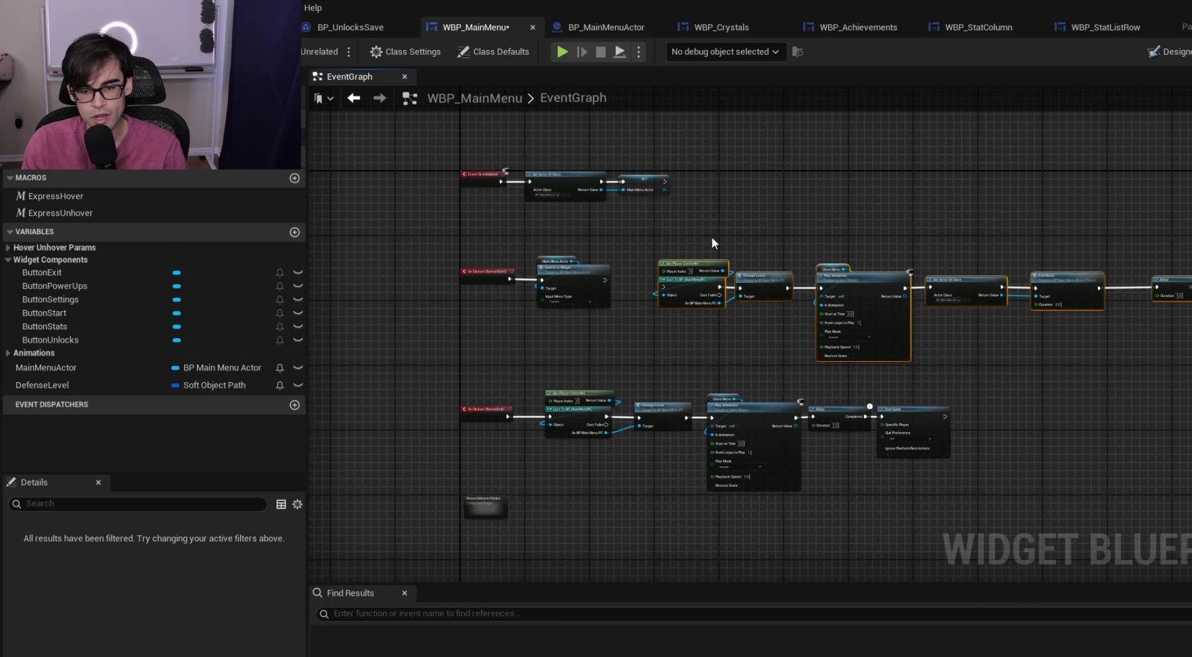
In WBP_Crystals, replace Call On Start Level with the pasted chain wired to the Start click event
click(724, 27)
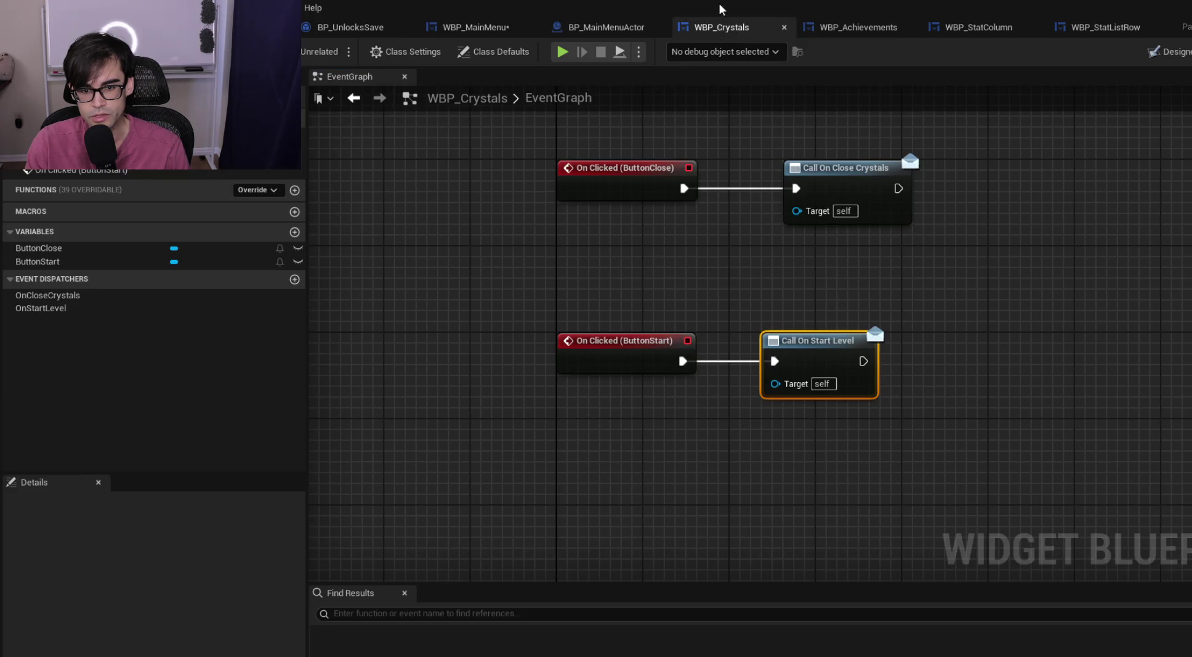
key(Delete)
drag(907, 410, 805, 393)
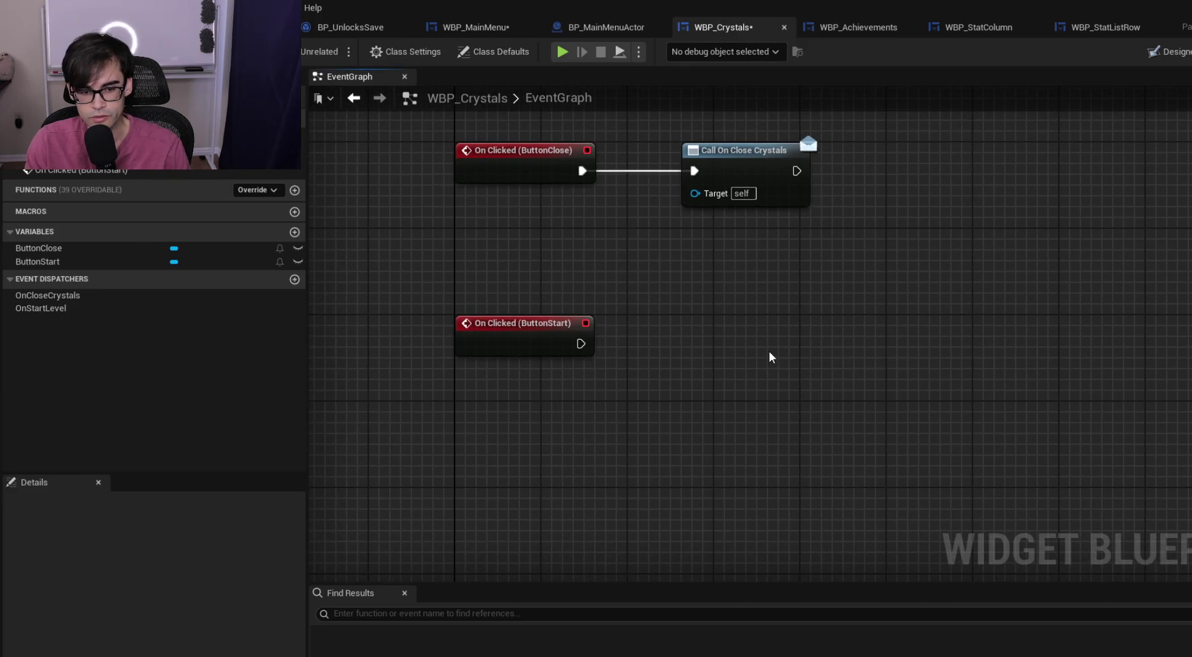
key(ctrl+v)
drag(400, 326, 770, 345)
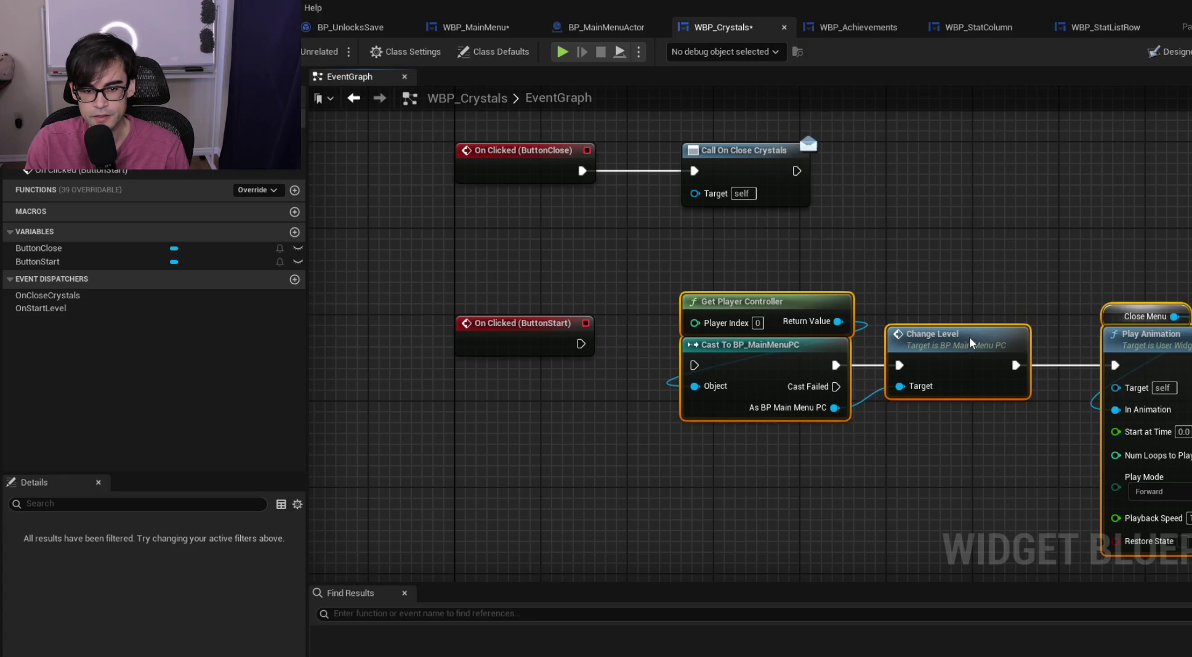
mouse_move(581, 344)
mouse_down()
mouse_move(640, 358)
mouse_move(687, 345)
mouse_move(694, 365)
mouse_move(724, 332)
mouse_up()
drag(1032, 260, 661, 280)
Inspect the Close Menu animation reference and switch WBP_Crystals to the Designer view
click(739, 311)
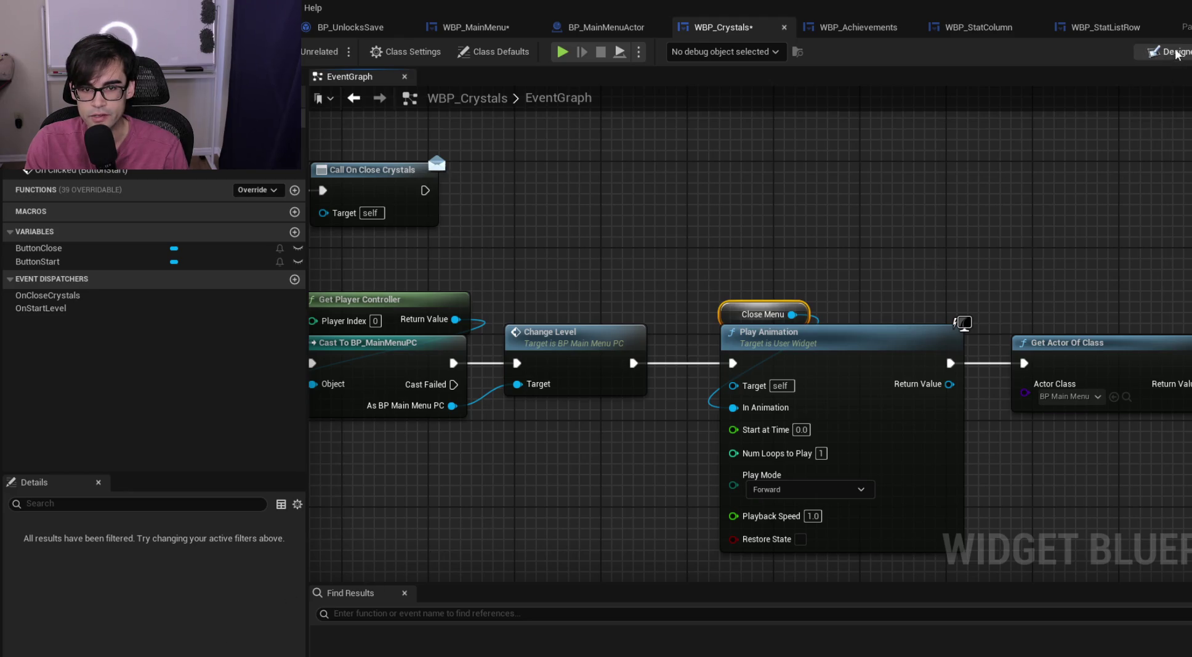
click(1151, 55)
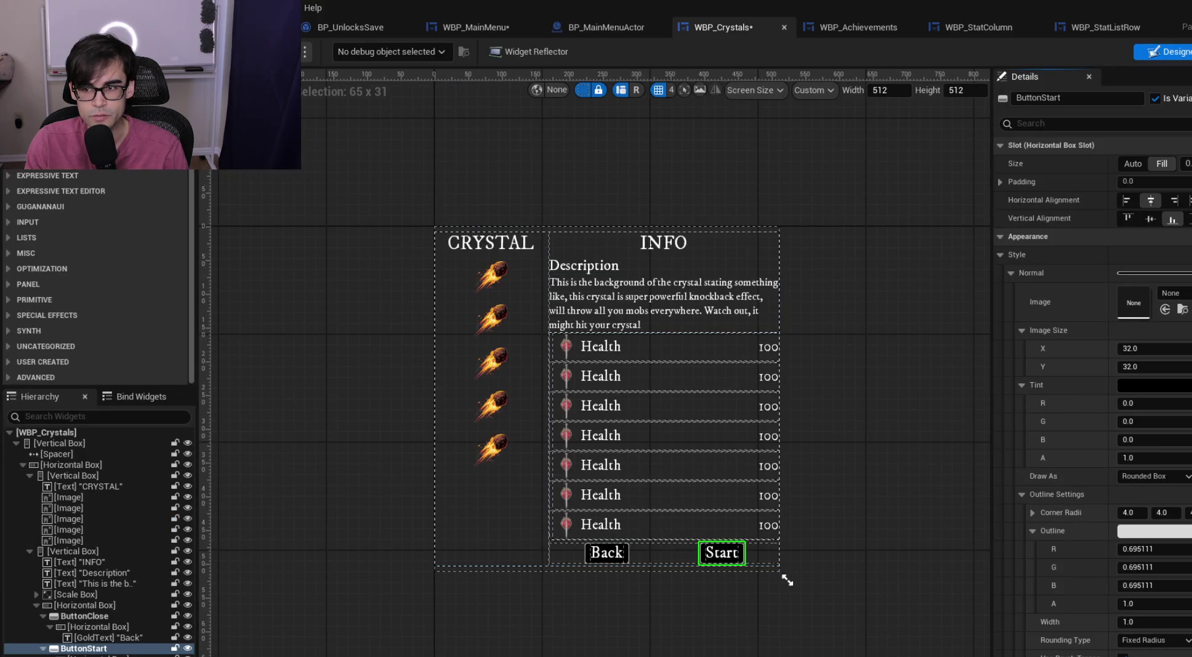
click(1189, 52)
click(1158, 52)
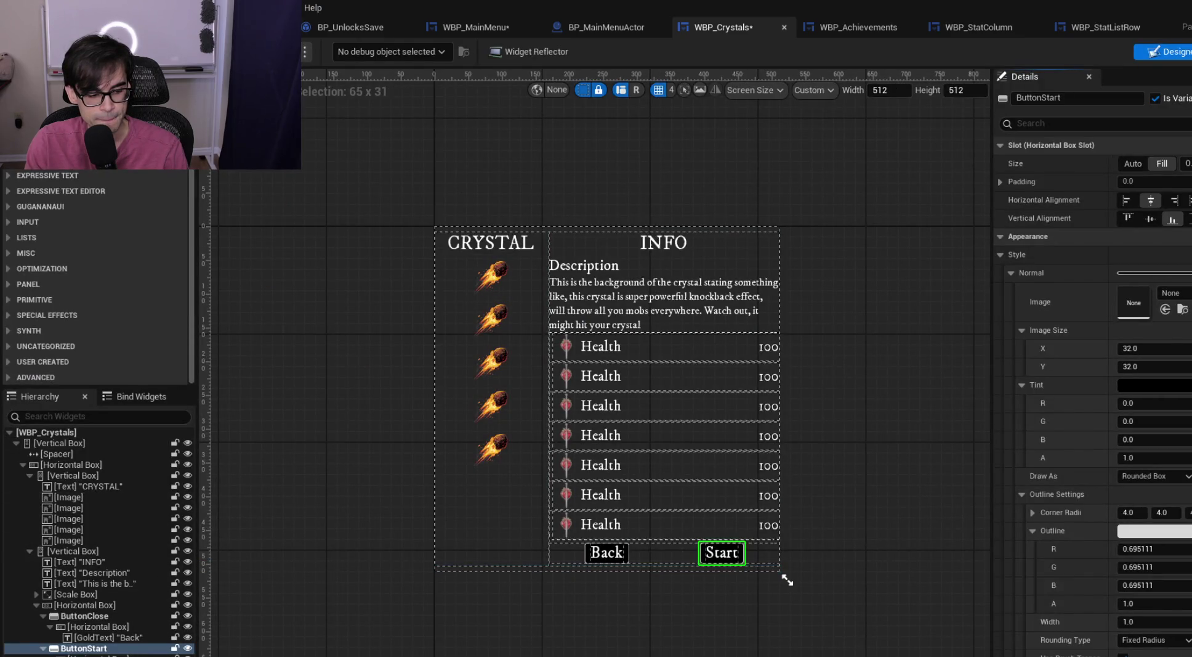
Add a new animation named CloseMenu to WBP_Crystals and save
click(146, 651)
click(64, 470)
text(CloseMenu)
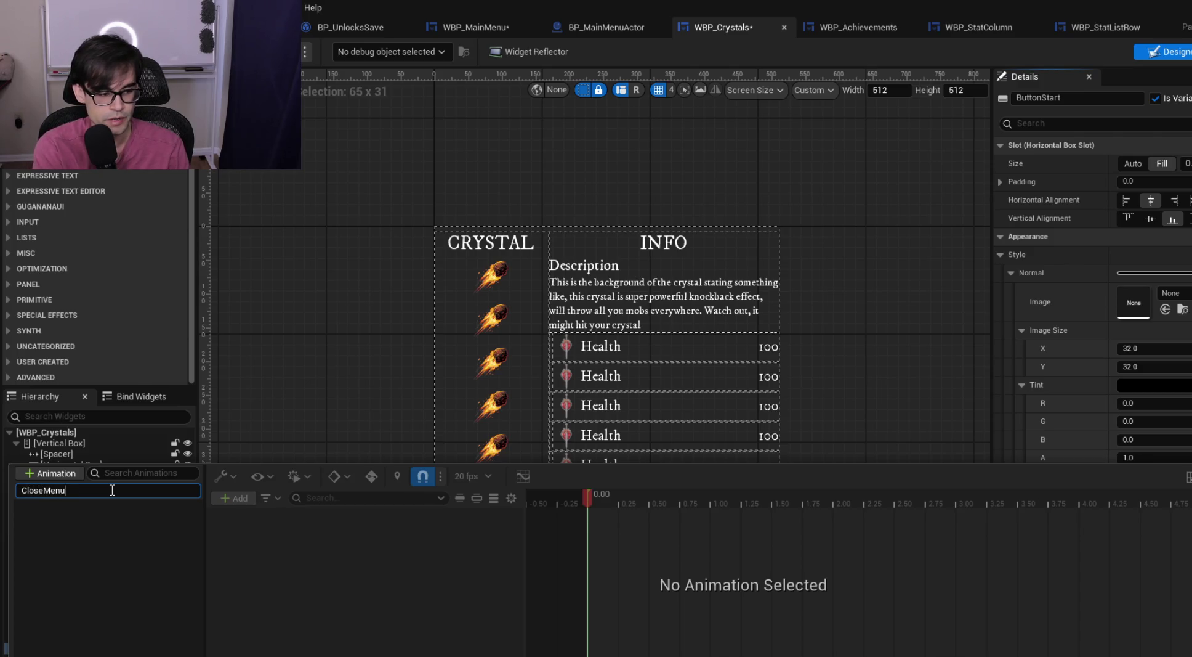
key(Return)
key(ctrl+s)
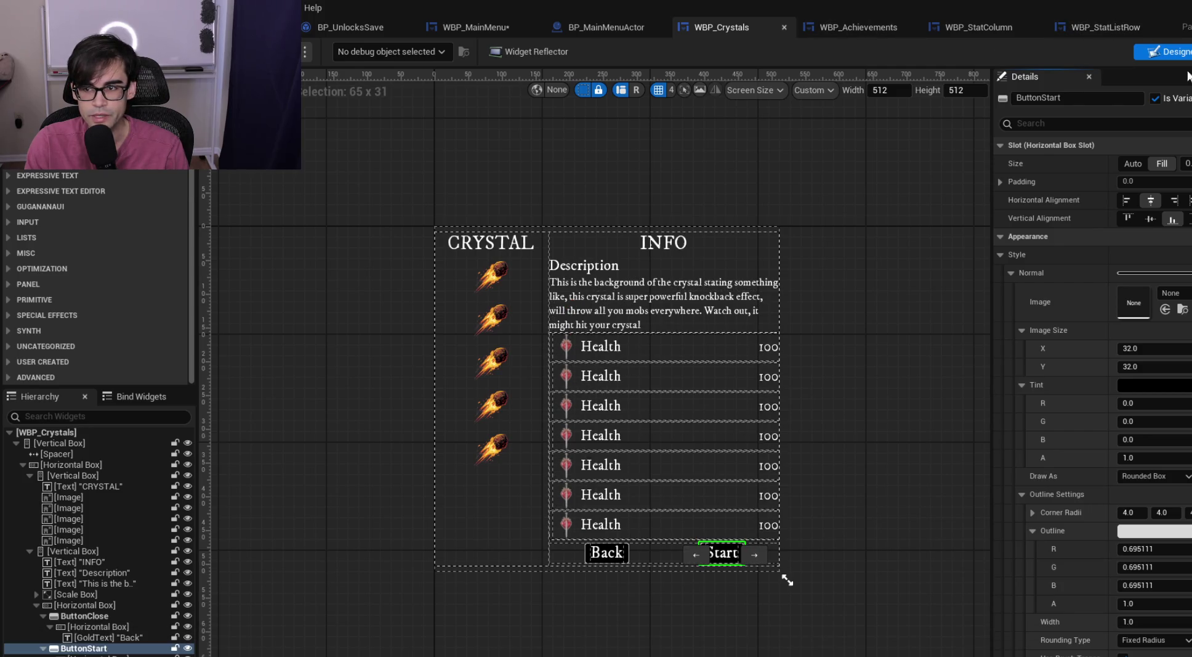
Check the Close Menu reference and End Music, Delay and Open Level nodes in the graph
click(1188, 52)
click(727, 303)
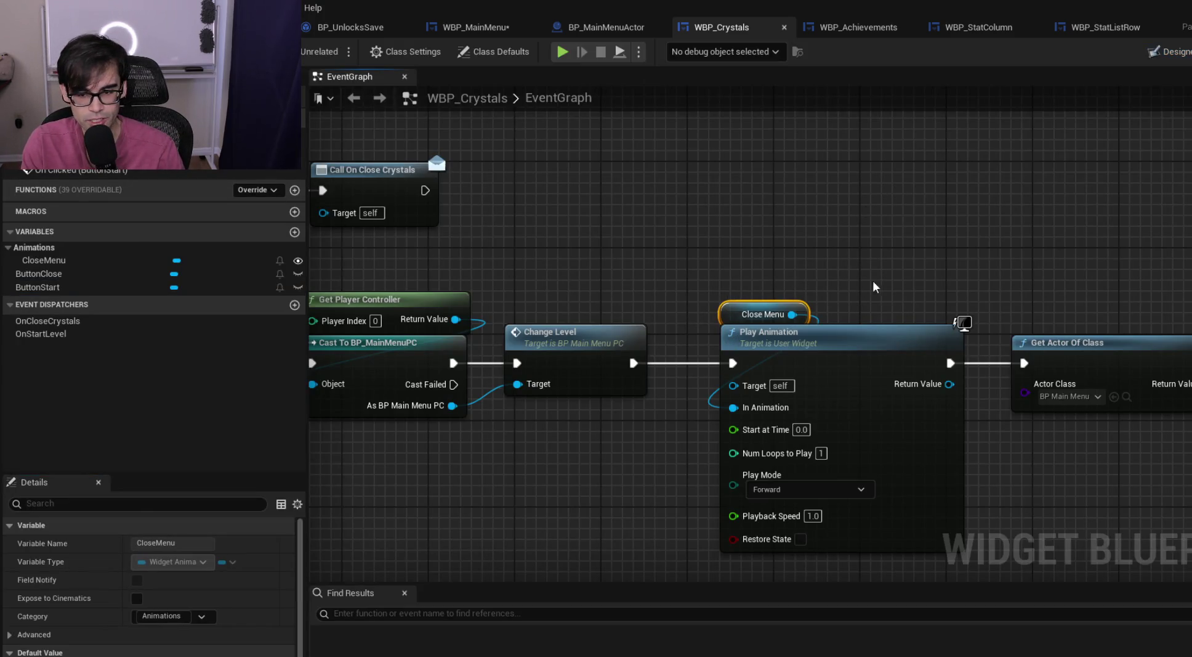
drag(875, 286, 487, 274)
drag(1061, 338, 707, 363)
mouse_move(939, 323)
mouse_down()
mouse_move(524, 271)
mouse_move(747, 249)
mouse_up()
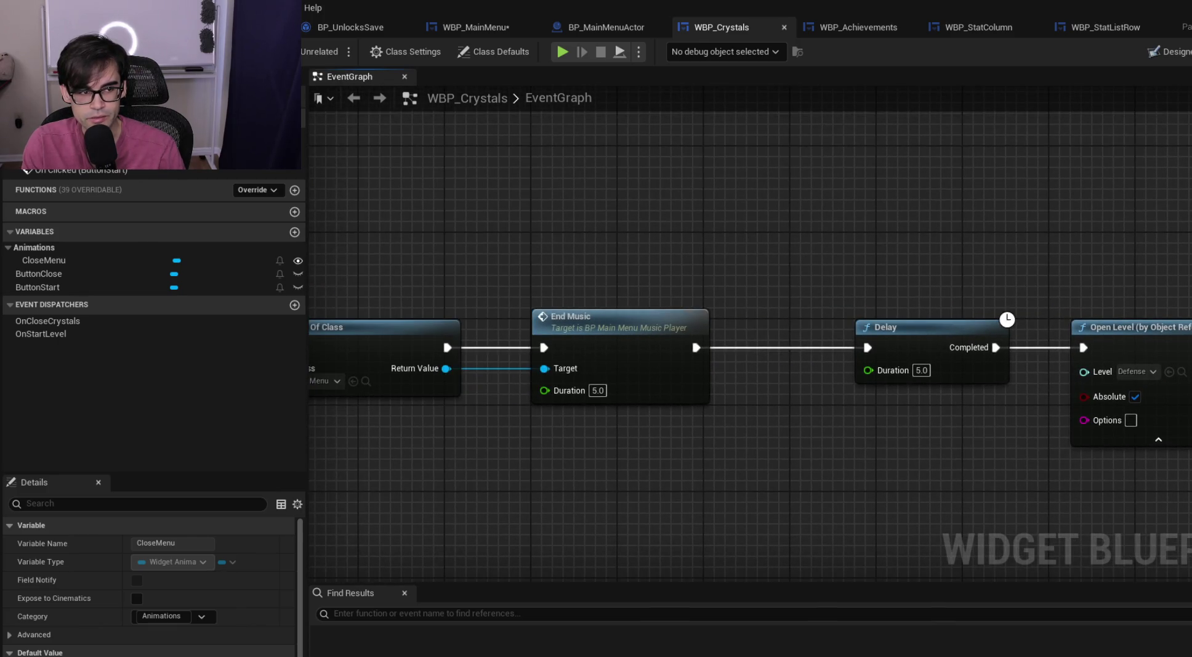
mouse_move(439, 235)
mouse_down()
mouse_move(601, 335)
mouse_move(633, 258)
mouse_move(647, 354)
mouse_up()
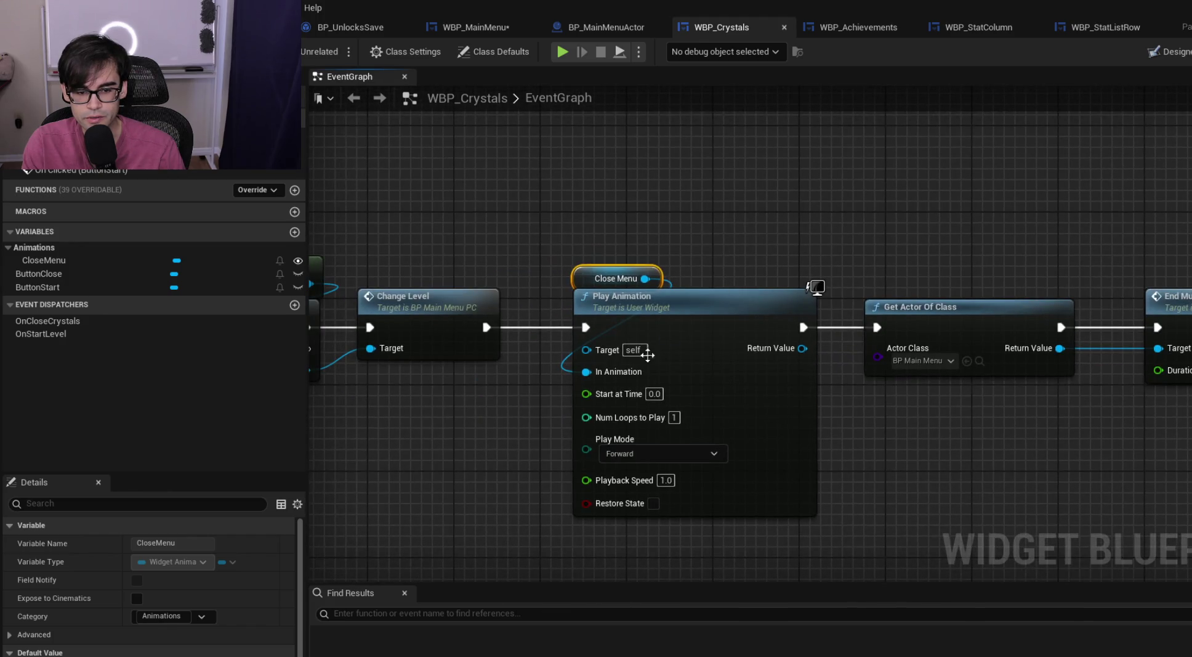
click(595, 20)
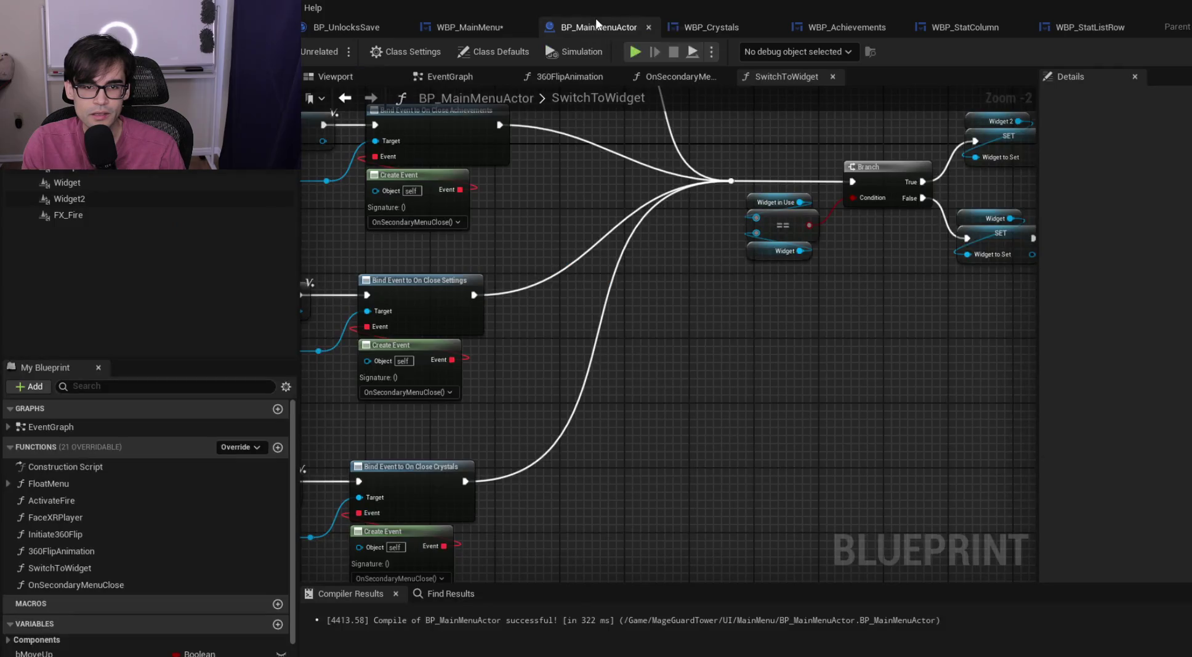
Select WBP_MainMenu's CloseMenu animation in the Designer and preview the menu fading out
click(451, 29)
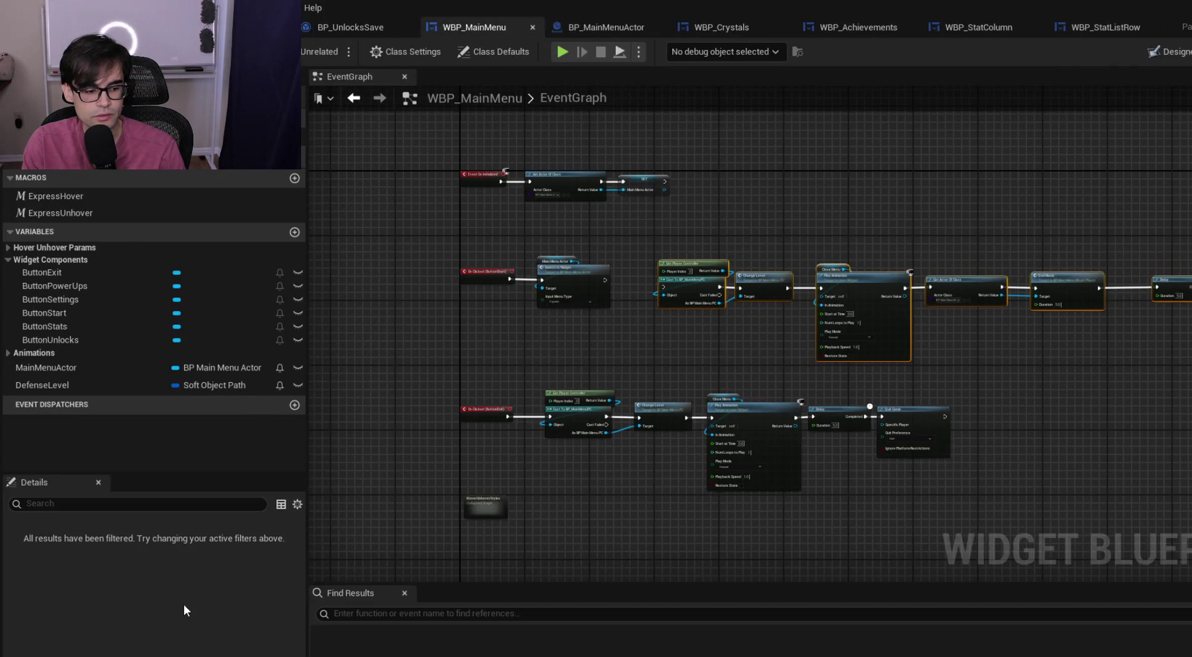
key(ctrl+space)
key(ctrl+space)
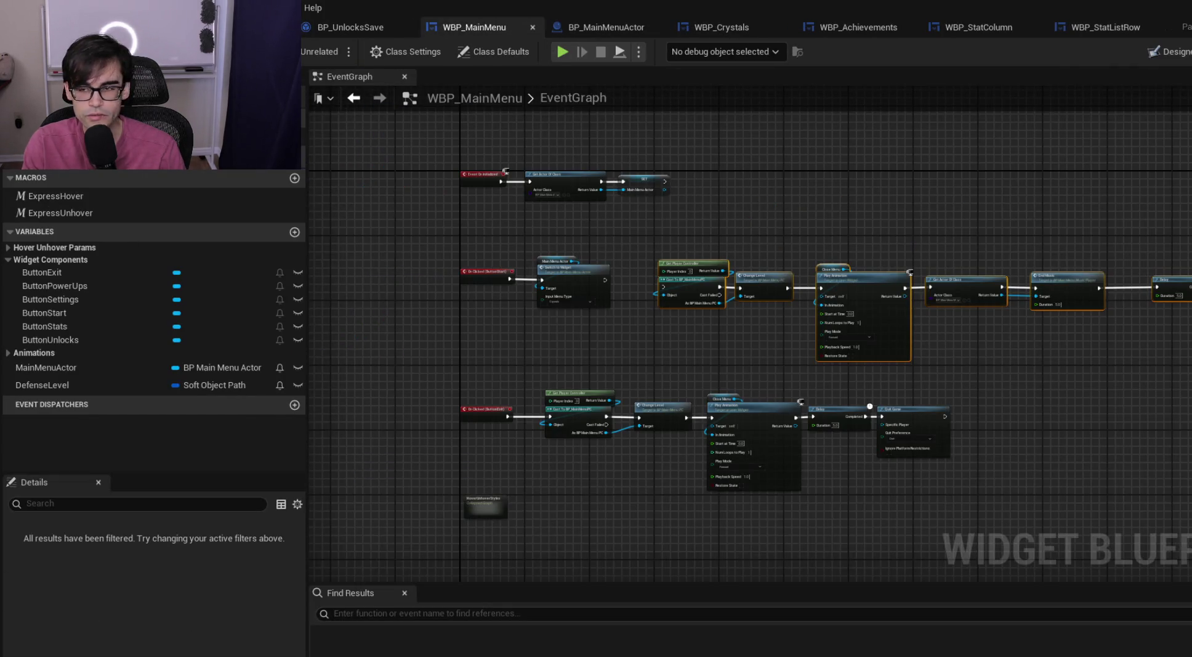
key(shift+alt+d)
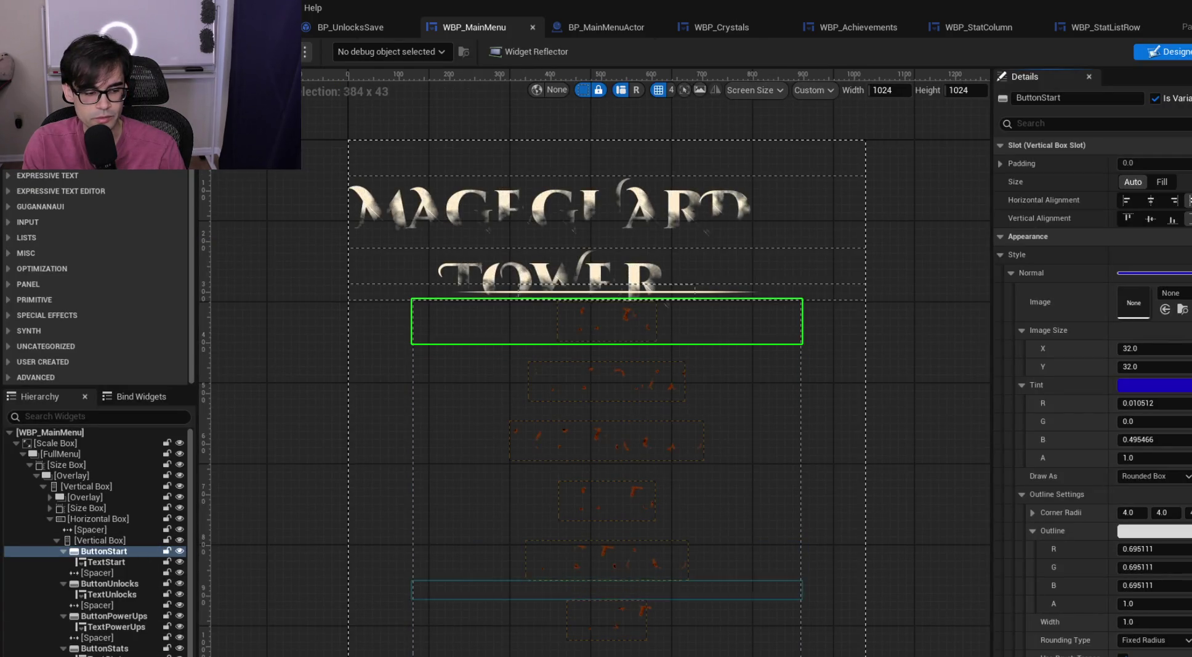
key(ctrl+shift+space)
click(76, 486)
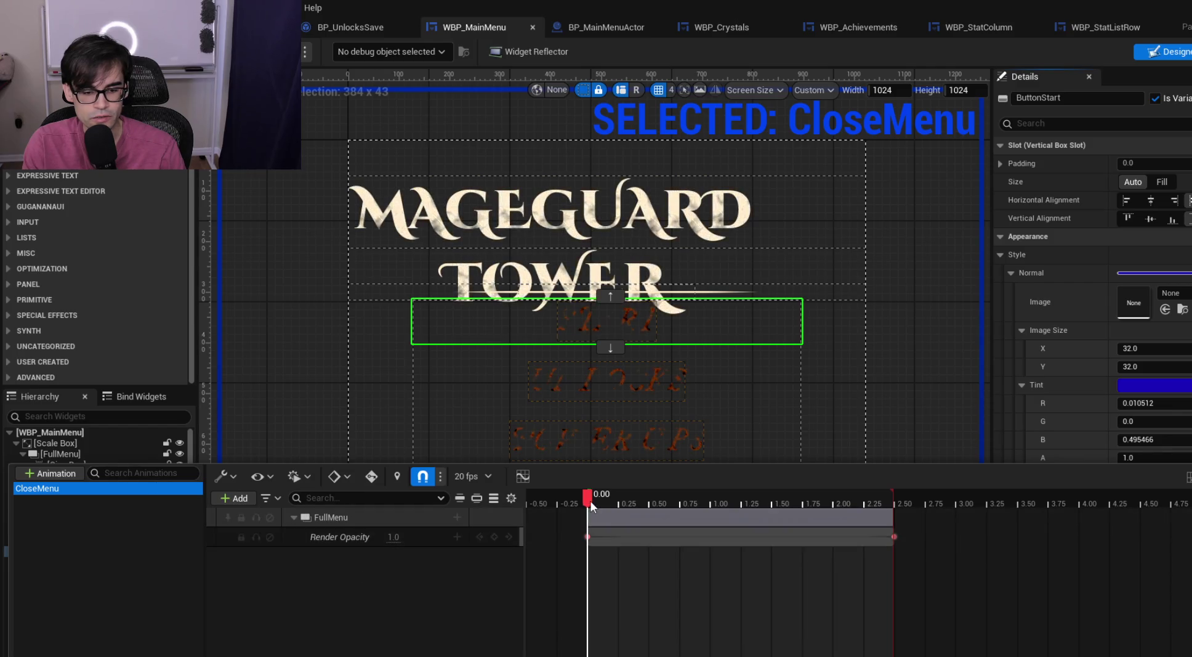
mouse_move(590, 499)
mouse_down()
mouse_move(896, 500)
mouse_move(570, 496)
mouse_move(588, 497)
mouse_up()
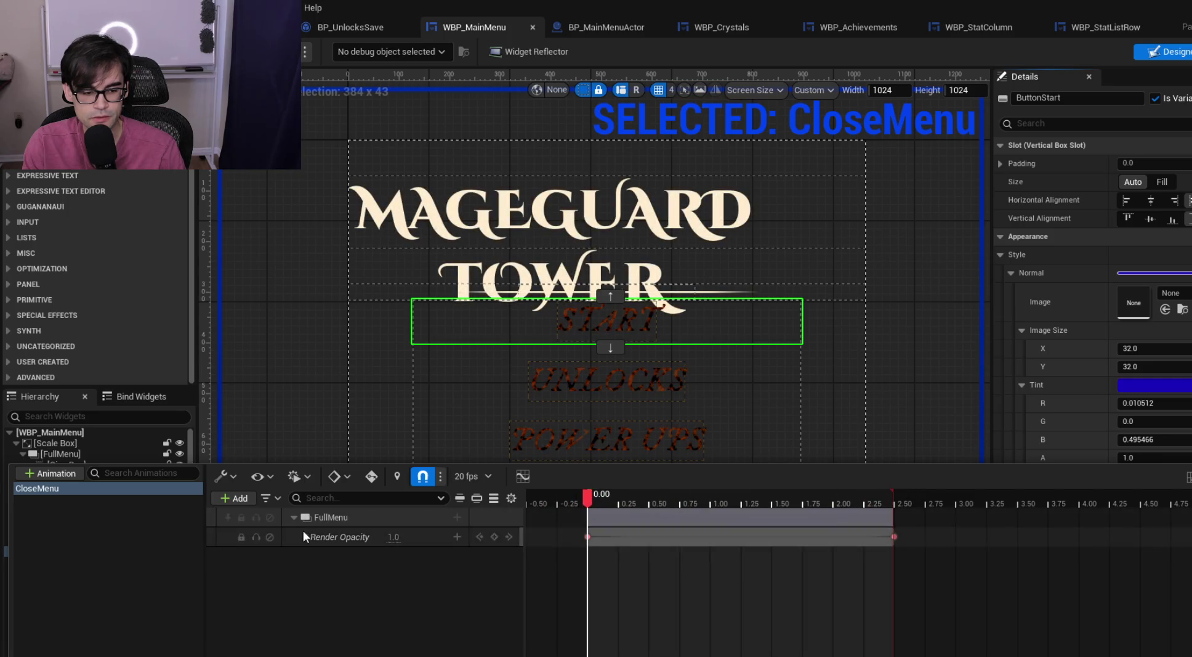
Copy the FullMenu opacity track from that animation
click(364, 520)
right_click(367, 525)
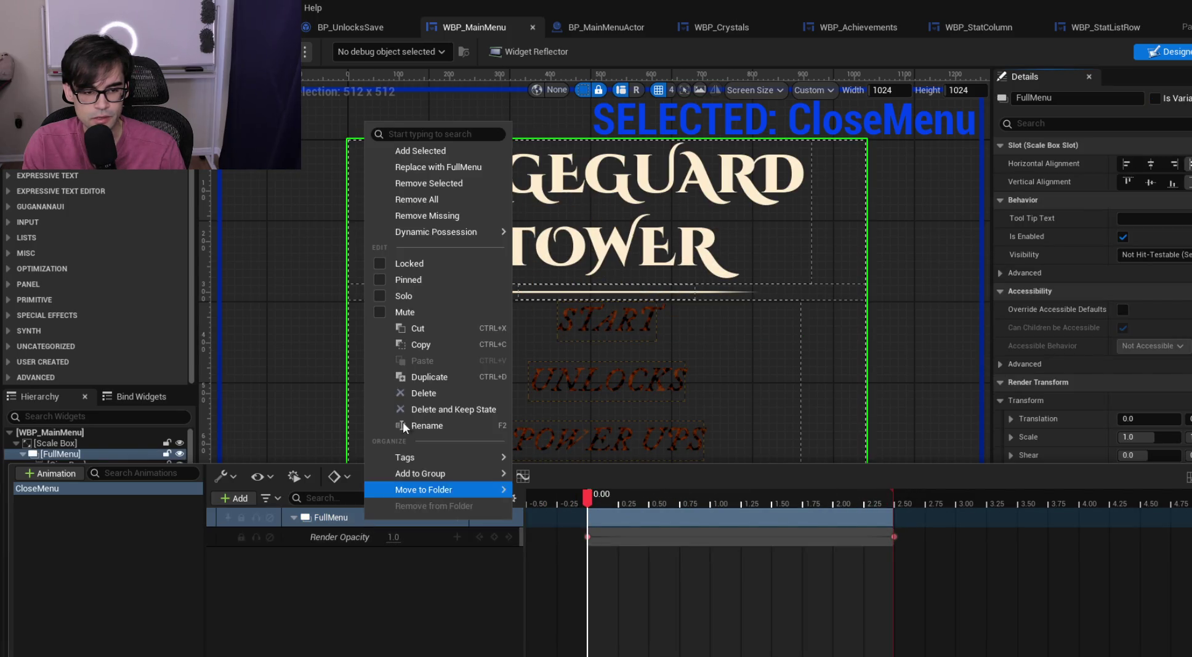
click(433, 341)
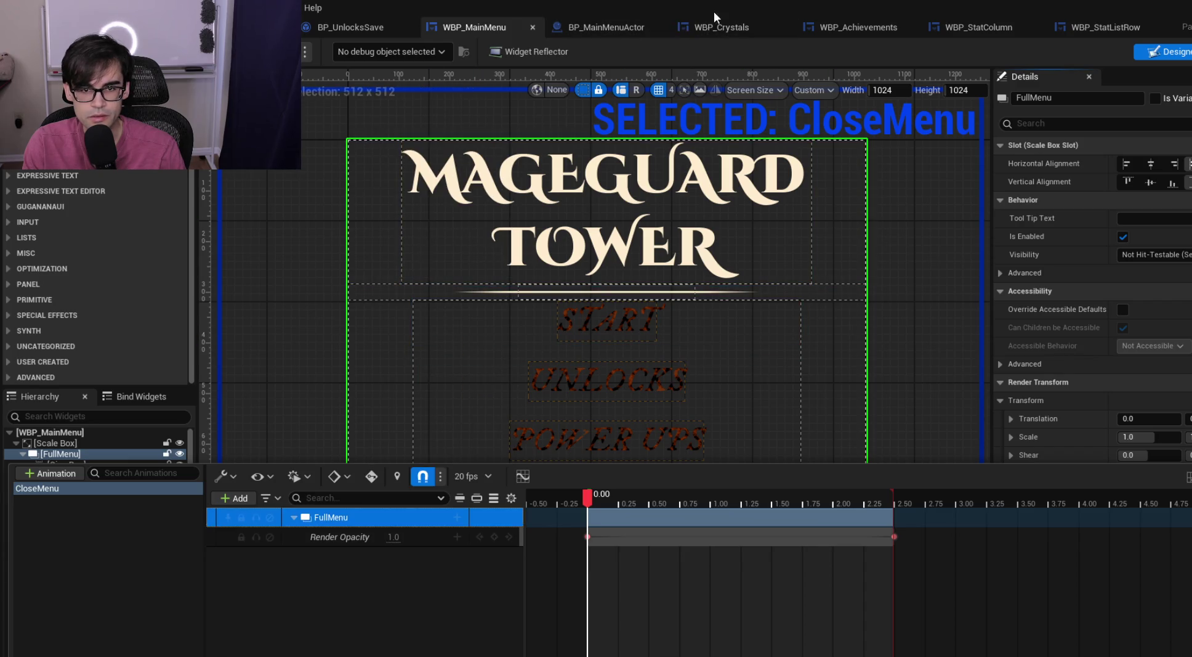
click(727, 31)
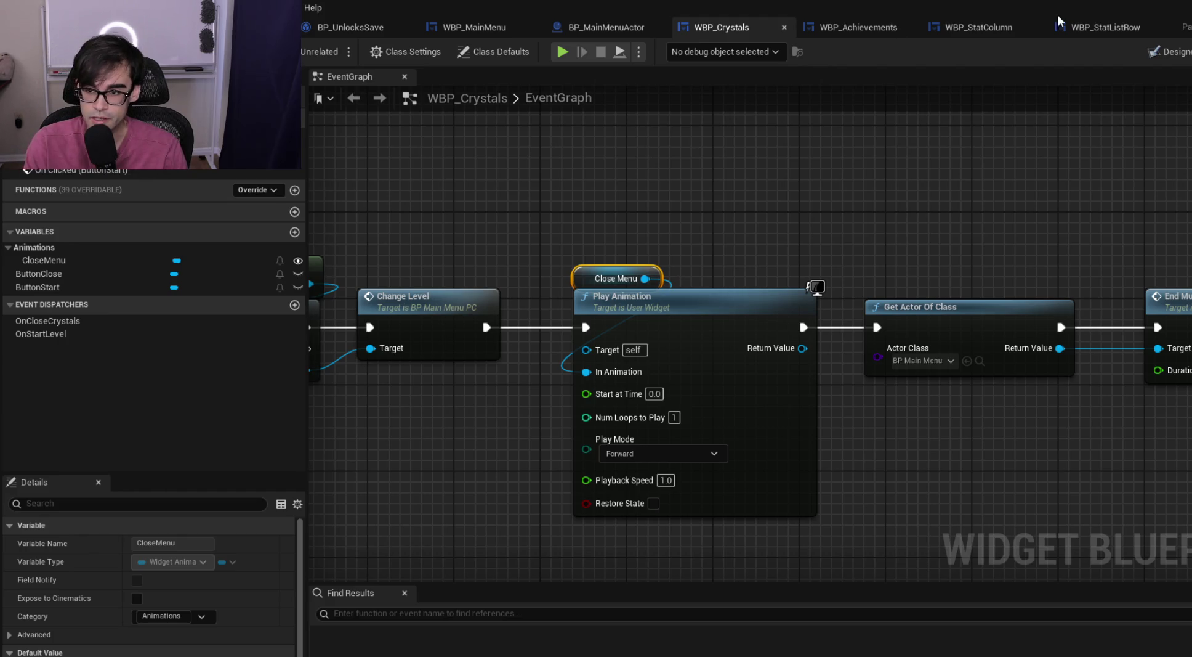
Paste the copied FullMenu opacity track into WBP_Crystals' CloseMenu animation
click(1181, 58)
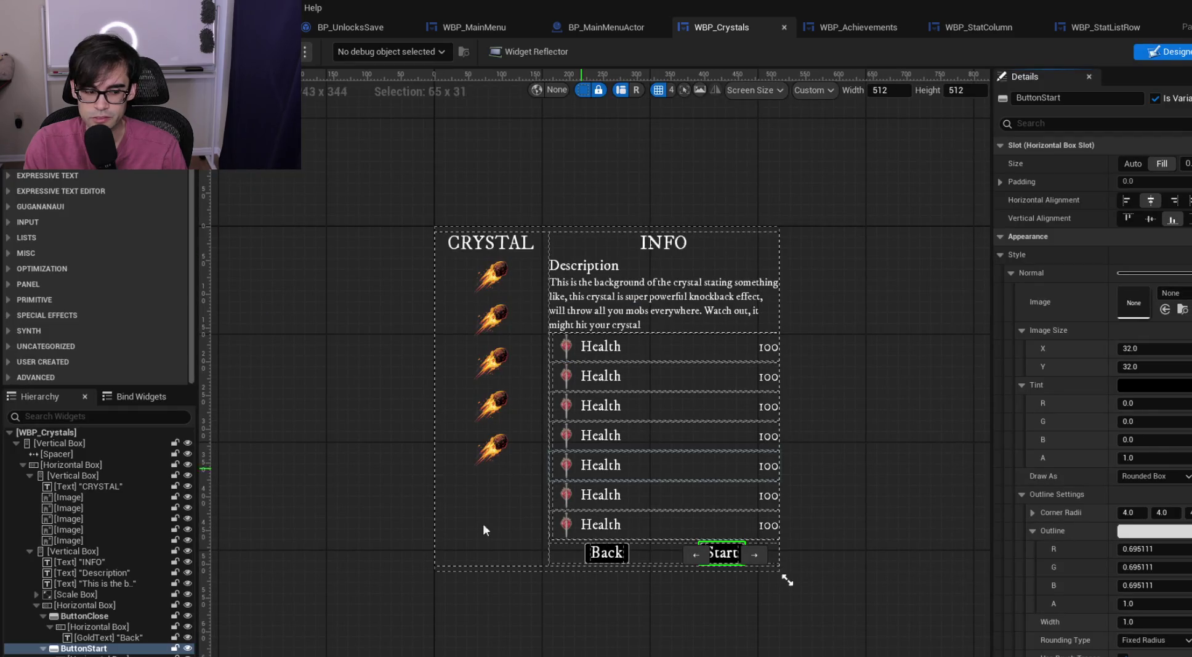
right_click(97, 566)
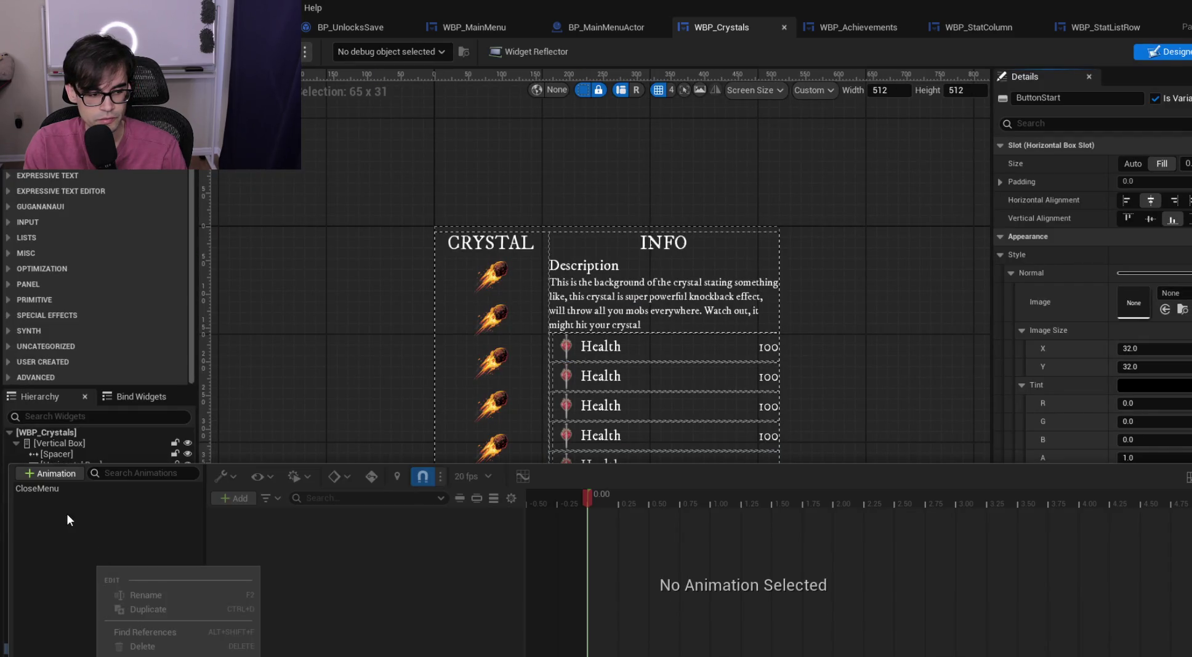
click(54, 493)
right_click(332, 536)
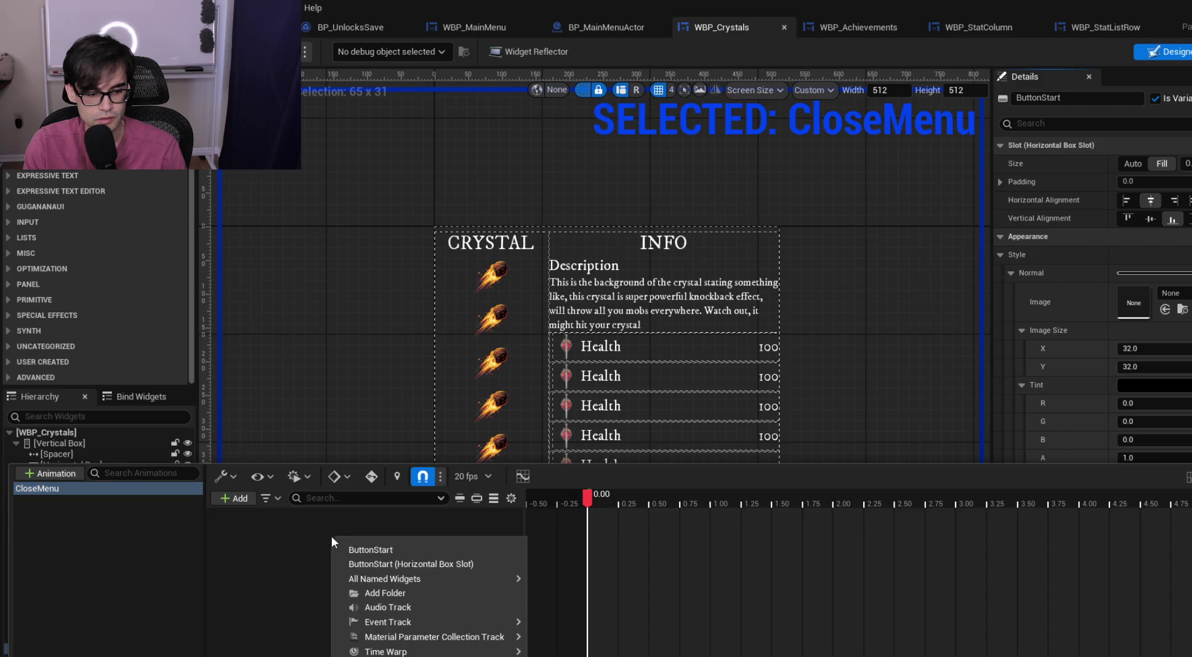
mouse_move(454, 618)
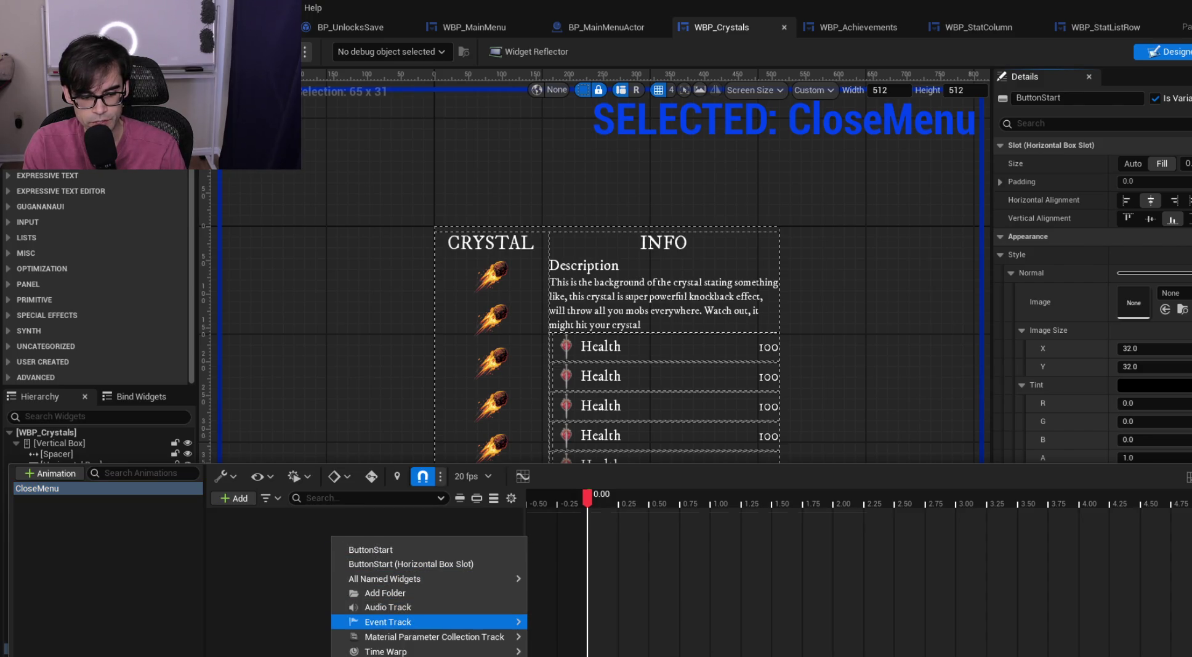
click(302, 545)
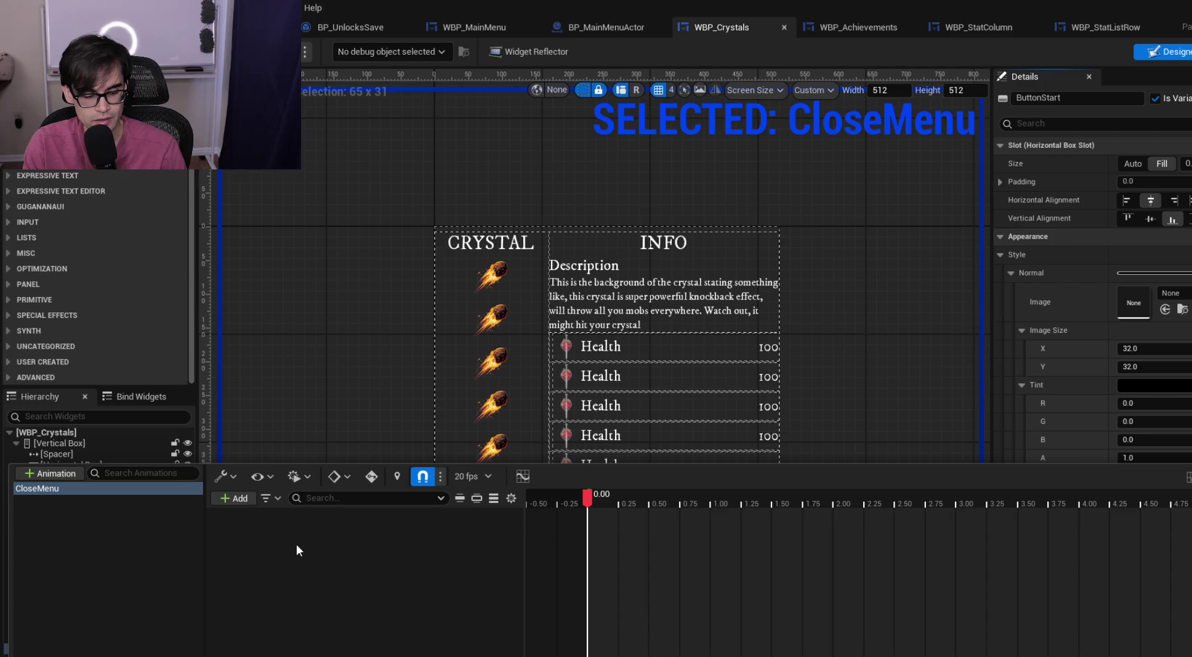
key(ctrl+v)
click(334, 515)
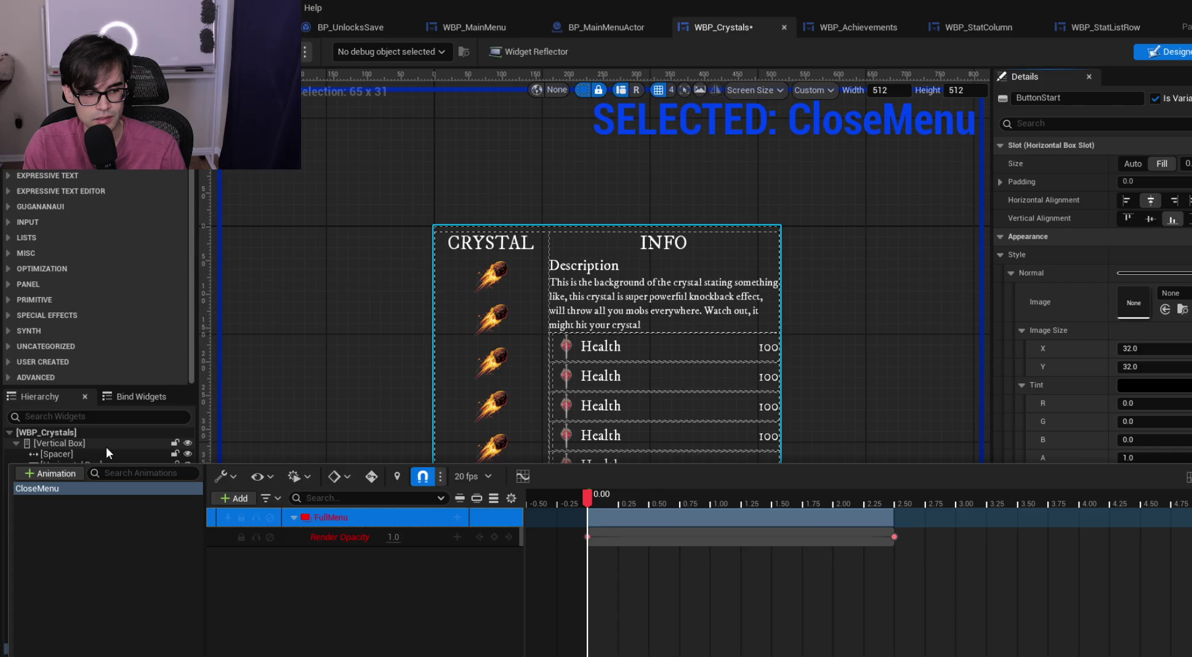
With the root widget selected, open the add-track list of All Named Widgets
key(ctrl+shift+space)
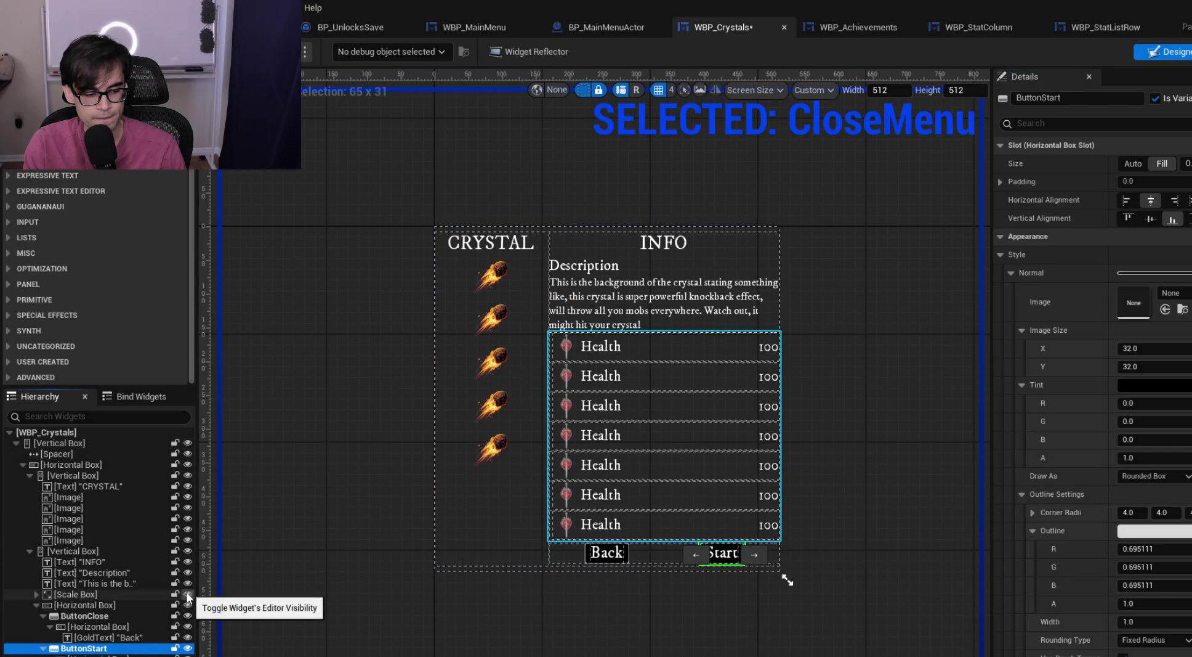
click(56, 433)
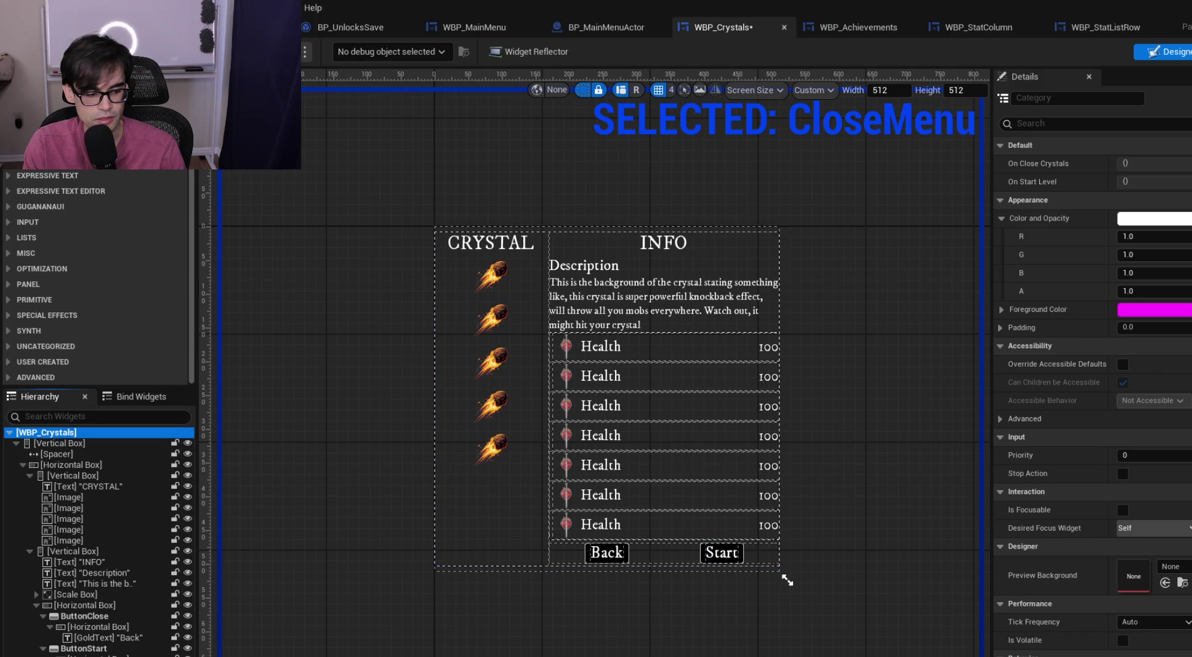
key(ctrl+shift+space)
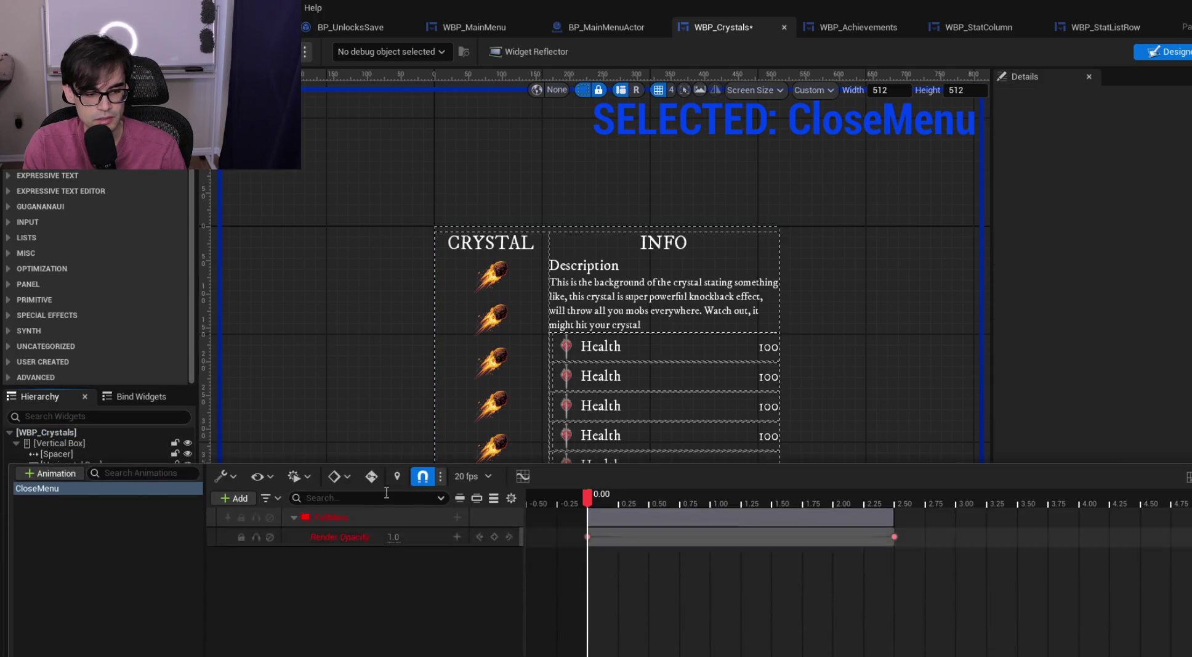
right_click(337, 516)
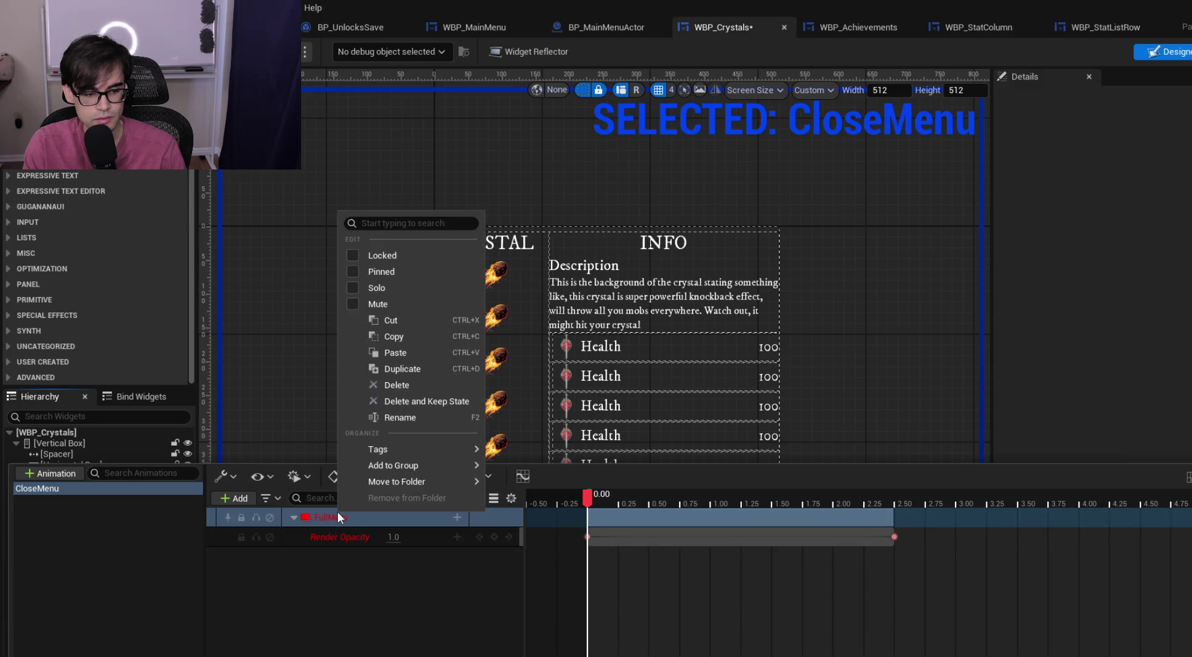
click(338, 513)
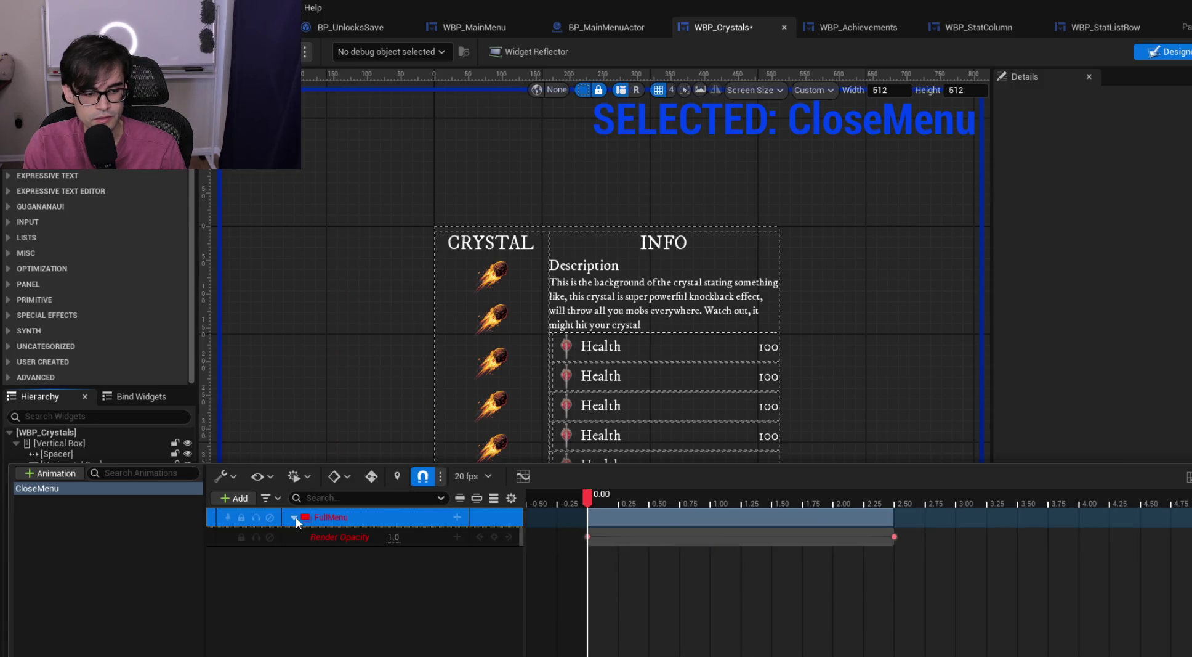
right_click(330, 521)
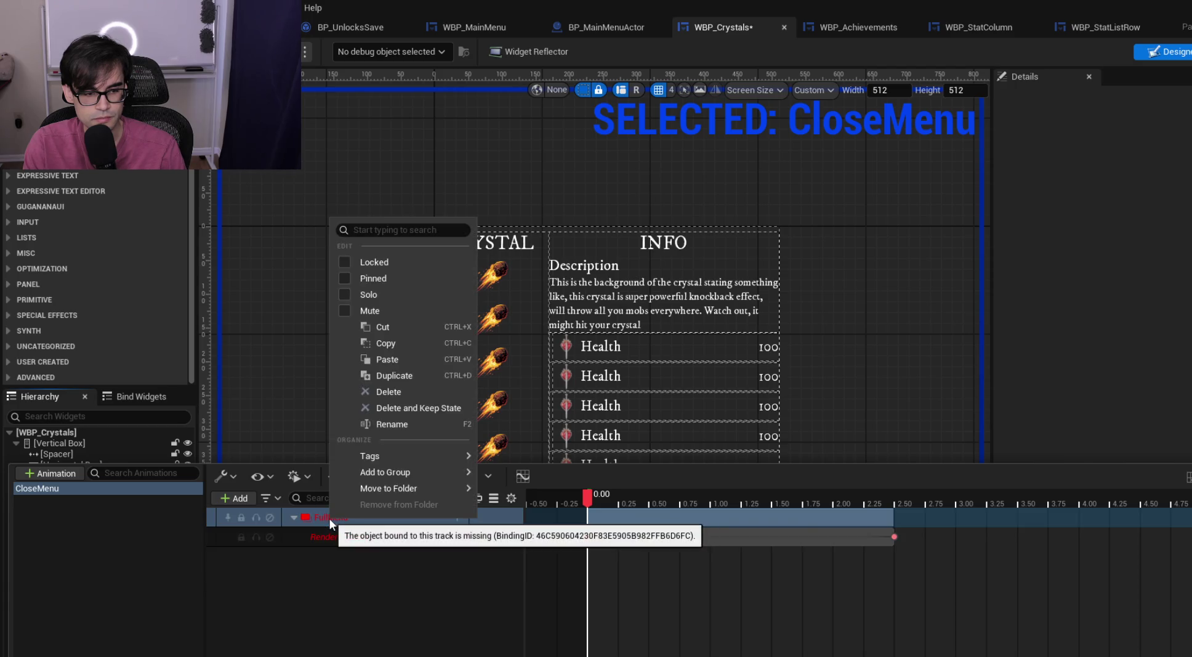
click(327, 589)
click(234, 498)
mouse_move(335, 533)
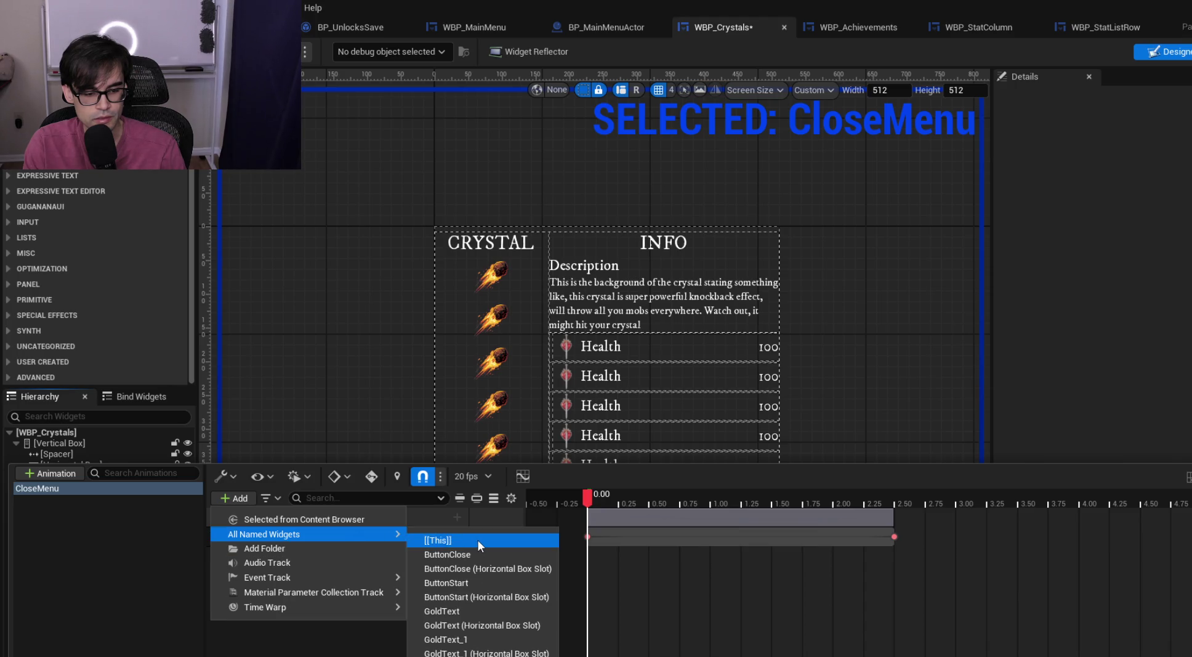
Add a [[This]] Color and Opacity track and expand its R, G, B, A channels, alpha 1
click(477, 539)
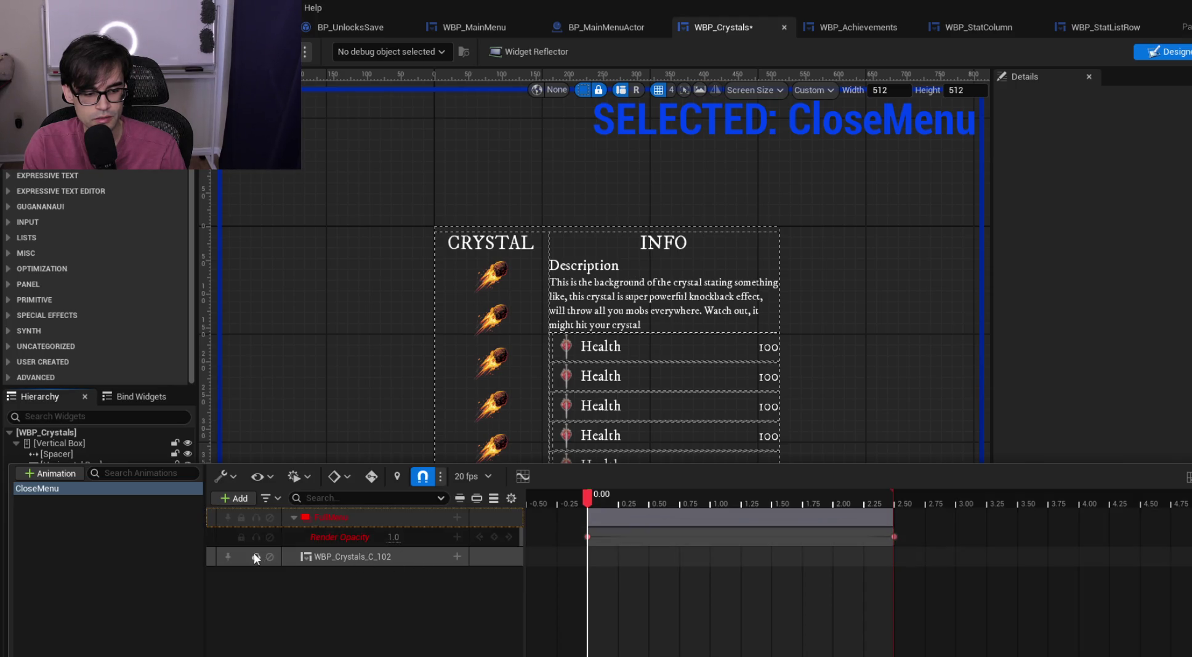
click(458, 555)
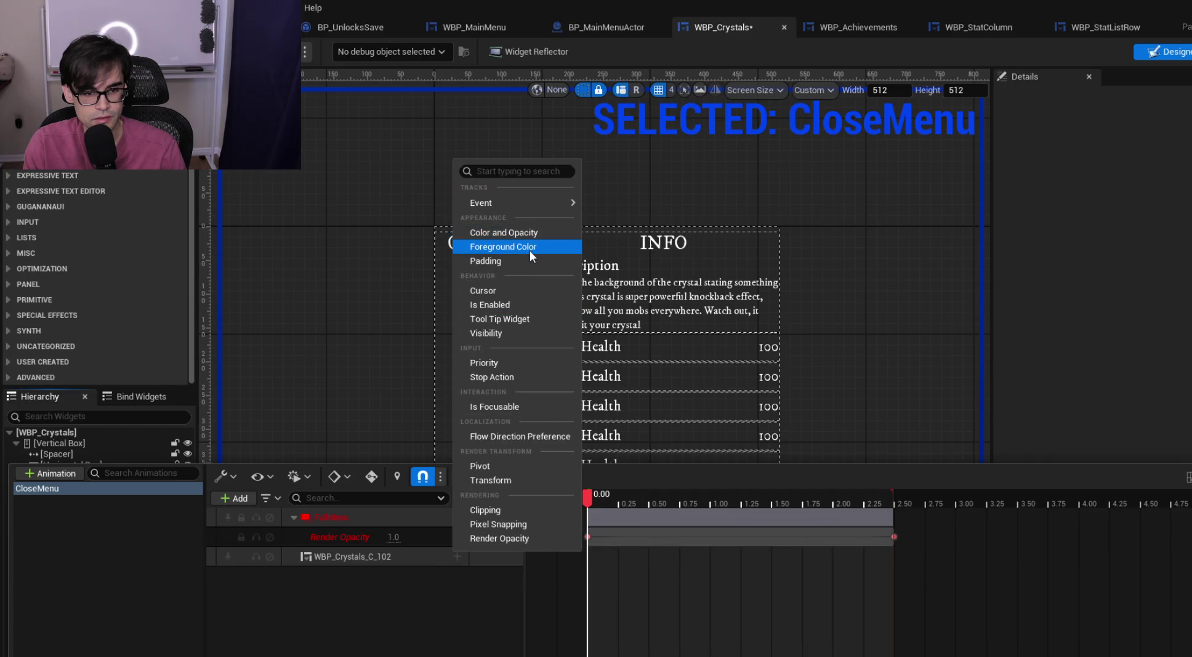
click(533, 232)
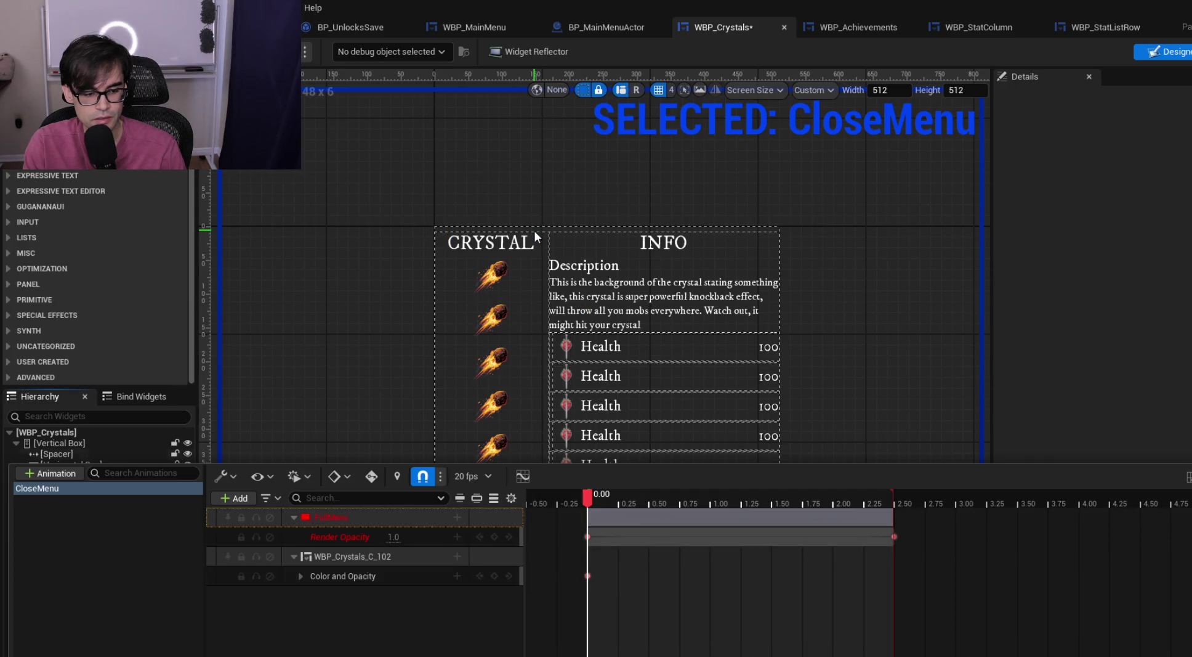
click(299, 575)
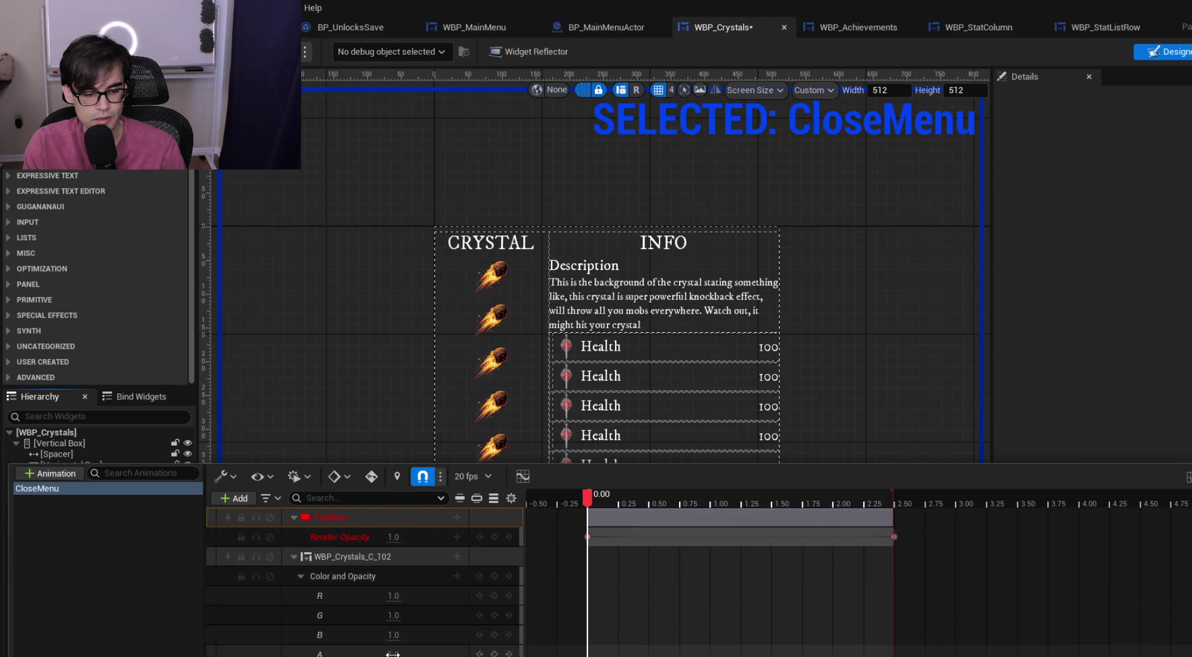
mouse_move(393, 653)
mouse_down()
mouse_move(367, 653)
mouse_move(397, 654)
mouse_up()
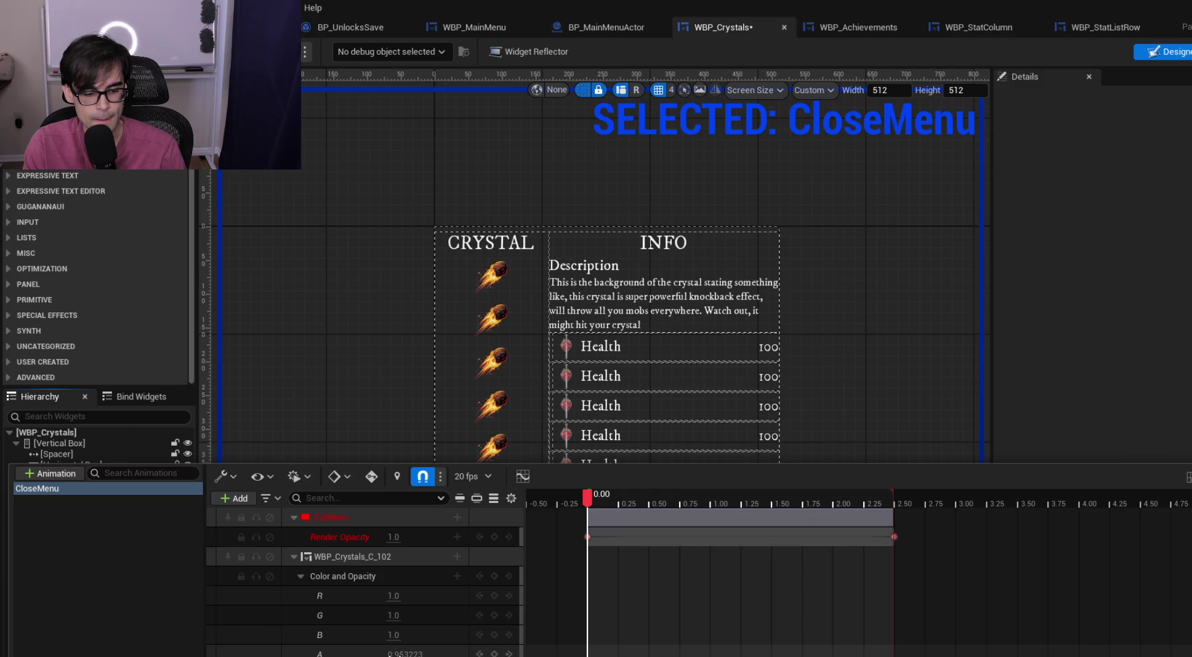
text(1)
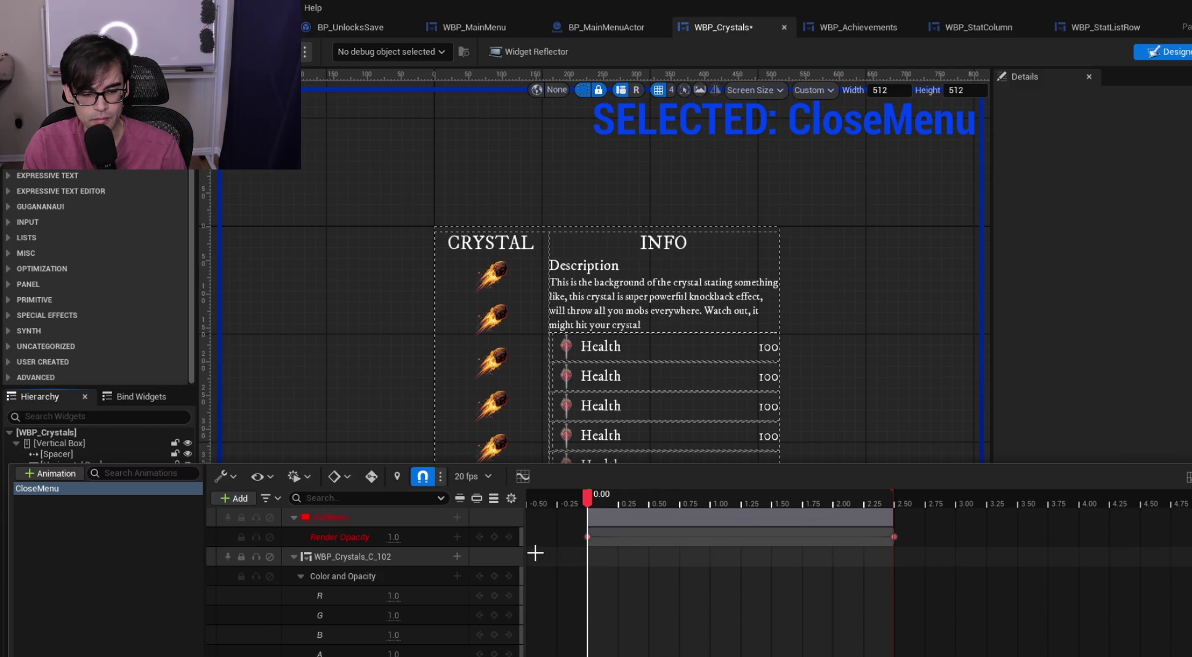
Delete the broken, unbound FullMenu track
right_click(410, 515)
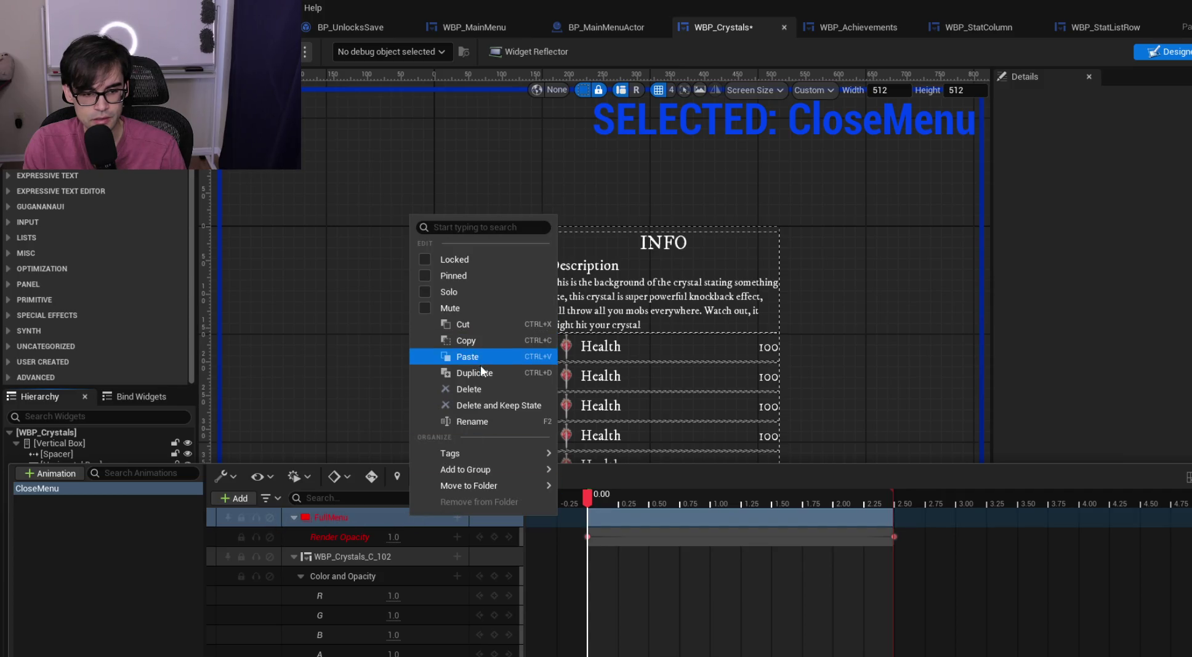
click(468, 388)
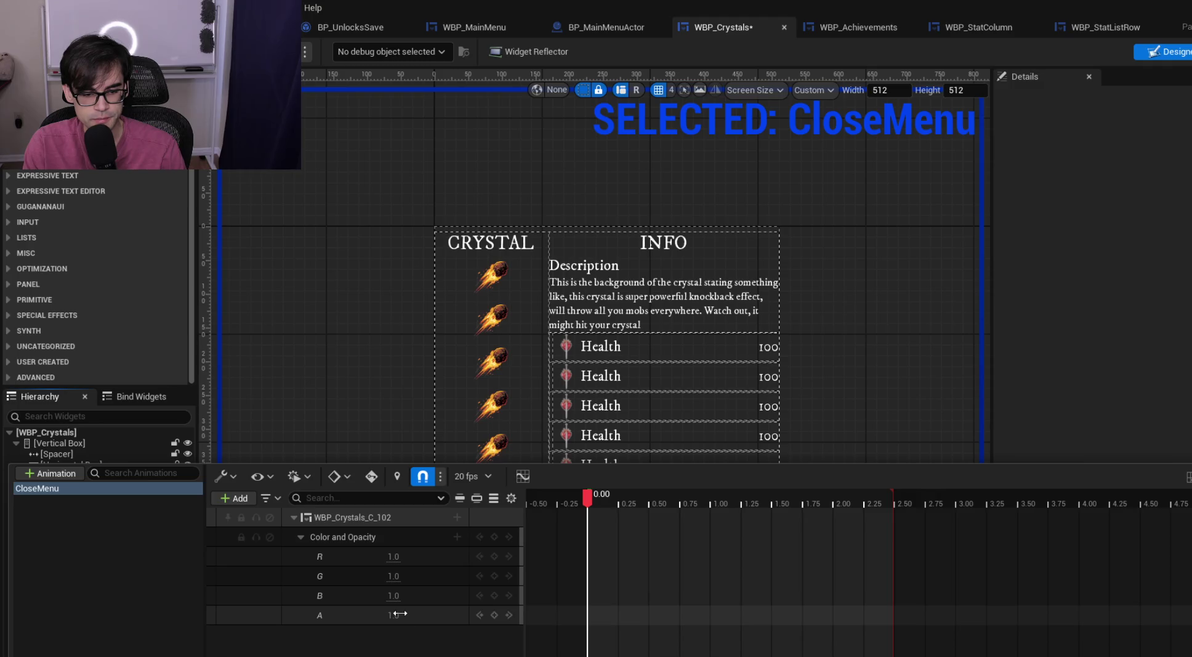
click(622, 26)
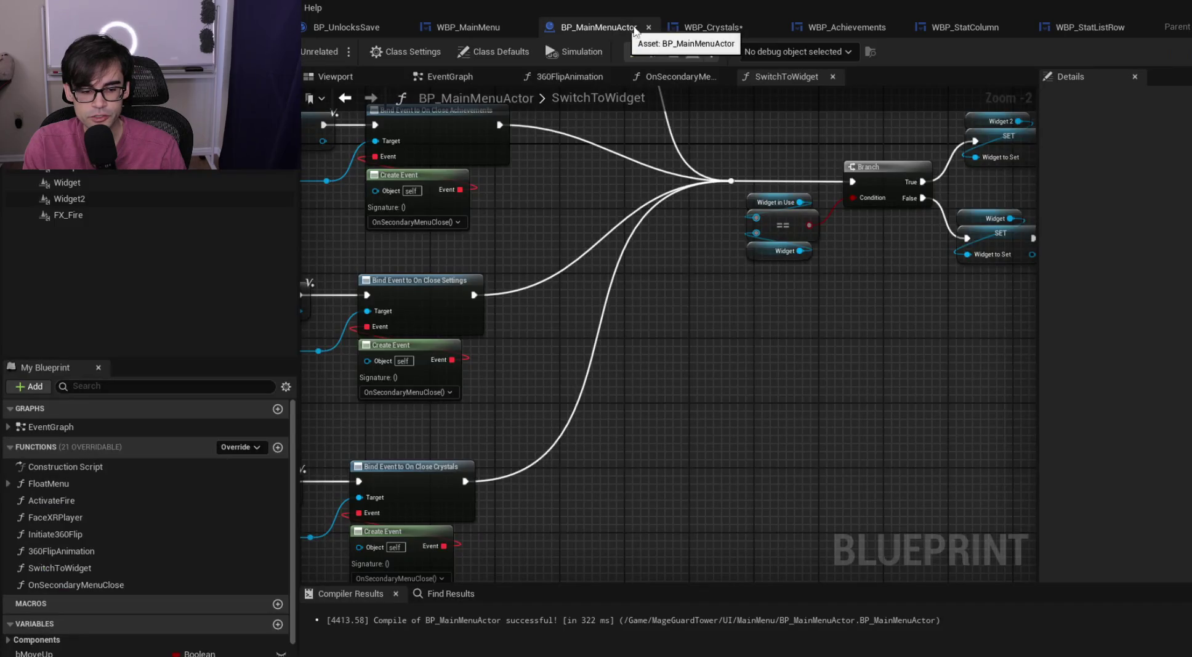
Consult WBP_MainMenu's CloseMenu animation as a reference for the fade
click(713, 23)
click(486, 31)
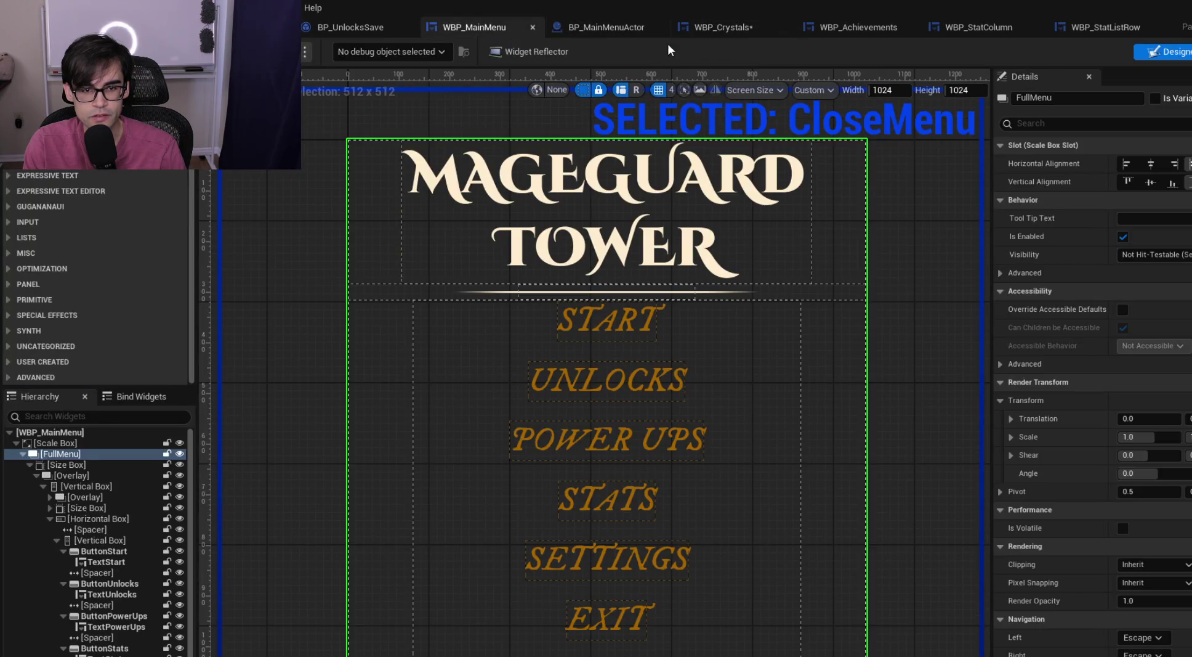
key(ctrl+shift+space)
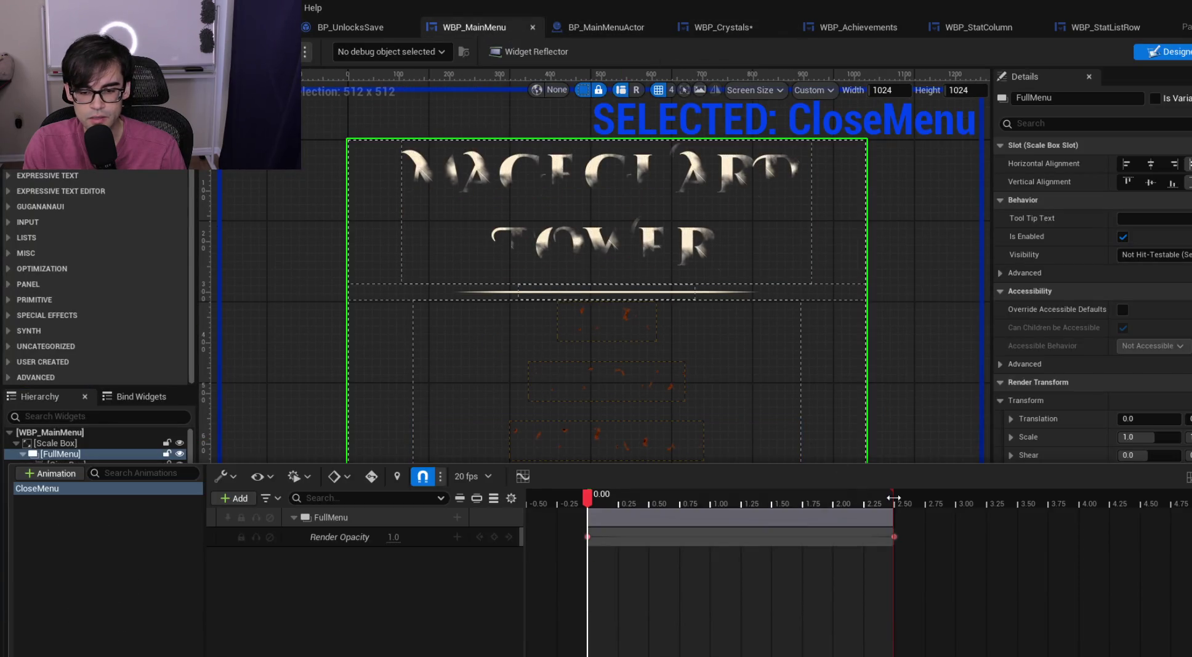
click(721, 25)
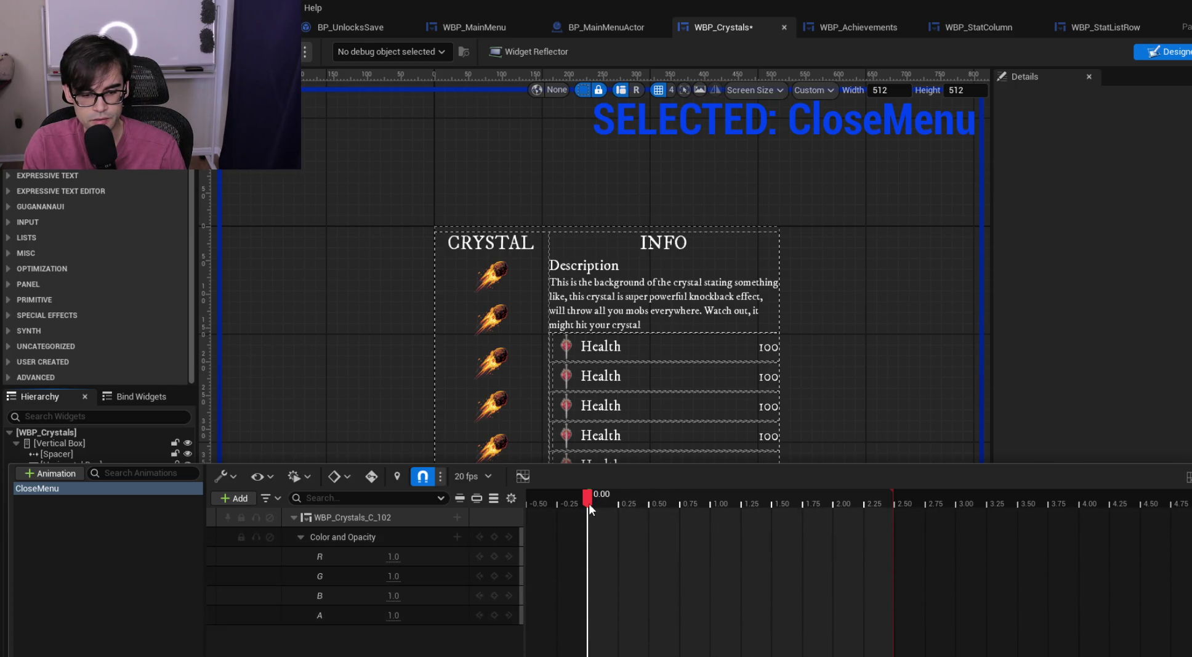
Key alpha 1.0 at 0.00 and 0.0 at 2.50 seconds, then preview the fade-out
mouse_move(720, 505)
mouse_down()
mouse_move(771, 510)
mouse_move(587, 511)
mouse_up()
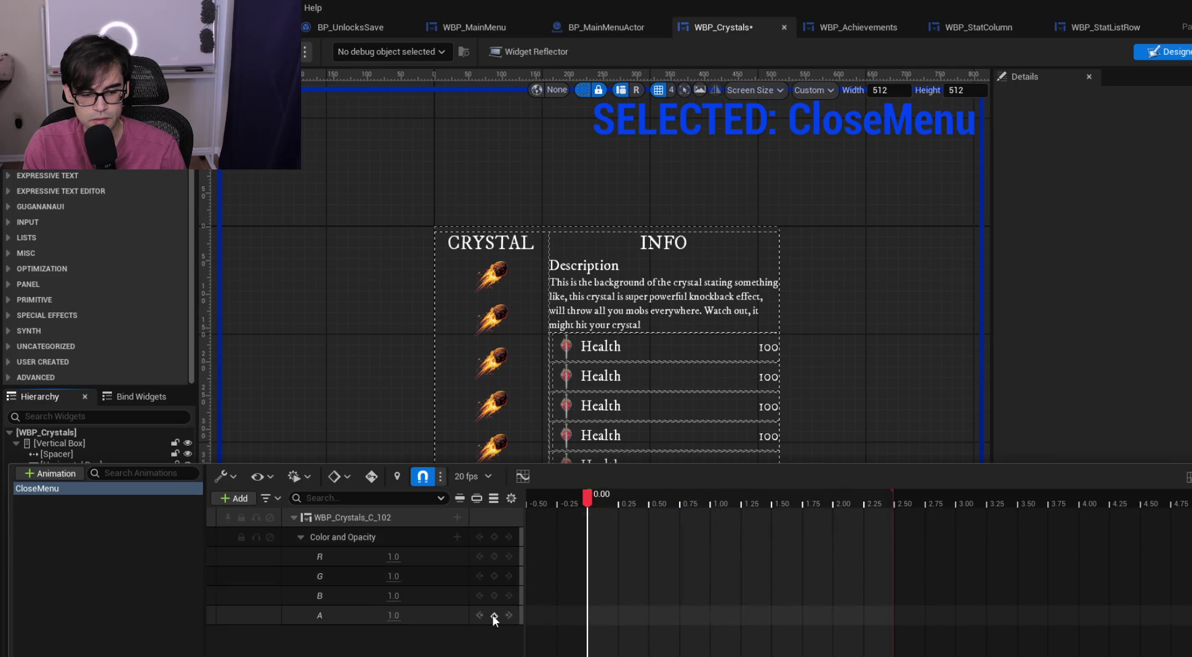
drag(587, 497, 893, 505)
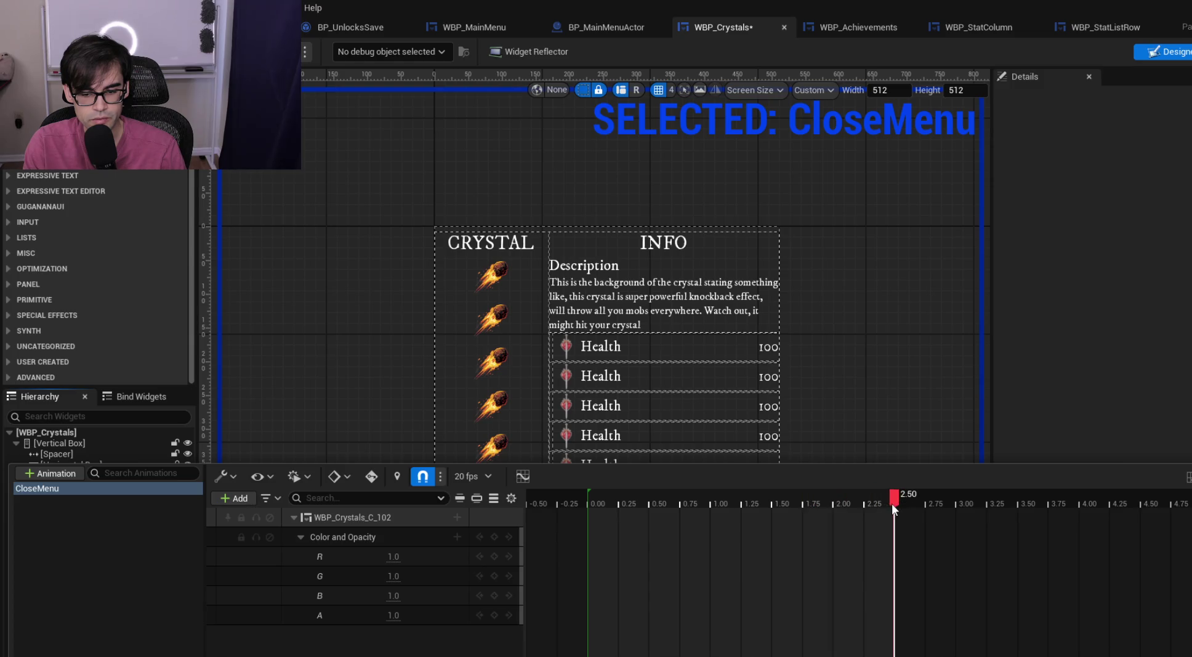
click(496, 615)
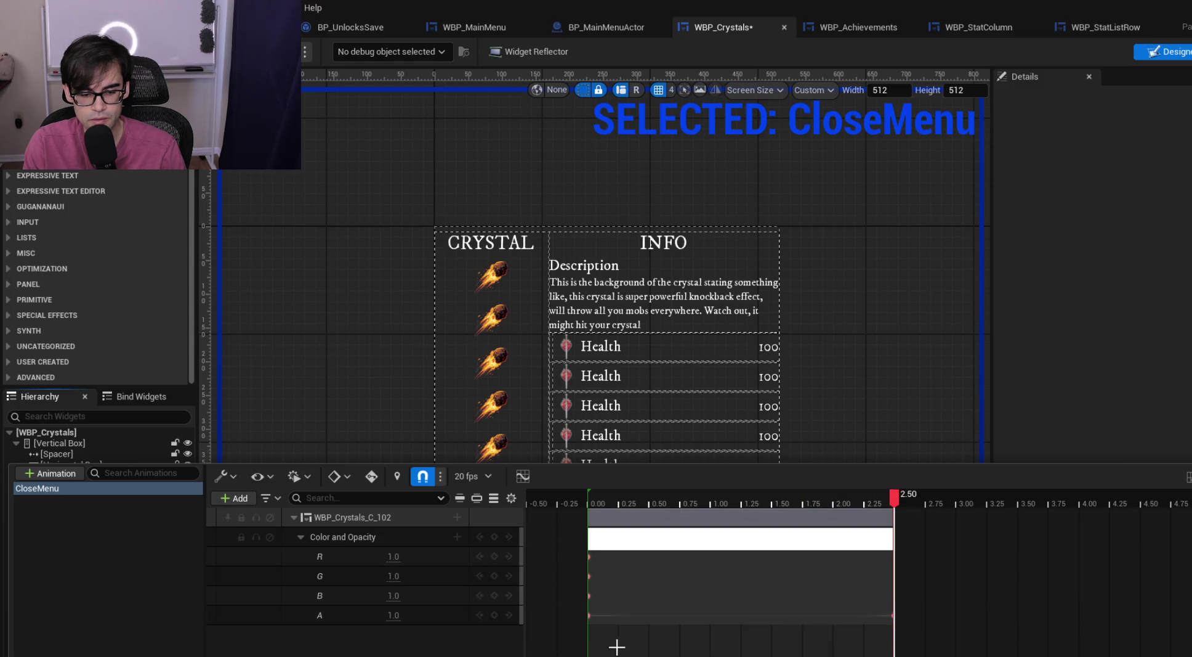
click(394, 615)
text(0)
key(Return)
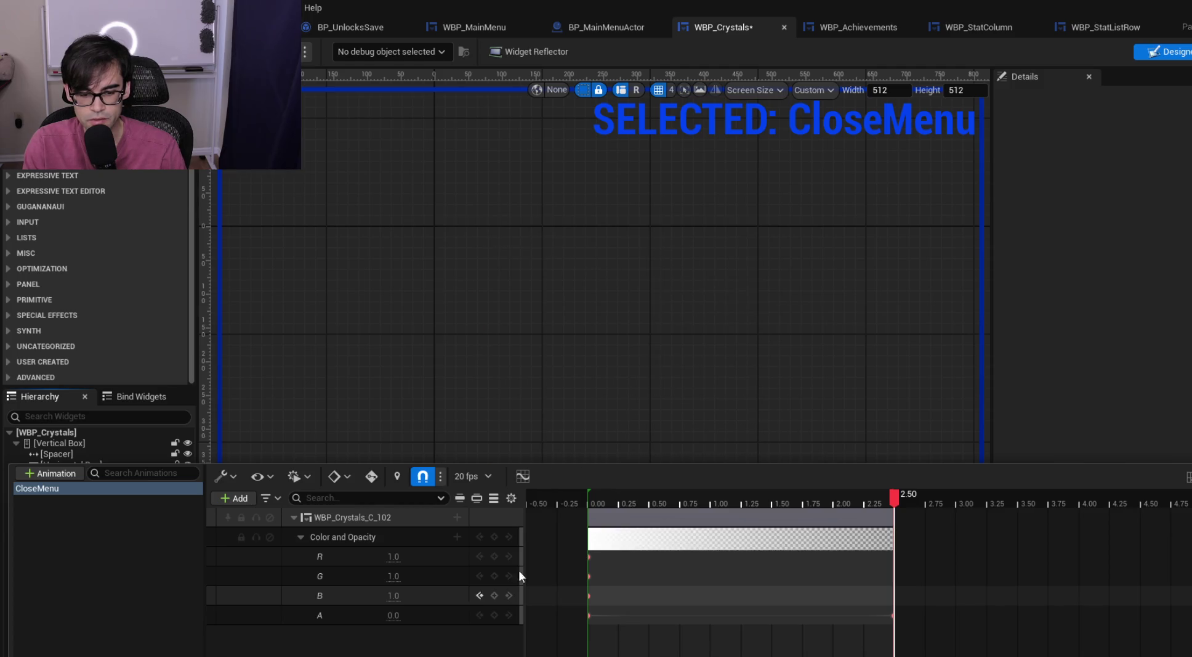
mouse_move(899, 491)
mouse_down()
mouse_move(589, 507)
mouse_move(880, 505)
mouse_move(589, 504)
mouse_up()
key(ctrl+space)
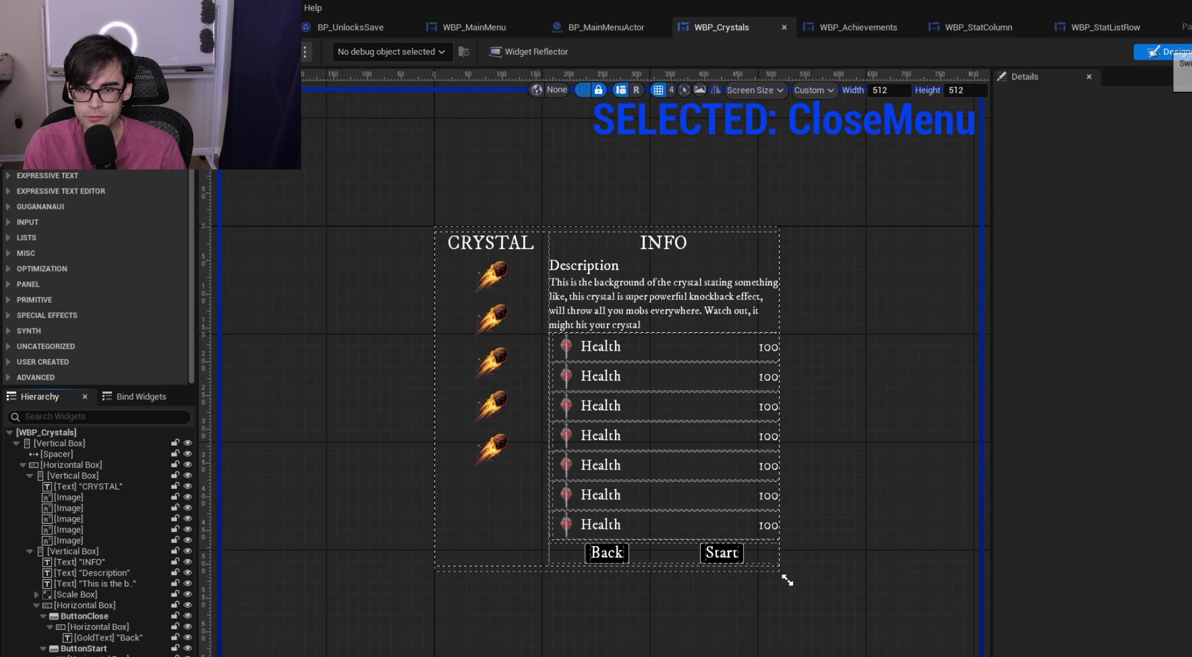
click(1188, 51)
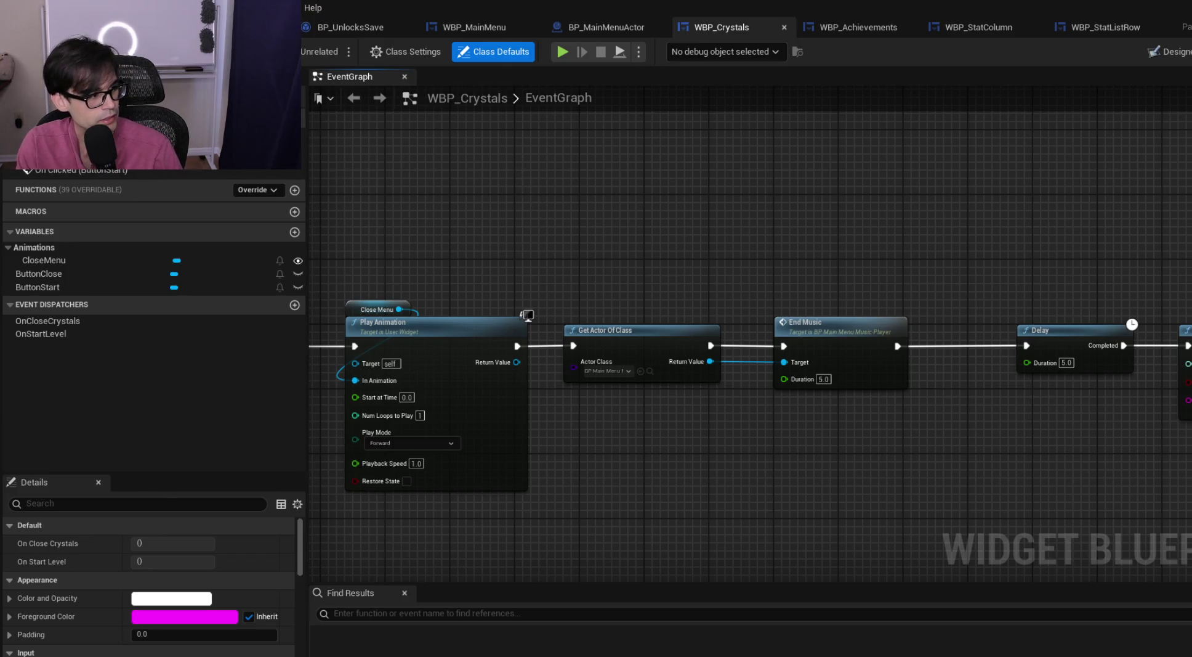
Follow WBP_Crystals' Start chain from Play Animation CloseMenu to Open Level, then return to WBP_MainMenu
drag(522, 235, 792, 270)
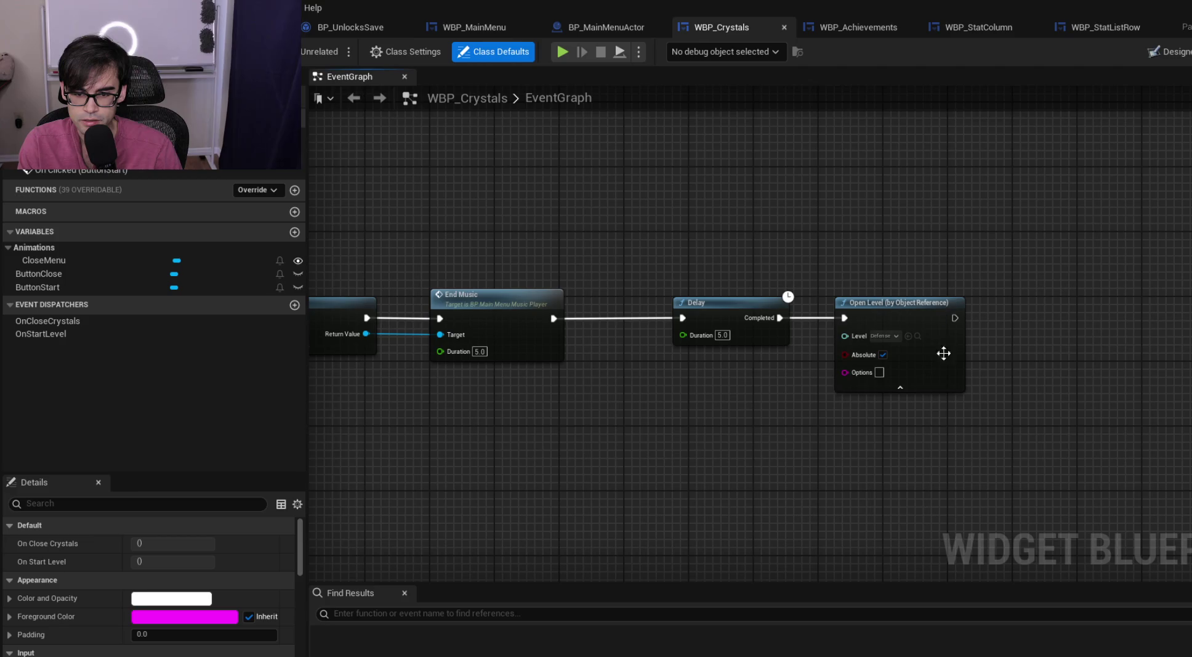
mouse_move(551, 240)
mouse_down()
mouse_move(715, 242)
mouse_move(692, 218)
mouse_move(841, 241)
mouse_up()
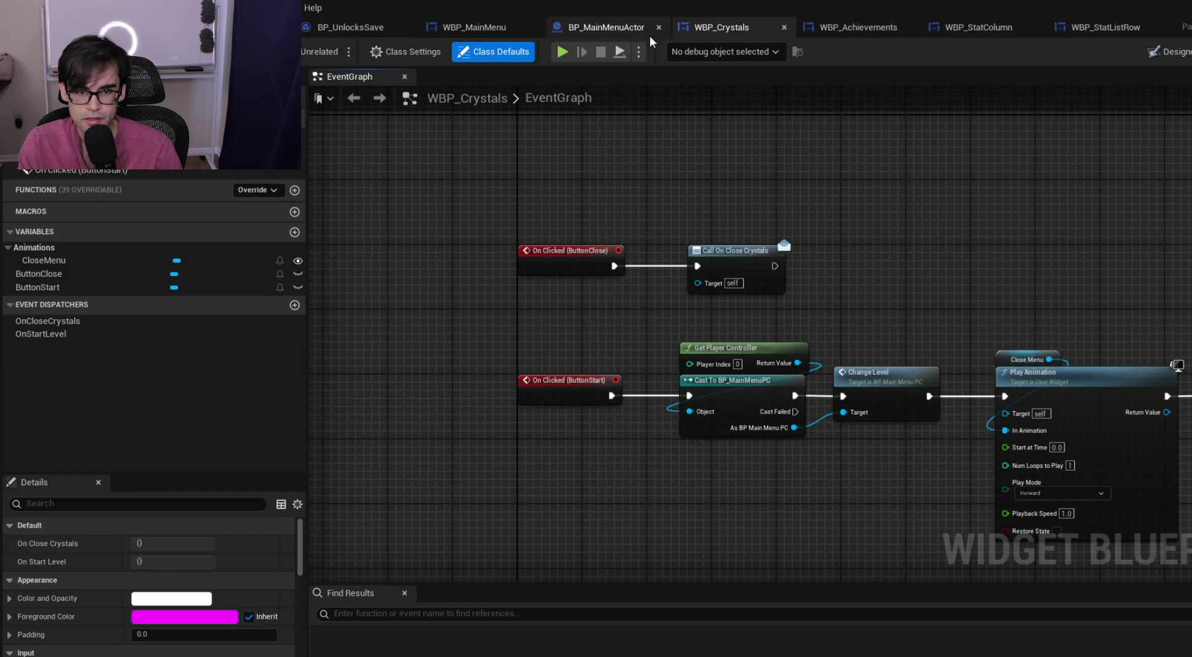
click(474, 27)
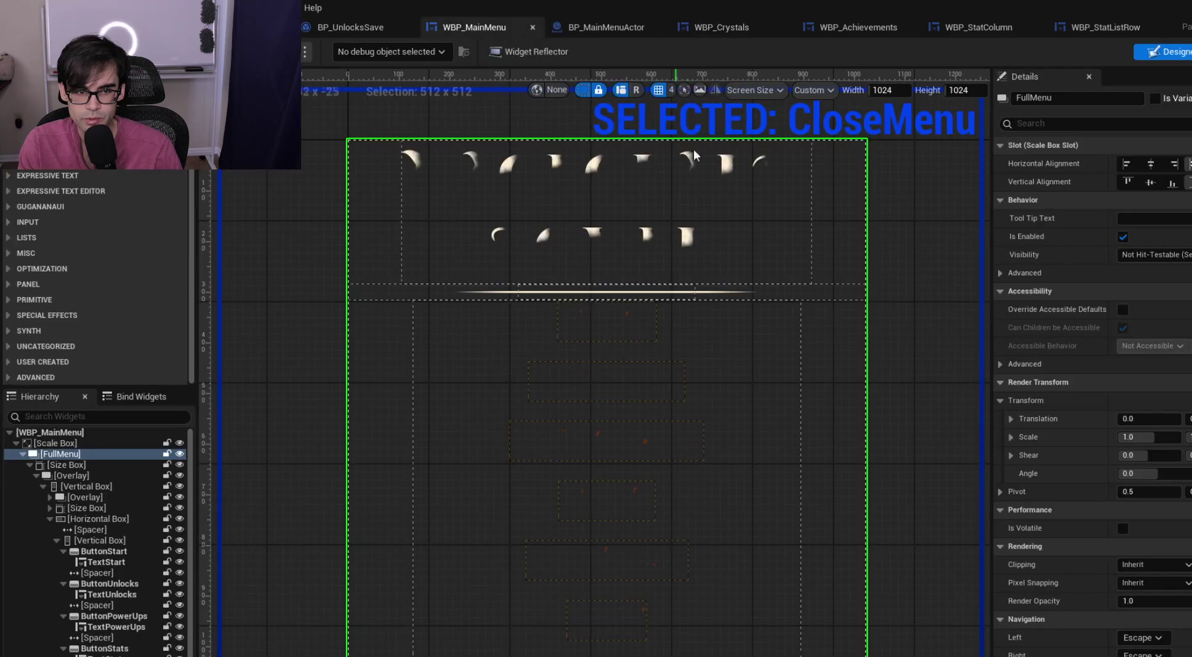
Jump from the START text's On Clicked event into BP_MainMenuActor's SwitchToWidget function
click(611, 331)
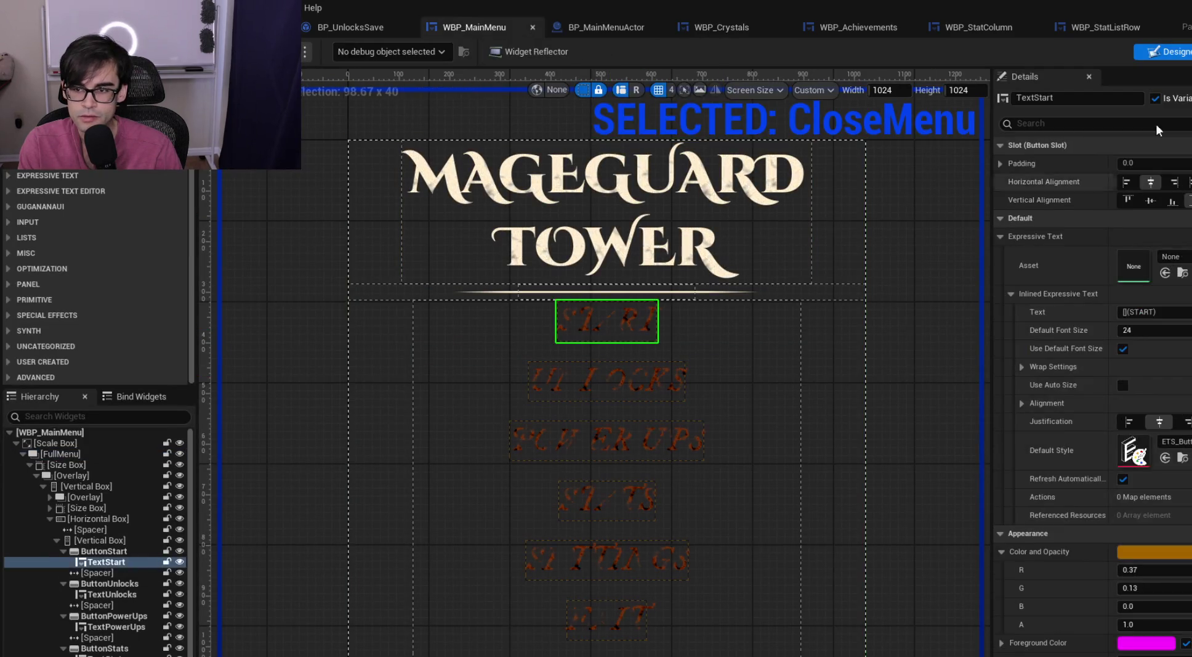
double_click(606, 323)
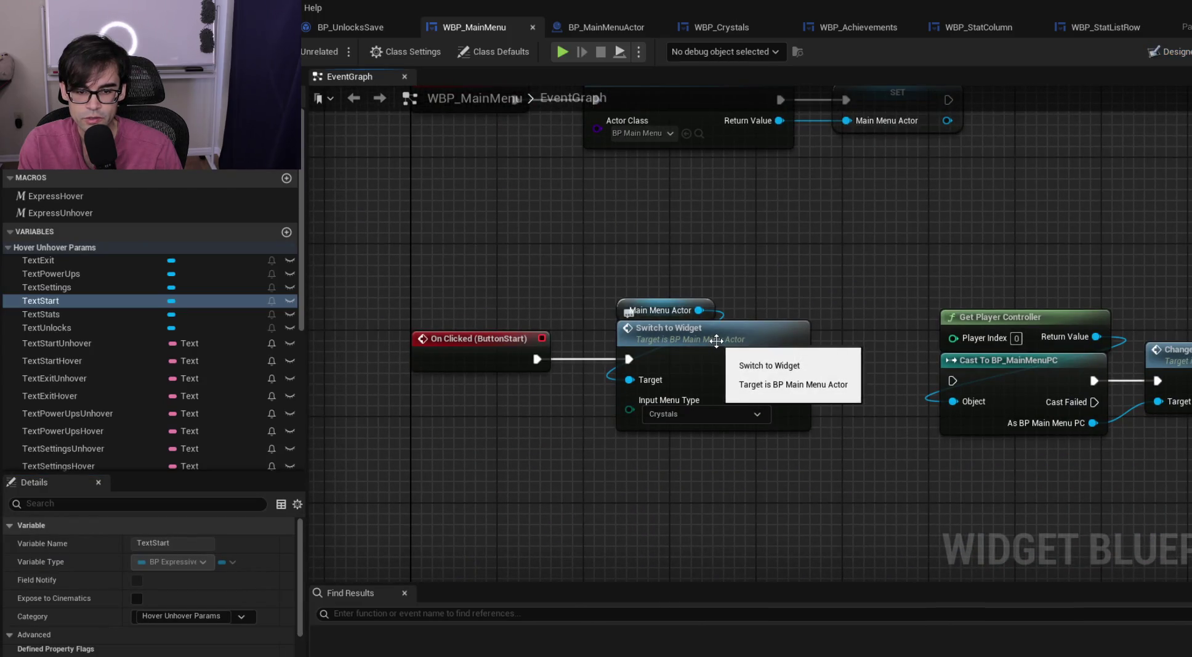
double_click(714, 339)
scroll(525, 239, up, 3)
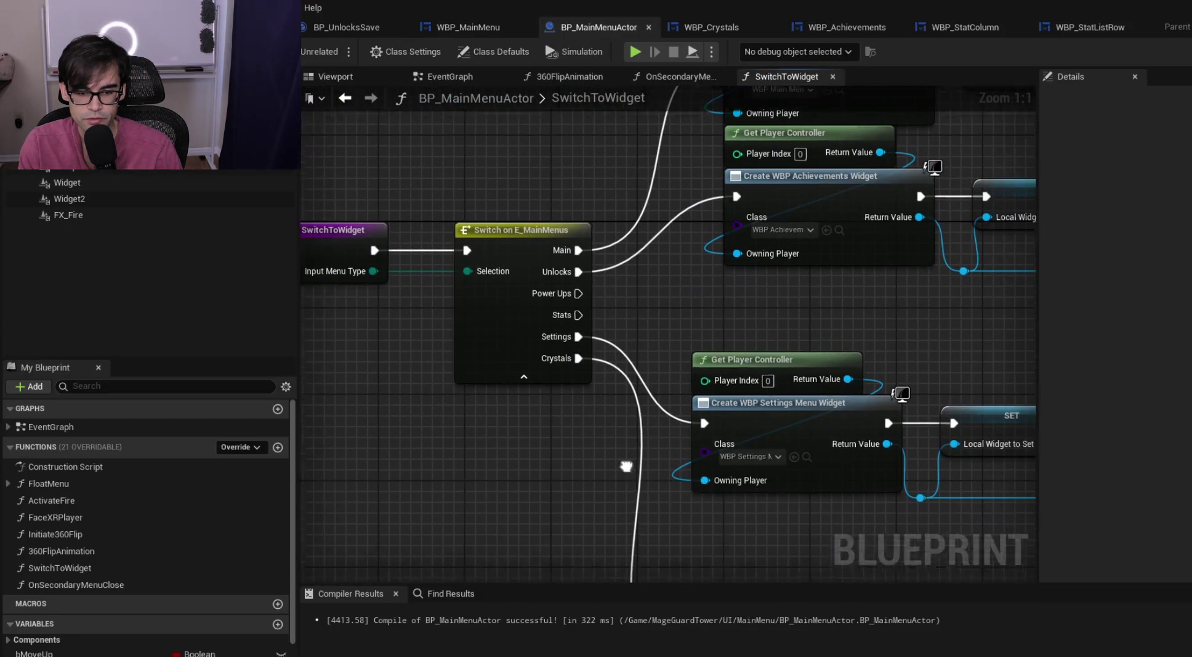
Review SwitchToWidget's Crystals creation, On Close Crystals/Settings bindings and the Branch and Set Widget nodes
drag(623, 468, 558, 156)
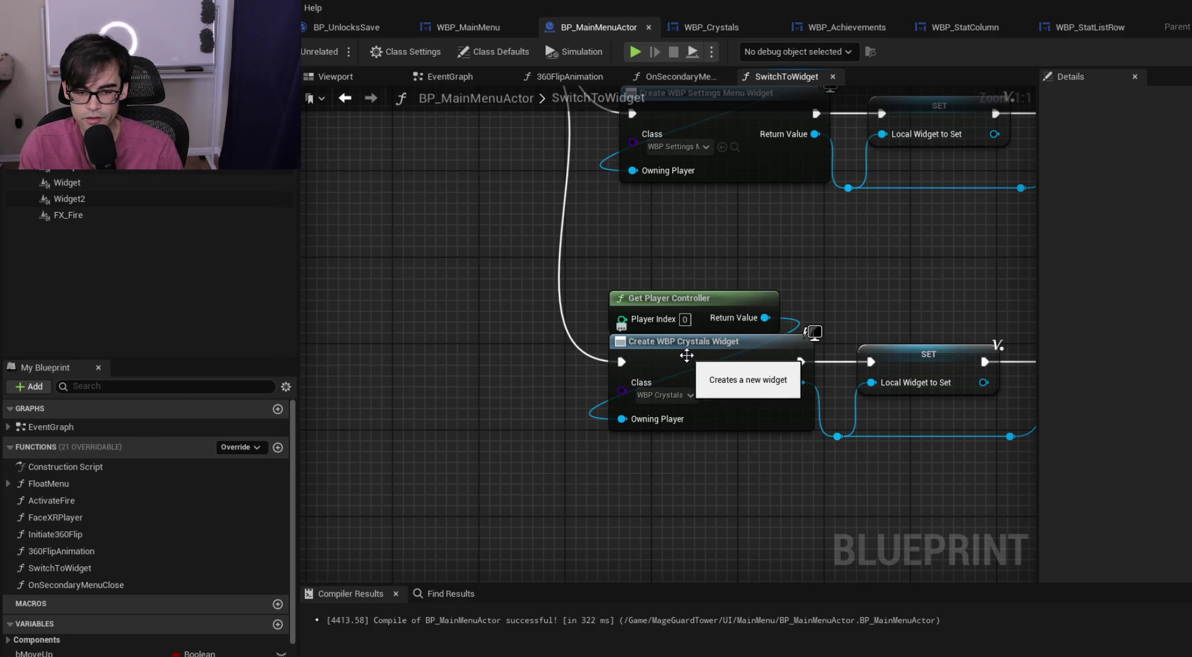
drag(918, 303, 509, 287)
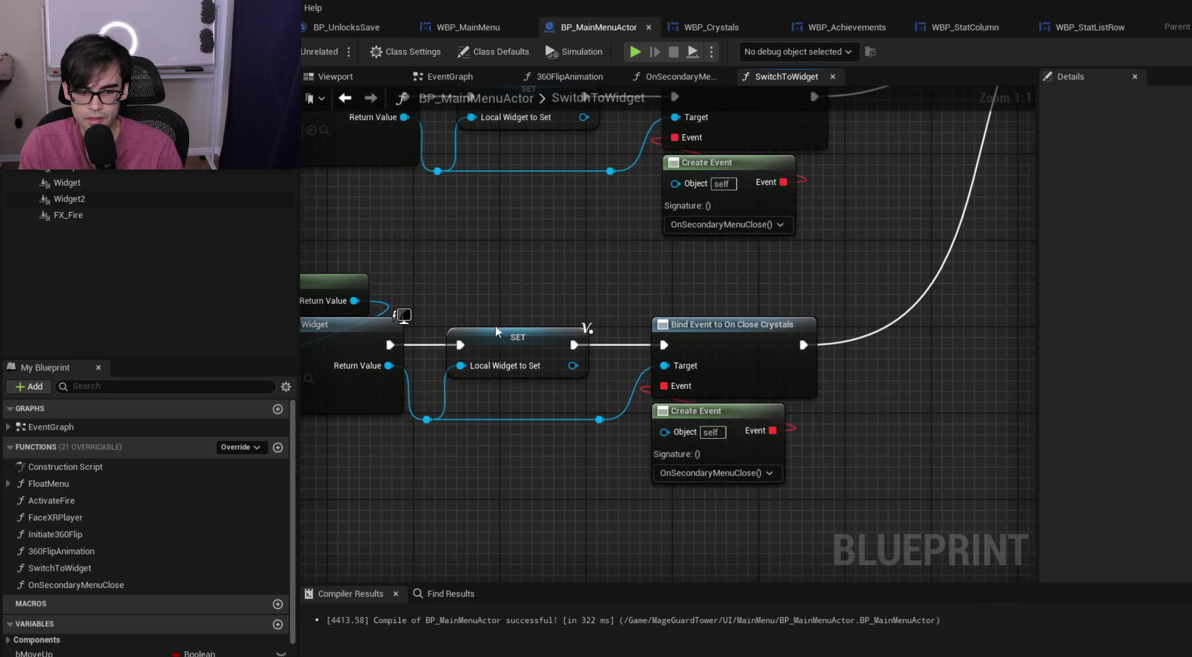
drag(774, 277, 671, 344)
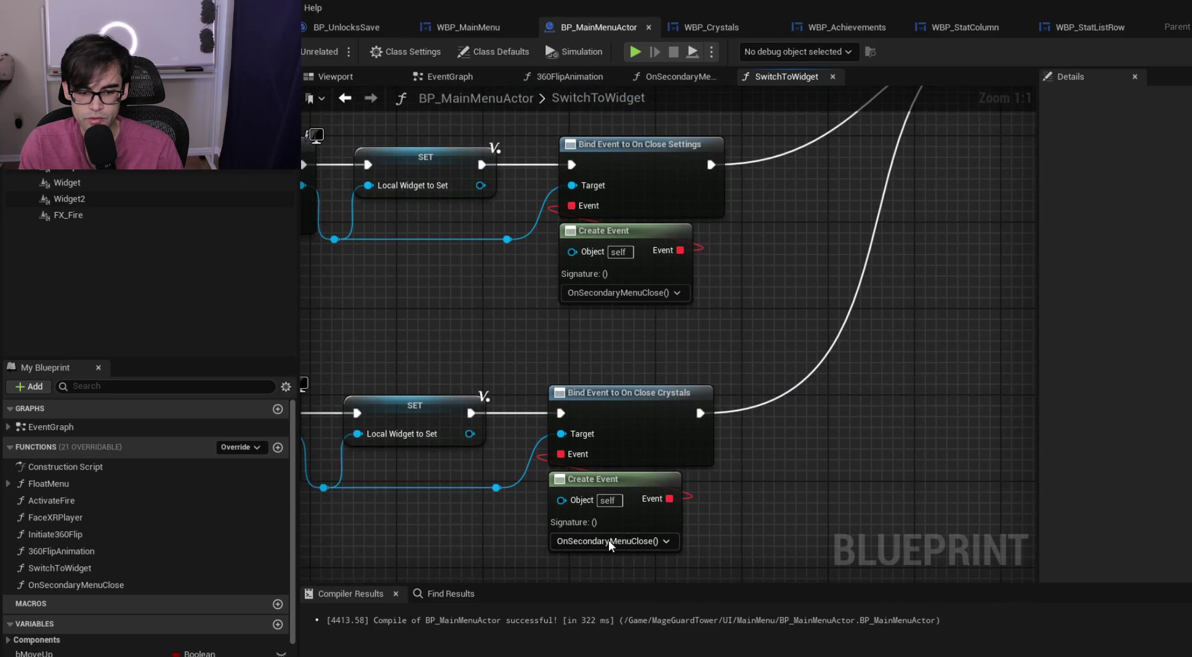
scroll(709, 330, down, 2)
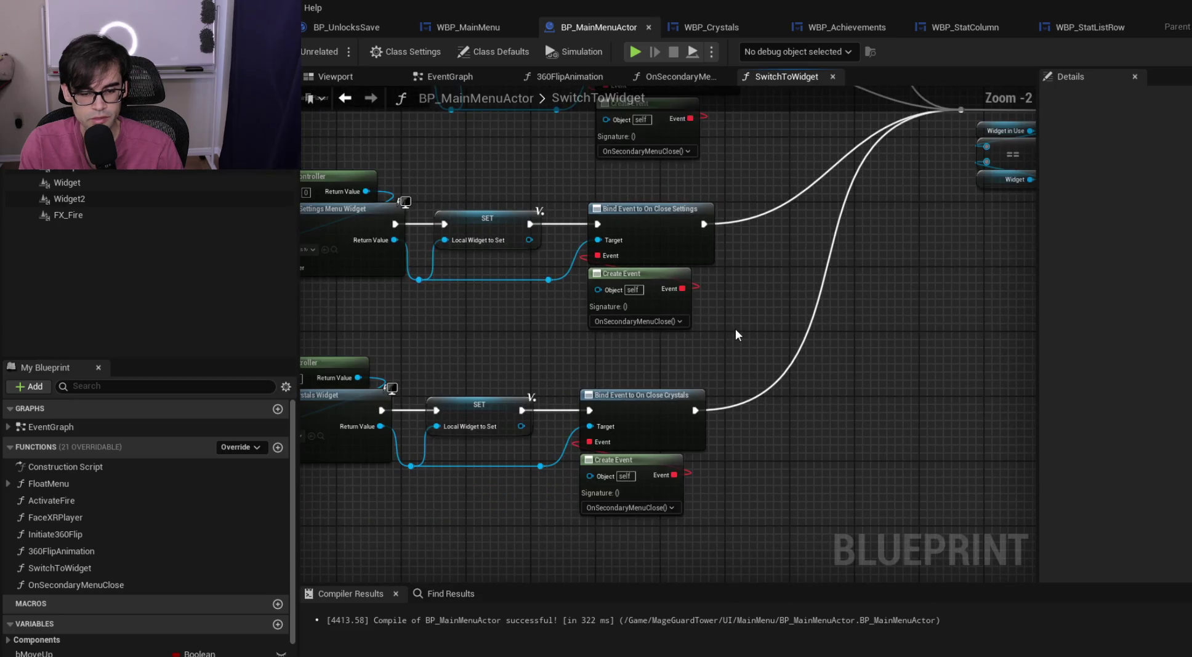
mouse_move(777, 297)
mouse_down()
mouse_move(708, 364)
mouse_move(753, 530)
mouse_move(593, 533)
mouse_up()
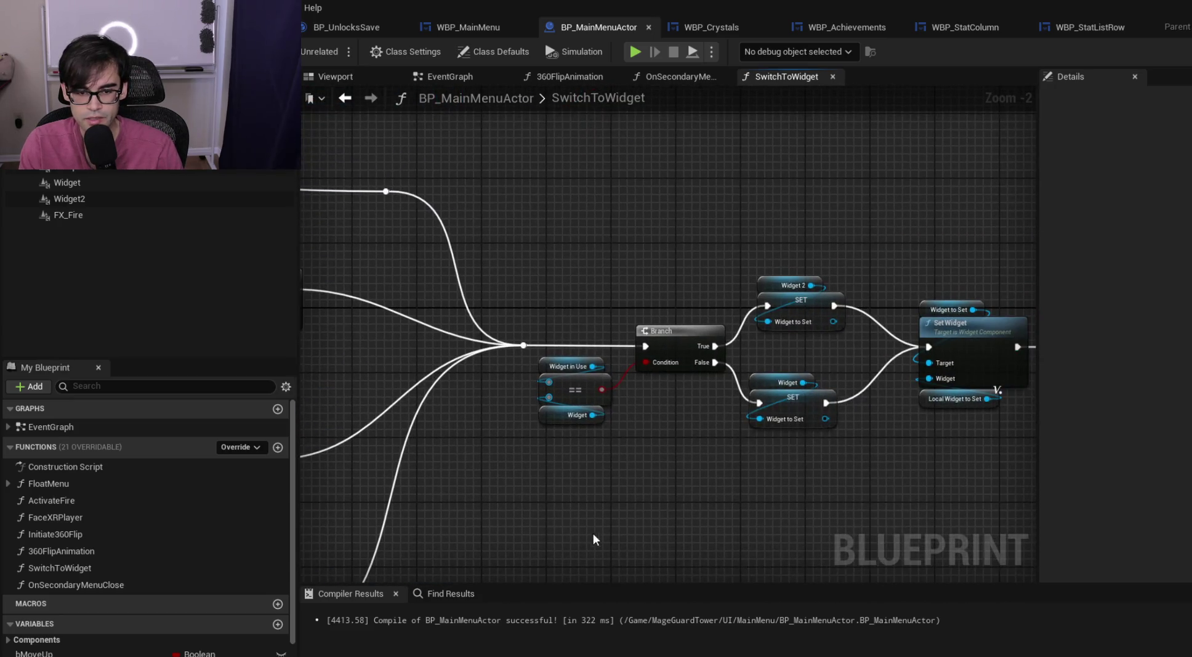
mouse_move(825, 464)
mouse_down()
mouse_move(616, 475)
mouse_move(751, 404)
mouse_move(971, 337)
mouse_move(1047, 345)
mouse_up()
Save all assets and start a play session from the level editor
key(ctrl+s)
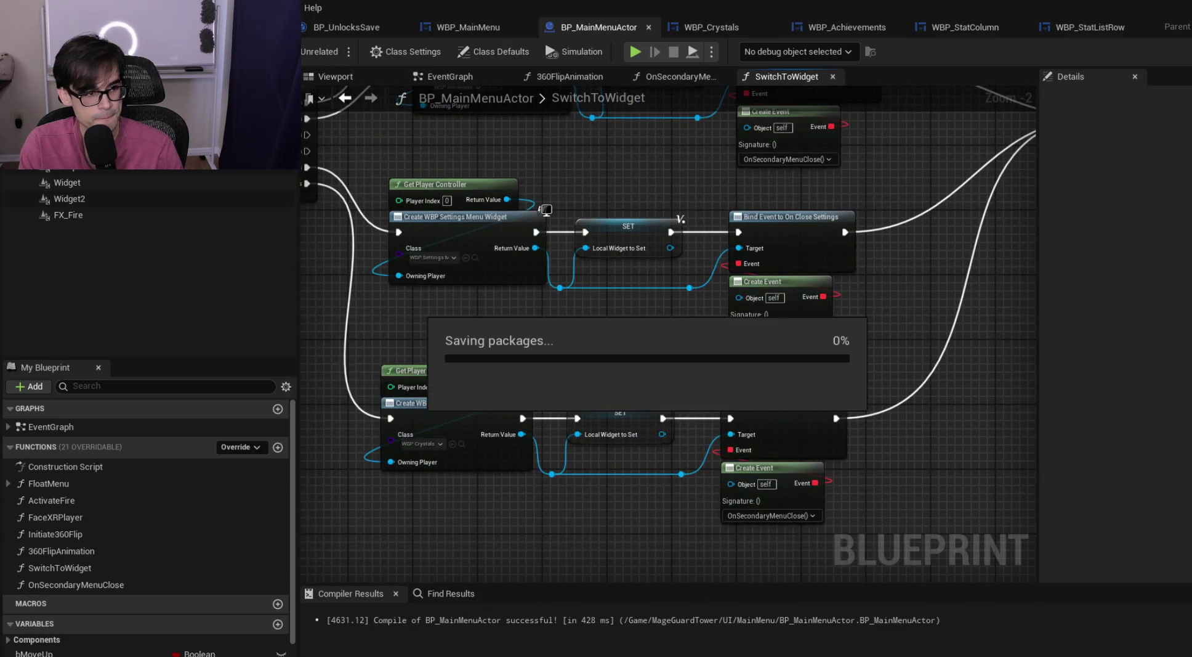
click(259, 27)
click(333, 52)
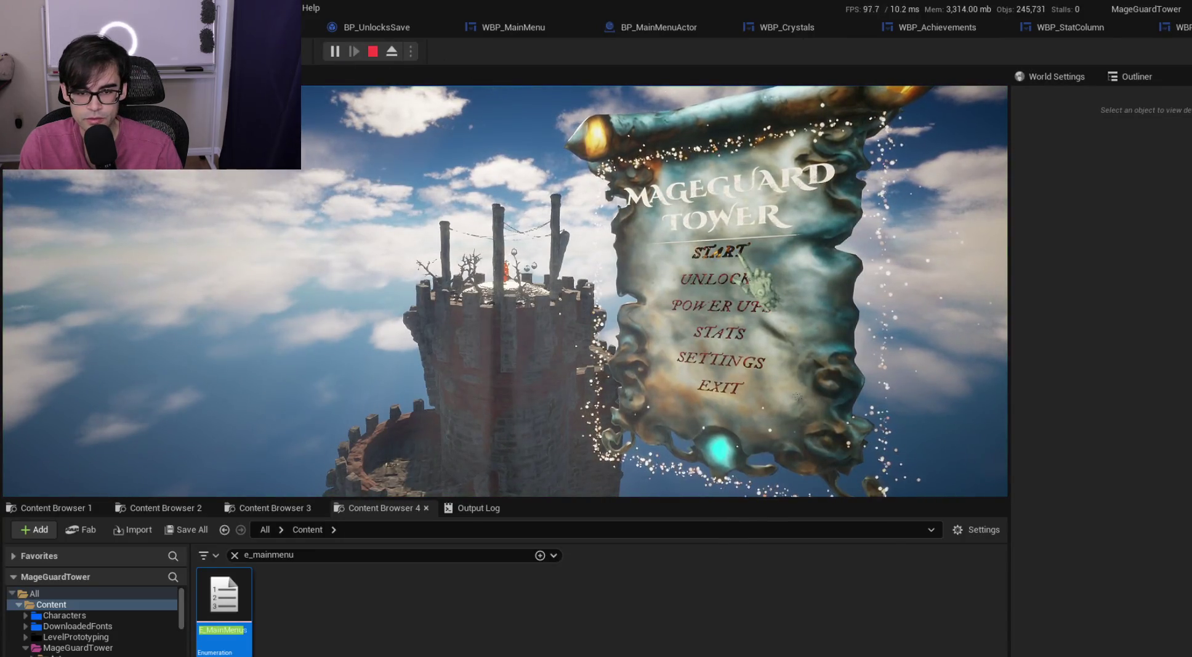
Confirm START opens the Crystal info page, stop play, and switch to New Editor Window play mode
click(746, 252)
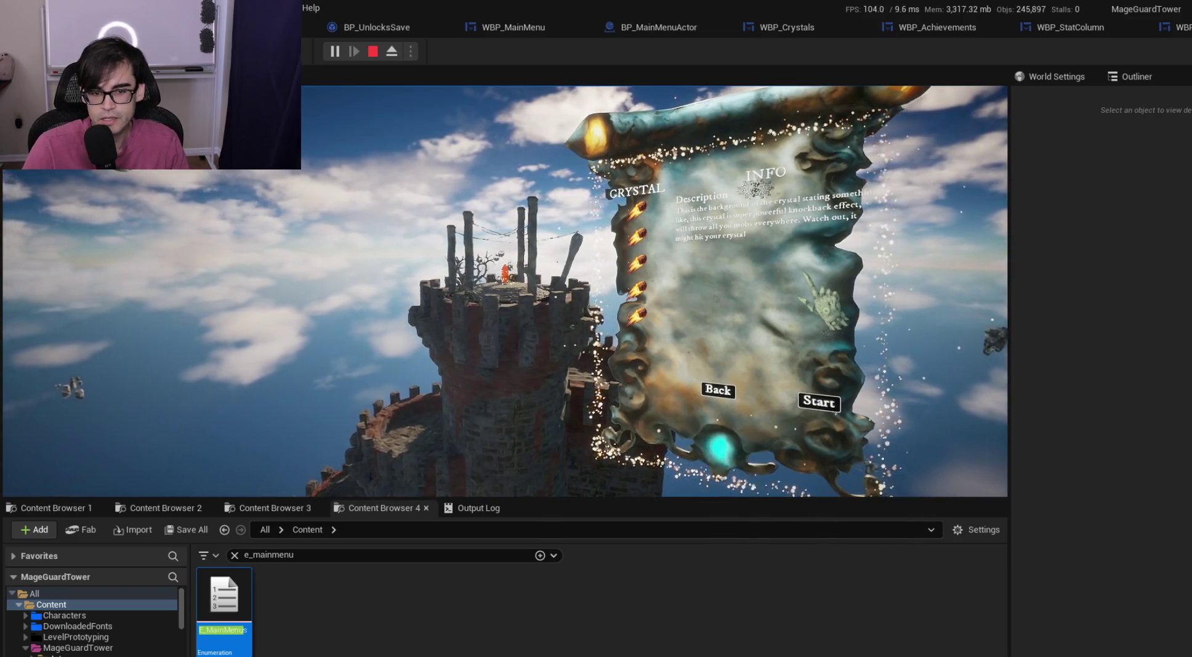
click(372, 52)
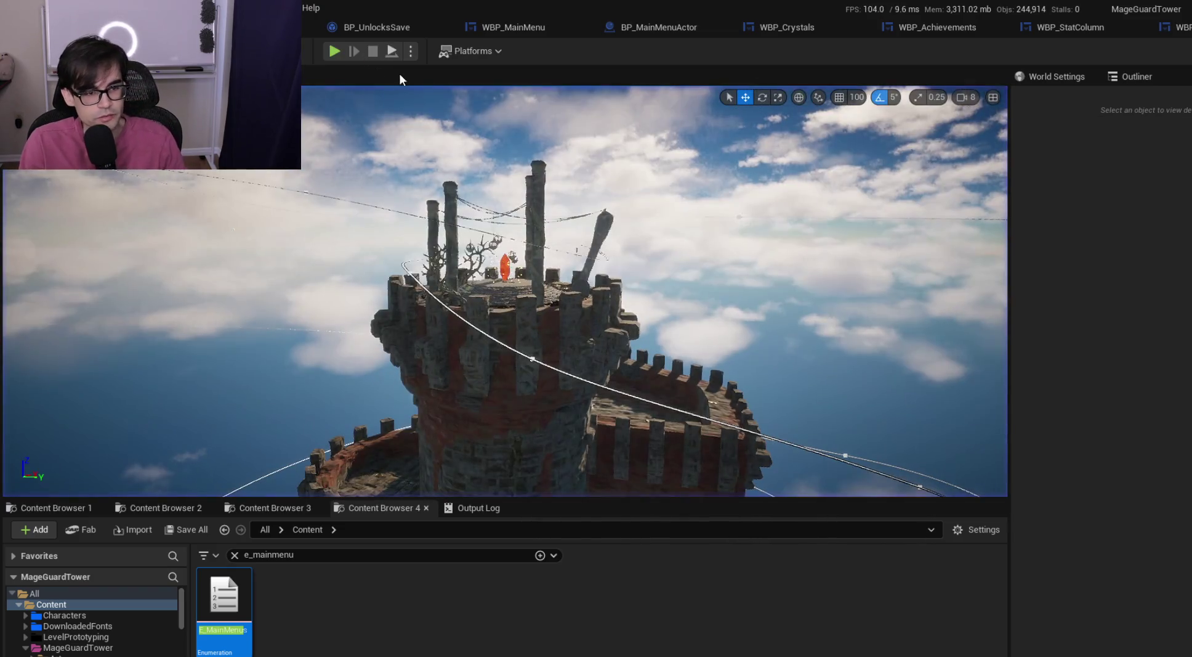
click(411, 51)
click(518, 122)
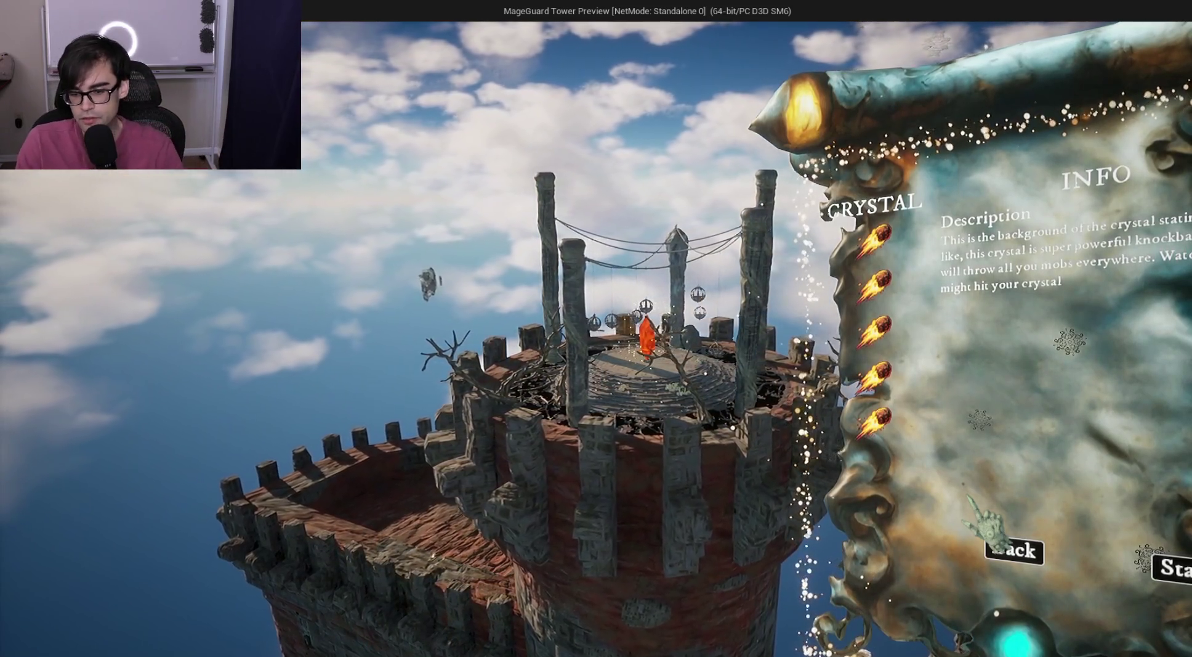
Test Back and Start in the preview window, close it, and relaunch play in the viewport
click(1029, 554)
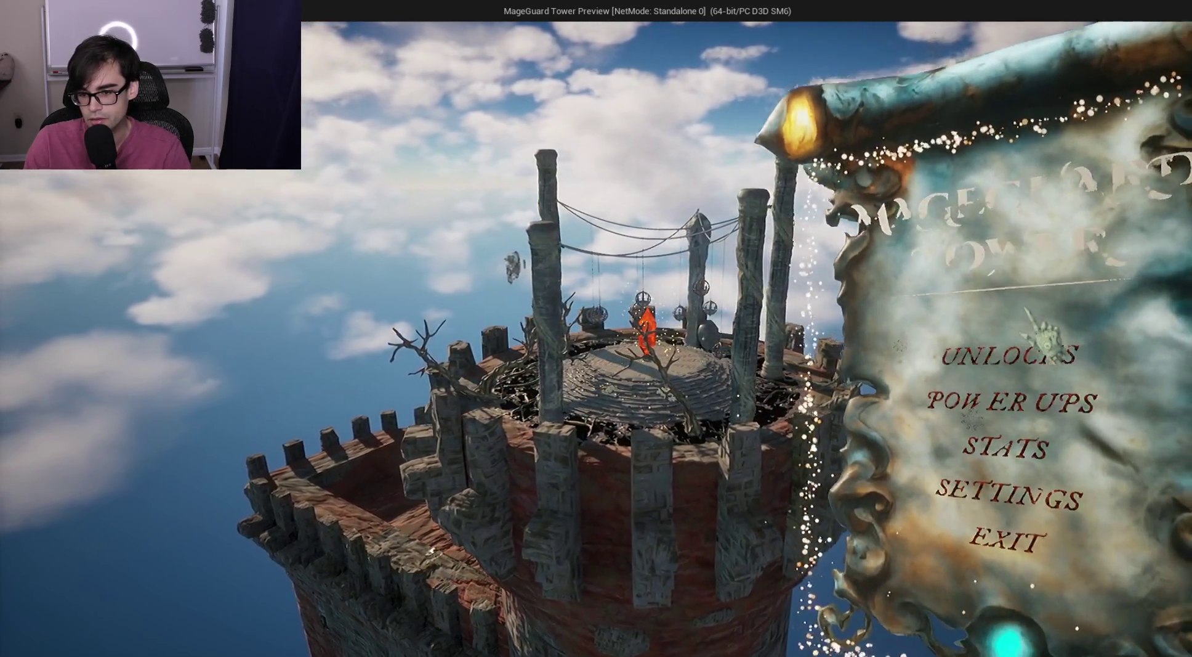
click(1035, 326)
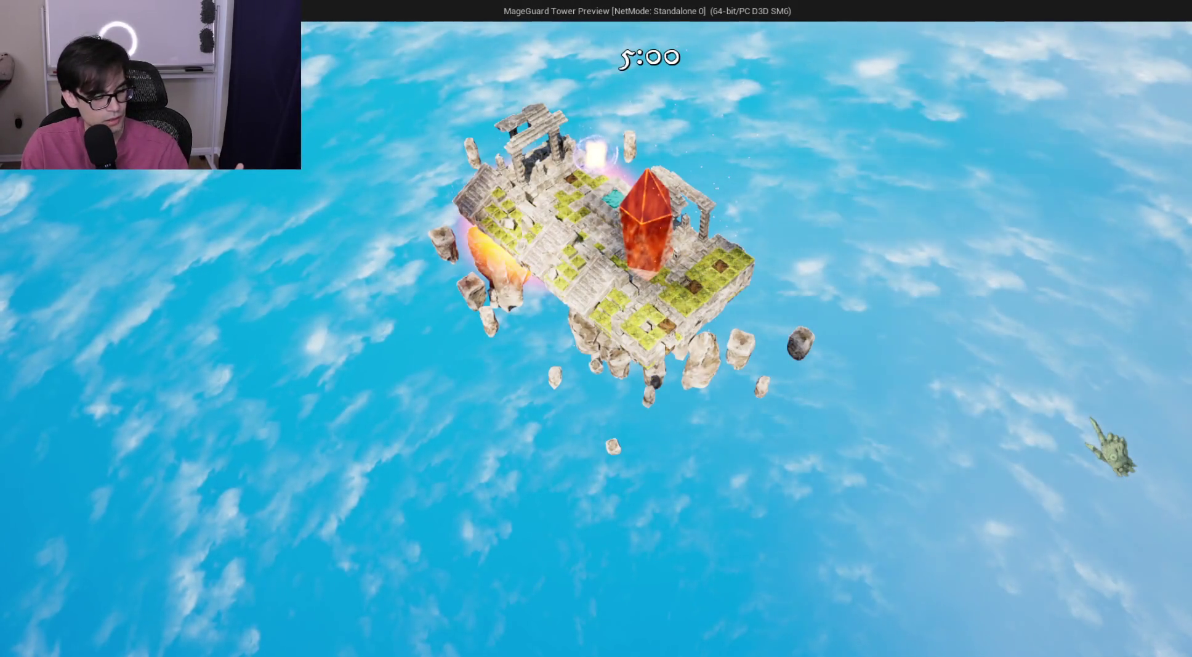
key(Escape)
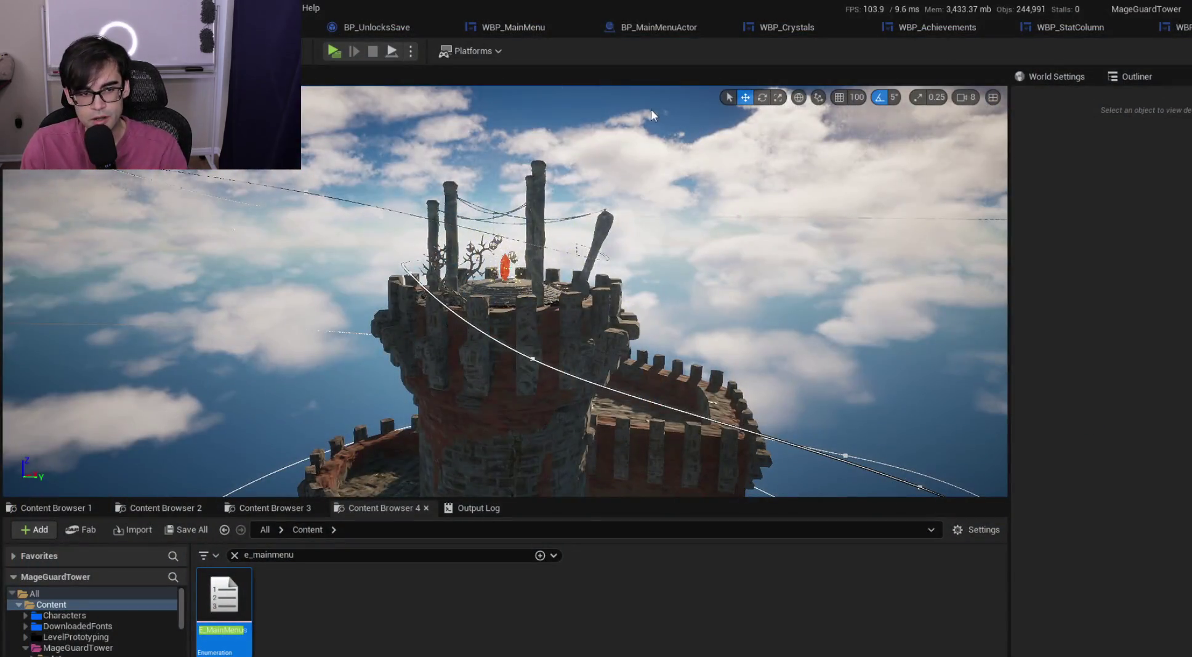
click(413, 51)
Stop the play session and look over the BP_MainMenuActor SwitchToWidget and WBP_Crystals graphs
click(444, 98)
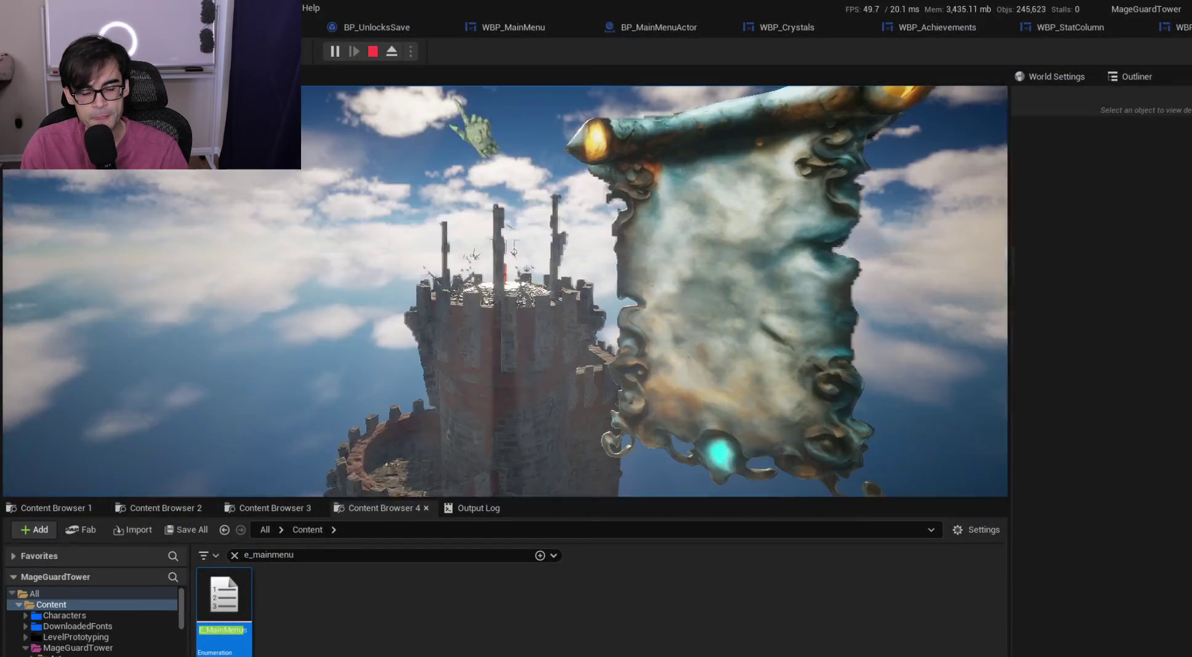
key(Escape)
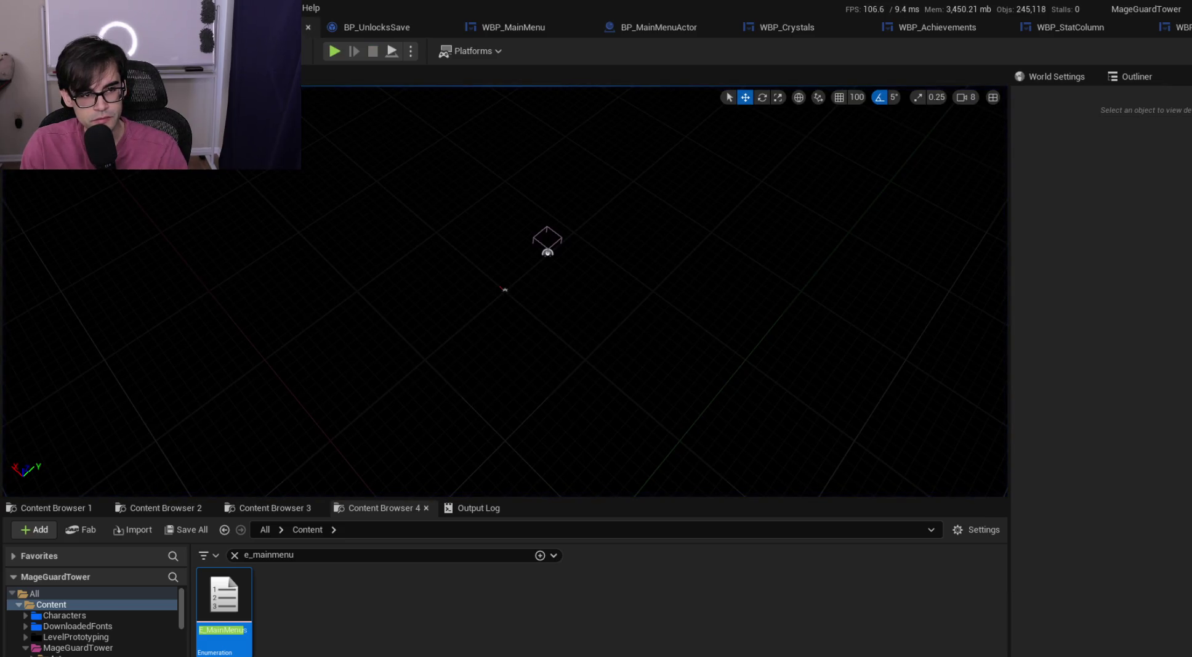
key(alt+Tab)
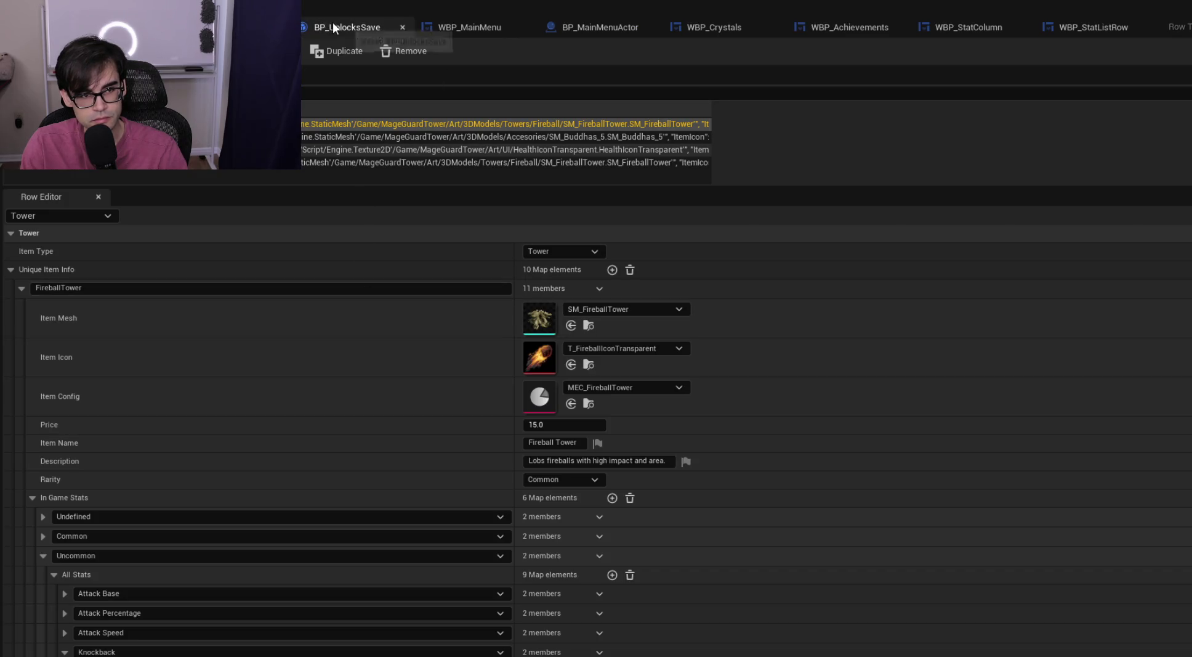
click(591, 31)
click(702, 26)
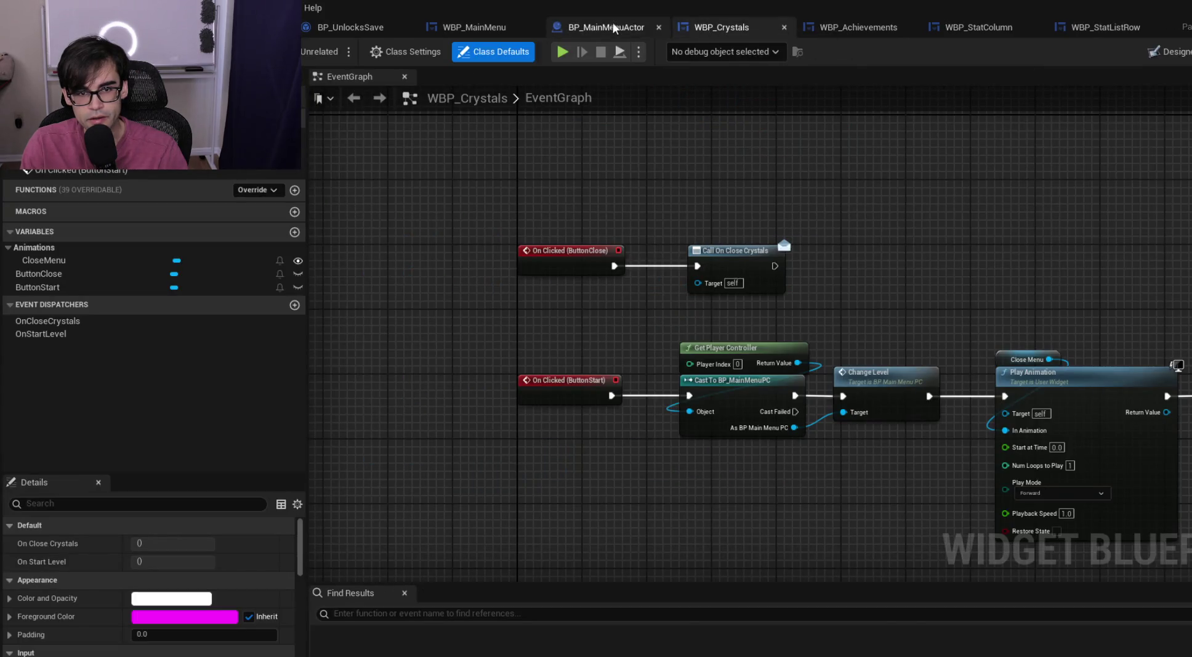
click(614, 27)
scroll(620, 348, up, 2)
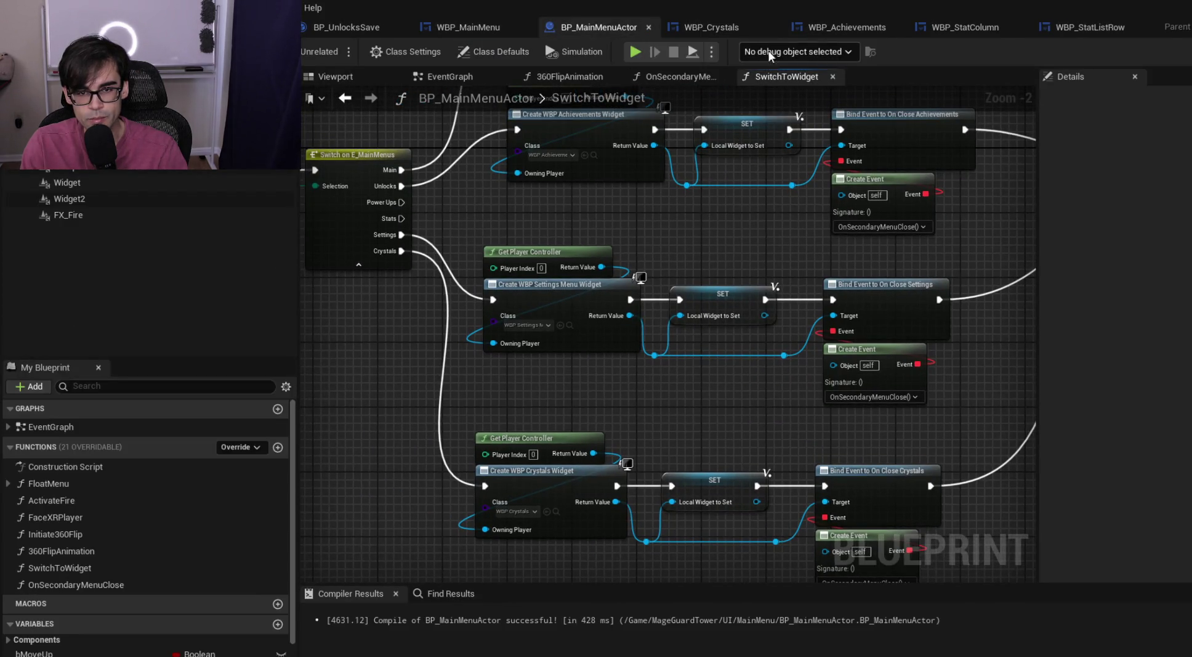
click(749, 28)
click(623, 26)
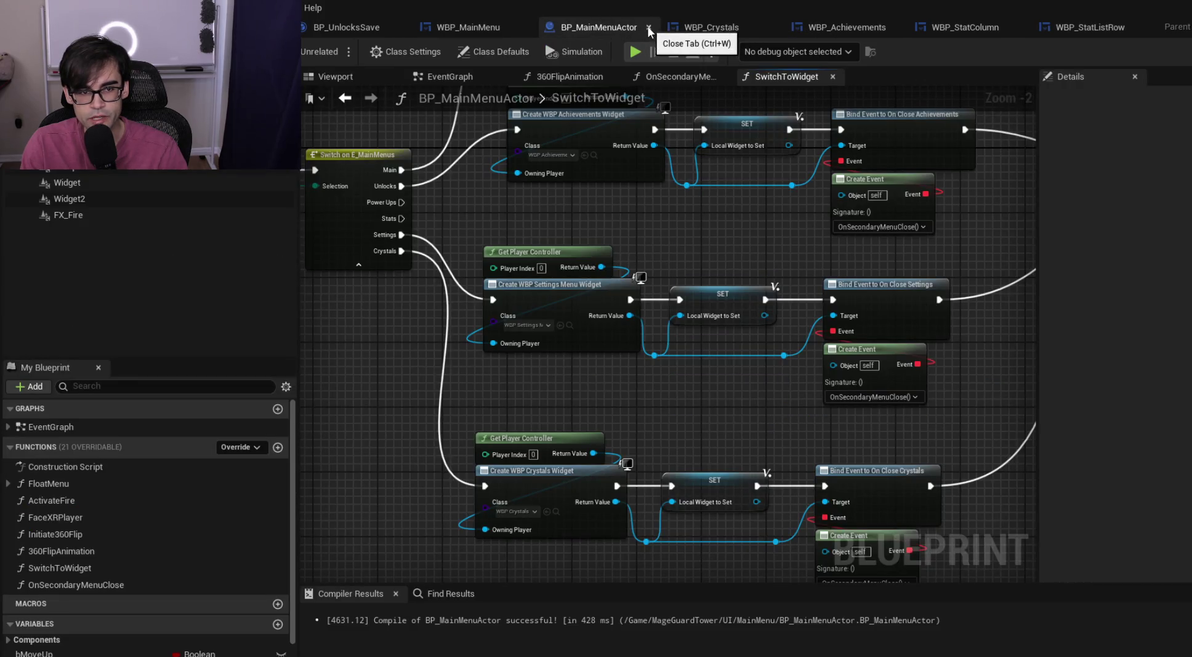
Close the BP_MainMenuActor, WBP_MainMenu and WBP_Achievements editors, leaving the WBP_Crystals designer
click(650, 27)
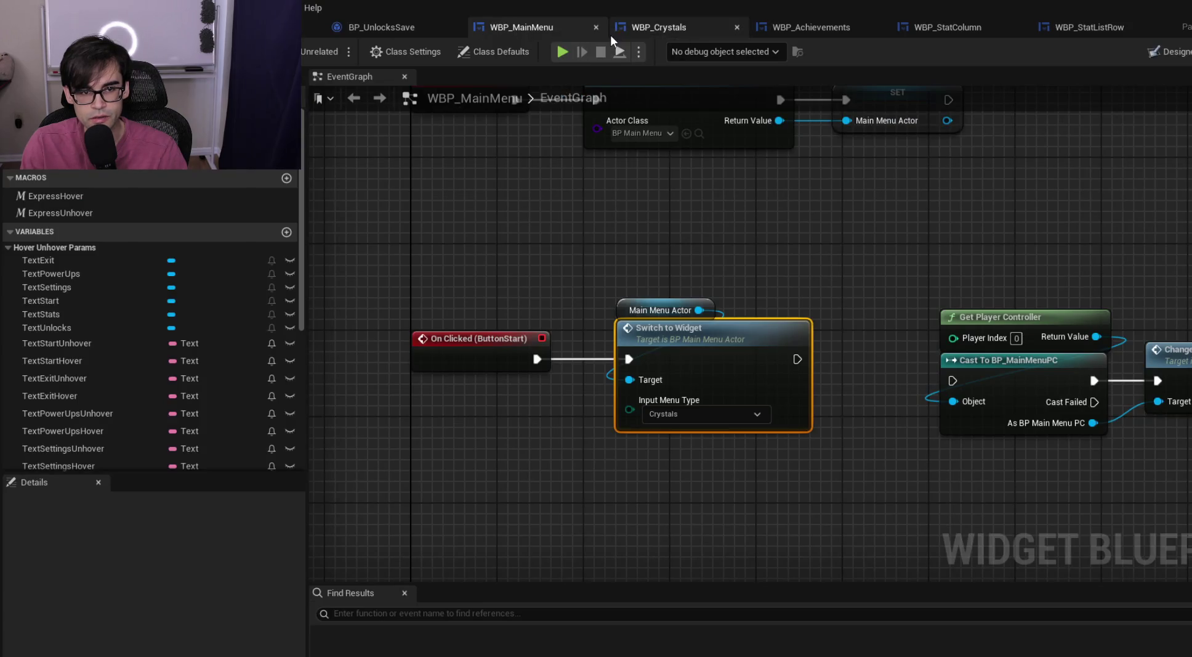
click(596, 27)
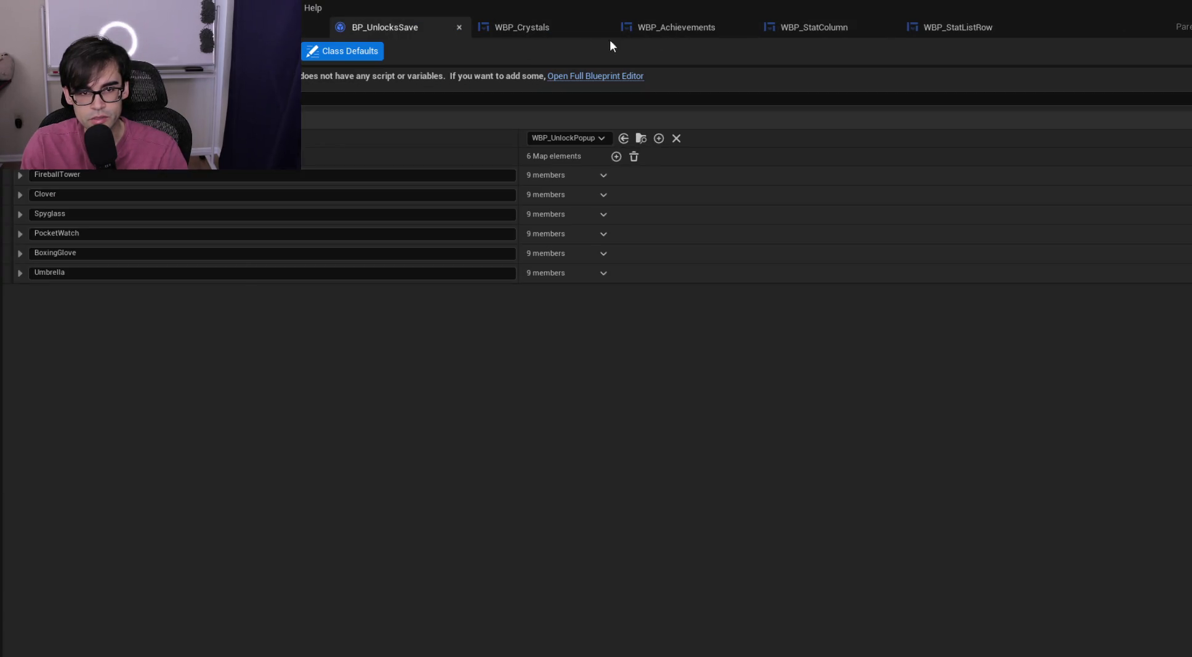
click(671, 31)
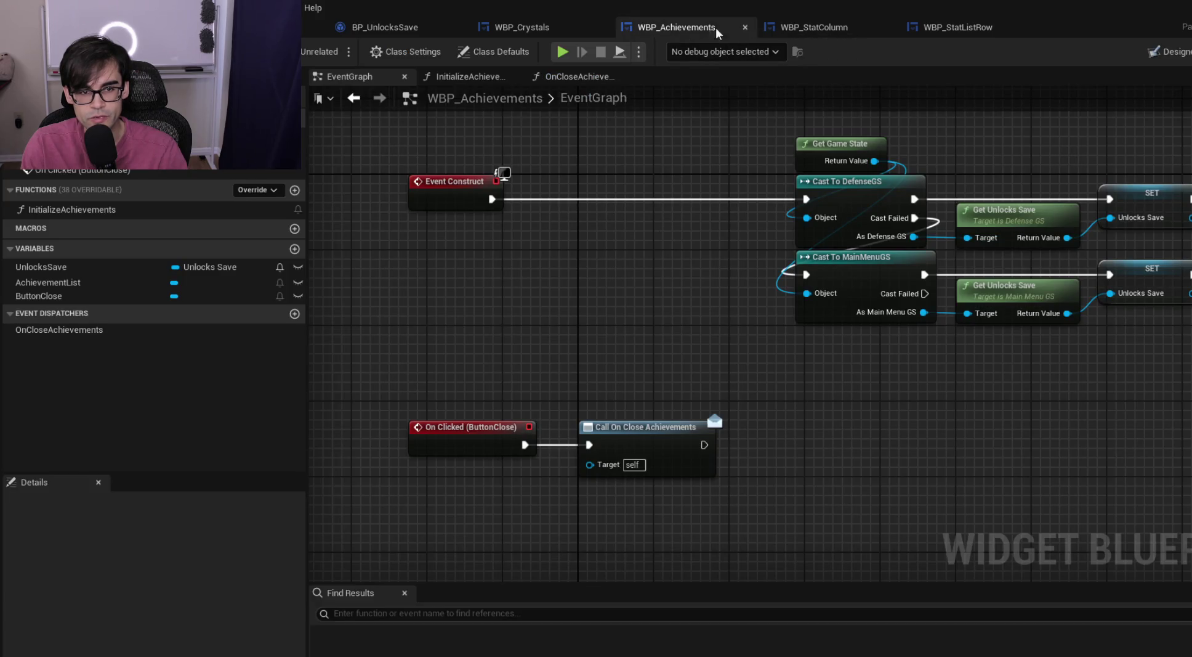
click(745, 27)
click(1177, 50)
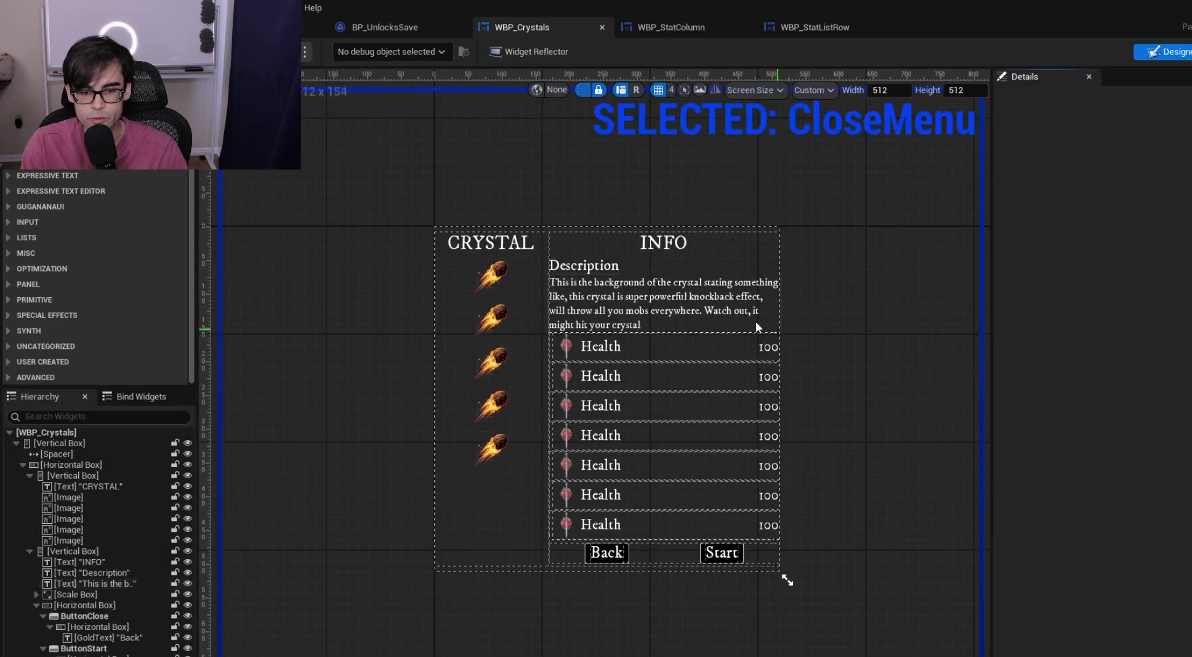
click(626, 347)
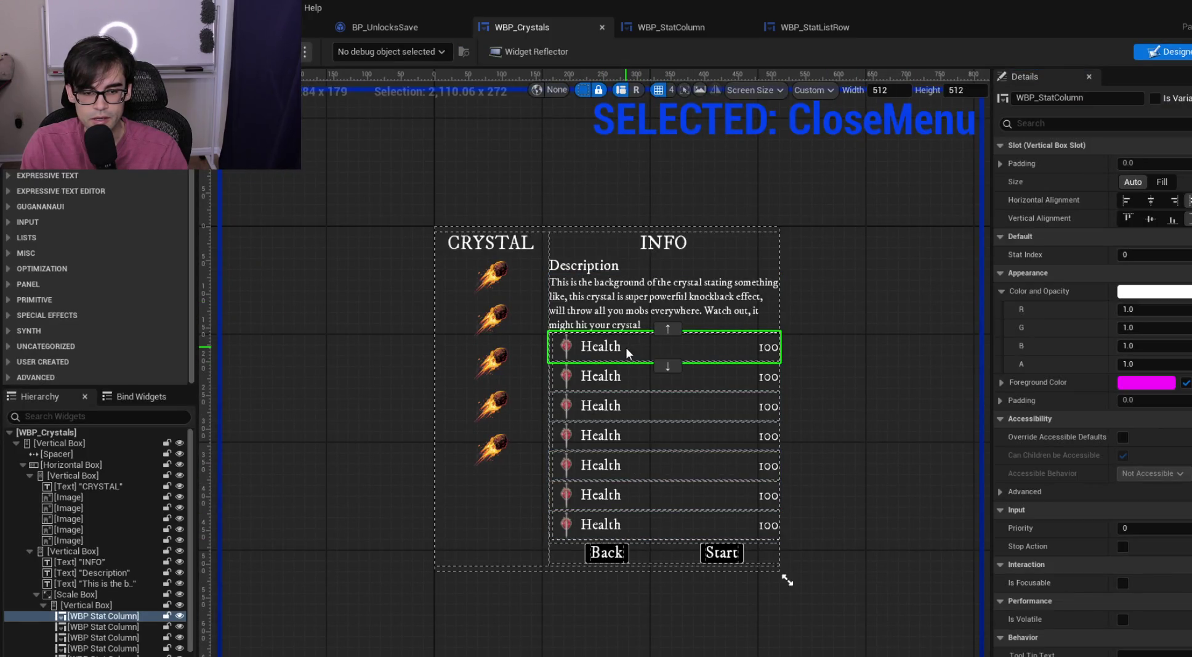
scroll(118, 625, down, 2)
shift+click(109, 634)
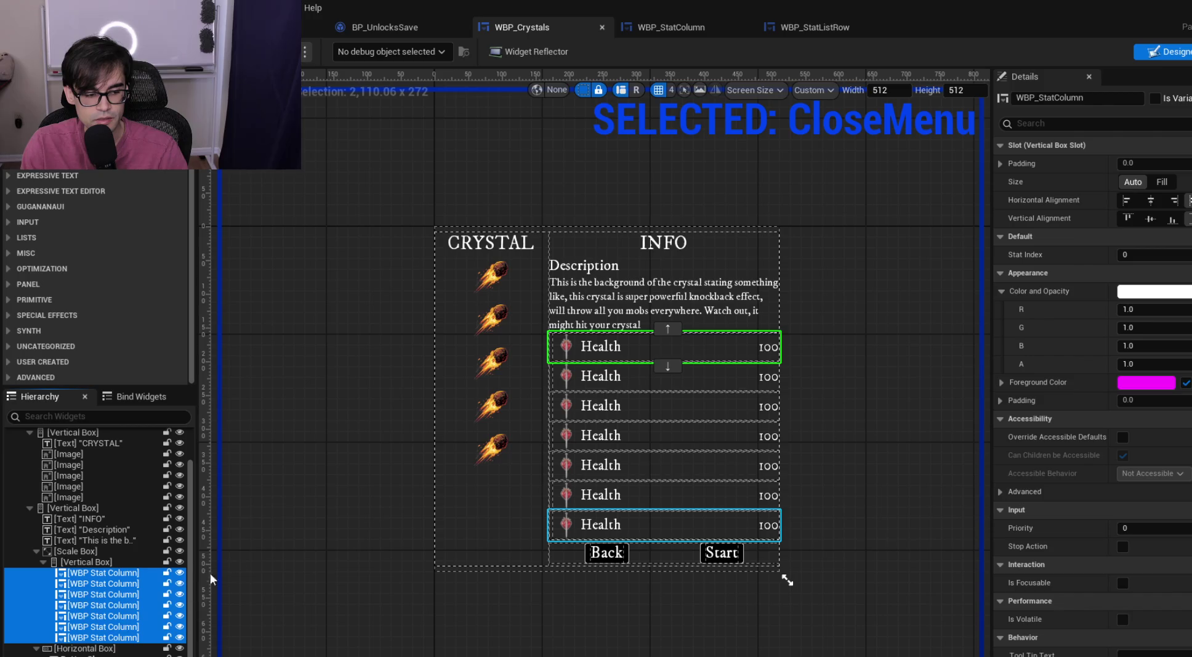
key(Delete)
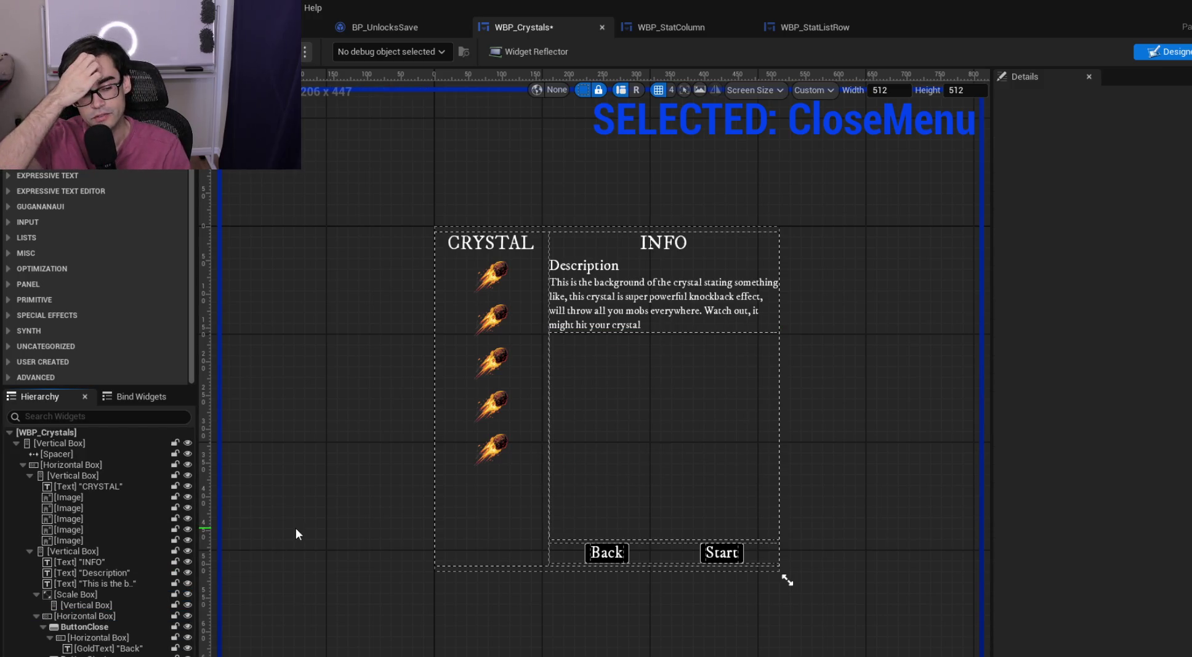
key(ctrl+z)
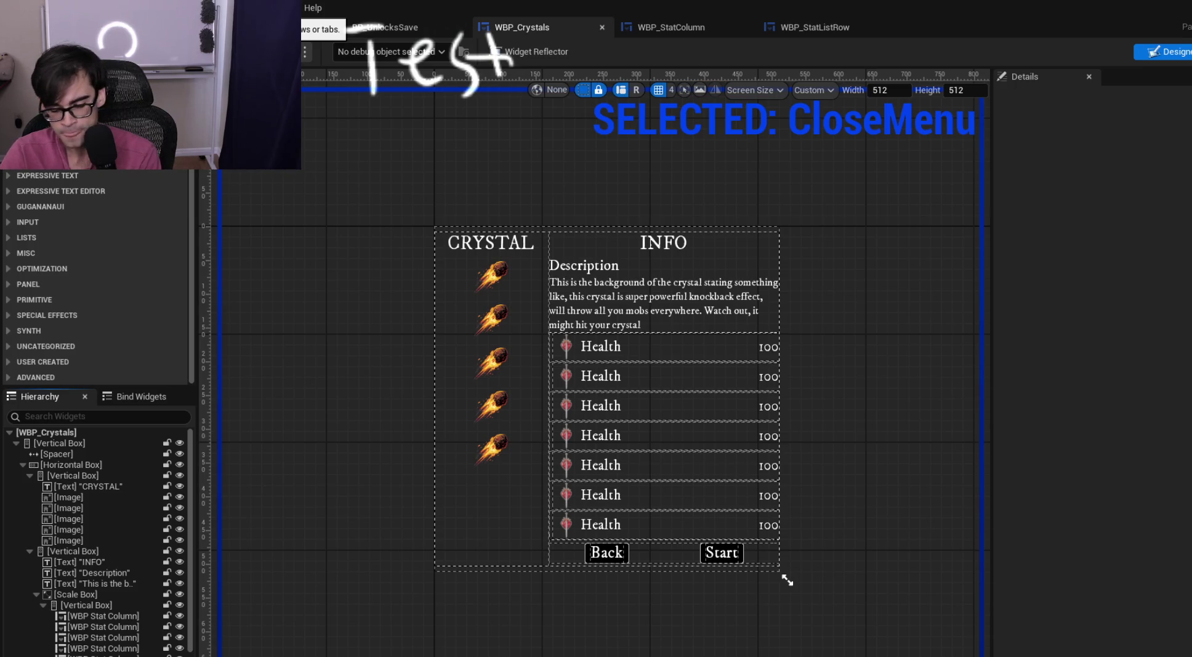
drag(372, 25, 363, 41)
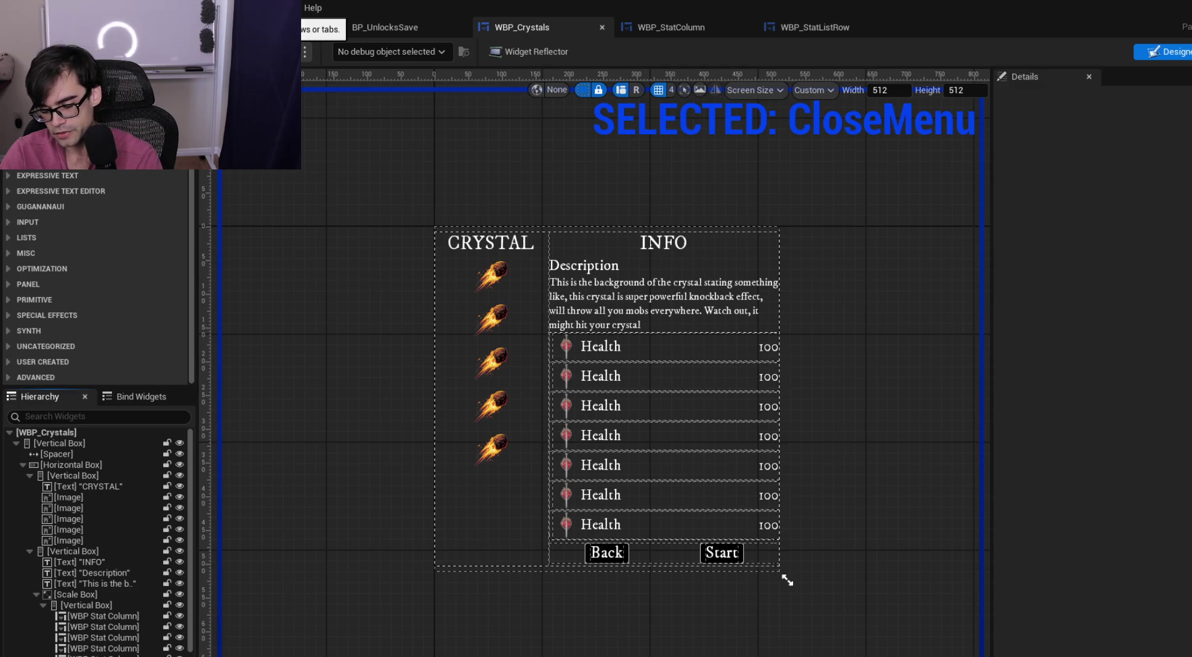
drag(412, 11, 399, 100)
mouse_move(495, 53)
mouse_down()
mouse_move(508, 91)
mouse_move(509, 79)
mouse_up()
click(525, 24)
mouse_move(558, 43)
mouse_down()
mouse_move(542, 79)
mouse_move(579, 73)
mouse_up()
drag(620, 35, 610, 86)
drag(615, 6, 640, 45)
drag(637, 62, 635, 86)
drag(658, 45, 714, 23)
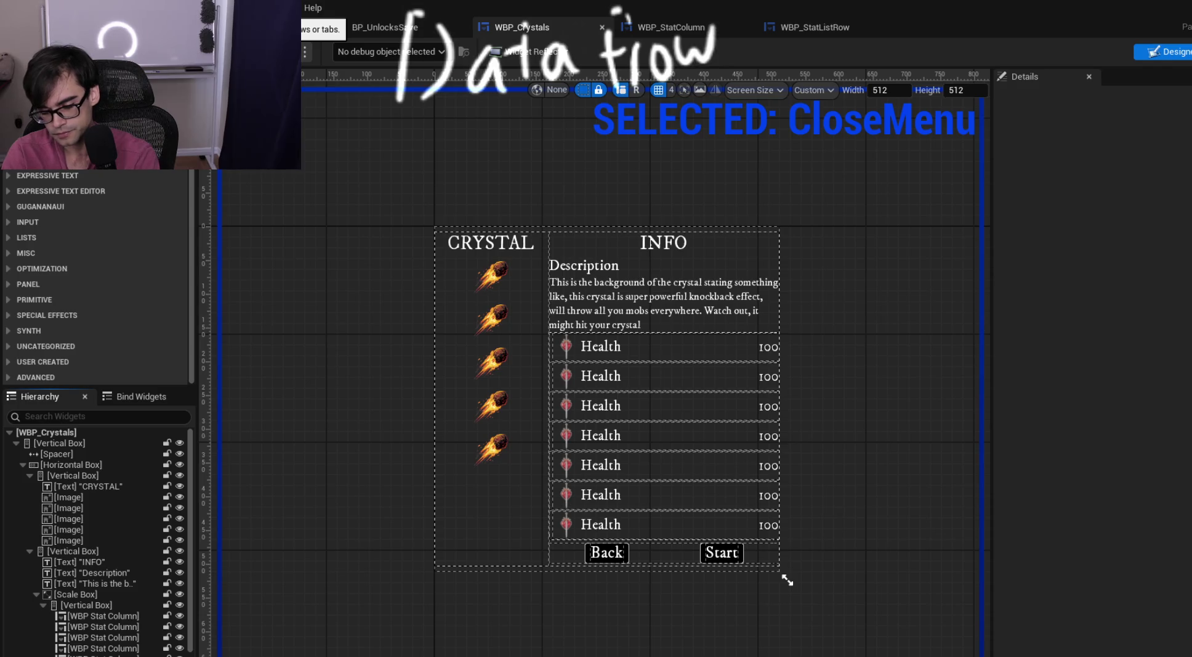
drag(634, 22, 603, 41)
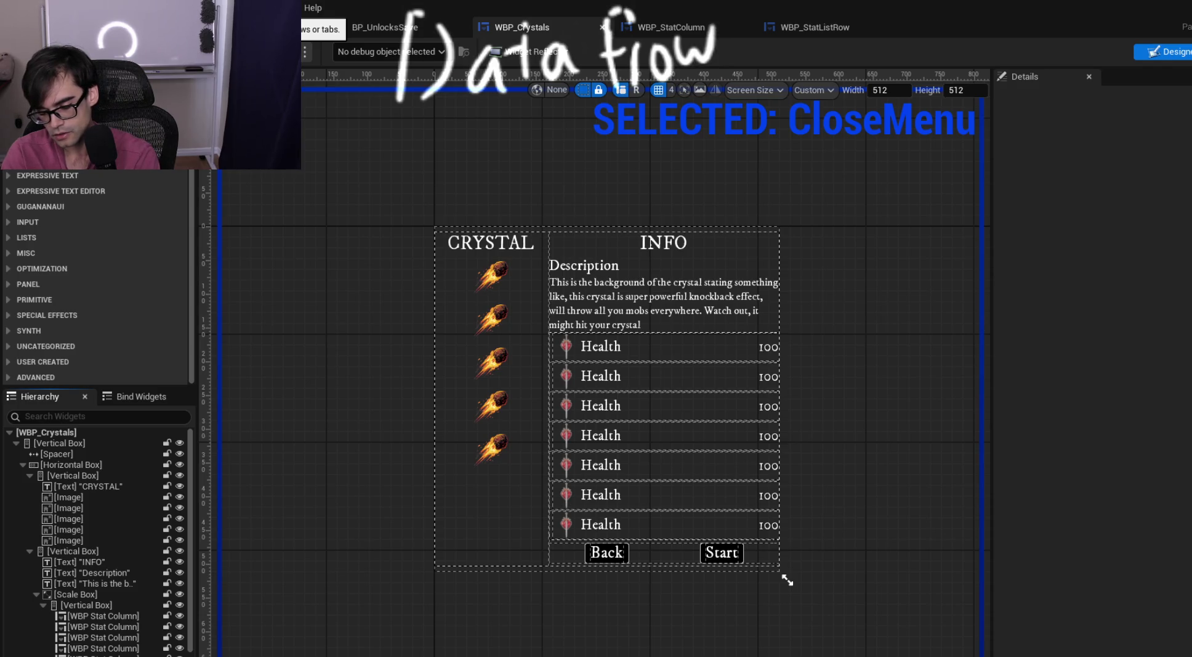
mouse_move(431, 17)
mouse_down()
mouse_move(418, 4)
mouse_move(441, 31)
mouse_move(425, 20)
mouse_up()
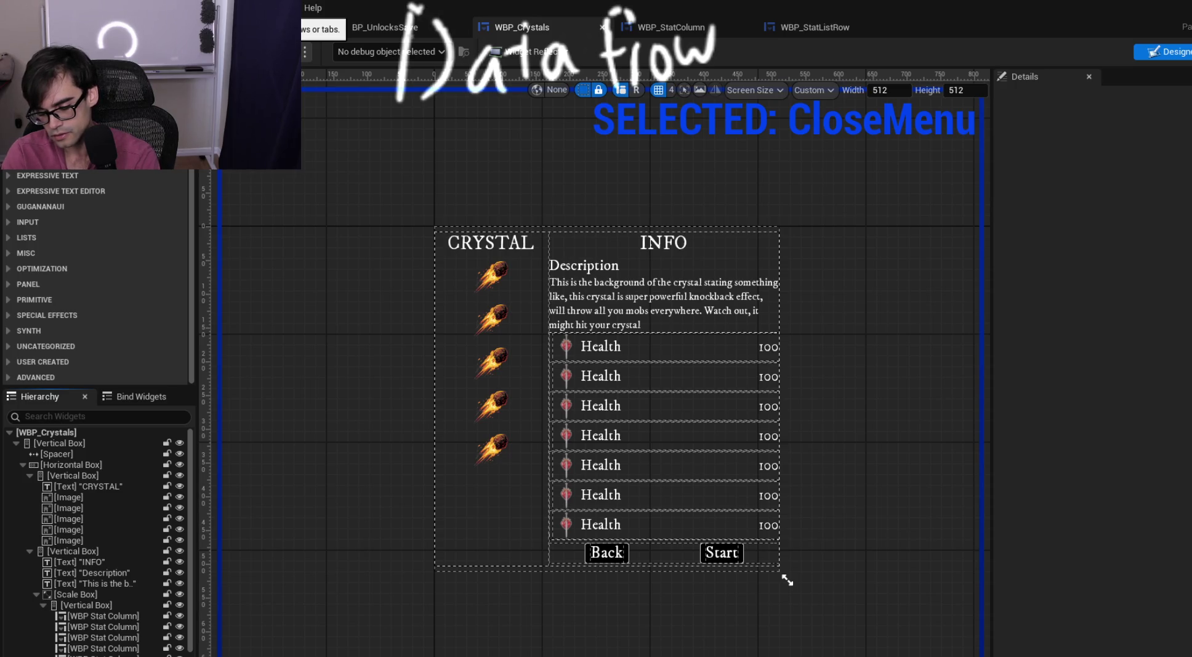
mouse_move(411, 36)
mouse_down()
mouse_move(443, 62)
mouse_move(425, 103)
mouse_up()
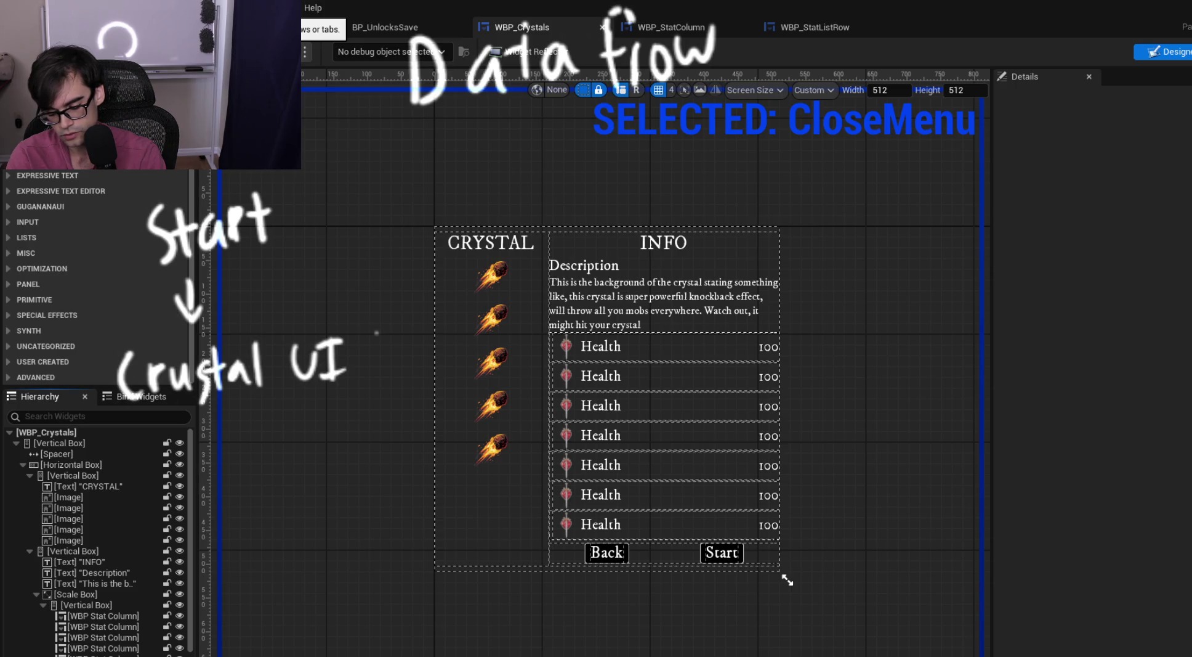
mouse_move(430, 346)
mouse_down()
mouse_move(387, 356)
mouse_move(406, 372)
mouse_up()
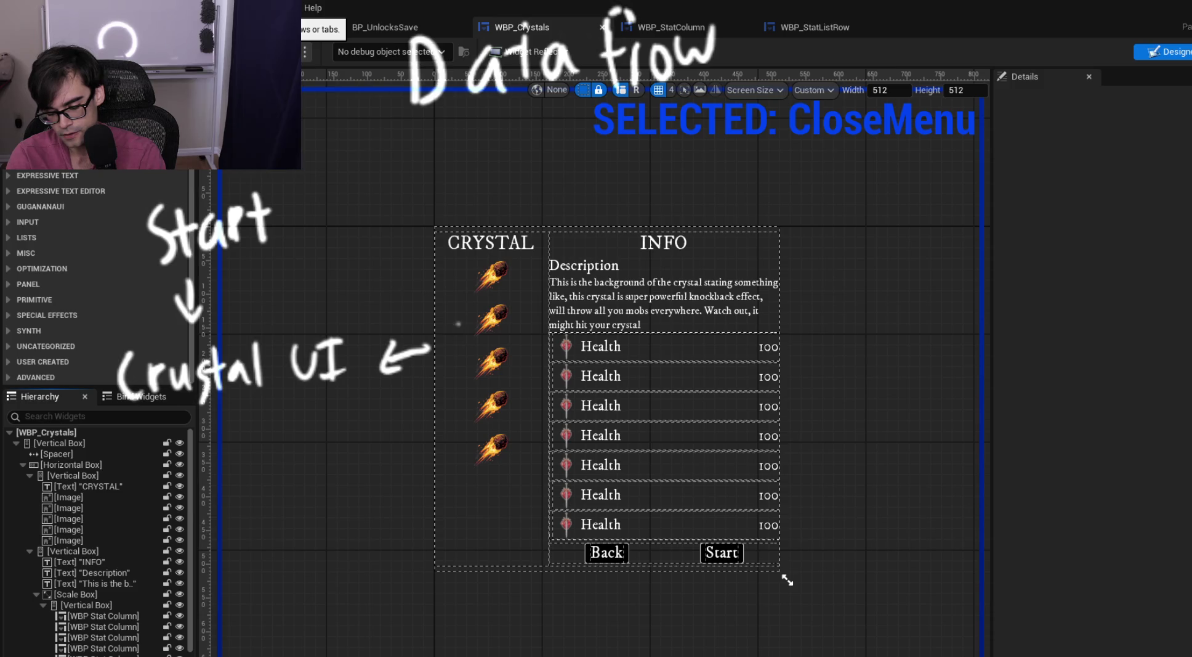
mouse_move(461, 303)
mouse_down()
mouse_move(448, 337)
mouse_move(547, 348)
mouse_up()
mouse_move(550, 294)
mouse_down()
mouse_move(553, 350)
mouse_move(640, 336)
mouse_up()
drag(669, 274, 668, 333)
drag(704, 258, 695, 323)
drag(675, 264, 726, 250)
mouse_move(438, 358)
mouse_down()
mouse_move(431, 270)
mouse_move(725, 338)
mouse_move(489, 383)
mouse_up()
mouse_move(137, 197)
mouse_down()
mouse_move(148, 268)
mouse_move(216, 260)
mouse_move(170, 264)
mouse_up()
mouse_move(122, 328)
mouse_down()
mouse_move(96, 417)
mouse_move(370, 403)
mouse_move(89, 409)
mouse_up()
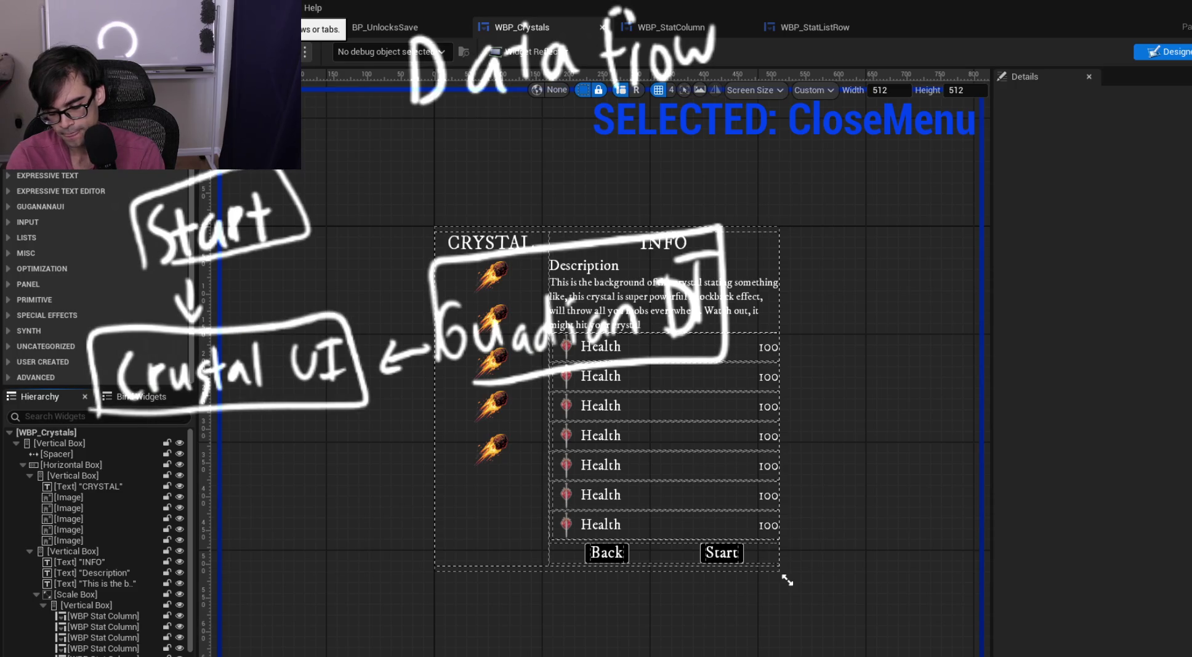
mouse_move(220, 404)
mouse_down()
mouse_move(220, 453)
mouse_move(233, 442)
mouse_up()
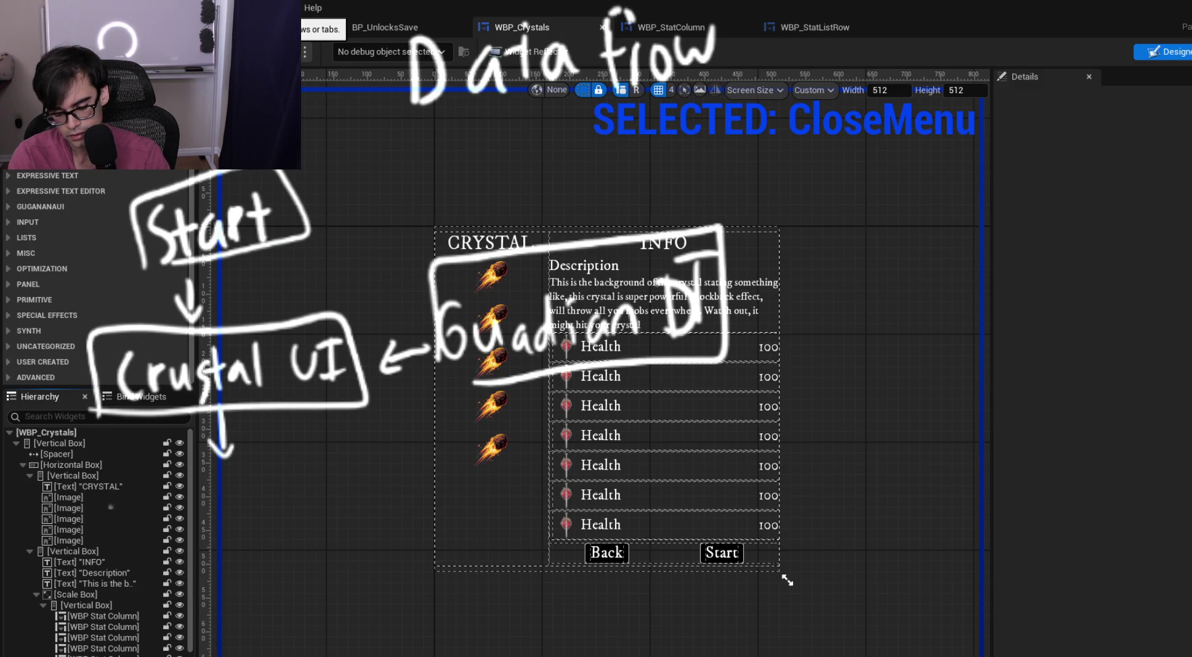
mouse_move(92, 478)
mouse_down()
mouse_move(105, 613)
mouse_move(168, 474)
mouse_move(98, 619)
mouse_up()
drag(114, 493, 112, 522)
mouse_move(113, 492)
mouse_down()
mouse_move(143, 490)
mouse_move(112, 522)
mouse_move(118, 594)
mouse_up()
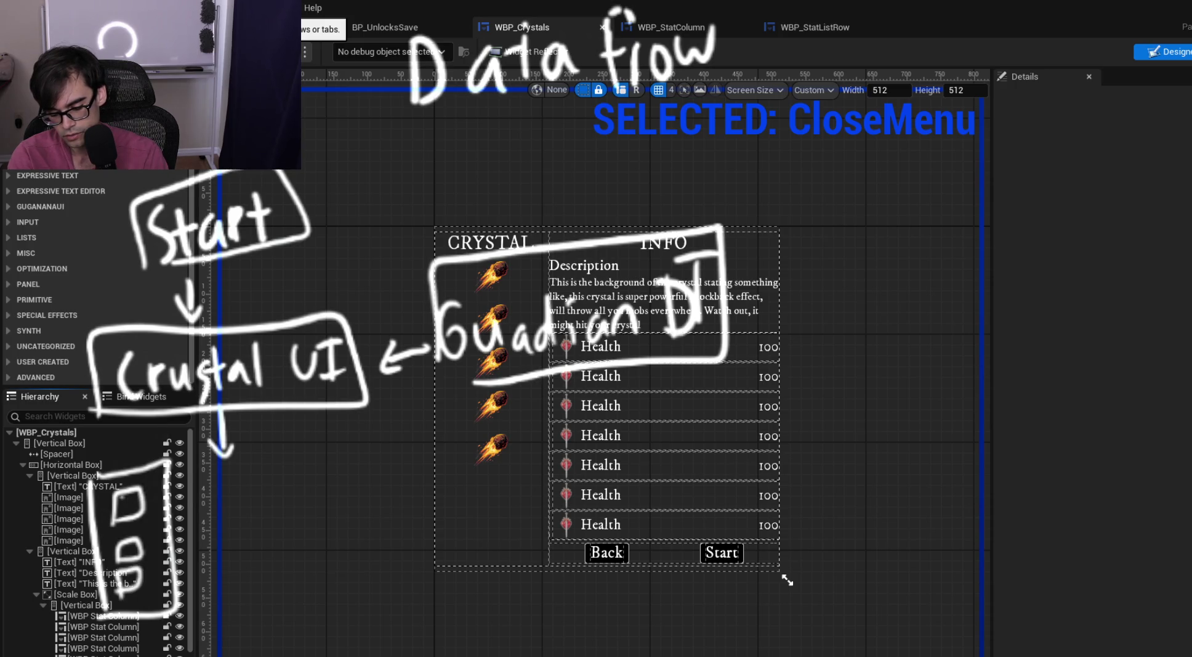
drag(109, 516, 107, 524)
drag(110, 492, 147, 473)
drag(151, 476, 163, 507)
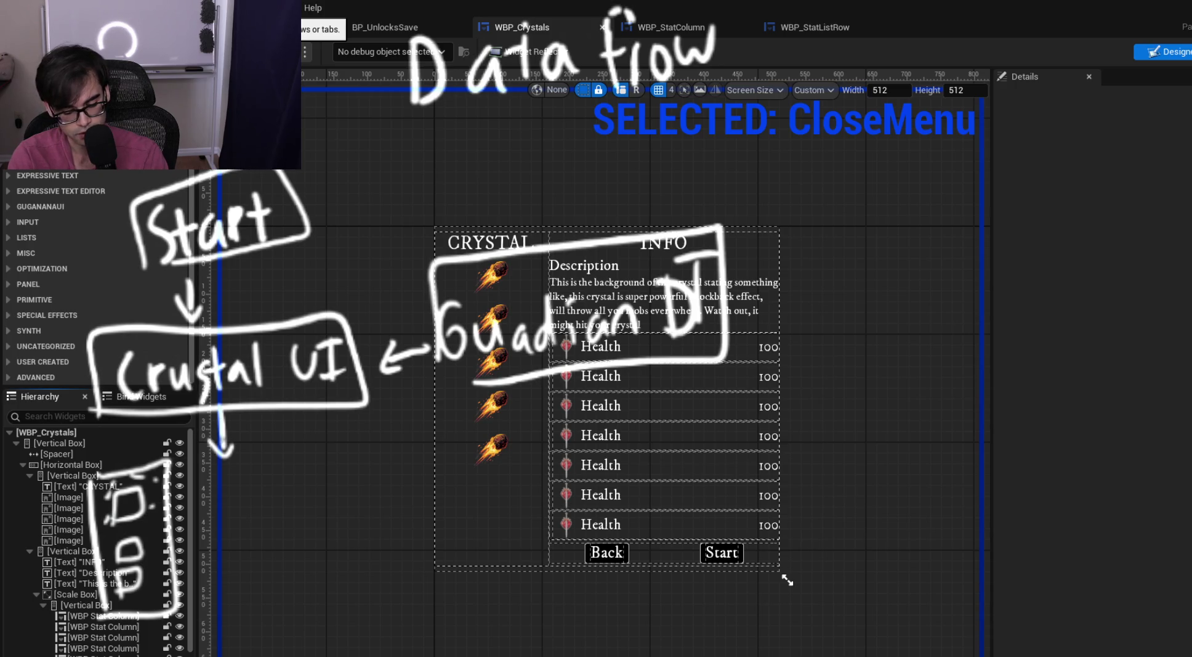
mouse_move(175, 456)
mouse_down()
mouse_move(304, 563)
mouse_move(186, 609)
mouse_up()
mouse_move(196, 489)
mouse_down()
mouse_move(242, 489)
mouse_move(242, 540)
mouse_up()
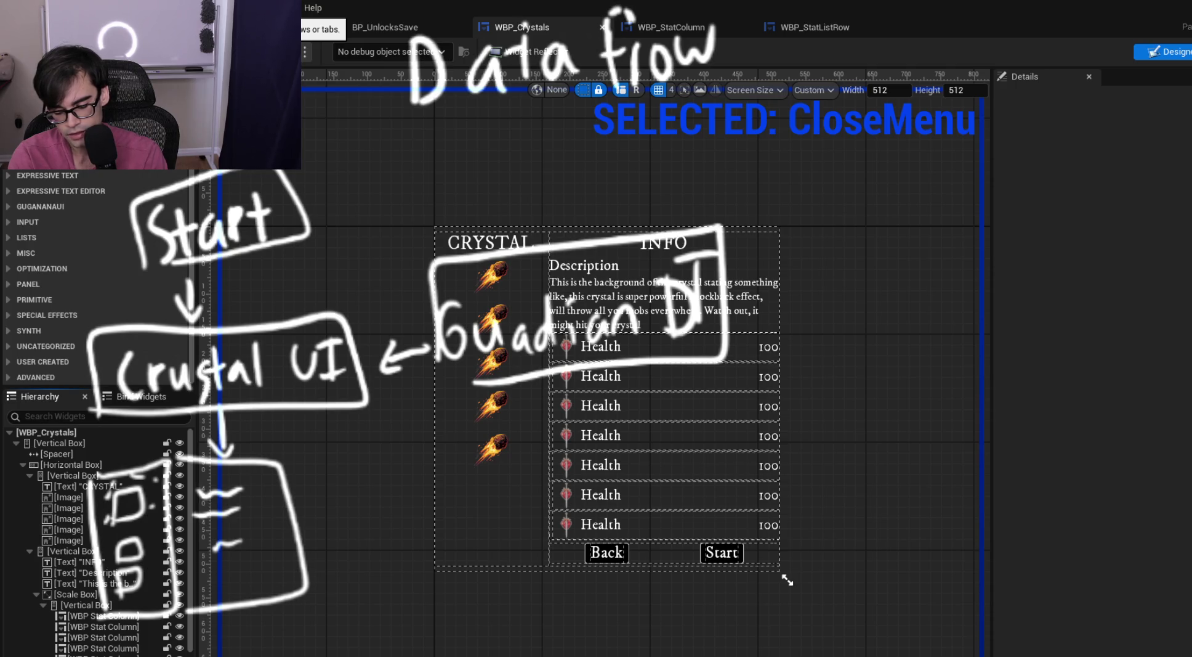
mouse_move(397, 473)
mouse_down()
mouse_move(406, 486)
mouse_move(442, 482)
mouse_up()
mouse_move(475, 432)
mouse_down()
mouse_move(478, 487)
mouse_move(486, 478)
mouse_move(502, 490)
mouse_move(526, 456)
mouse_move(558, 456)
mouse_move(560, 468)
mouse_move(569, 437)
mouse_move(662, 465)
mouse_up()
click(517, 457)
mouse_move(681, 407)
mouse_down()
mouse_move(684, 453)
mouse_move(715, 419)
mouse_move(723, 455)
mouse_up()
drag(716, 388, 715, 398)
drag(747, 417, 733, 437)
drag(778, 431, 794, 440)
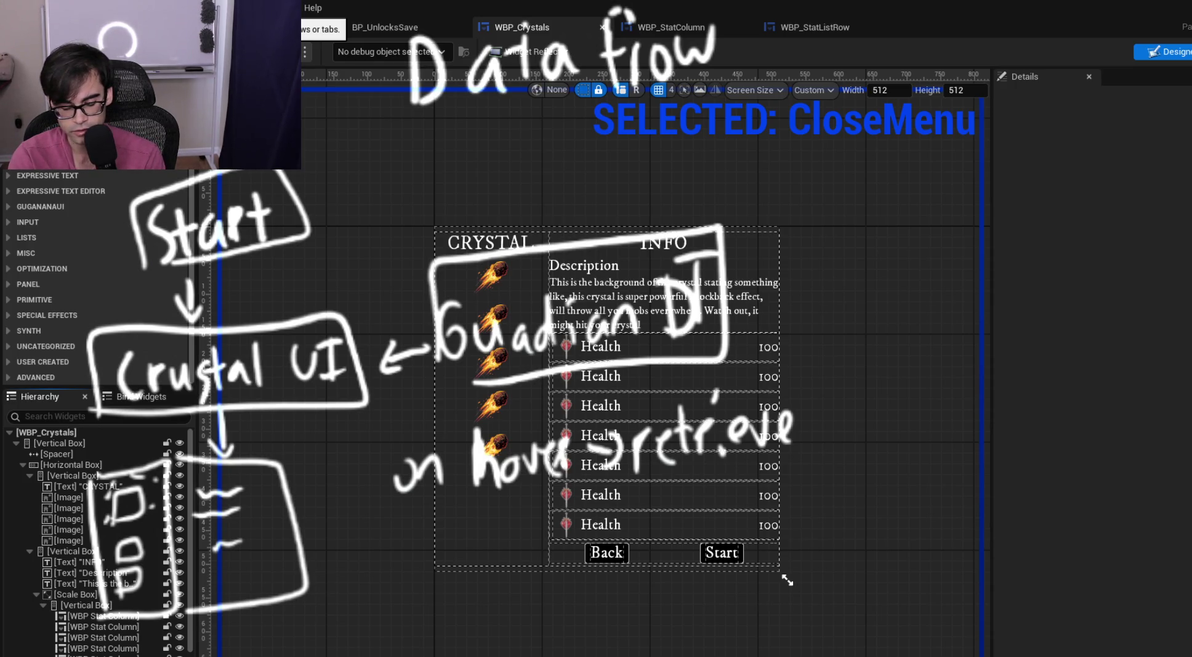
drag(315, 309, 475, 256)
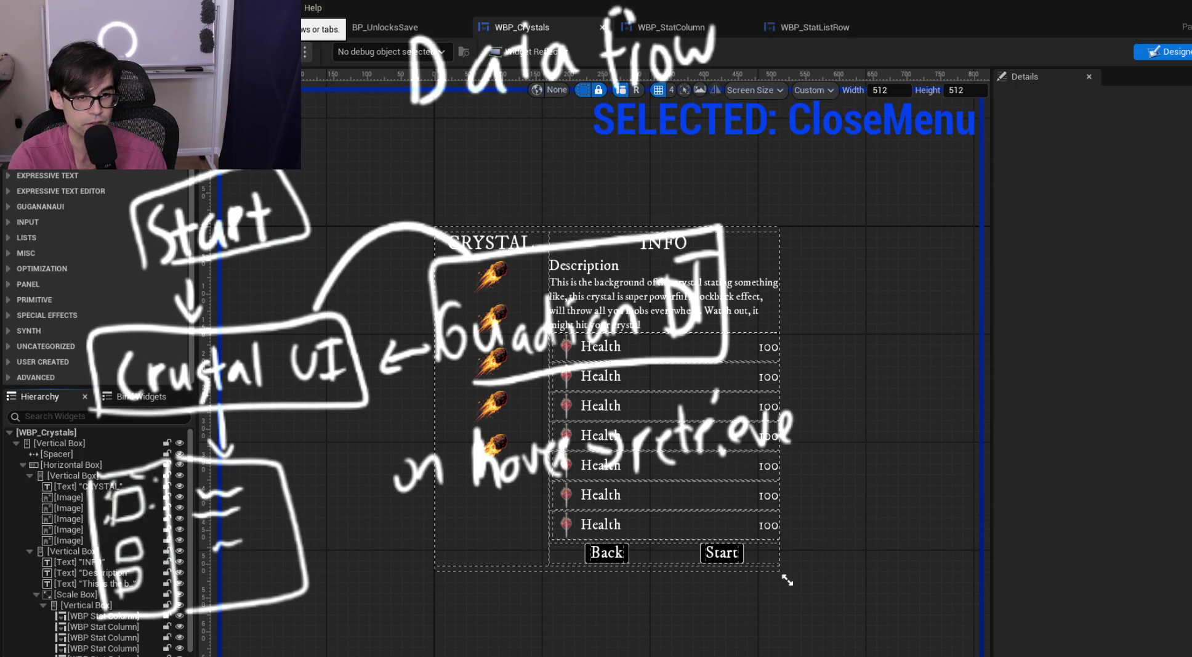
mouse_move(188, 504)
mouse_down()
mouse_move(196, 576)
mouse_move(294, 499)
mouse_move(192, 553)
mouse_up()
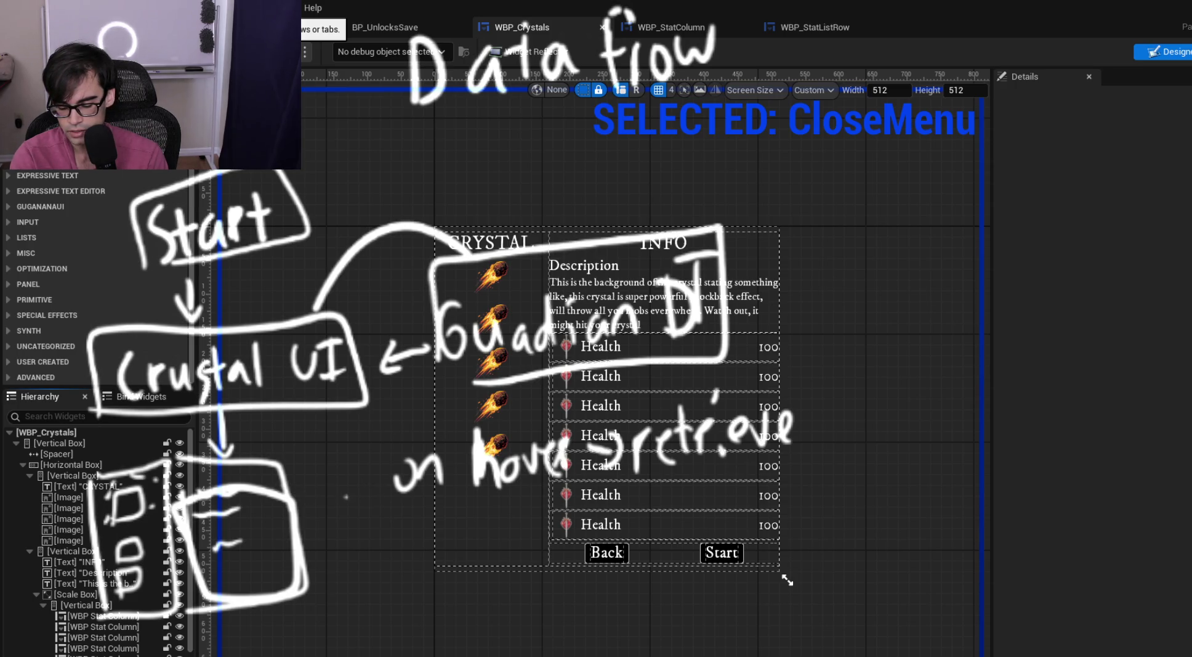
mouse_move(312, 513)
mouse_down()
mouse_move(353, 493)
mouse_move(356, 521)
mouse_move(326, 521)
mouse_up()
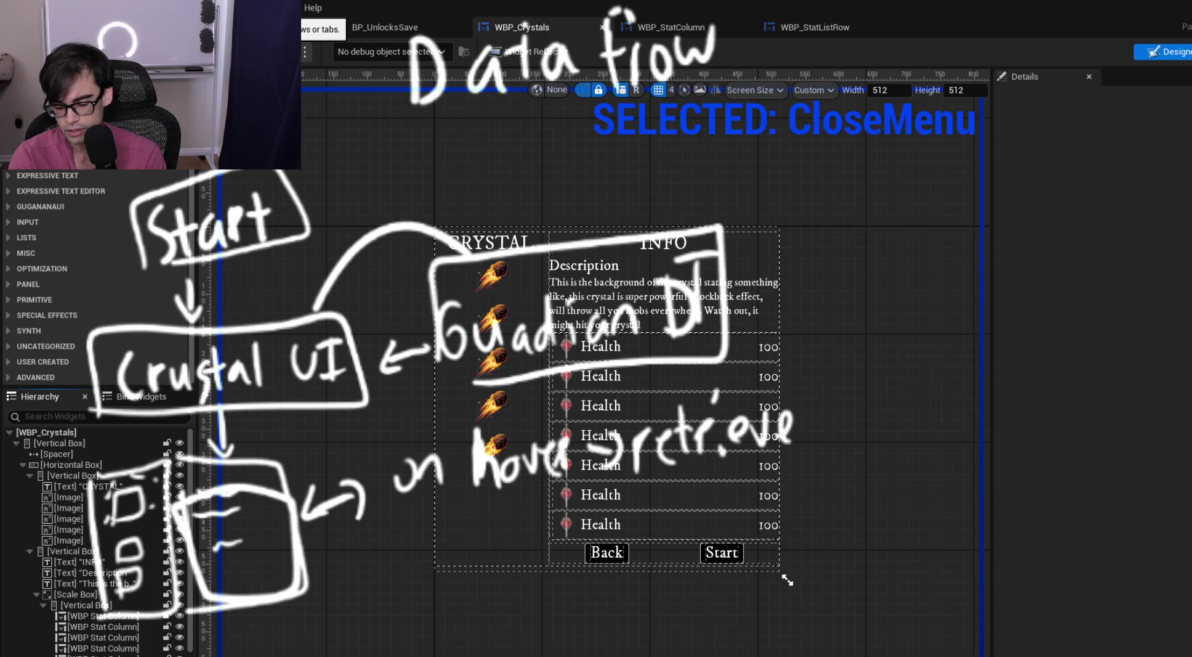
mouse_move(766, 3)
mouse_down()
mouse_move(801, 86)
mouse_move(849, 471)
mouse_move(826, 577)
mouse_up()
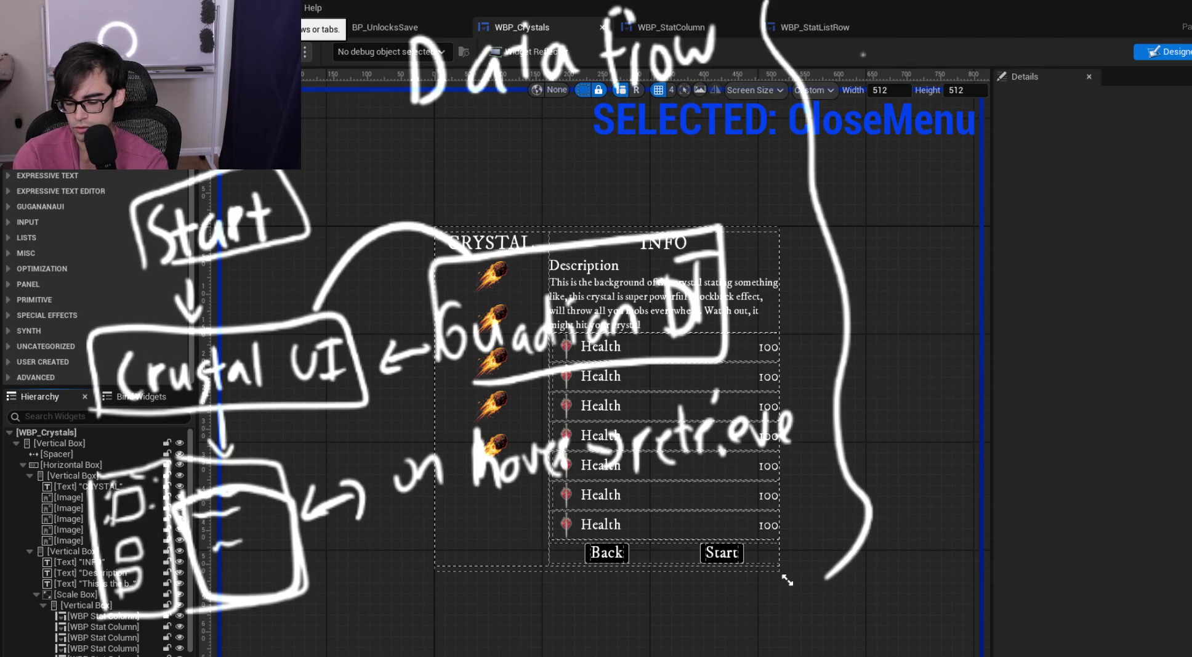
drag(862, 73, 887, 62)
mouse_move(856, 50)
mouse_down()
mouse_move(916, 27)
mouse_move(973, 61)
mouse_move(998, 33)
mouse_up()
click(924, 58)
mouse_move(1015, 28)
mouse_down()
mouse_move(1024, 65)
mouse_move(1054, 26)
mouse_move(1019, 80)
mouse_up()
mouse_move(1069, 40)
mouse_down()
mouse_move(1099, 67)
mouse_move(1146, 50)
mouse_move(1170, 18)
mouse_up()
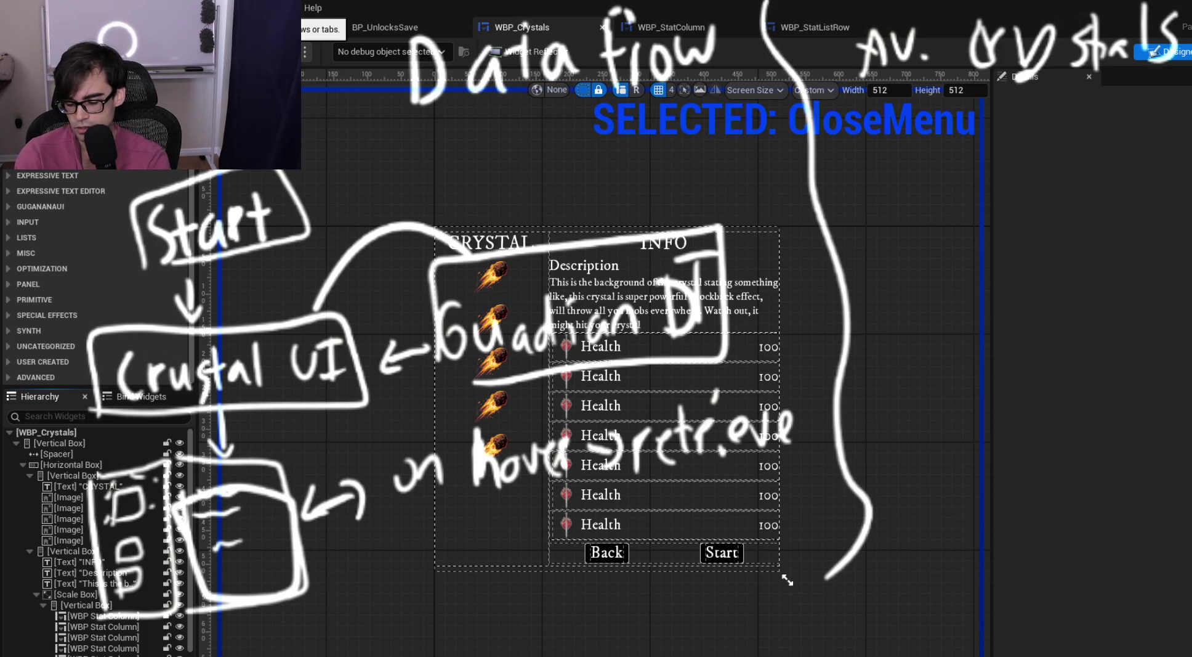
drag(902, 114, 894, 154)
mouse_move(918, 123)
mouse_down()
mouse_move(1030, 149)
mouse_move(1050, 106)
mouse_up()
drag(1050, 130, 1122, 143)
mouse_move(906, 203)
mouse_down()
mouse_move(951, 204)
mouse_move(962, 225)
mouse_up()
mouse_move(989, 198)
mouse_down()
mouse_move(991, 223)
mouse_move(993, 212)
mouse_up()
mouse_move(1021, 195)
mouse_down()
mouse_move(1013, 223)
mouse_move(1027, 227)
mouse_up()
mouse_move(1042, 199)
mouse_down()
mouse_move(1036, 222)
mouse_move(1052, 197)
mouse_up()
drag(1066, 194, 1043, 223)
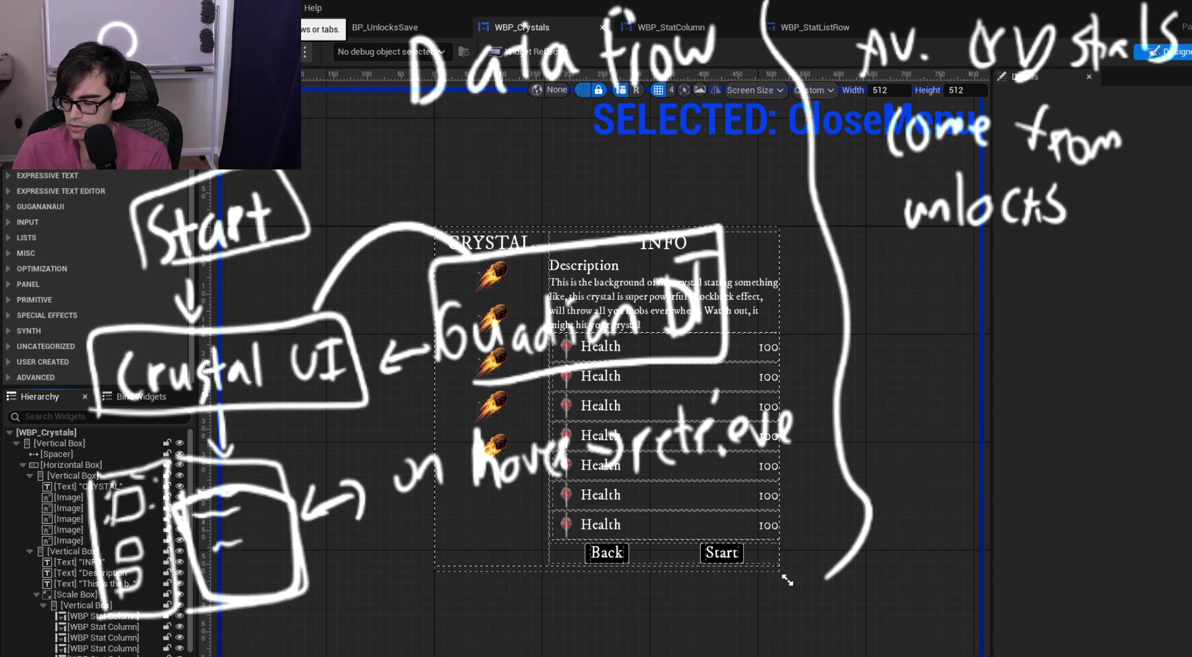
key(ctrl+z)
key(ctrl+z)
key(ctrl+z)
key(ctrl+z)
key(ctrl+z)
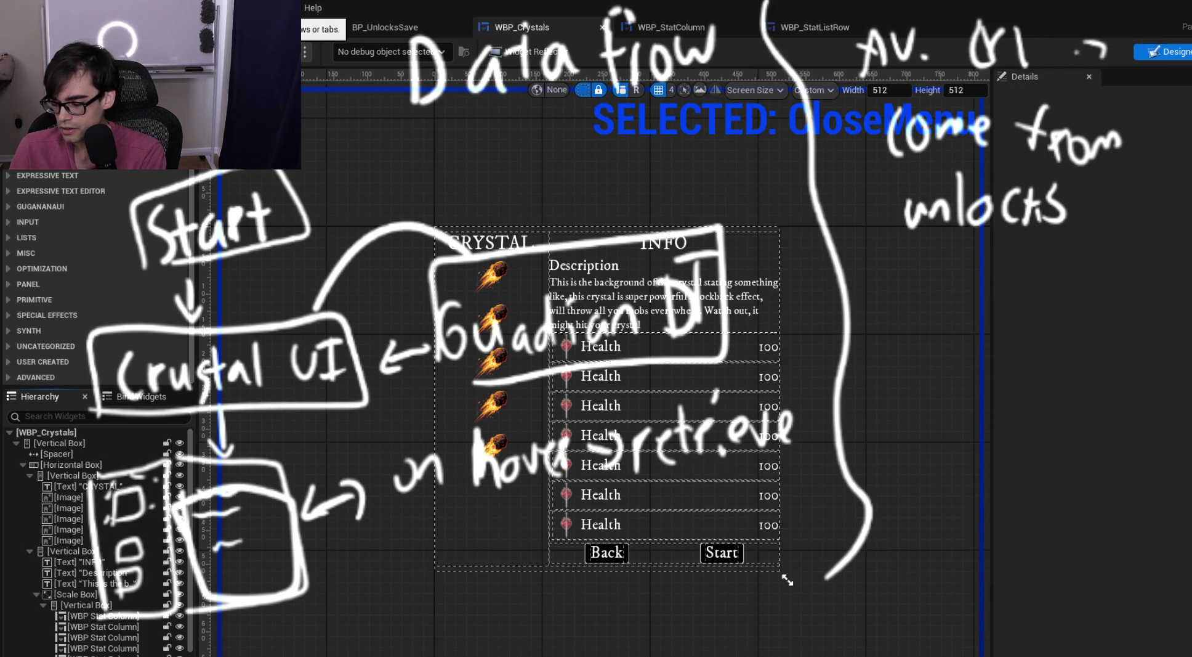
key(ctrl+z)
key(ctrl+z)
key(ctrl+z)
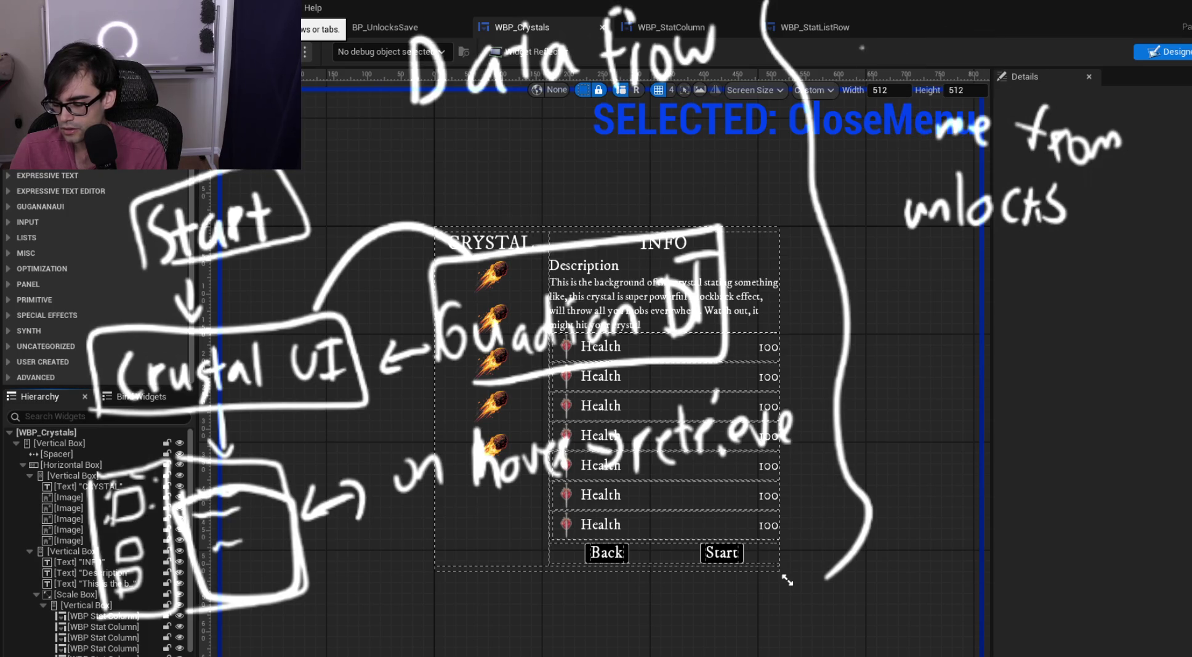
key(ctrl+z)
key(ctrl+z)
key(ctrl+z)
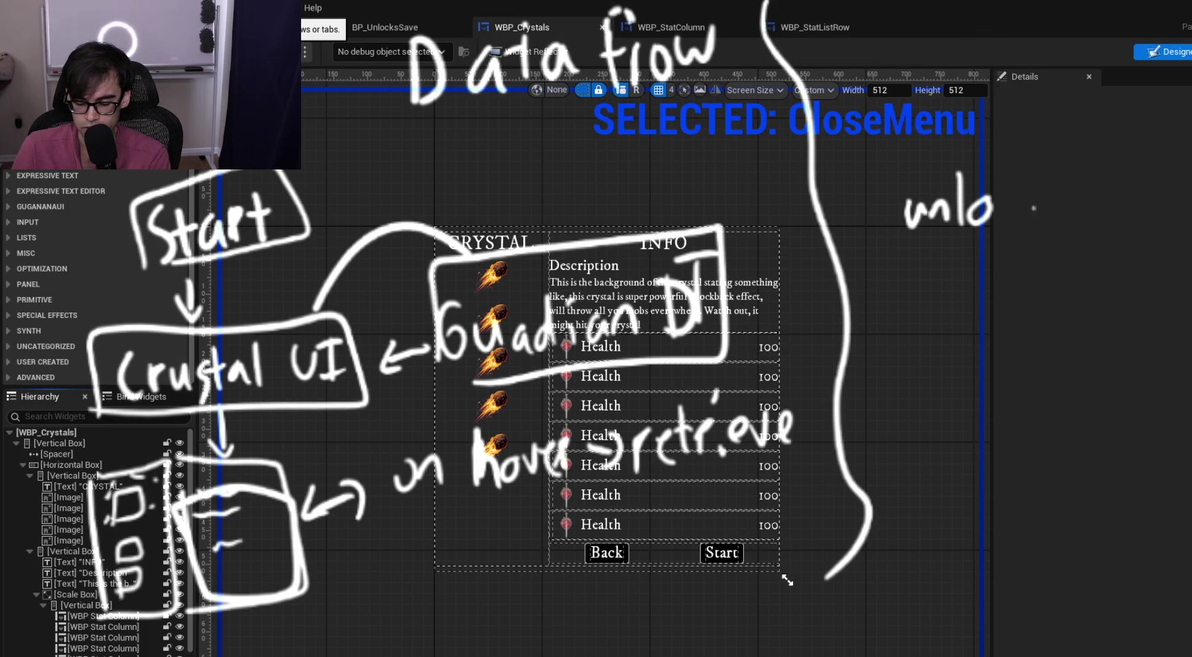
key(ctrl+z)
key(ctrl+z)
key(ctrl+z)
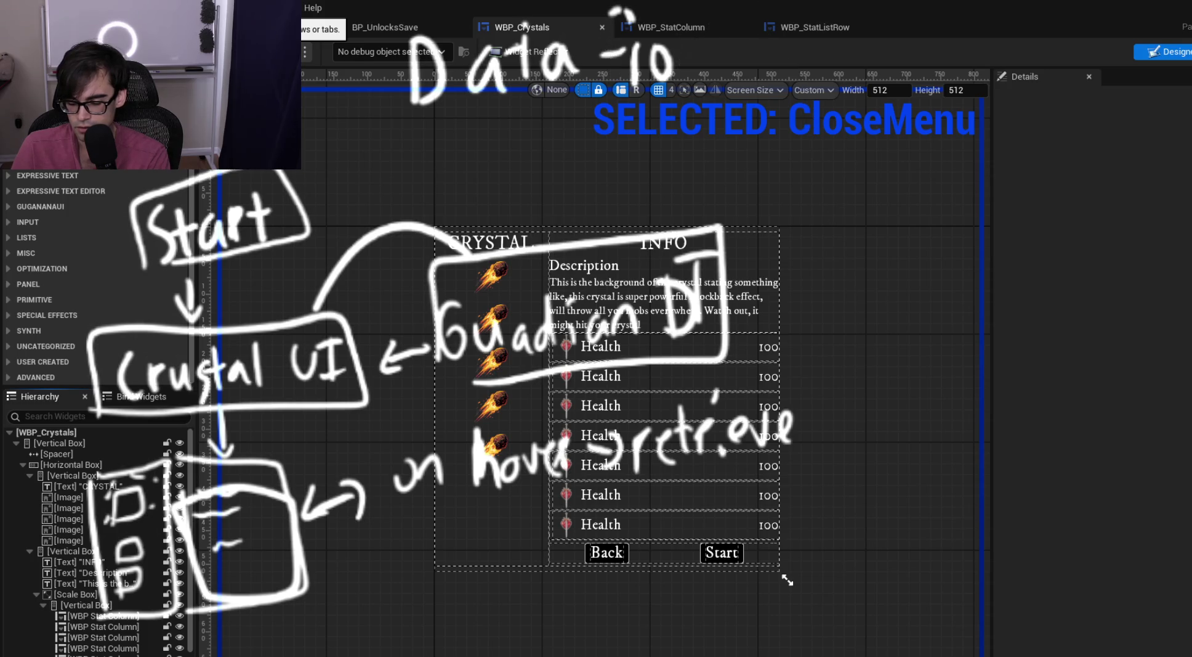
key(ctrl+z)
key(ctrl+z)
key(ctrl+z)
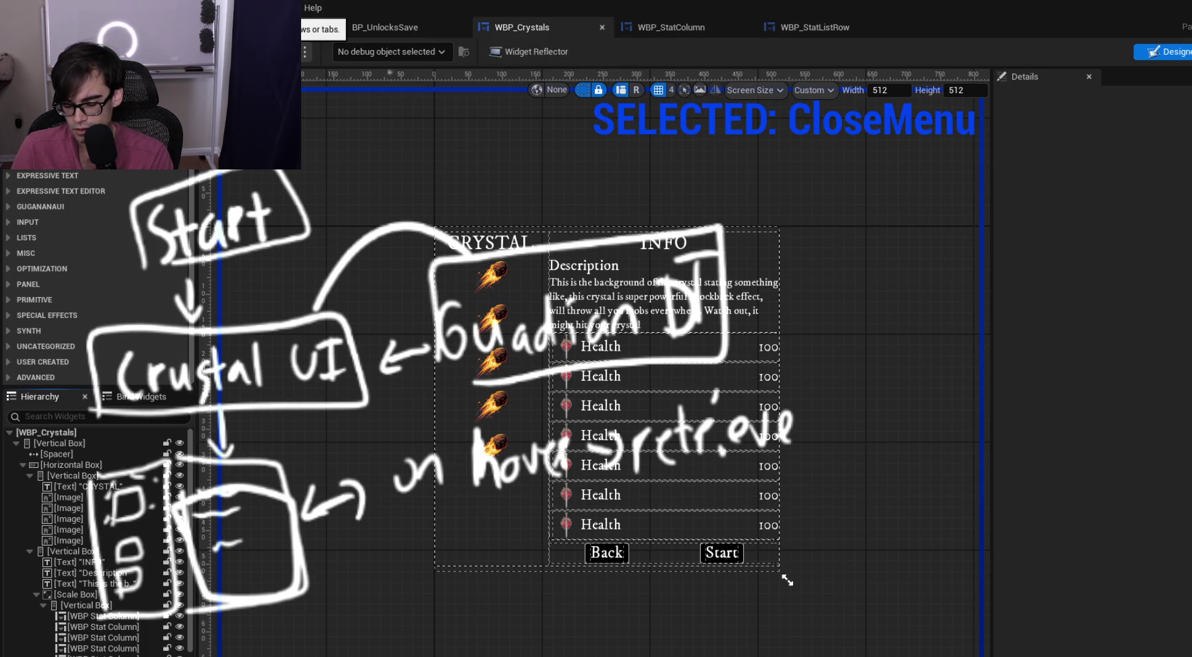
key(ctrl+z)
key(ctrl+z)
key(ctrl+z)
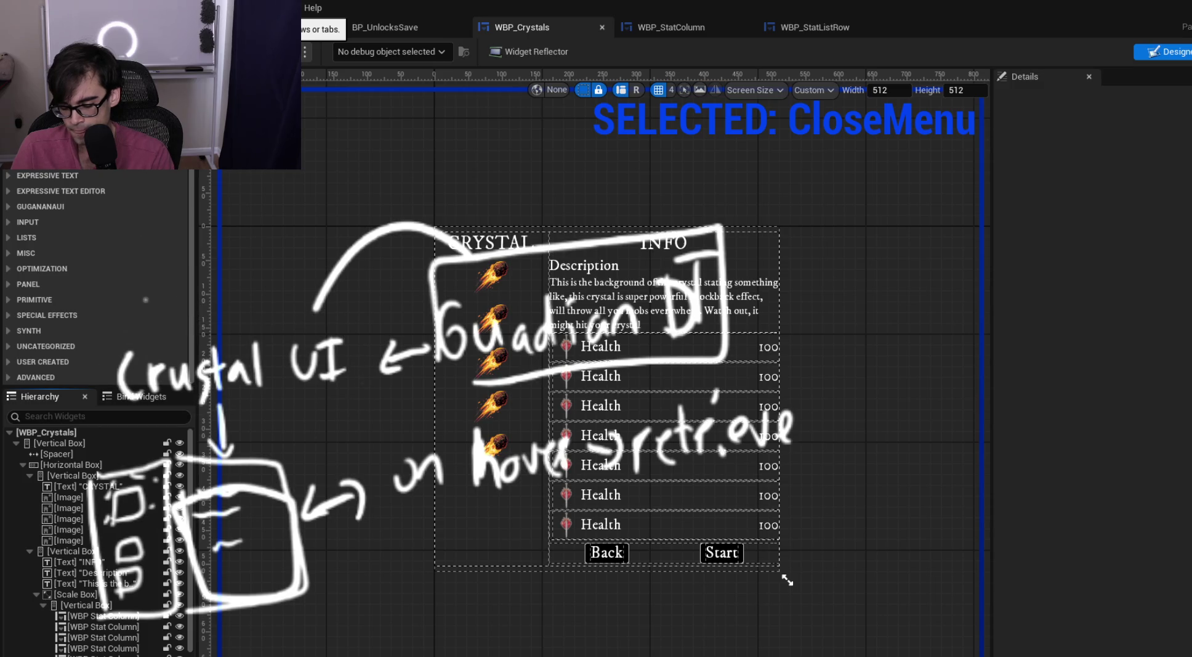
key(ctrl+z)
key(ctrl+z)
key(ctrl+z)
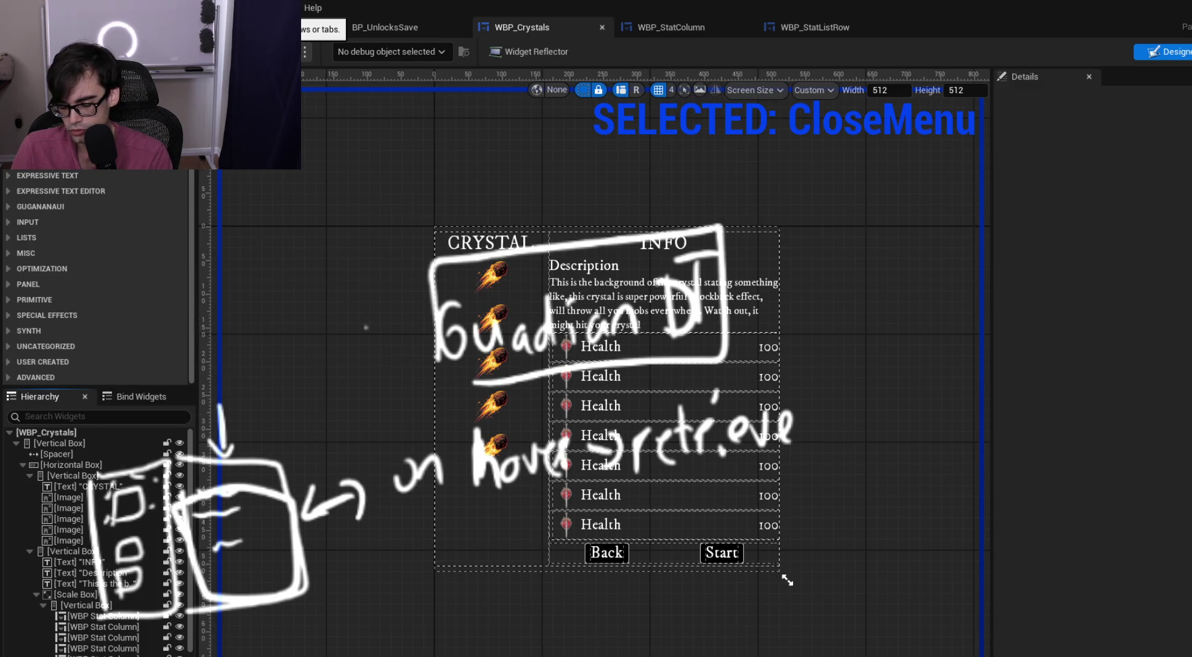
key(ctrl+z)
key(ctrl+z)
key(ctrl+z)
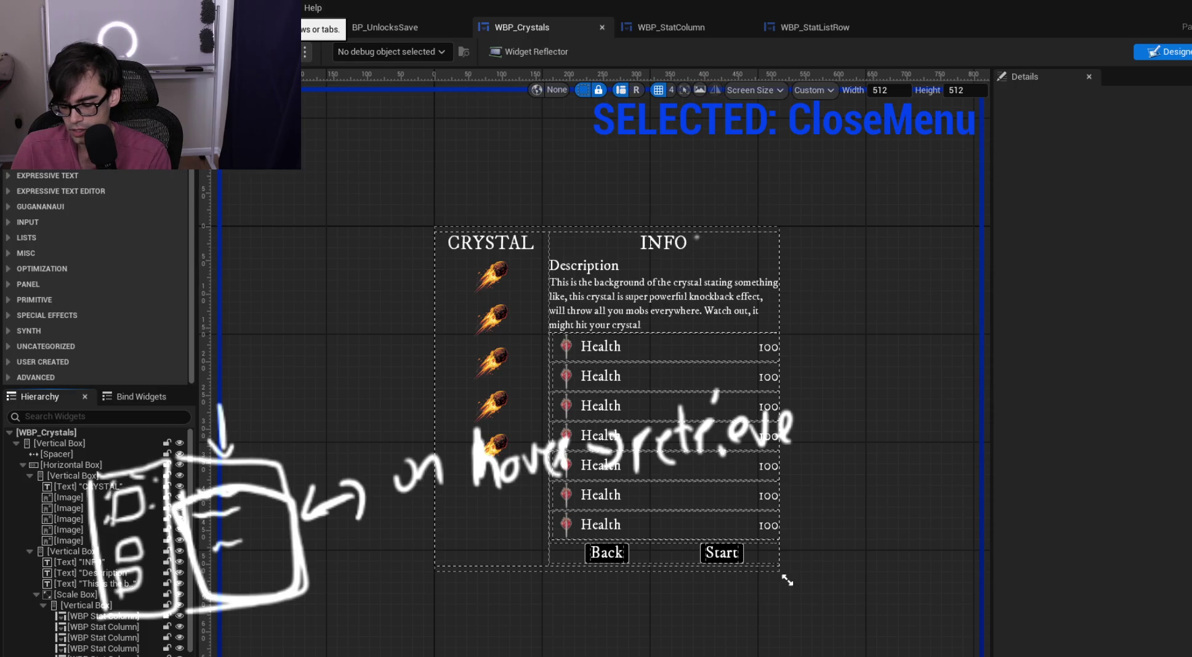
key(ctrl+z)
key(ctrl+z)
key(ctrl+z)
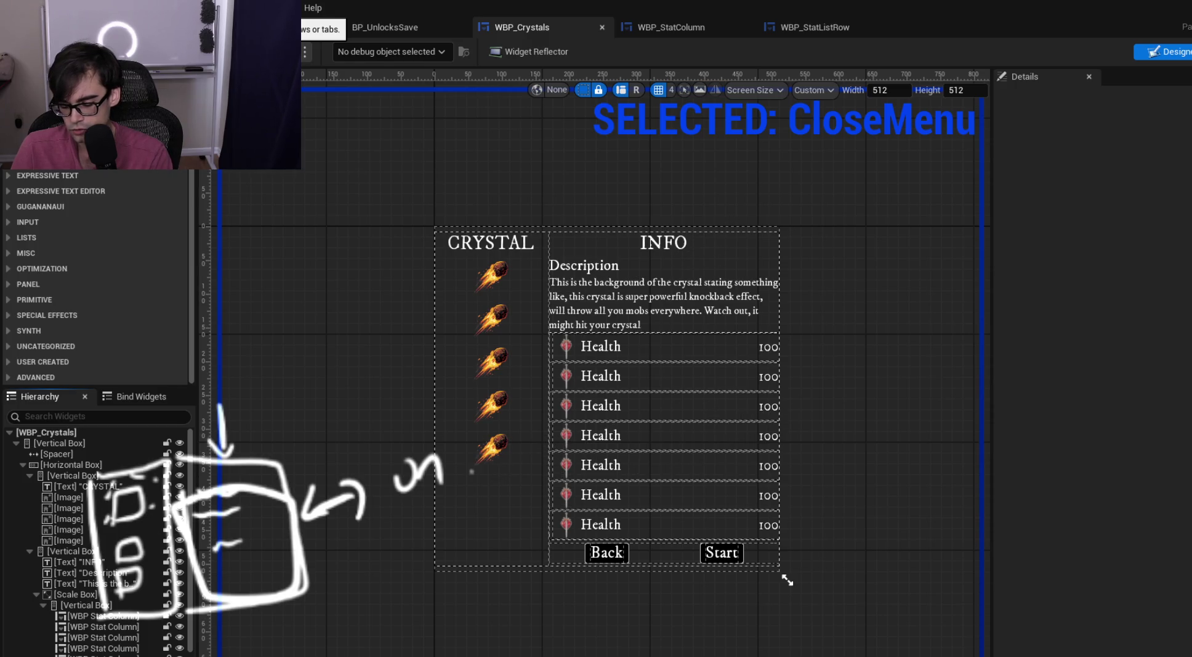
key(ctrl+z)
key(ctrl+z)
key(ctrl+z)
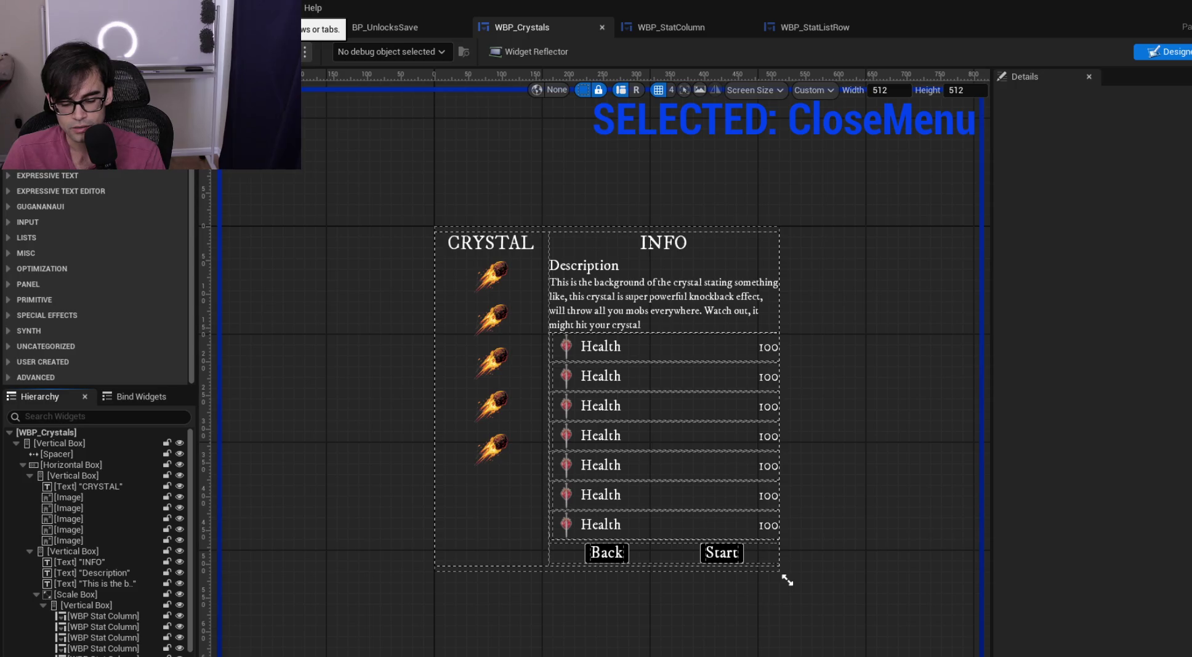
mouse_move(222, 269)
mouse_down()
mouse_move(221, 284)
mouse_move(703, 178)
mouse_up()
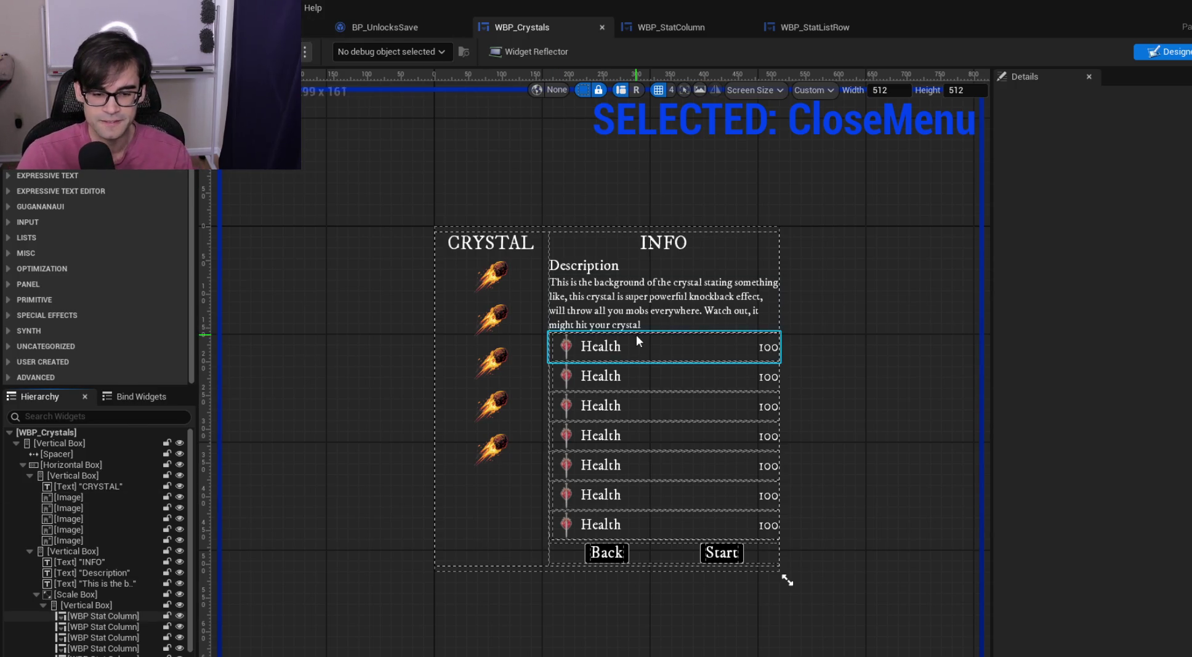
Select the crystal description text and the INFO vertical box, then go back to the level editor
click(622, 306)
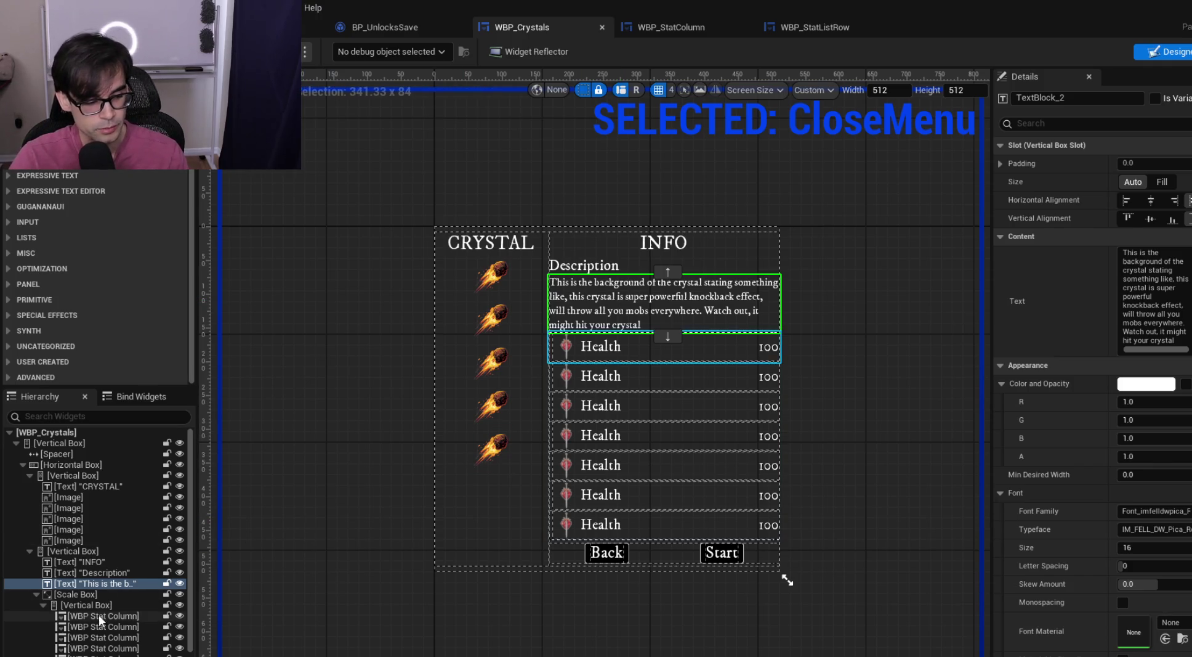
click(71, 552)
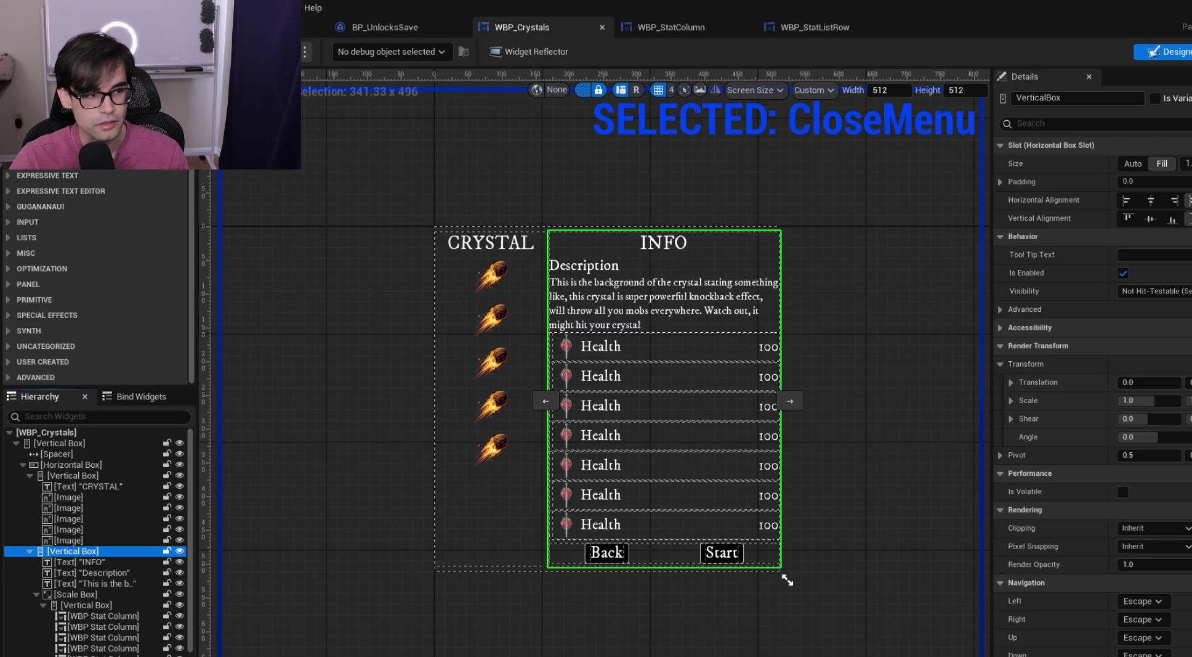
click(258, 27)
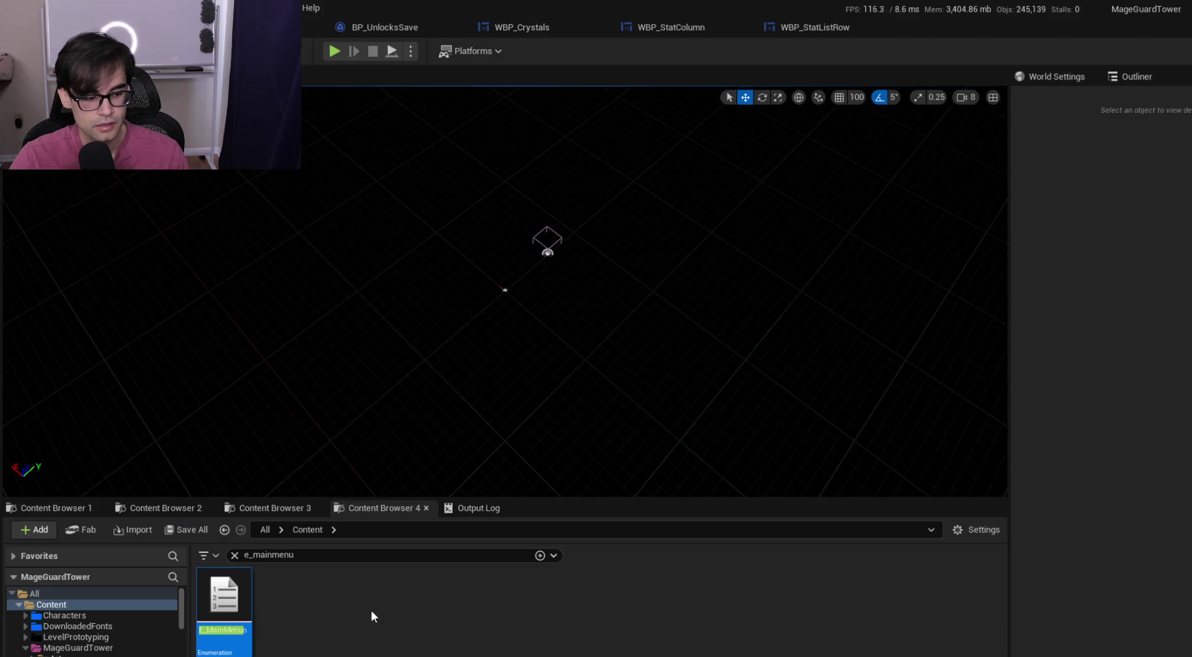
Clear the e_mainmenu search and navigate to the UI > MainMenu > StartTransition folder
click(235, 554)
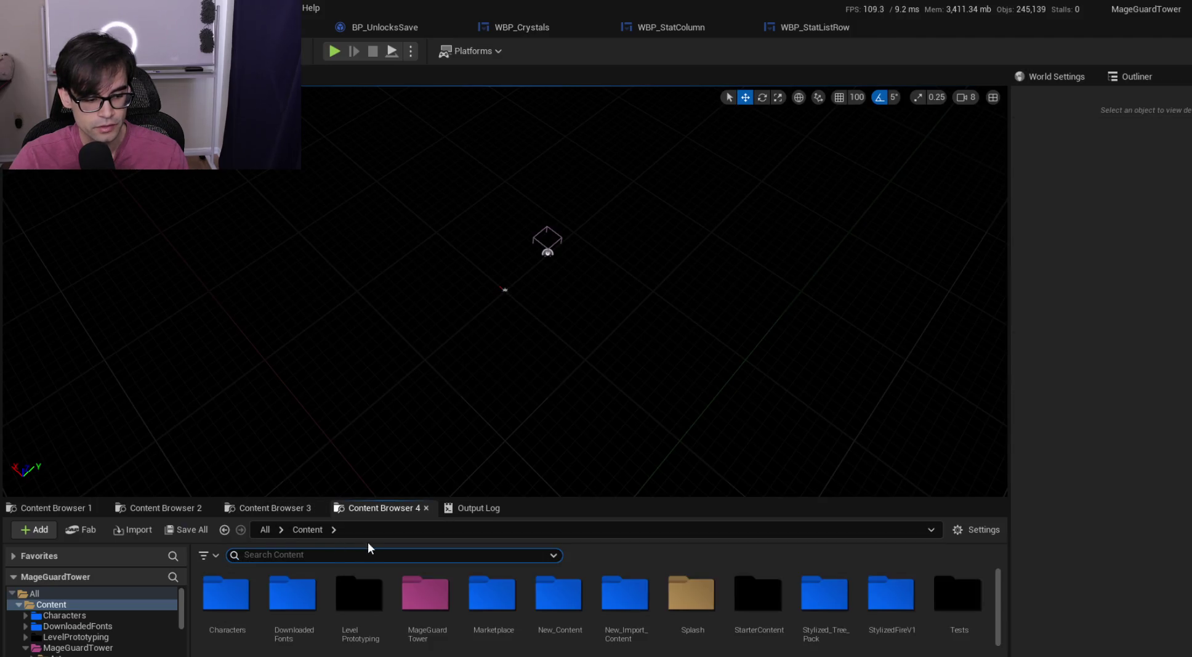
click(274, 505)
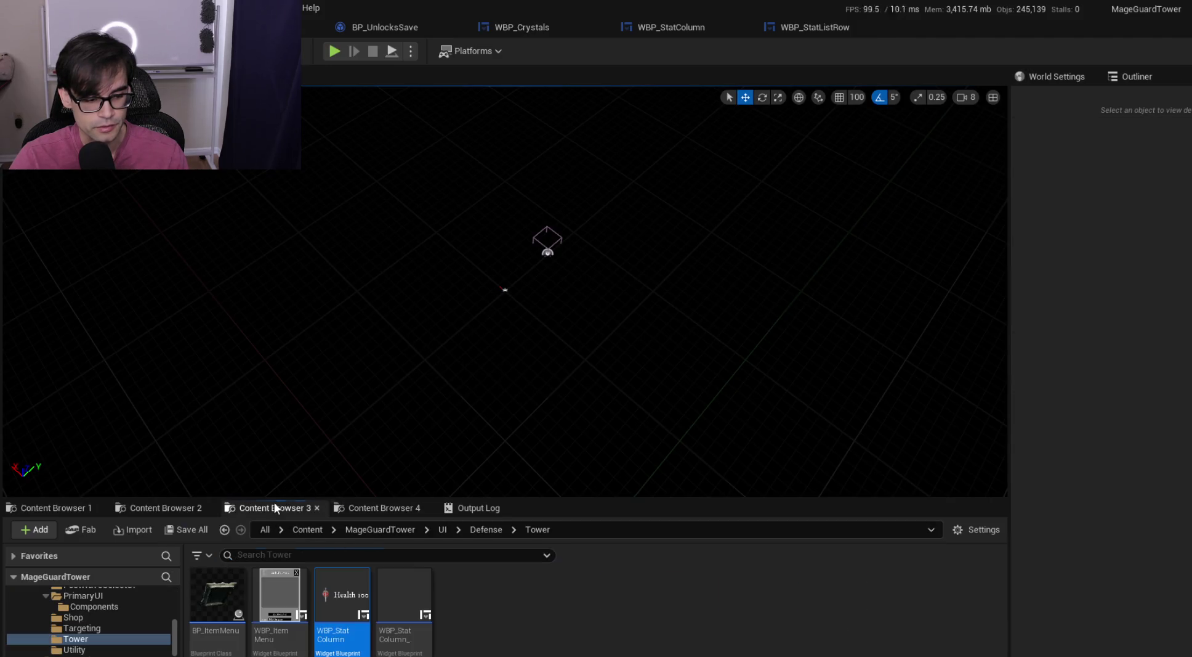
click(479, 529)
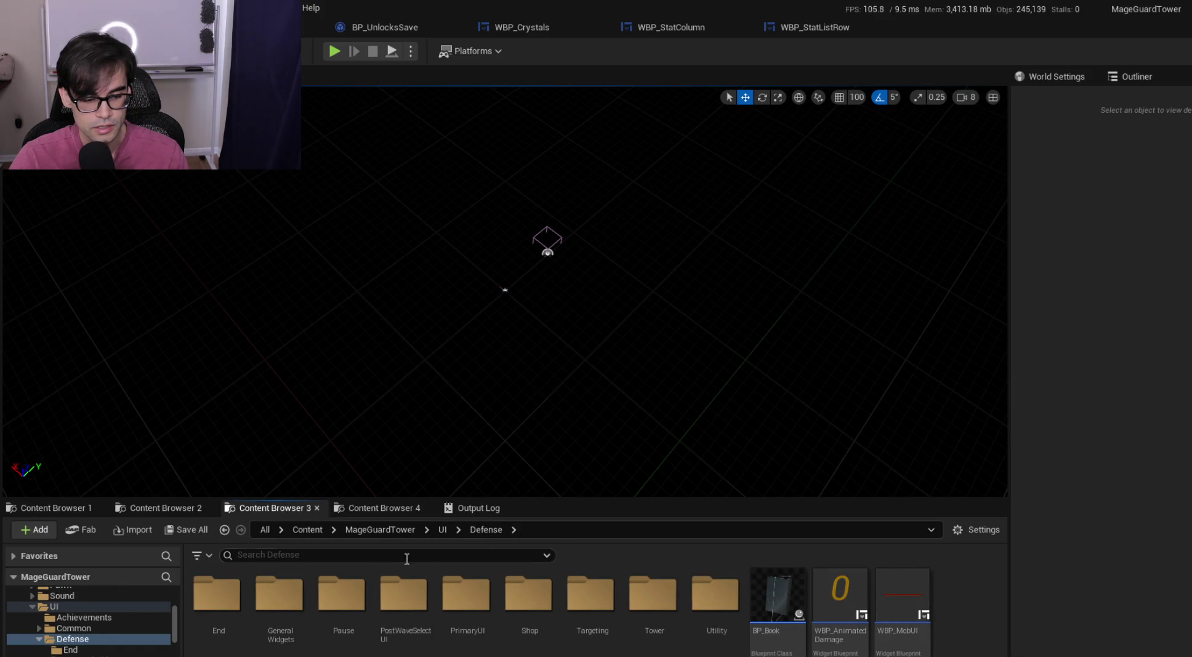
click(443, 529)
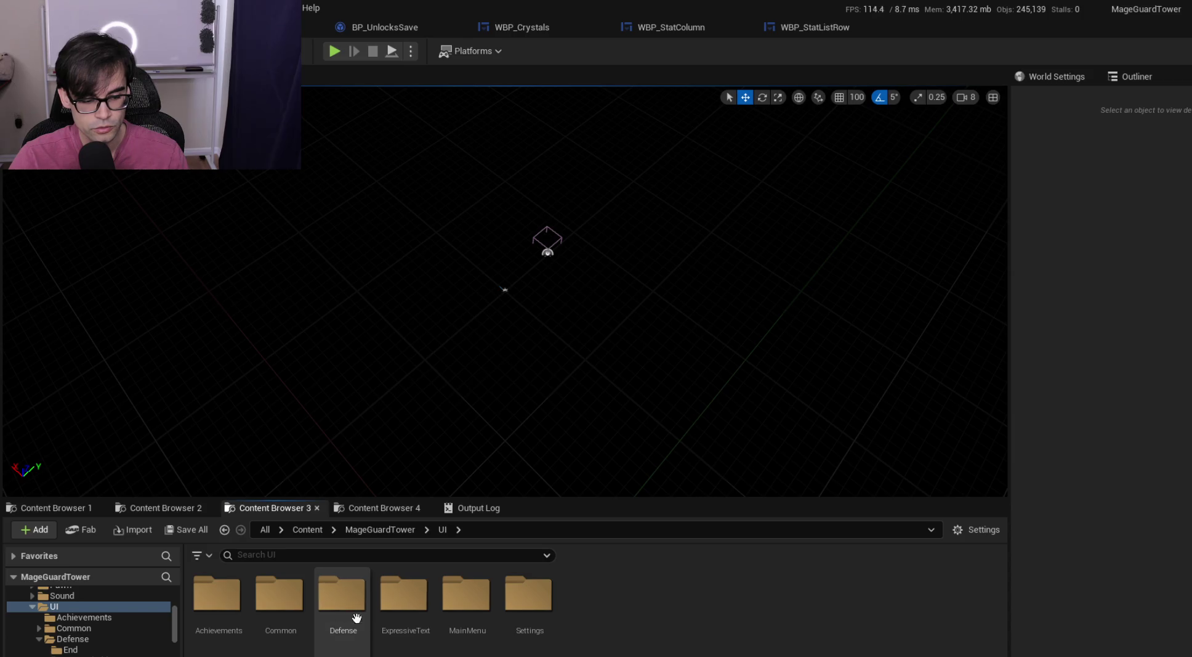
double_click(466, 594)
double_click(234, 595)
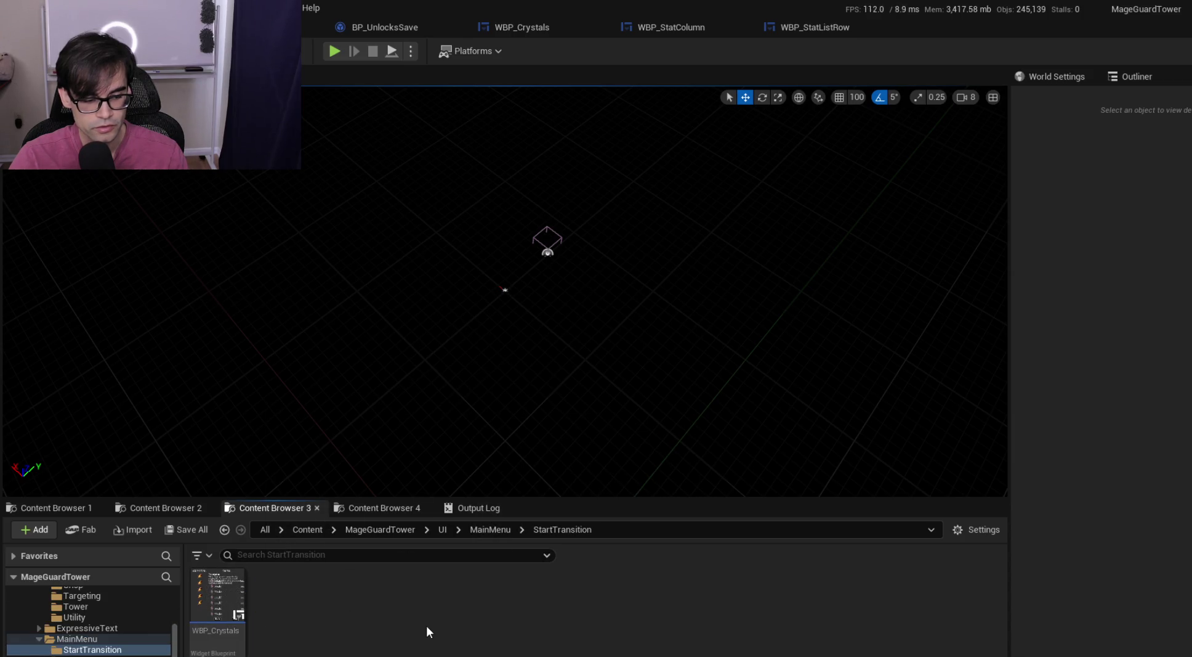
Attempt a Blueprint Class named WBP_CystalInfo, searching parents for 'user', then cancel it
right_click(451, 612)
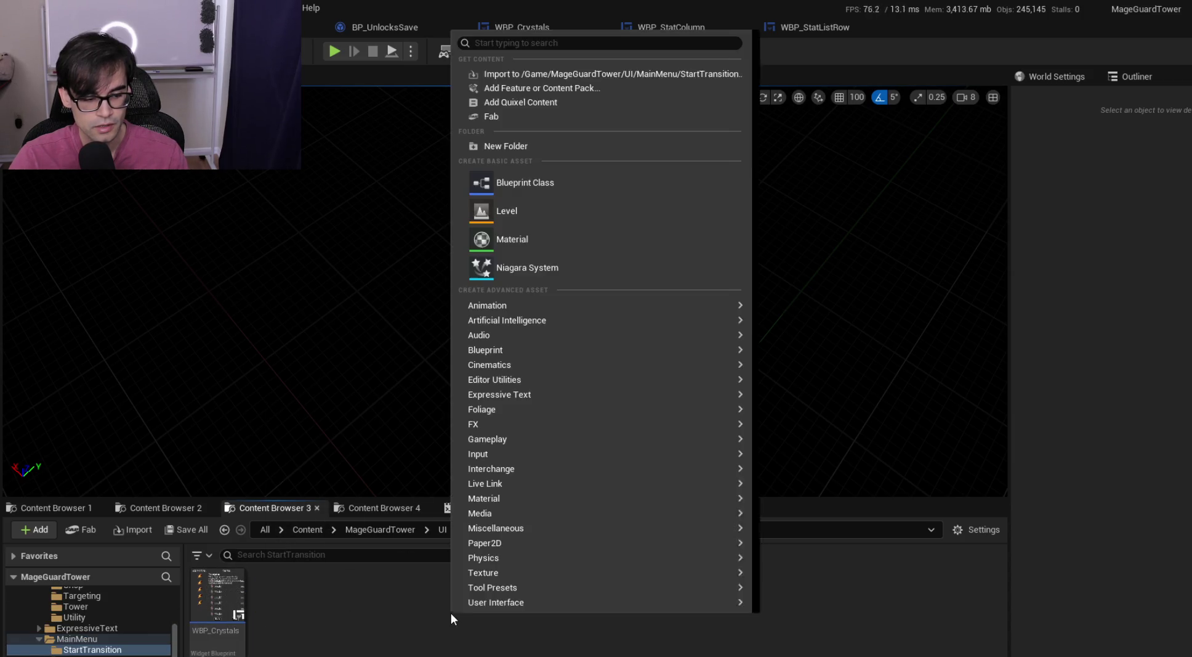
click(560, 180)
text(WBP_)
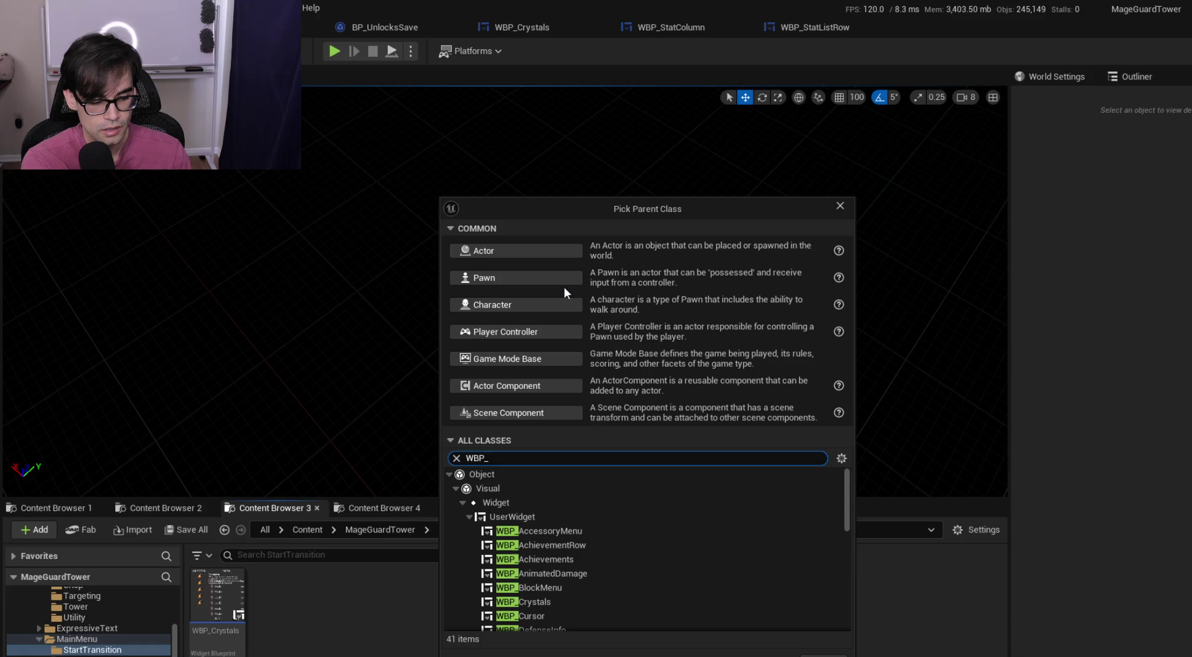
text(Cys)
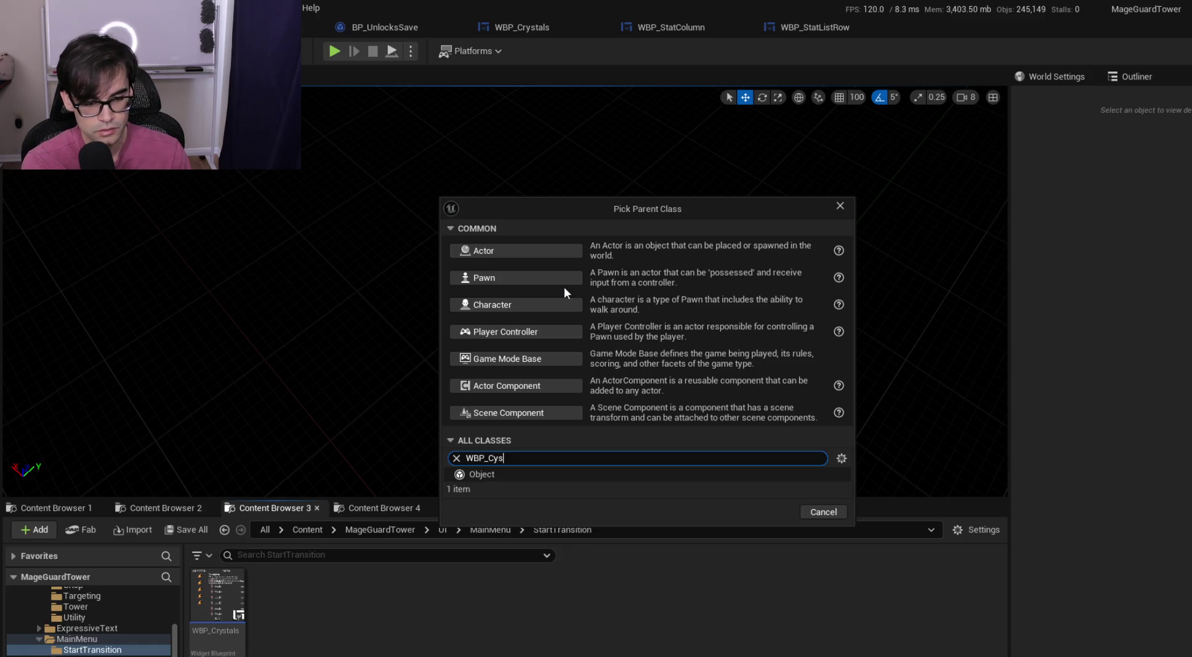
text(talInfo)
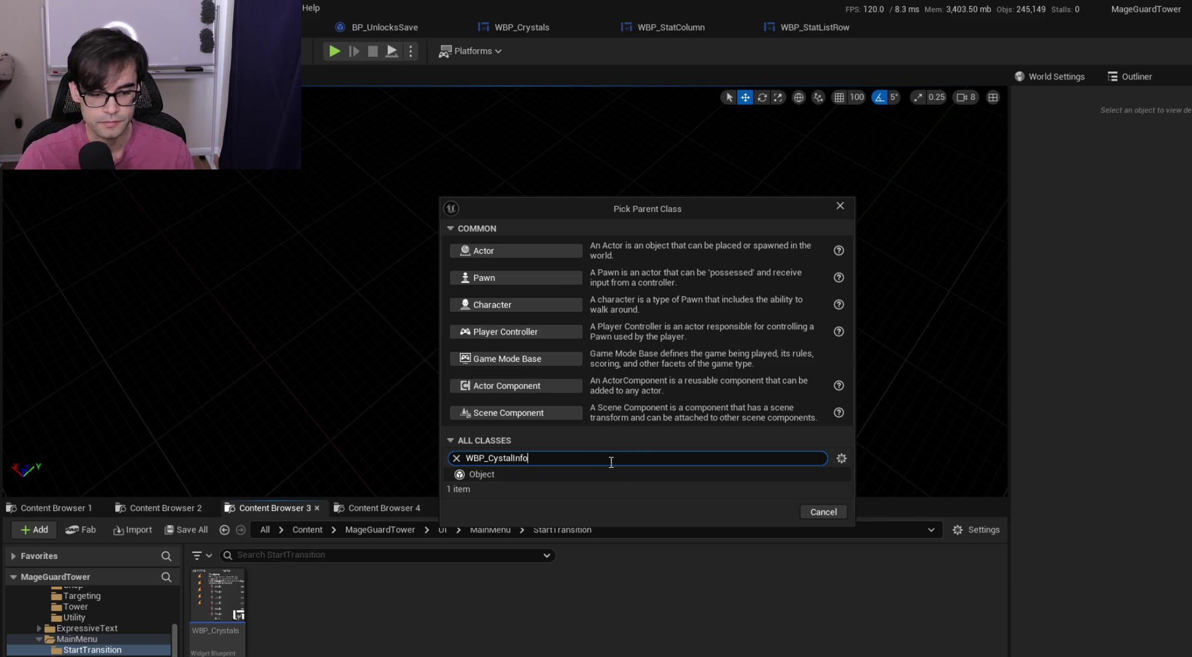
key(ctrl+a)
key(BackSpace)
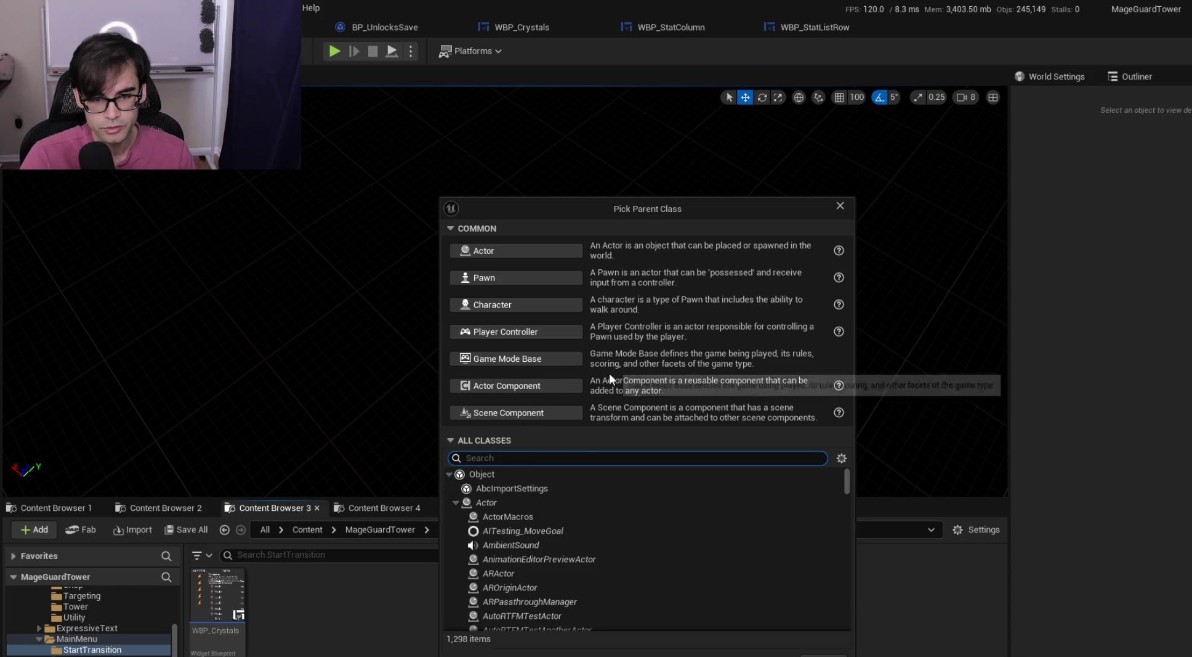
text(w)
key(BackSpace)
text(user)
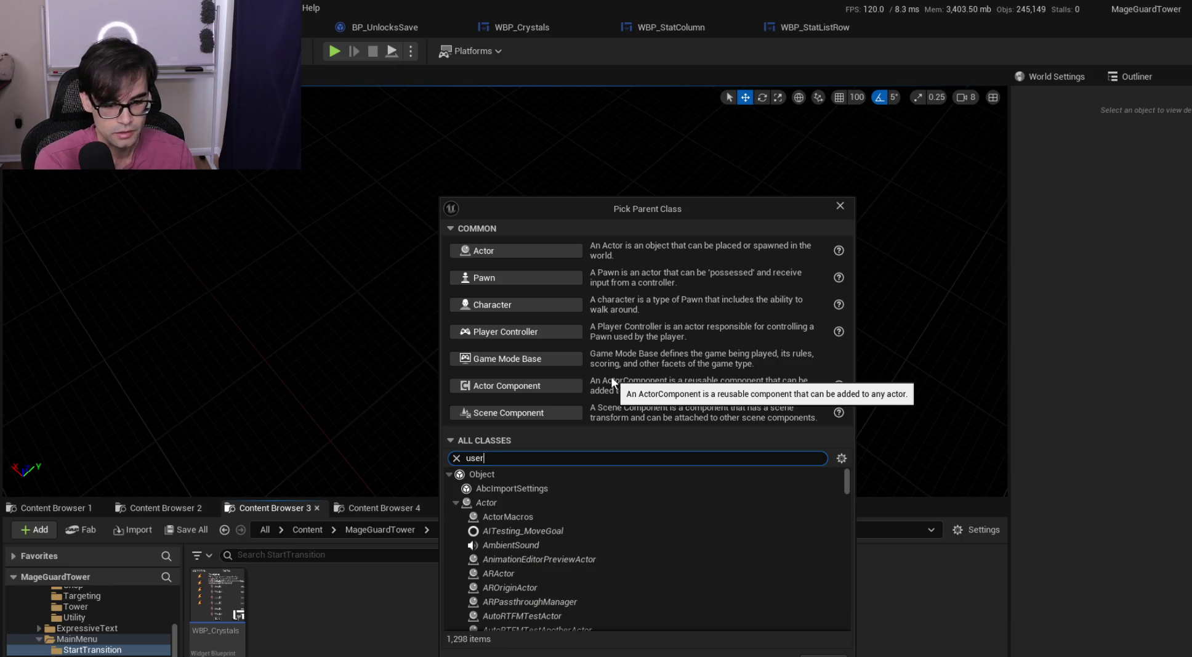
key(Escape)
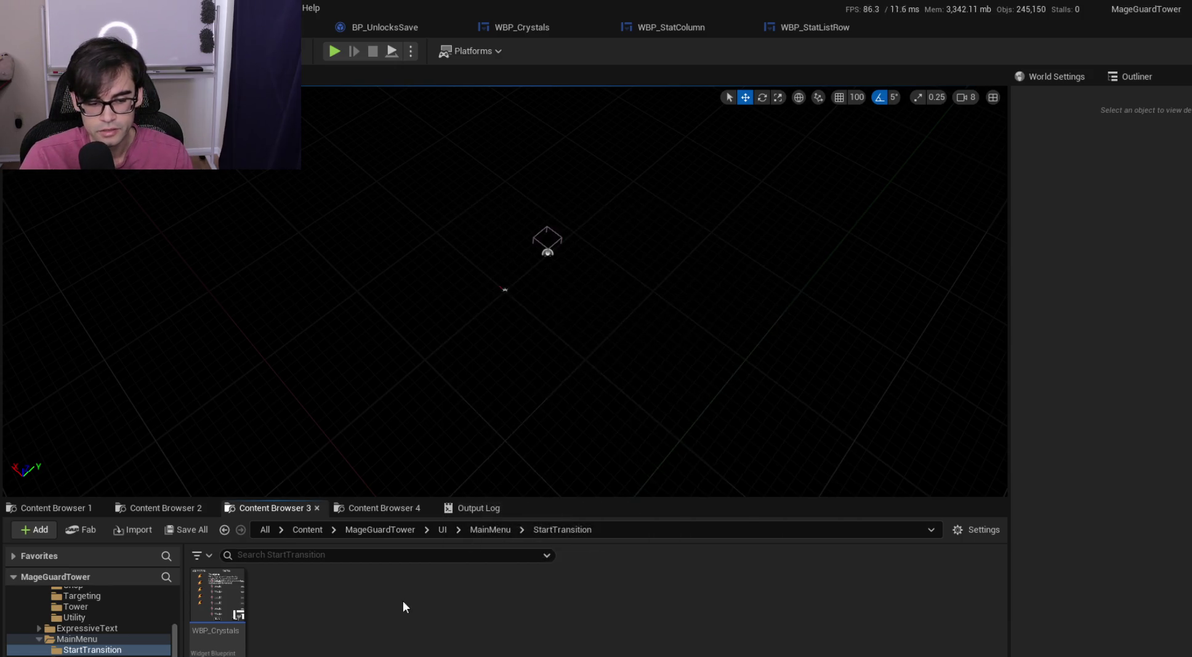
Create a User Widget blueprint named WBP_CystalInfo and open it
right_click(402, 599)
text(widget)
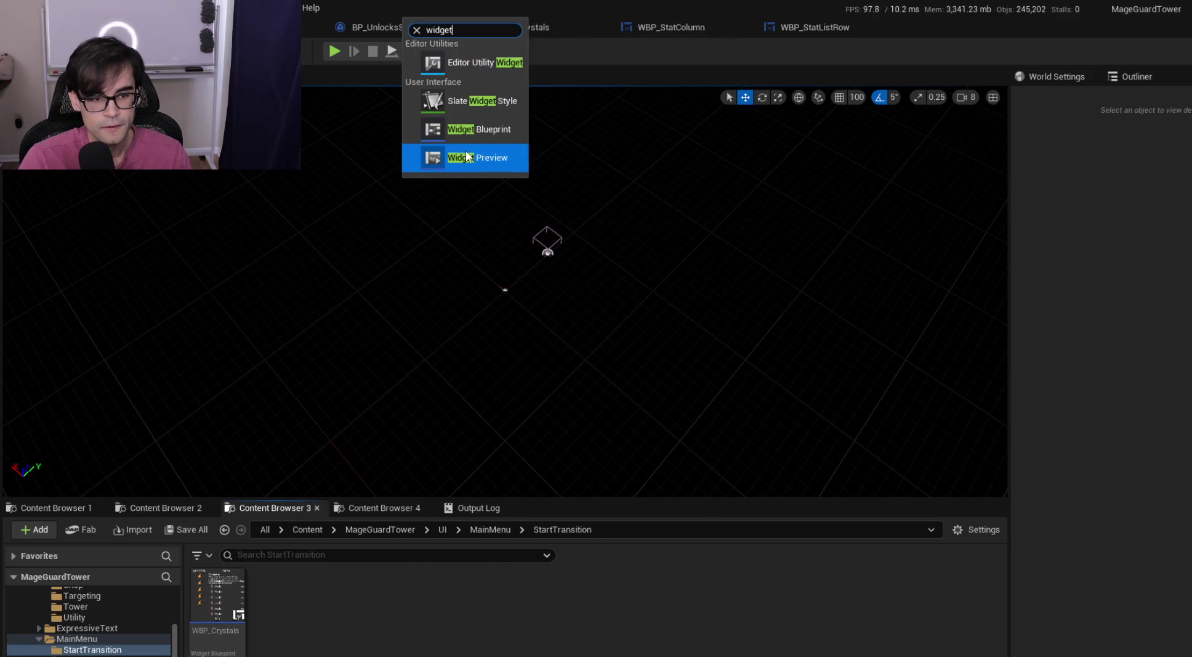
click(473, 128)
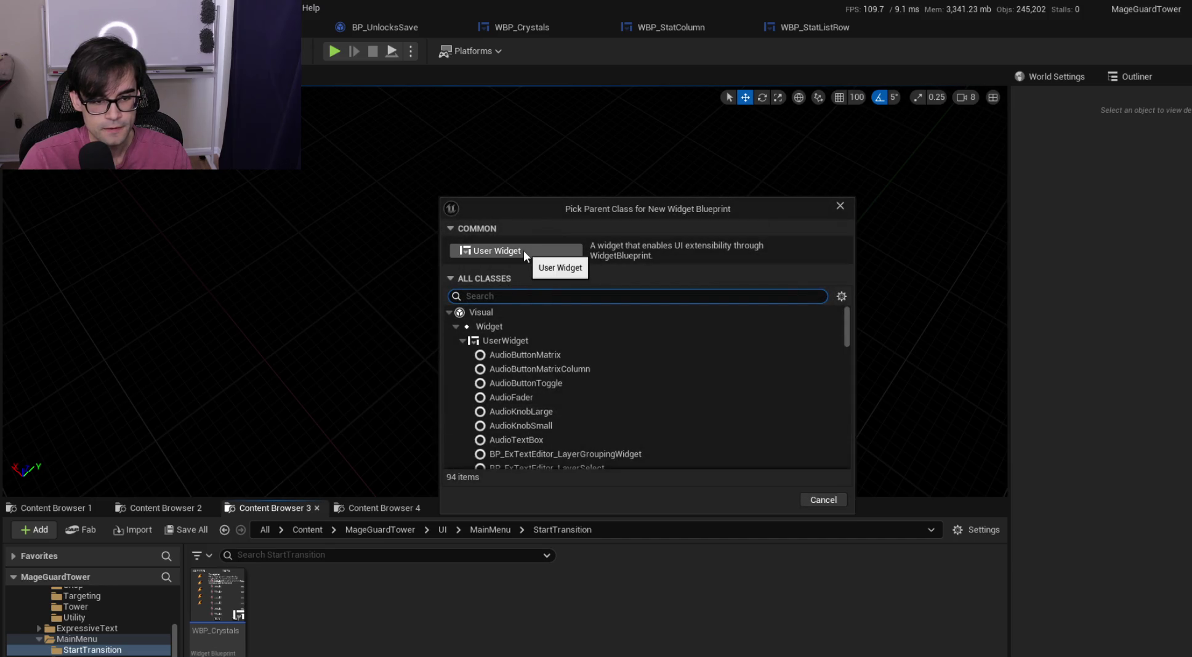
click(524, 250)
text(WBP_CystalInfo)
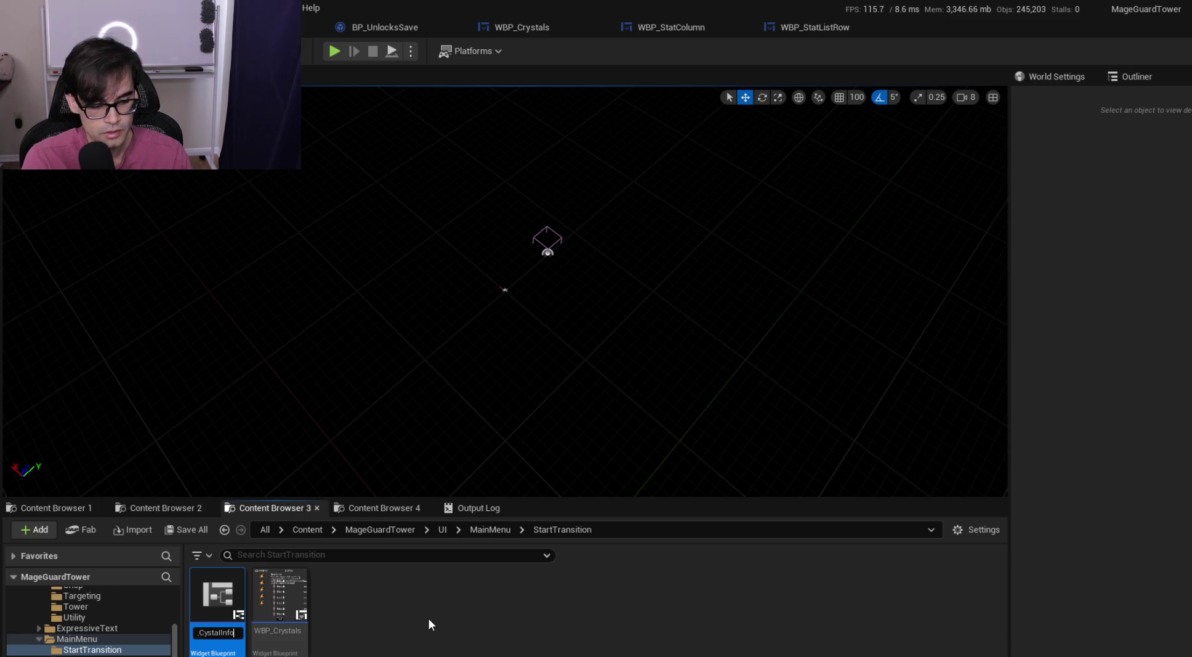
key(Return)
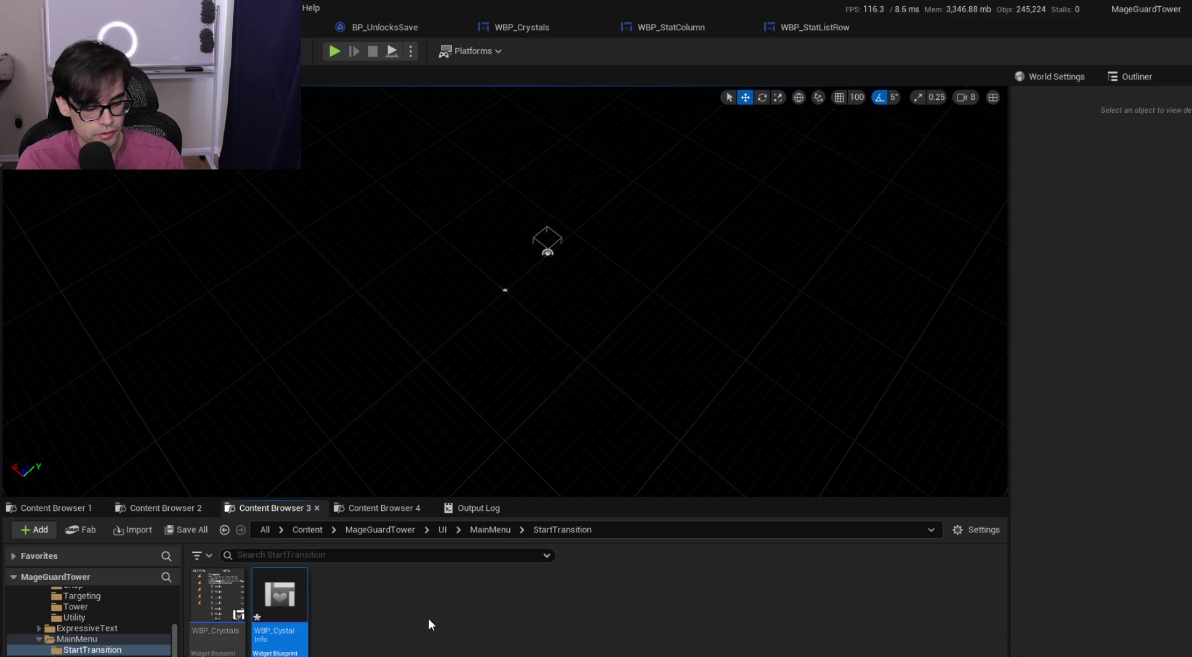
key(Return)
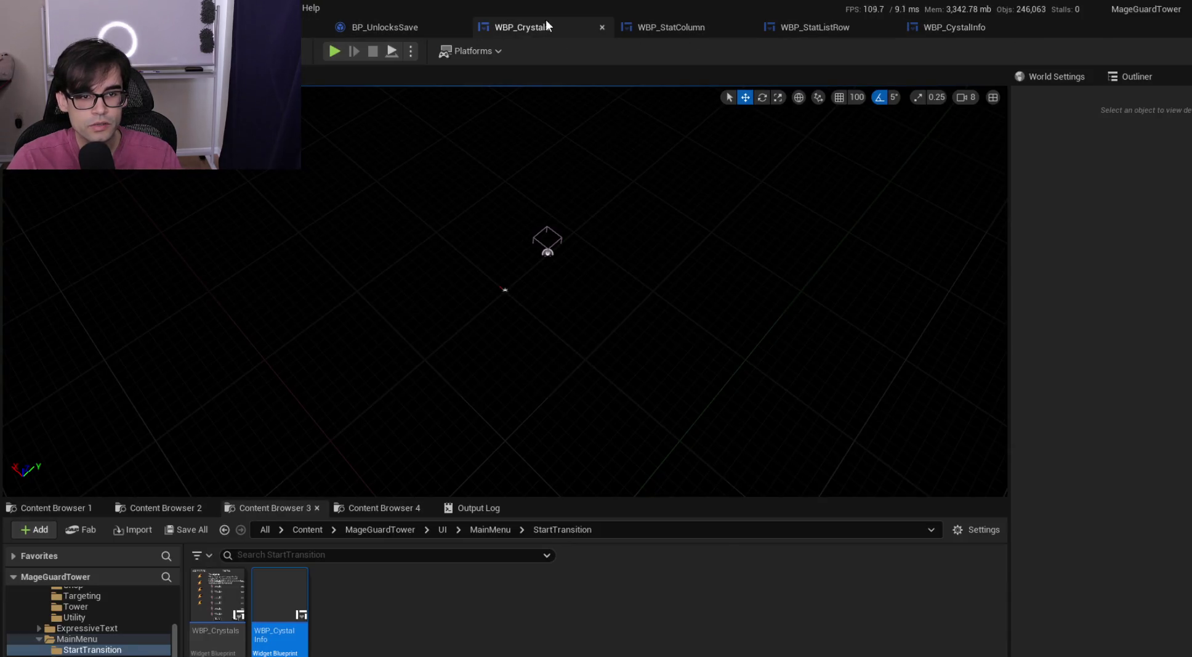
Cut the INFO vertical box out of WBP_Crystals' hierarchy
click(546, 19)
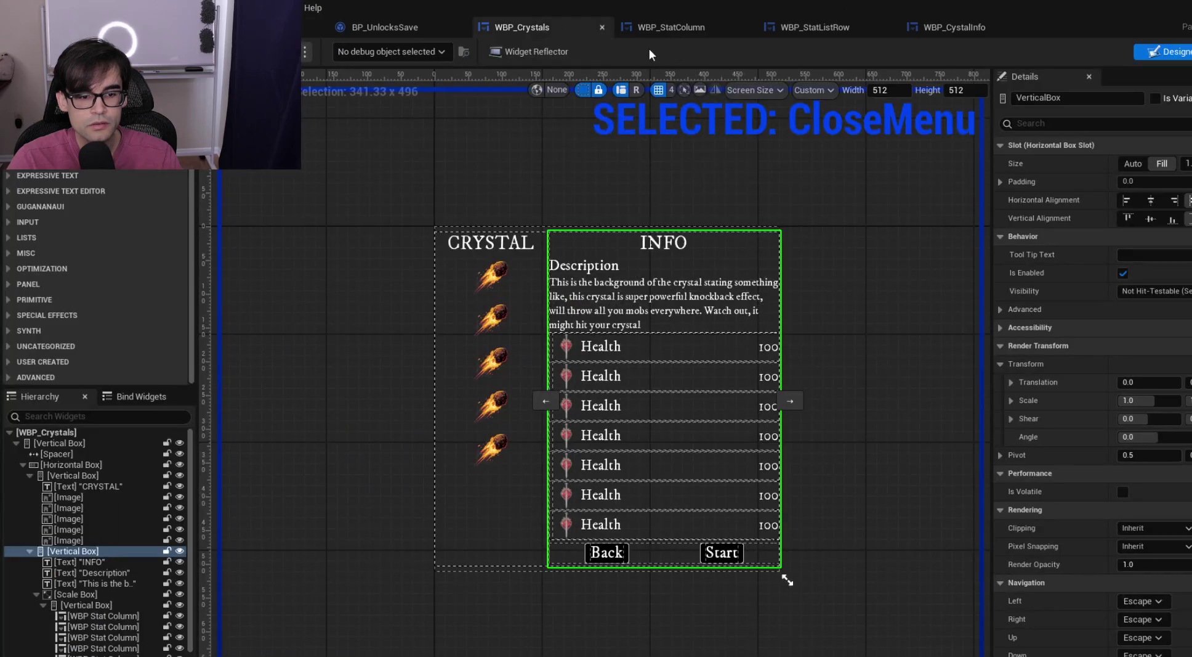
click(29, 551)
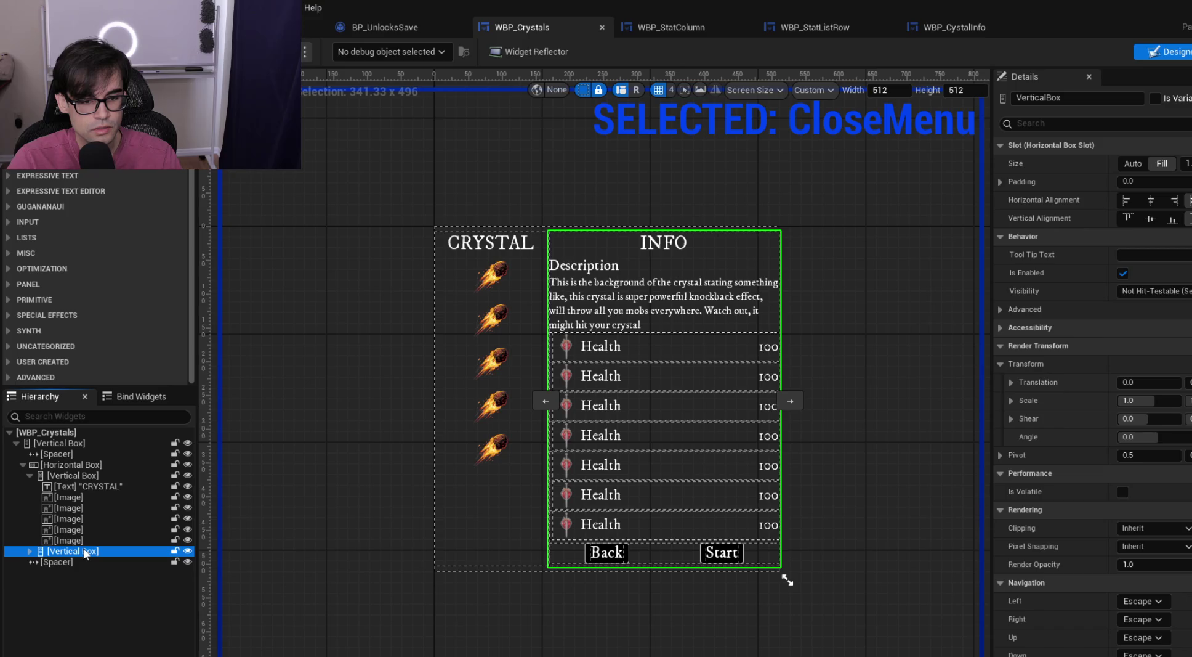
click(30, 550)
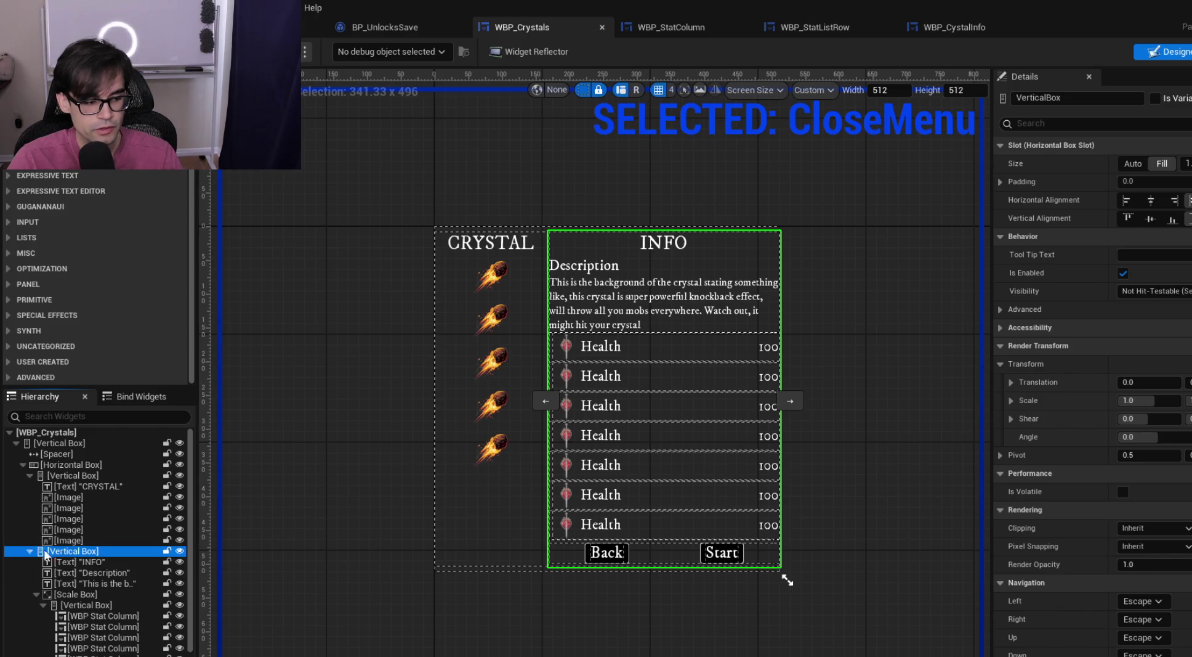
click(90, 562)
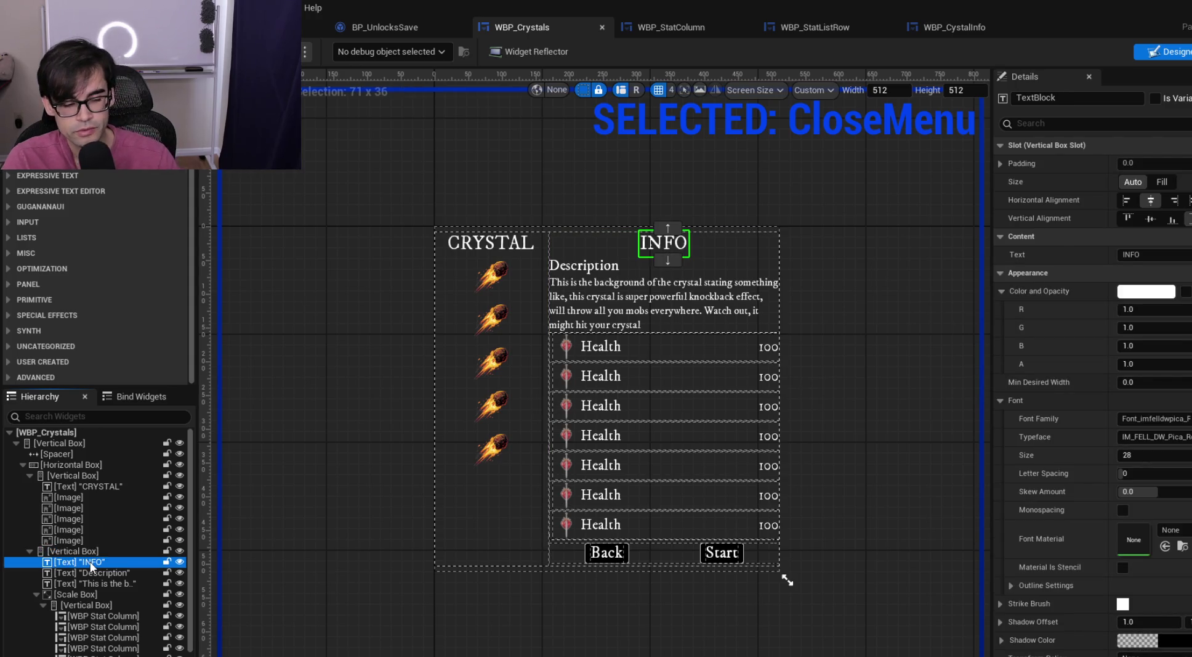
click(100, 553)
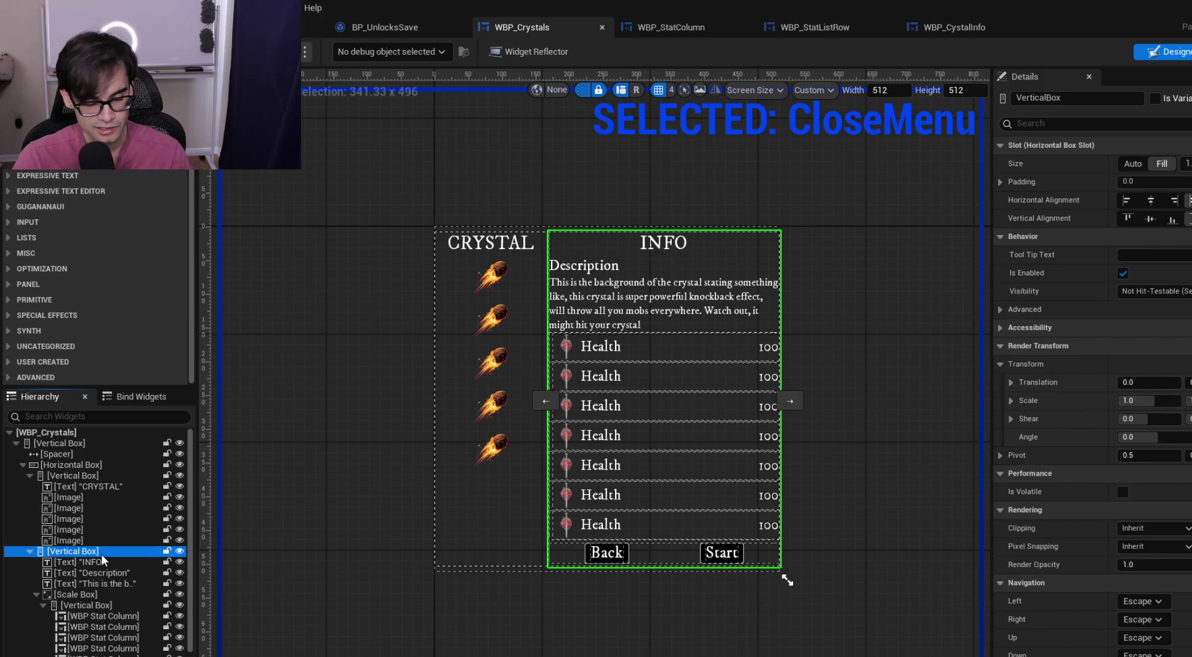
key(Delete)
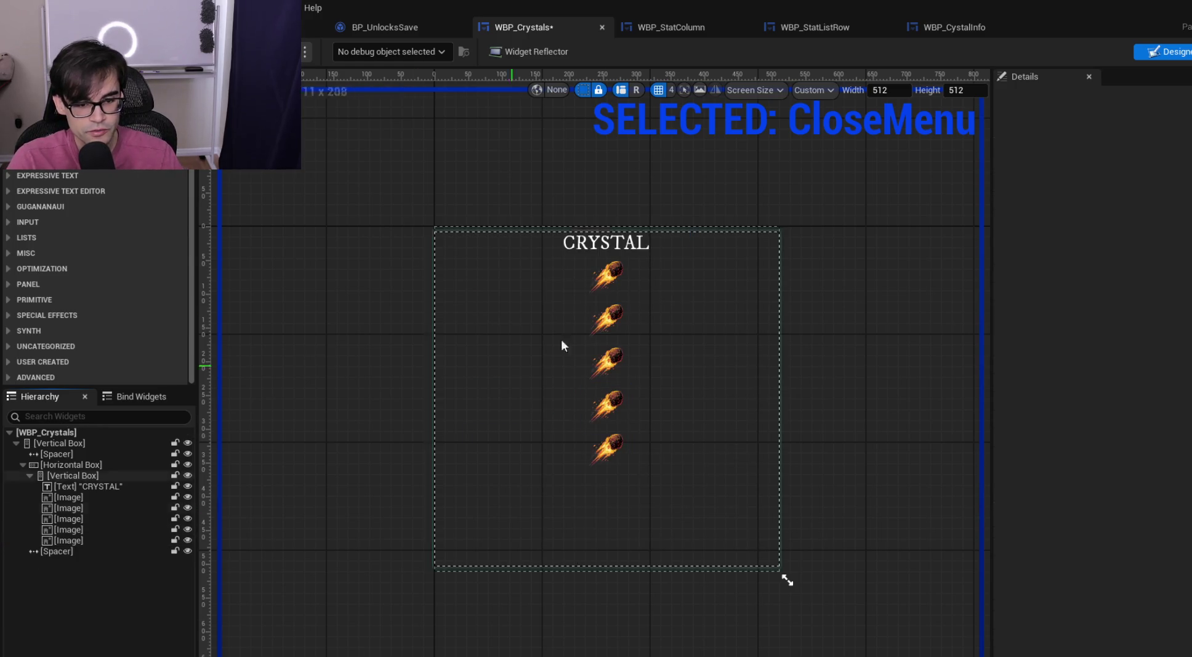
Paste the INFO panel under WBP_CystalInfo's root
click(942, 29)
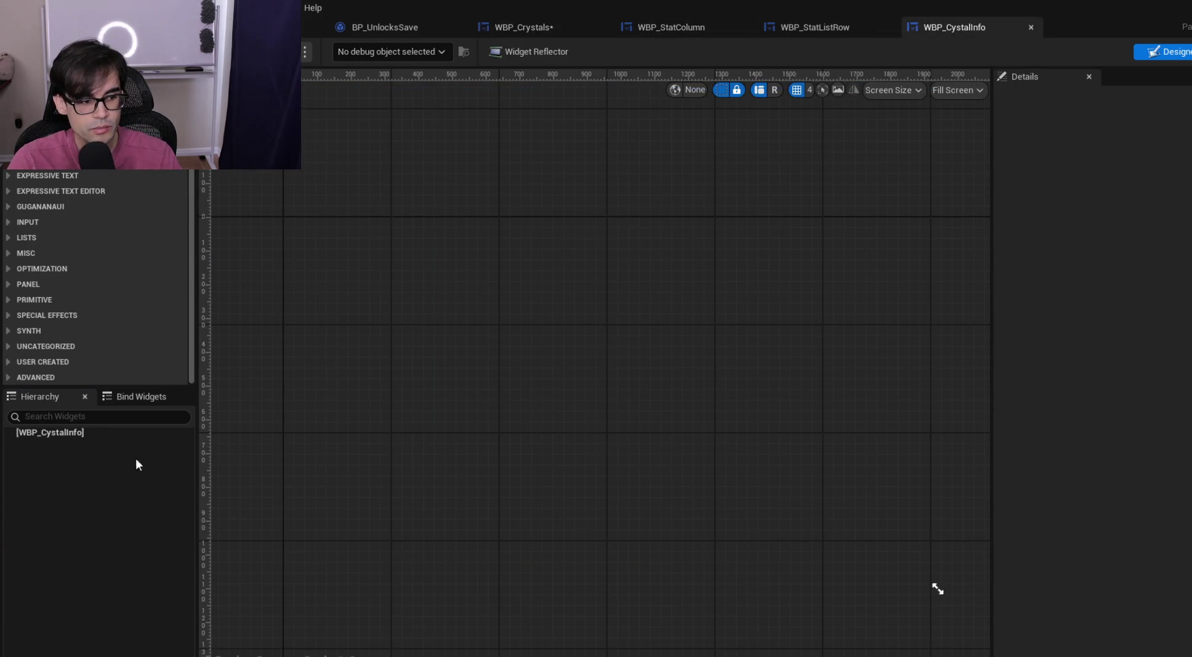
click(78, 432)
key(ctrl+v)
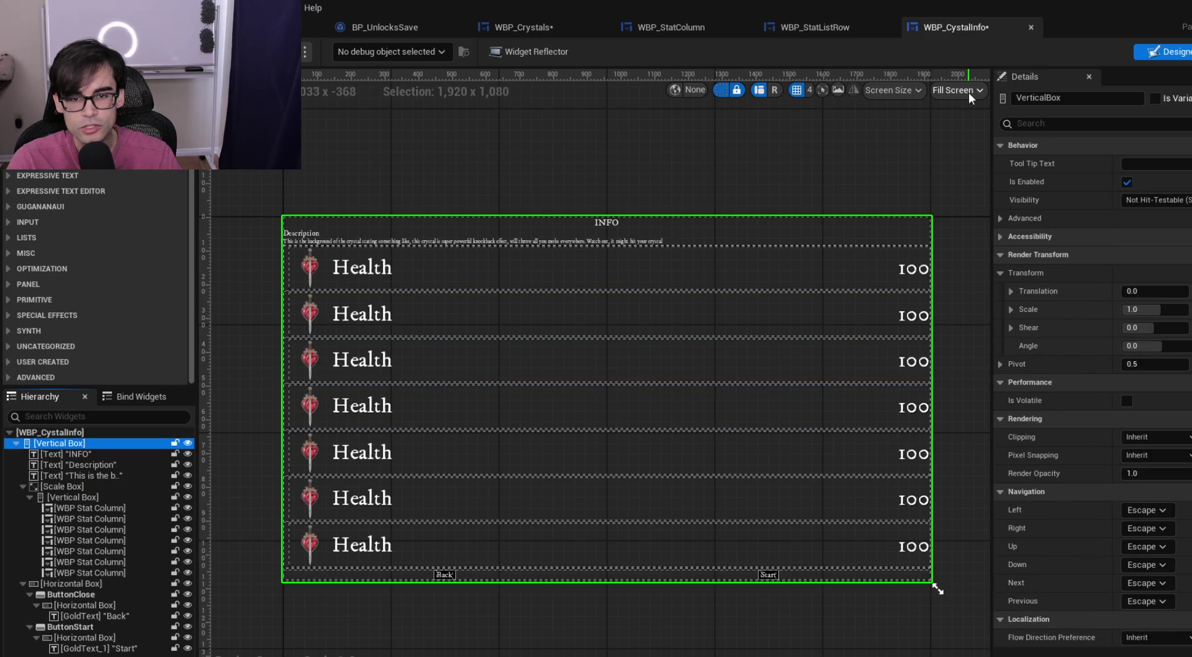
click(817, 28)
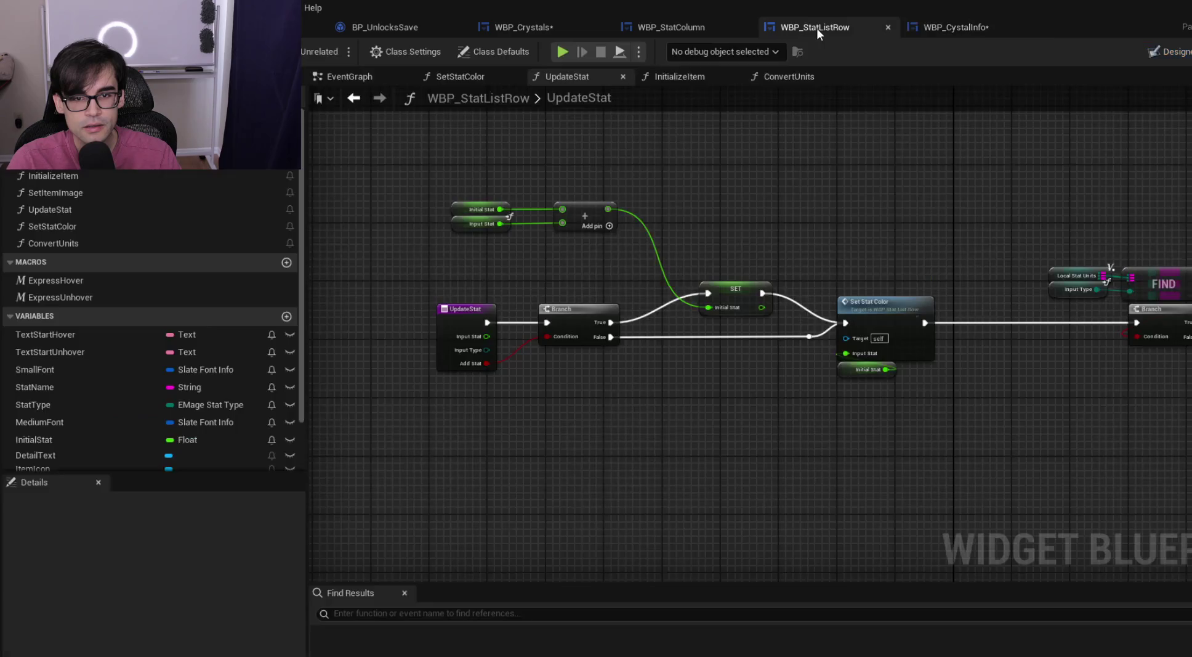
In WBP_Crystals, select the horizontal box holding the crystal column and show User Created widgets
click(674, 30)
click(943, 27)
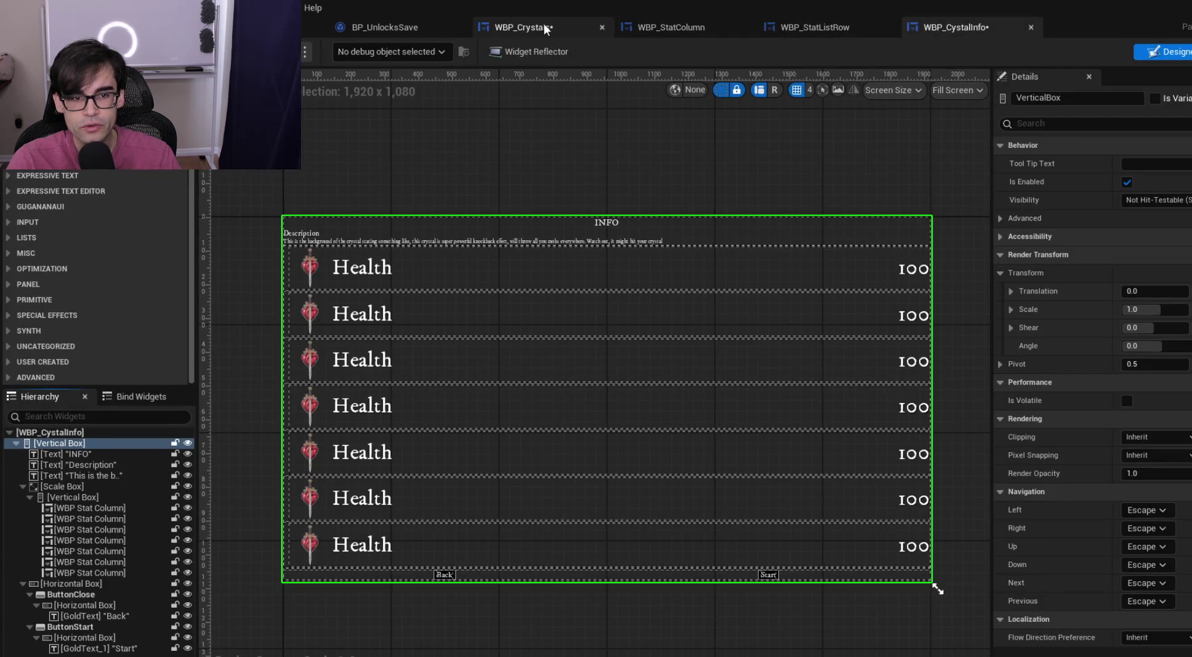
click(544, 27)
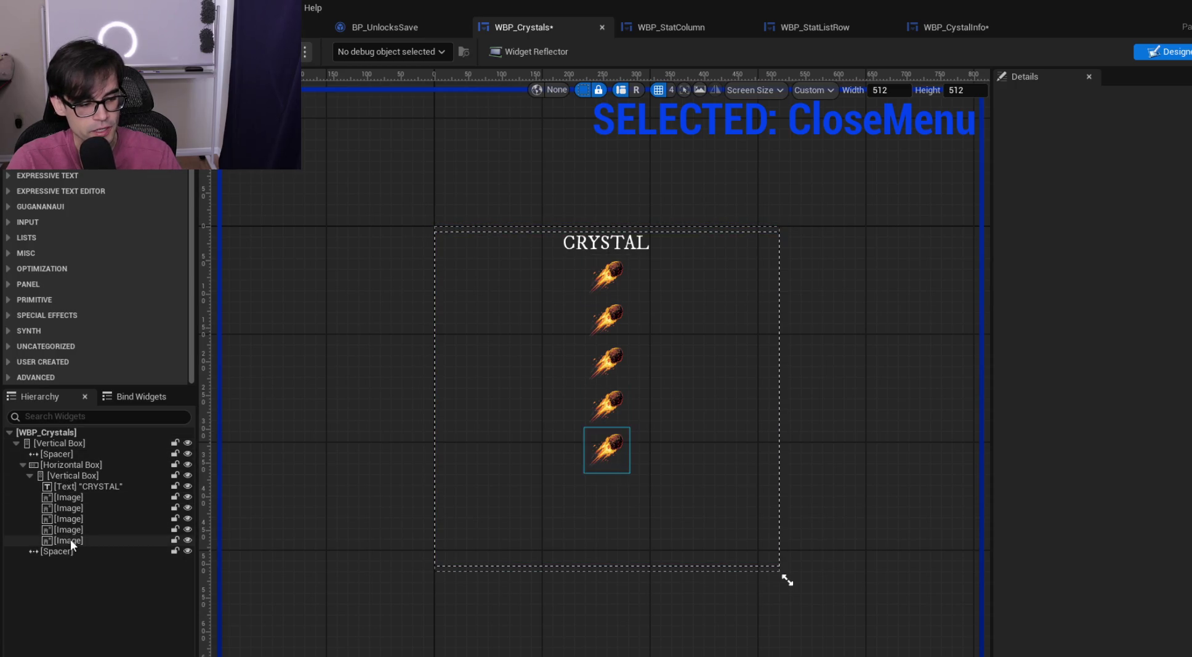
click(62, 464)
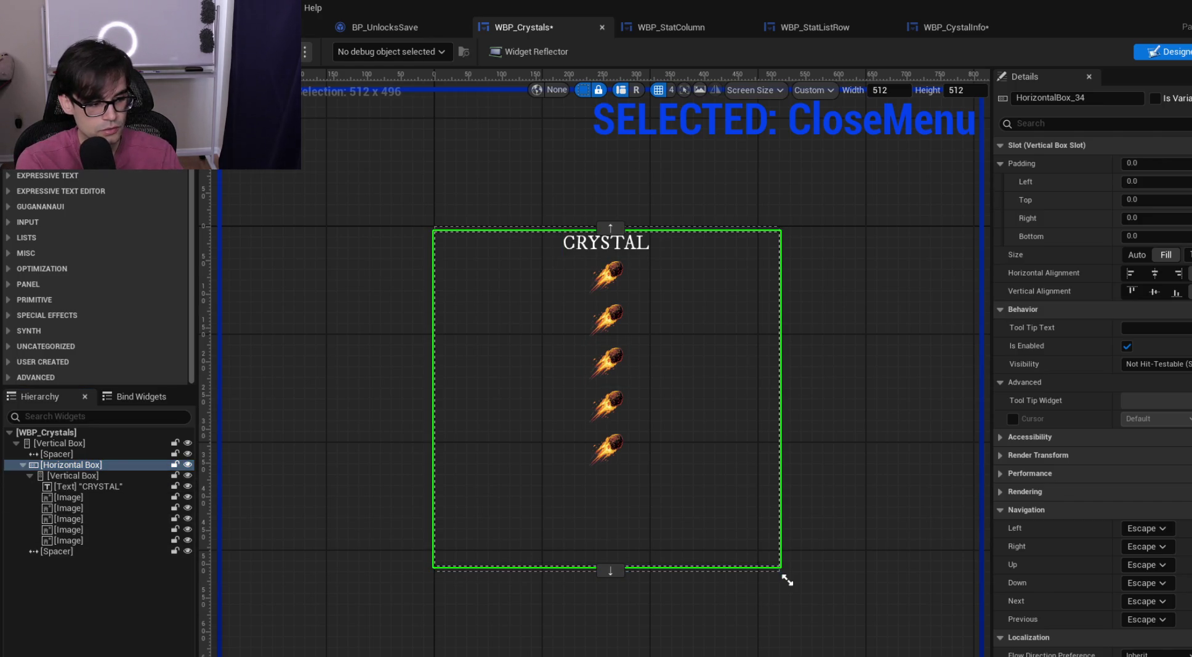
click(43, 362)
scroll(98, 277, down, 5)
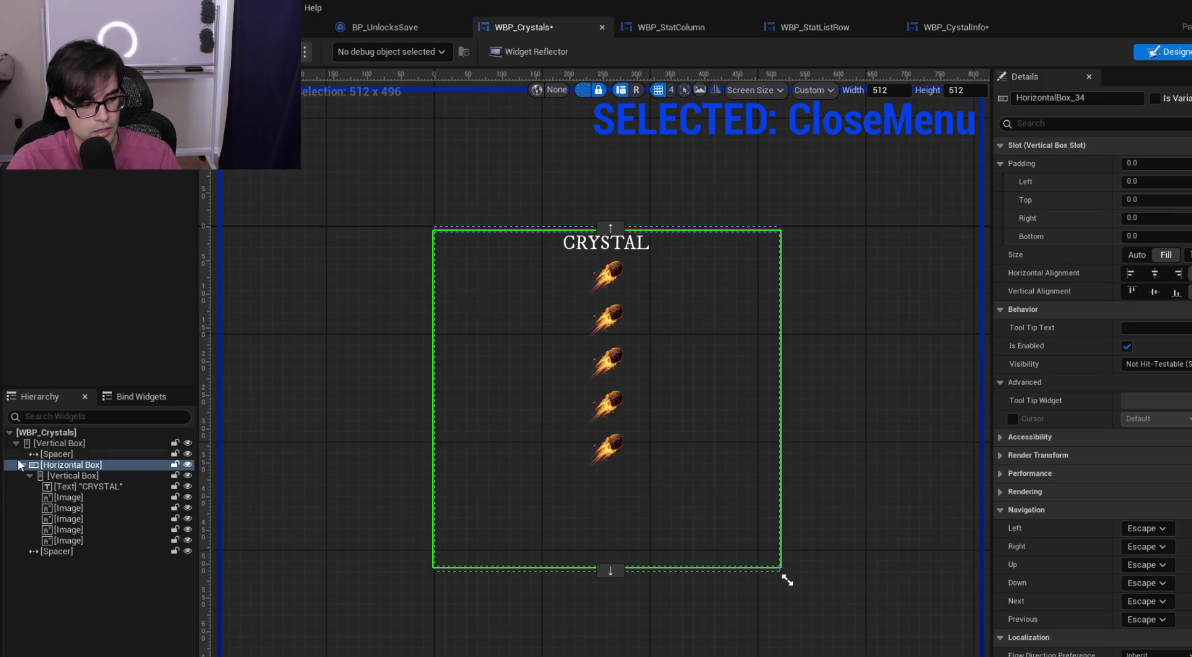
Add WBP Cystal Info after the crystal column in the horizontal box, sized to Fill
click(30, 475)
mouse_move(84, 247)
mouse_down()
mouse_move(72, 485)
mouse_move(42, 481)
mouse_up()
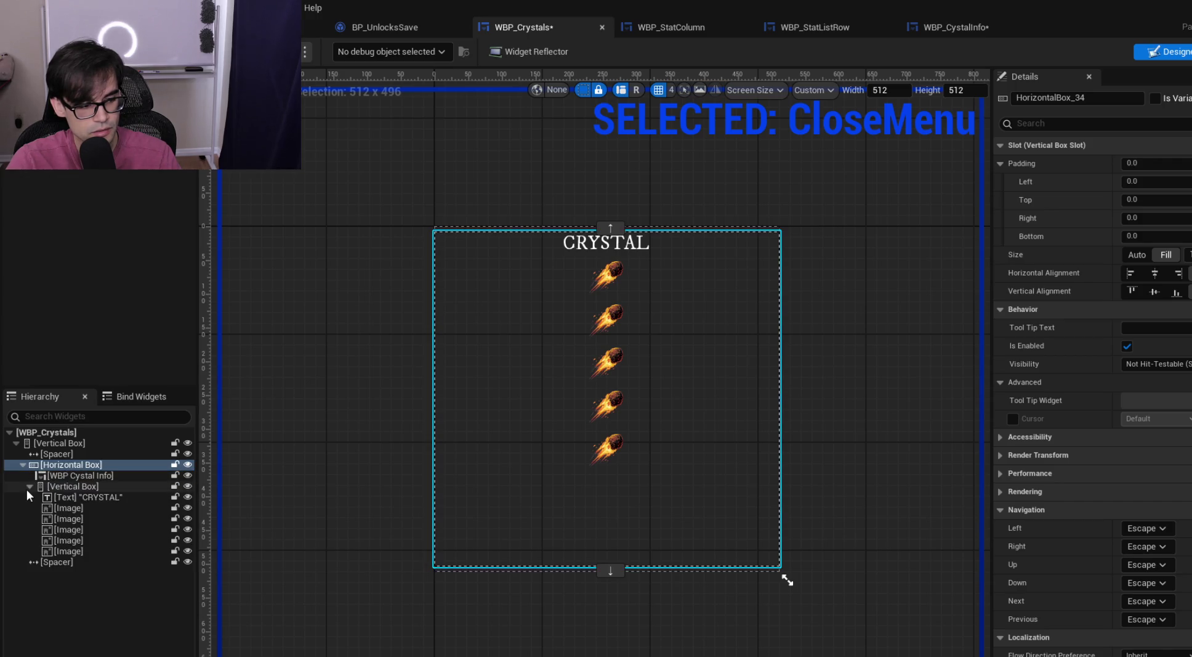
click(30, 486)
click(73, 475)
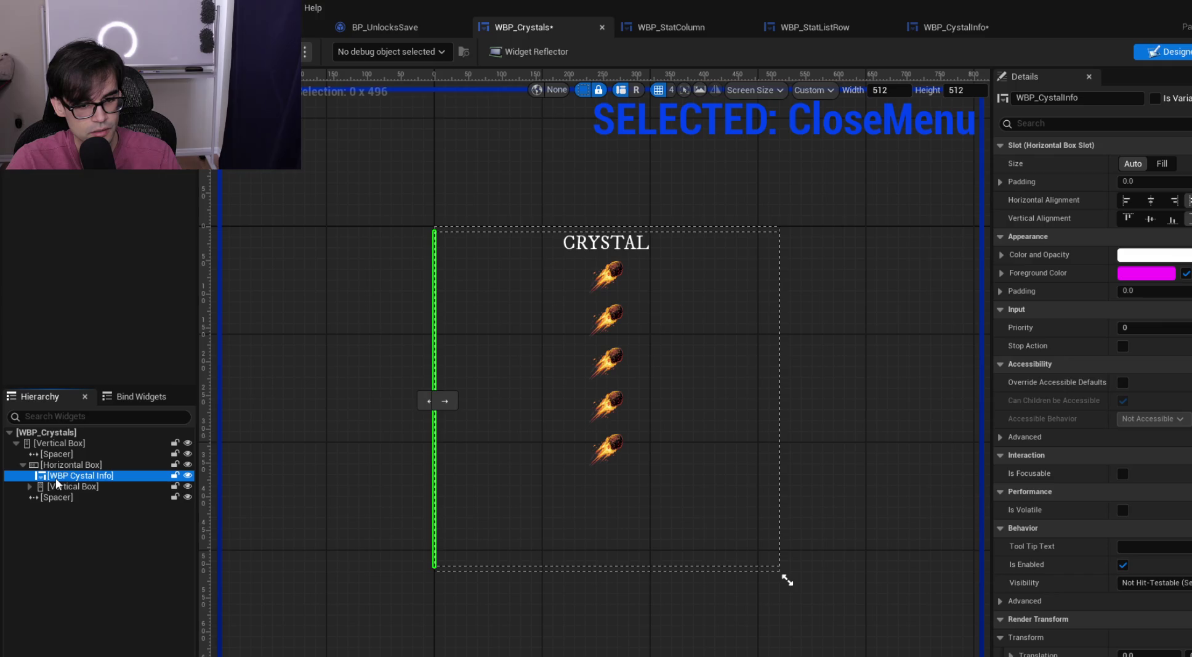
click(445, 401)
click(1162, 163)
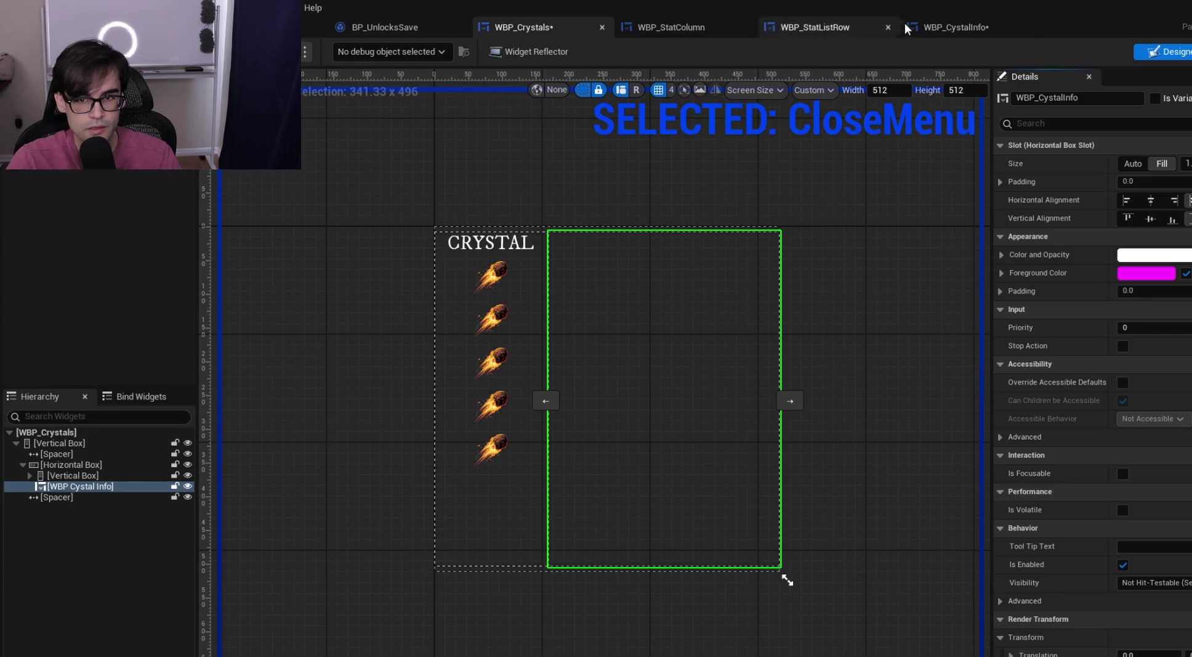
click(927, 31)
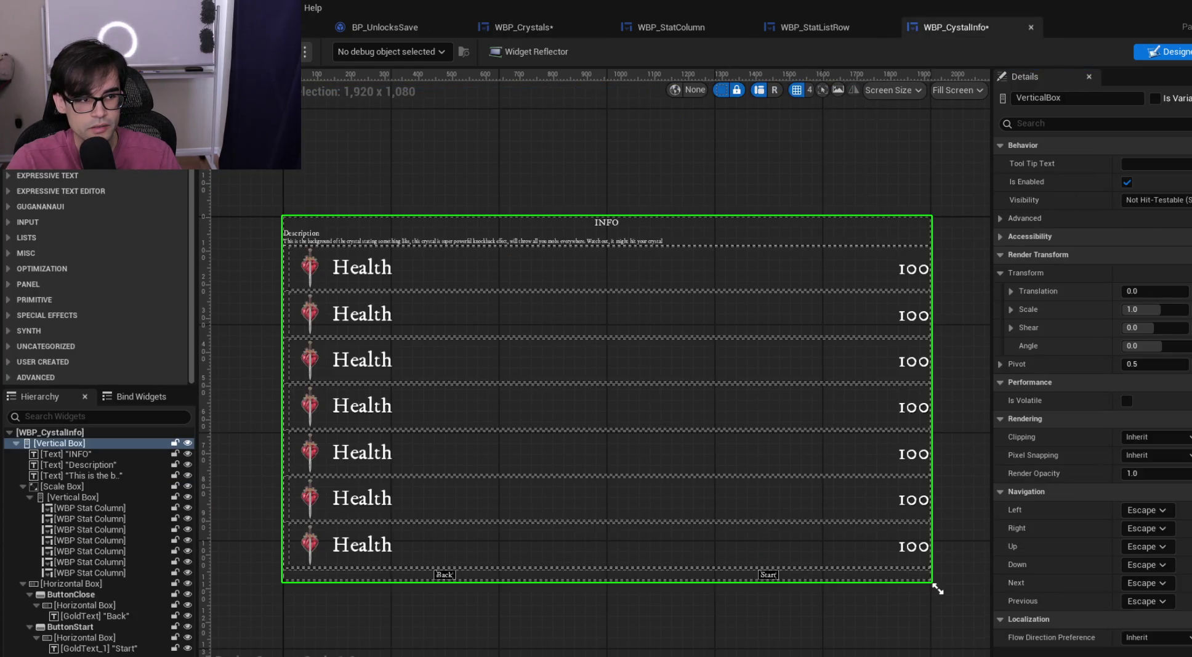
Save WBP_CystalInfo and switch its preview screen size to Custom
key(ctrl+s)
click(535, 29)
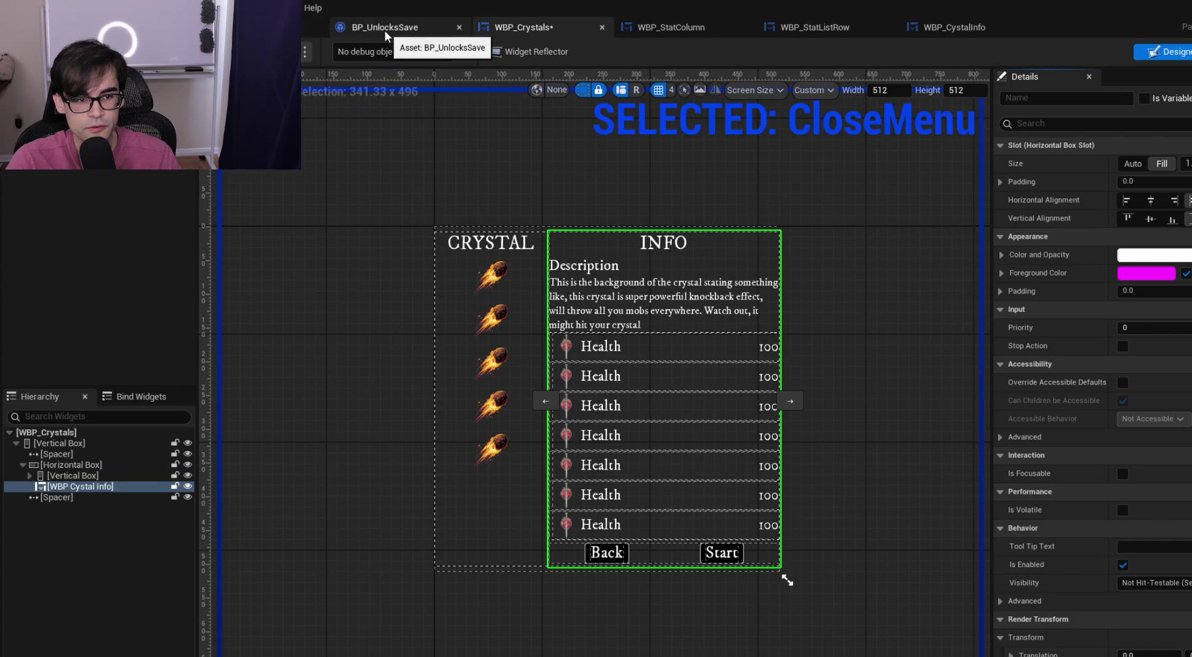
click(949, 27)
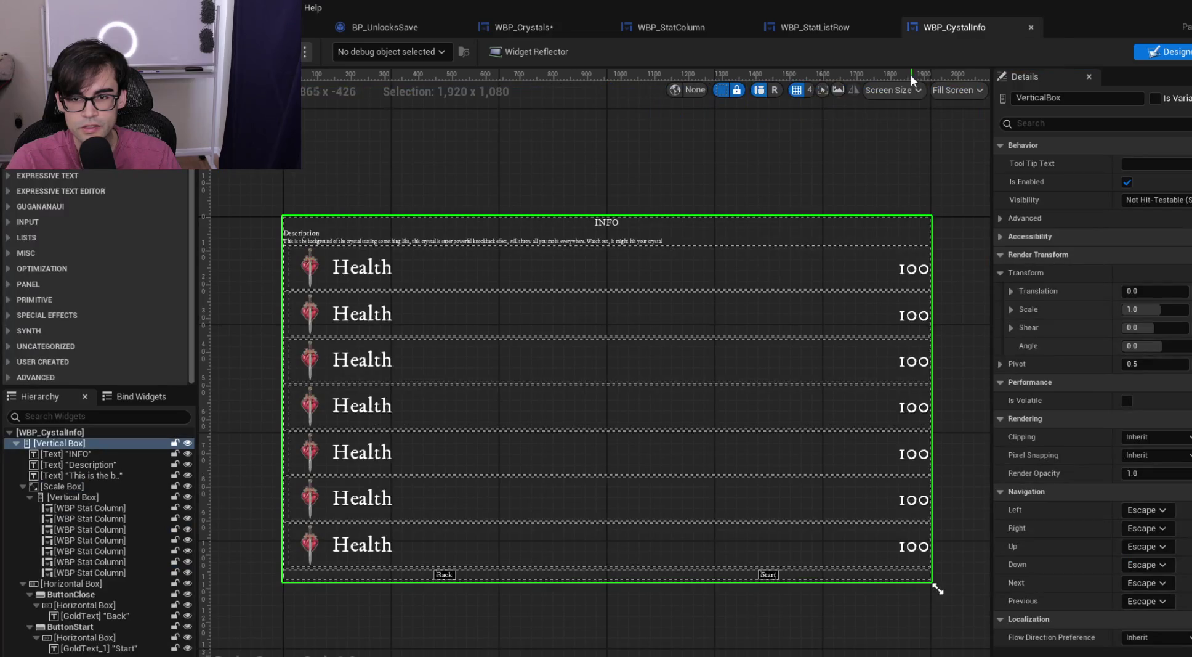
click(958, 91)
click(974, 128)
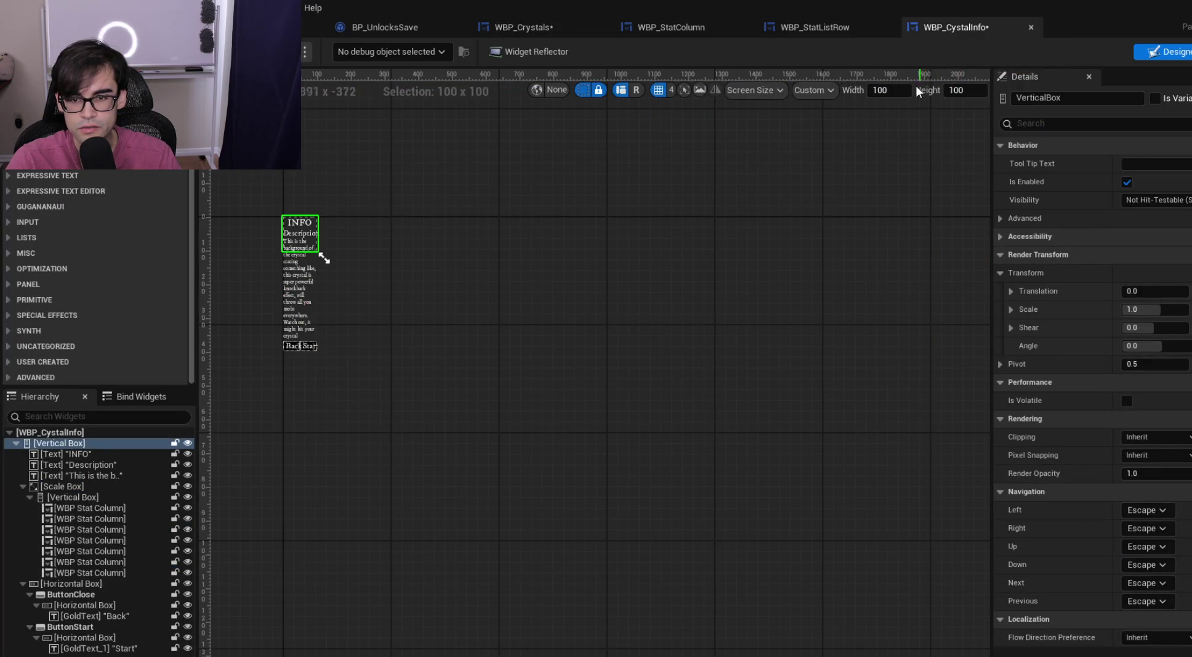
Close the WBP_StatListRow and WBP_StatColumn editors and return to WBP_CystalInfo
click(844, 26)
click(670, 26)
click(817, 26)
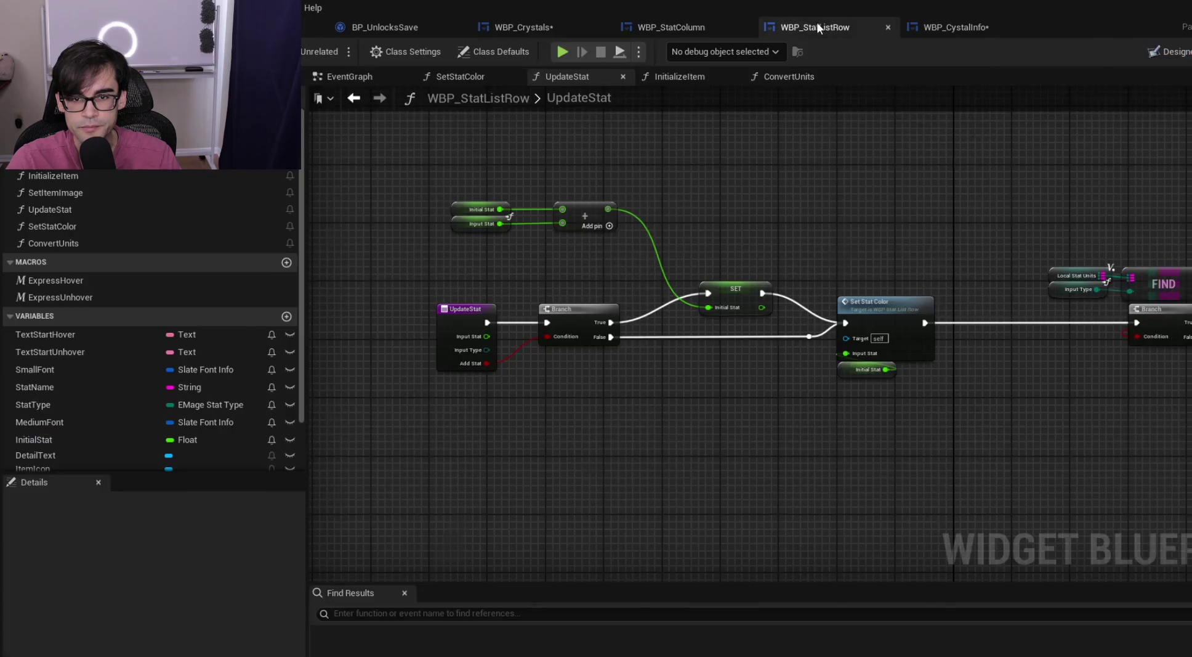
click(888, 27)
click(747, 27)
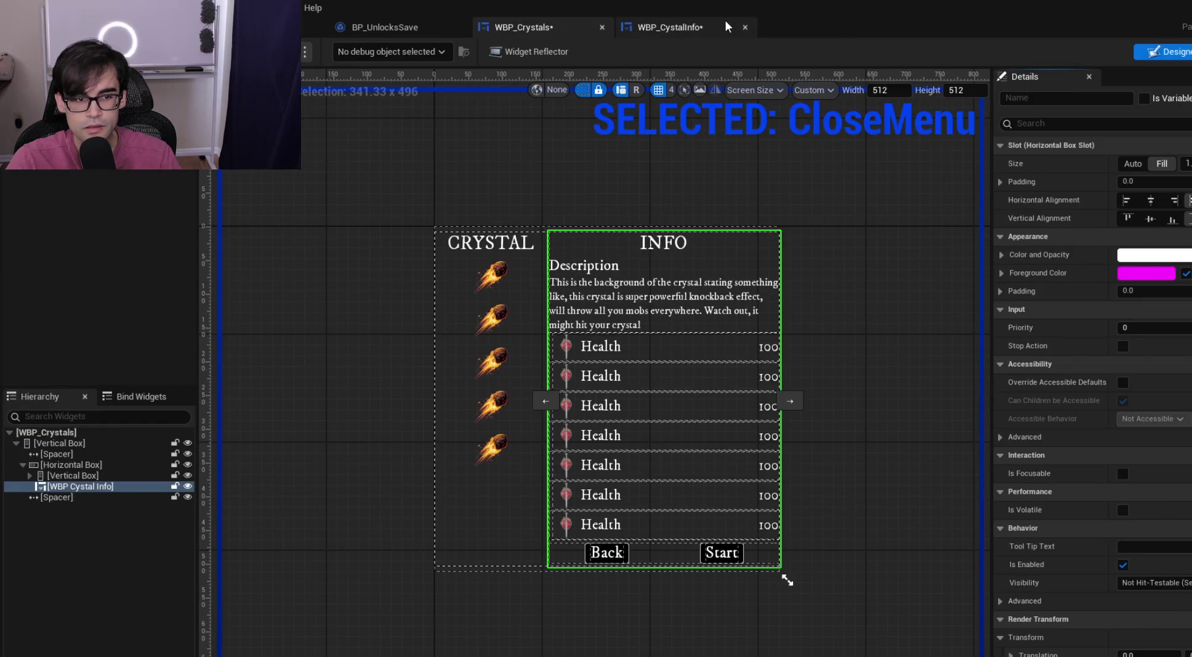
click(717, 29)
Set the custom preview size to 341 by 496 and save WBP_CystalInfo
click(880, 90)
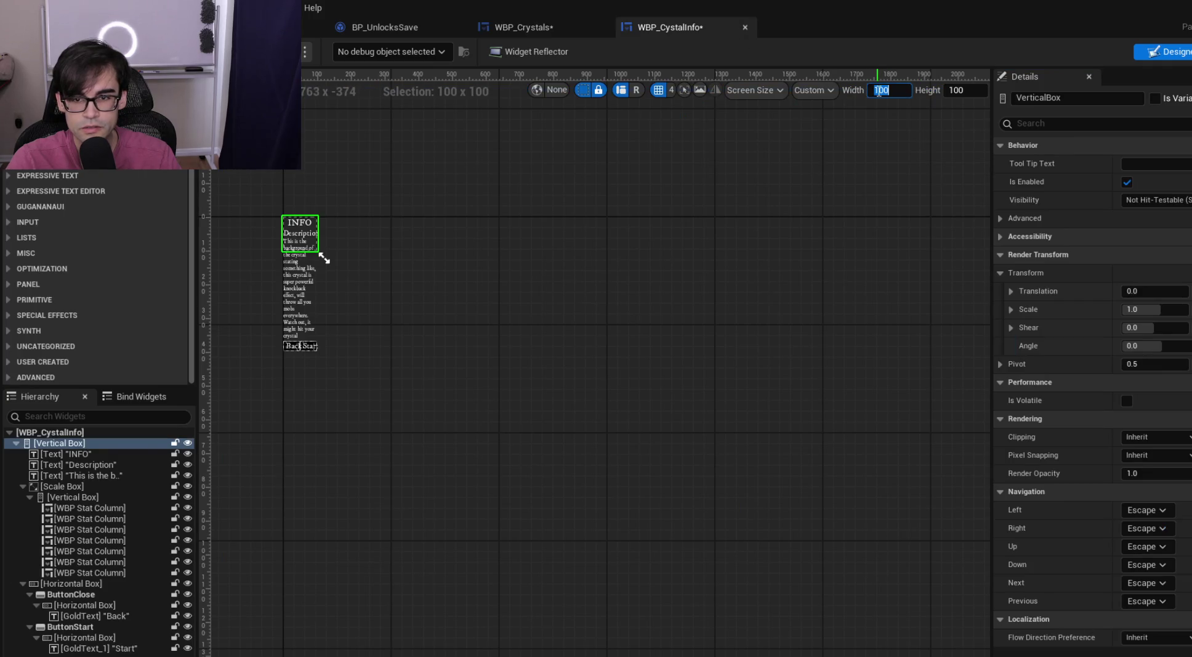
text(341)
key(Tab)
text(4)
key(Return)
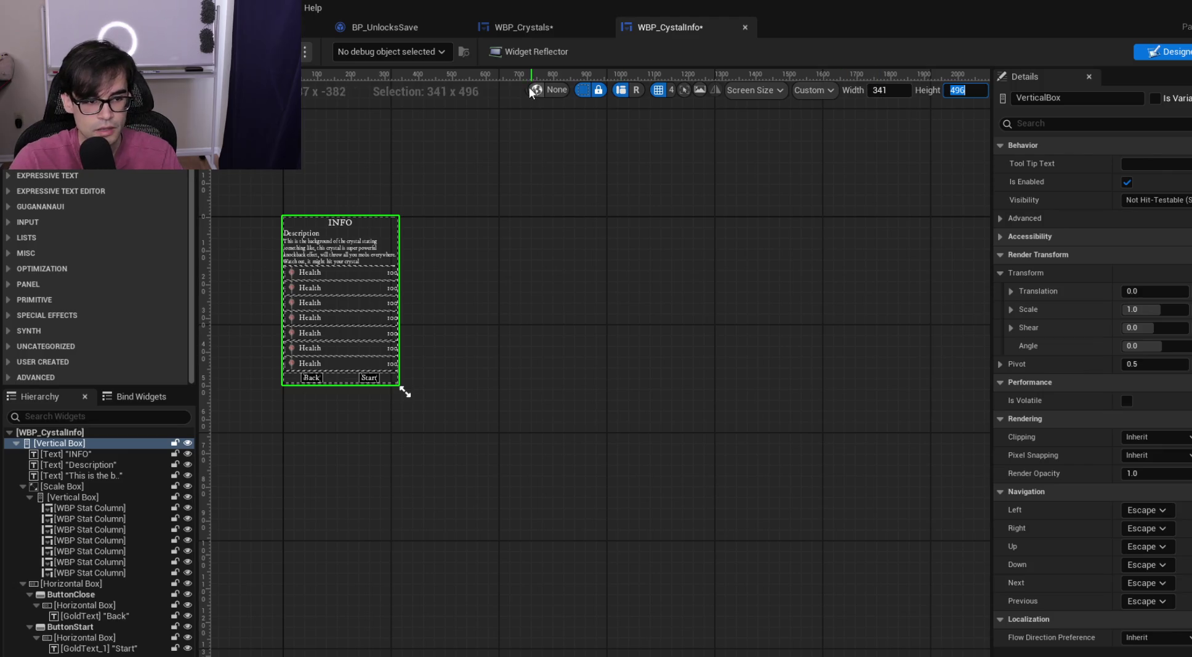
scroll(300, 246, up, 2)
scroll(375, 271, up, 2)
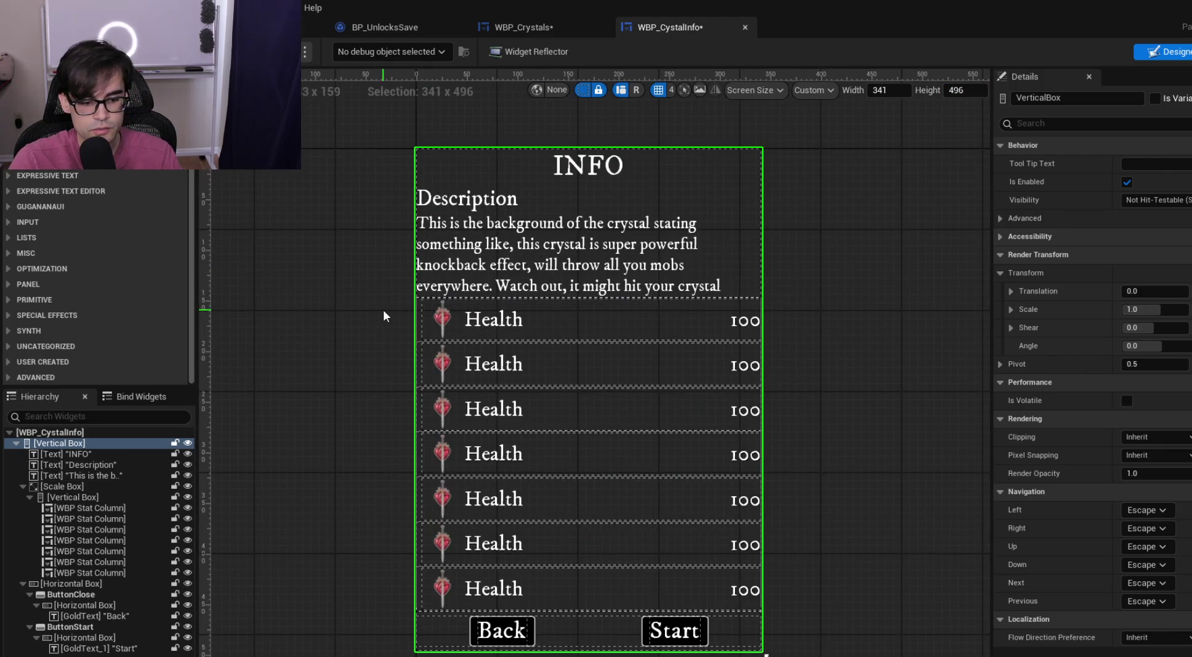
key(ctrl+s)
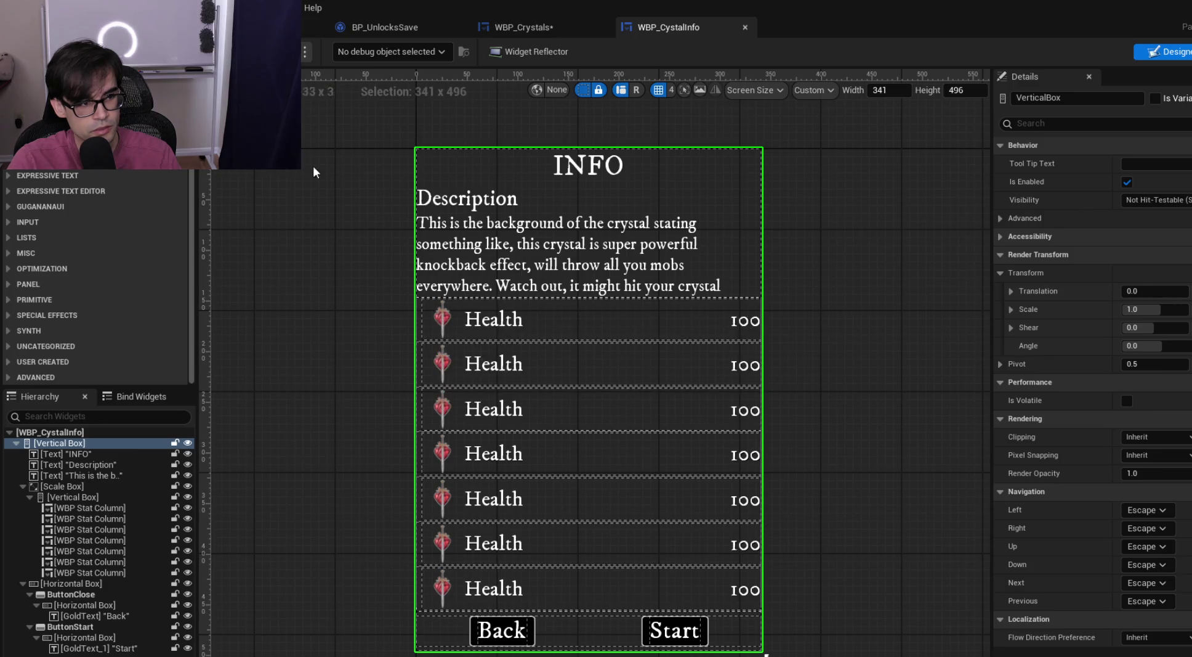
scroll(338, 257, down, 1)
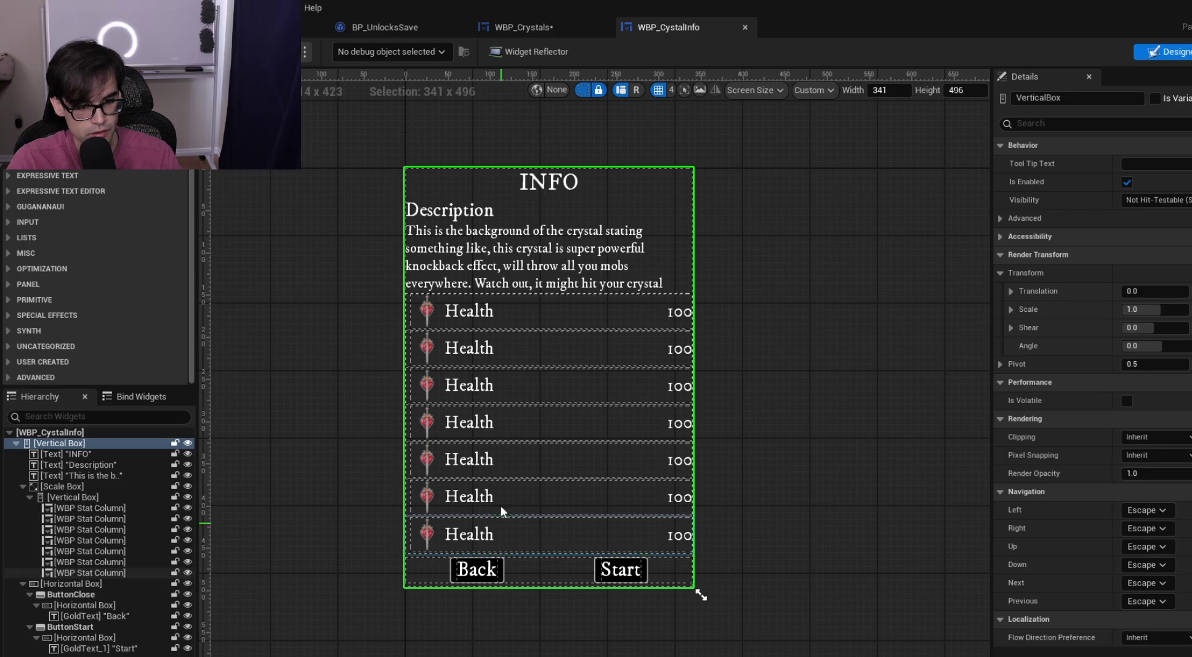
Make the Vertical Box holding the stat rows a variable named StatColumn
click(511, 312)
click(86, 496)
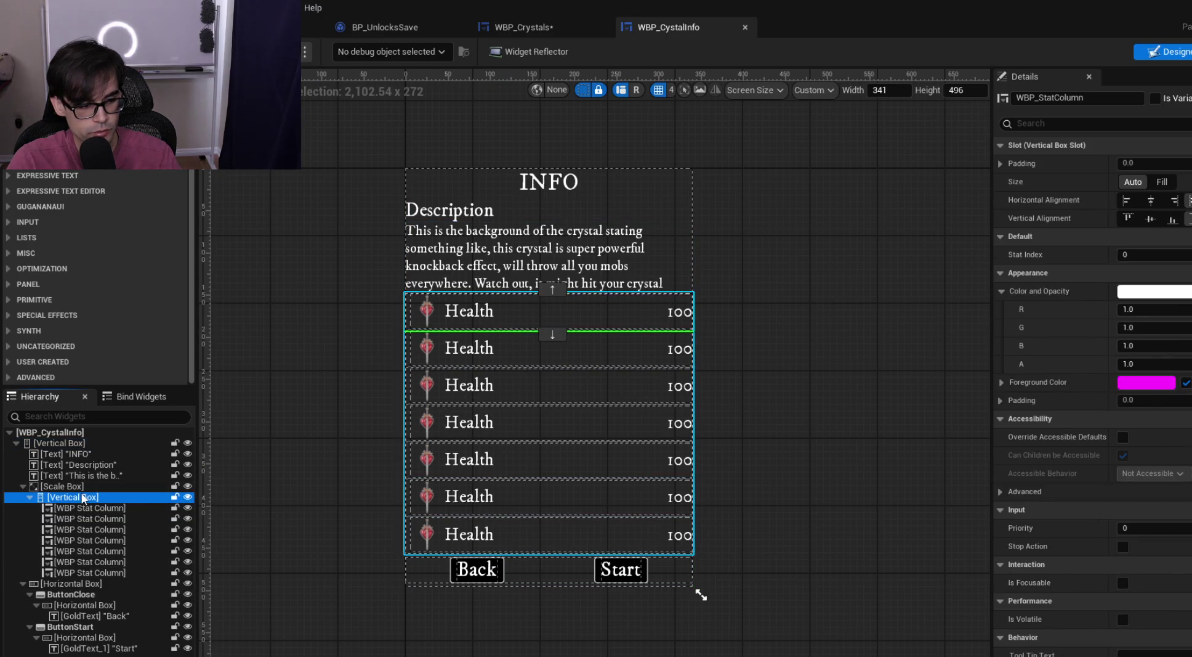
click(1156, 99)
click(1111, 98)
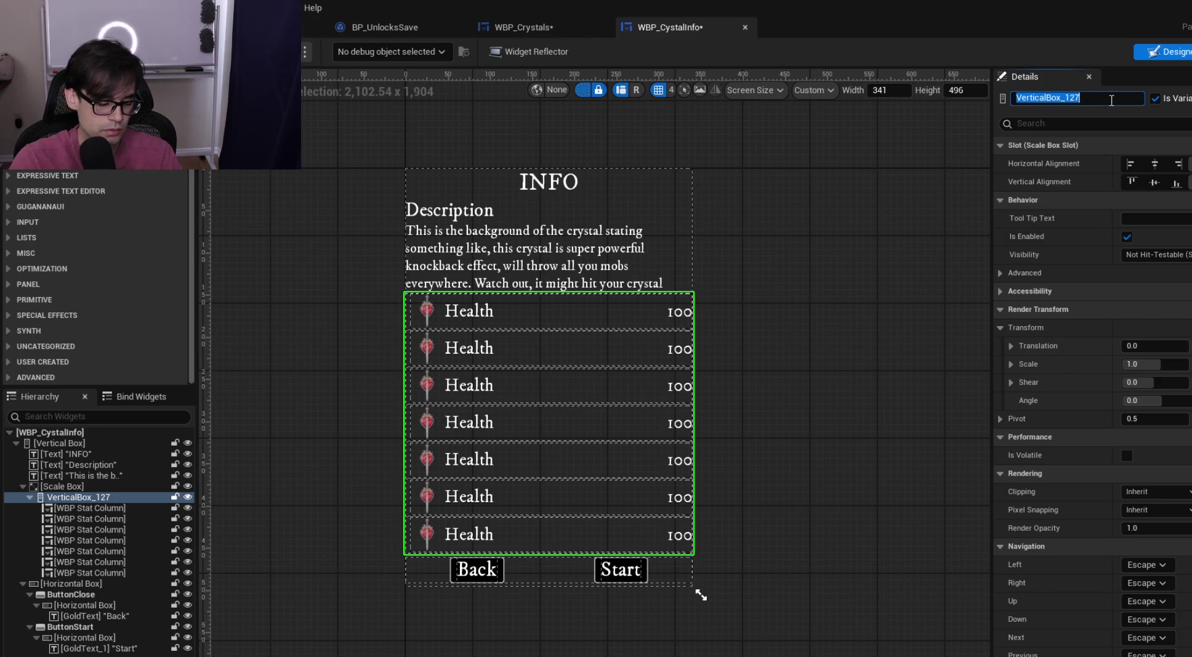
text(StatColumn)
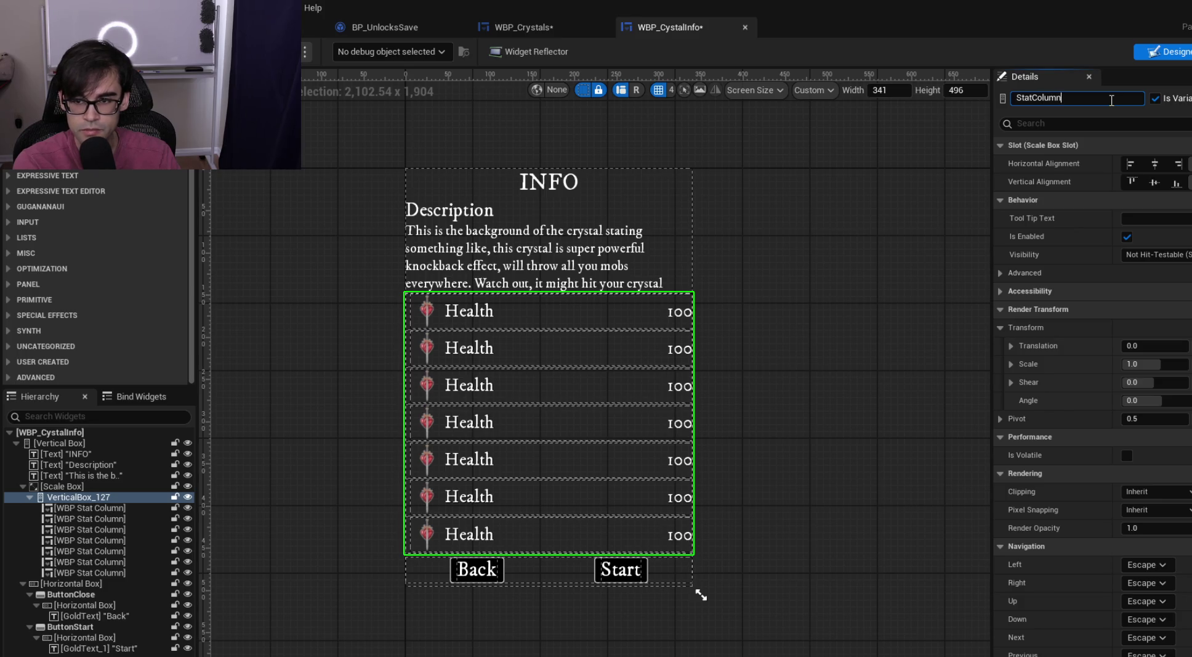
key(Return)
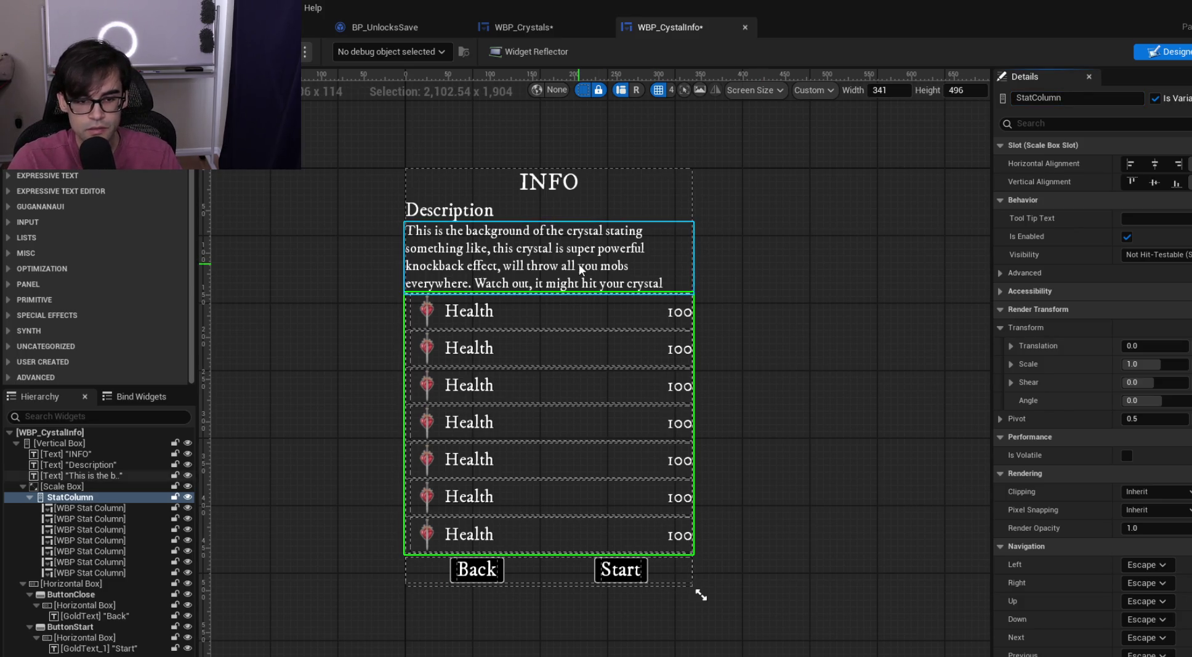
Make the description text a variable named DescriptionText, save, and select the Back/Start row
click(530, 256)
click(1155, 98)
click(1124, 98)
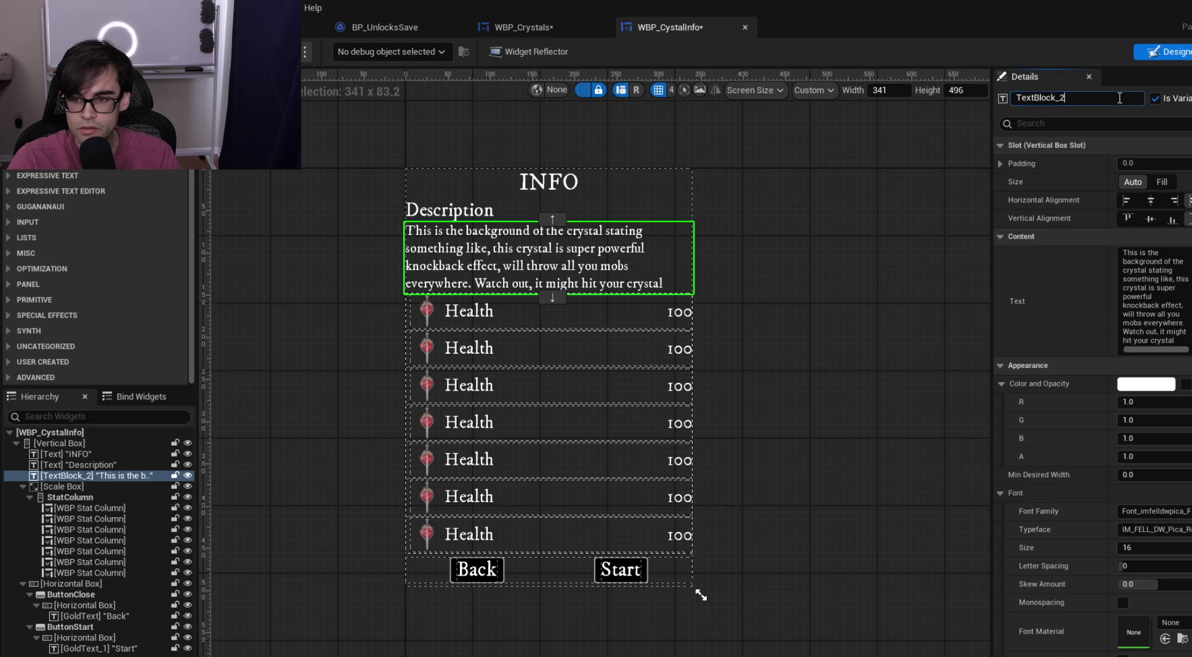
text(Desci)
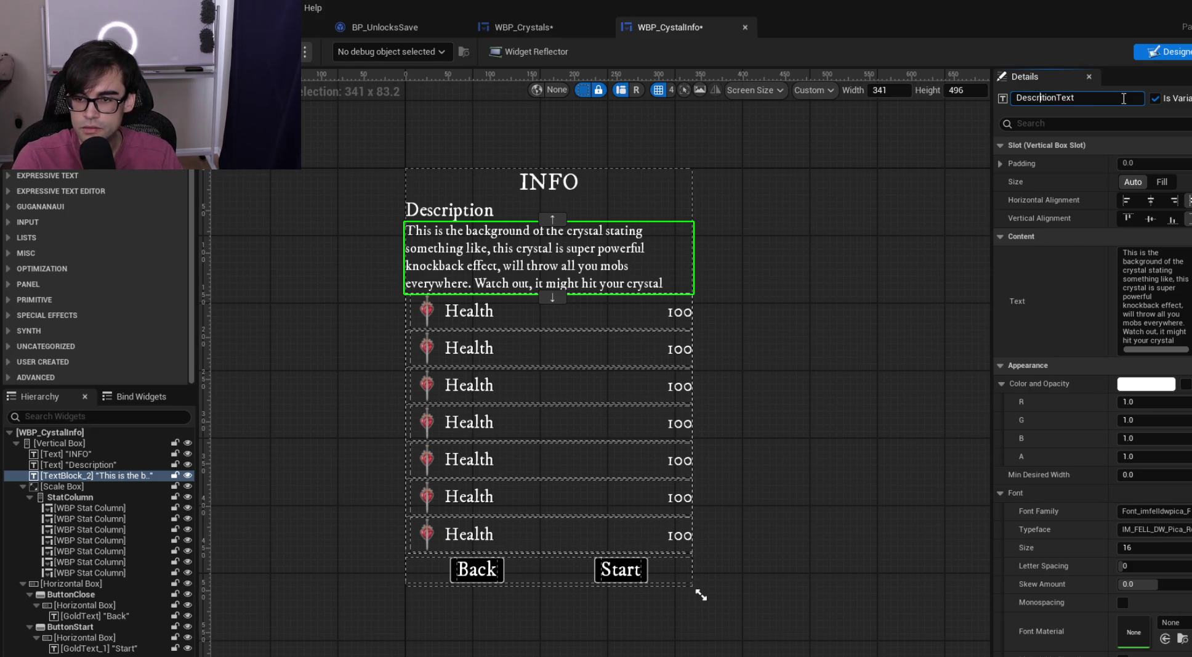
text(p)
key(Return)
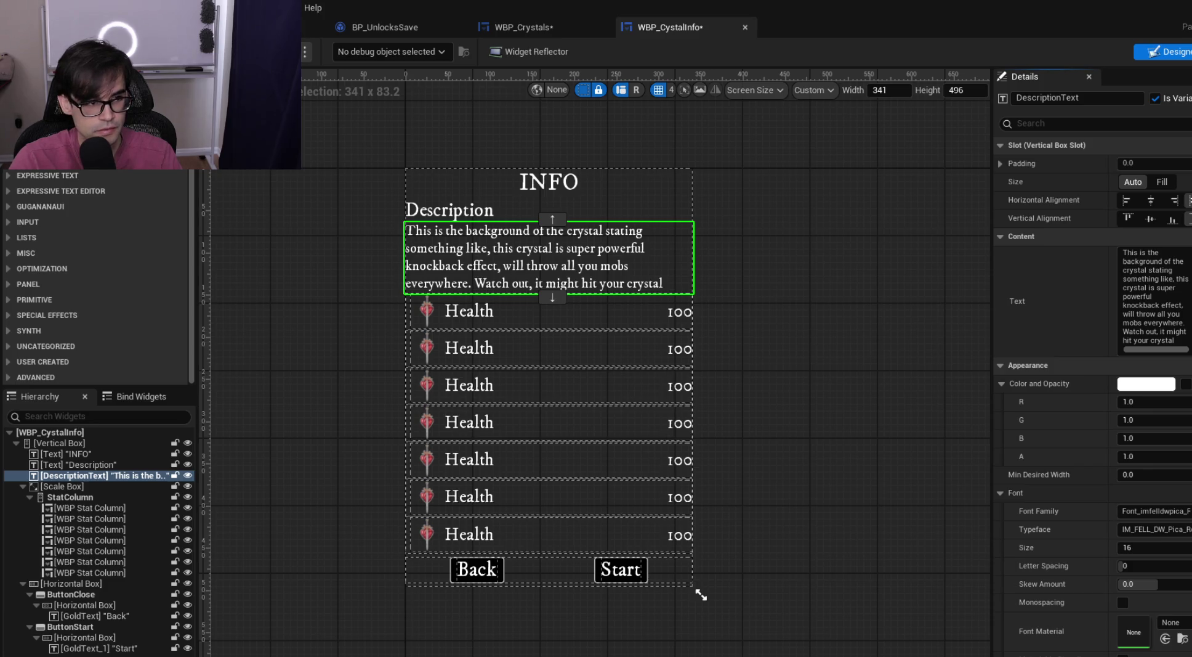
key(ctrl+s)
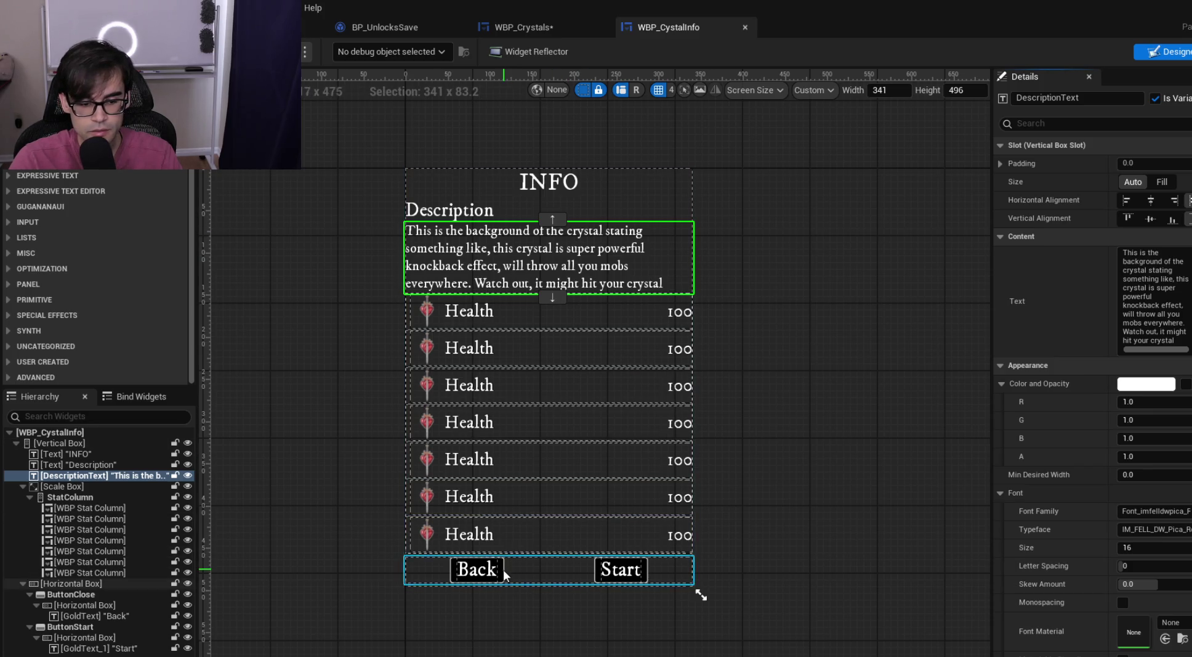
click(503, 569)
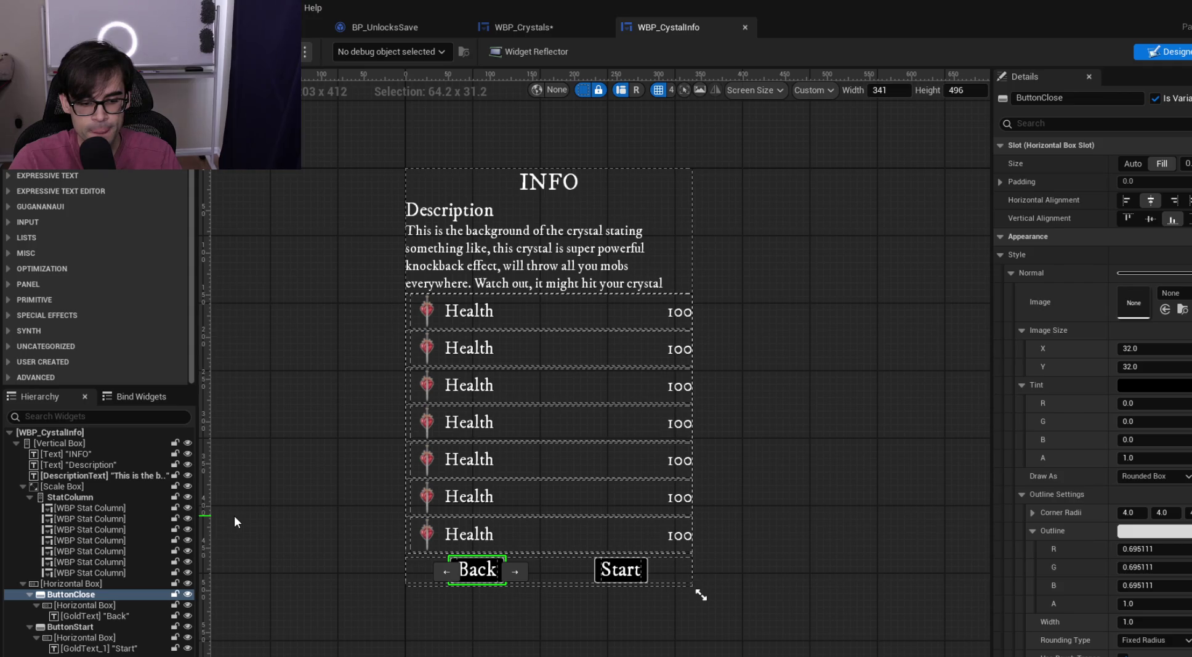
click(81, 585)
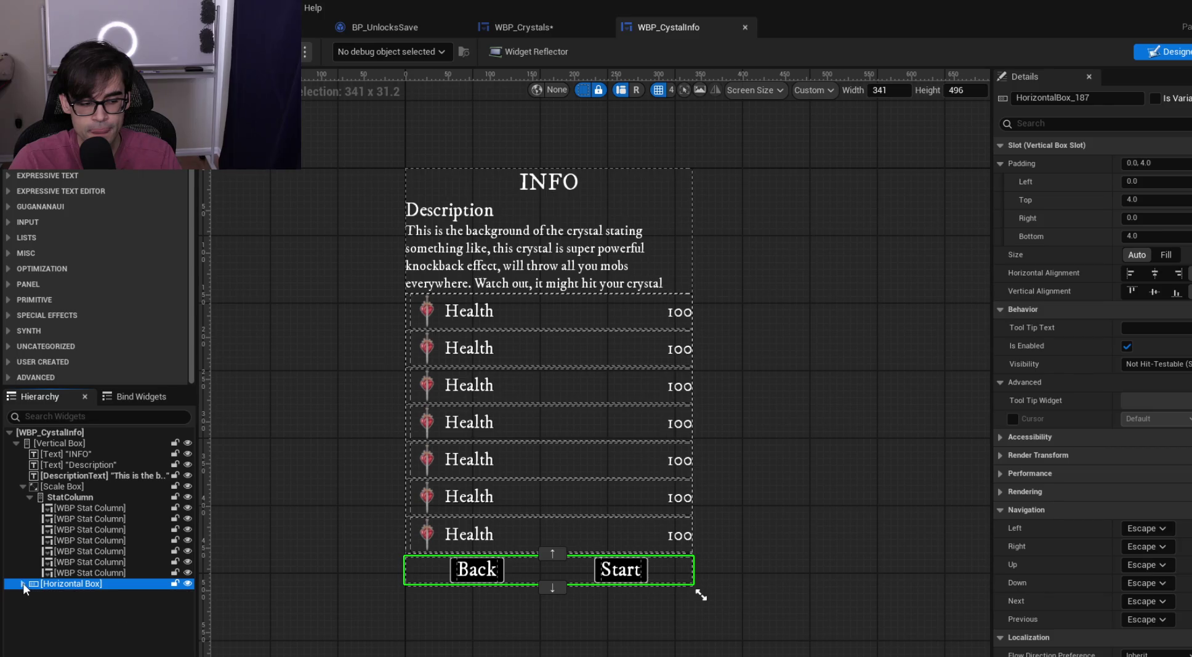
Cut the Back/Start row, then wrap WBP Cystal Info in a Vertical Box in WBP_Crystals
click(188, 583)
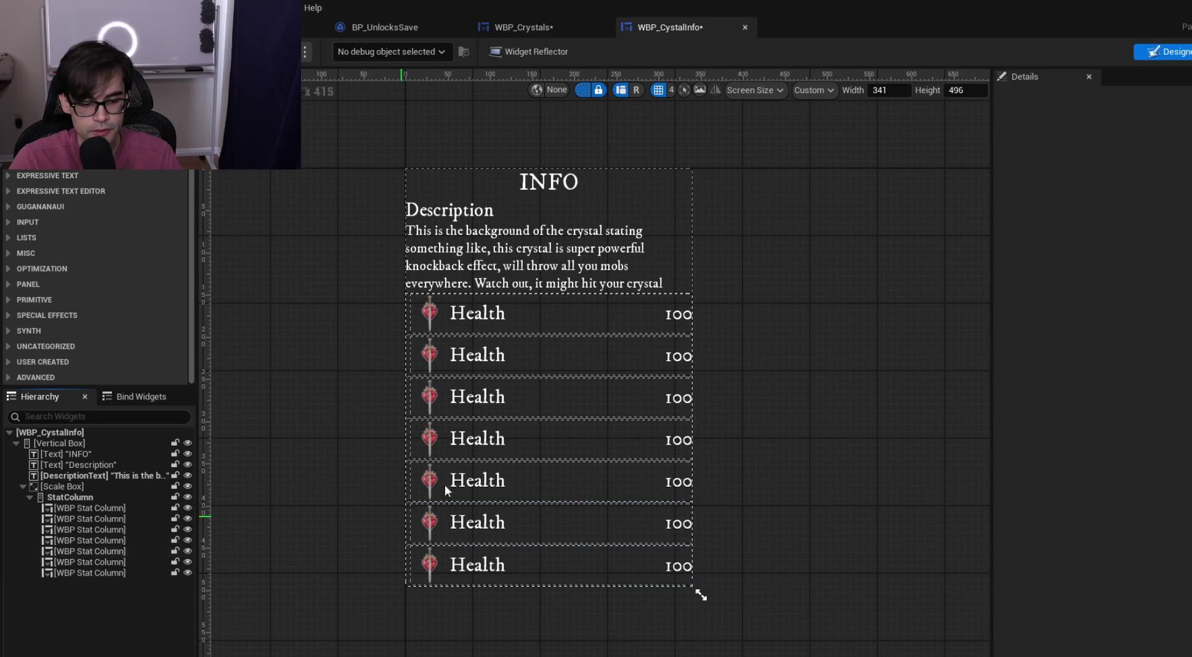
click(533, 25)
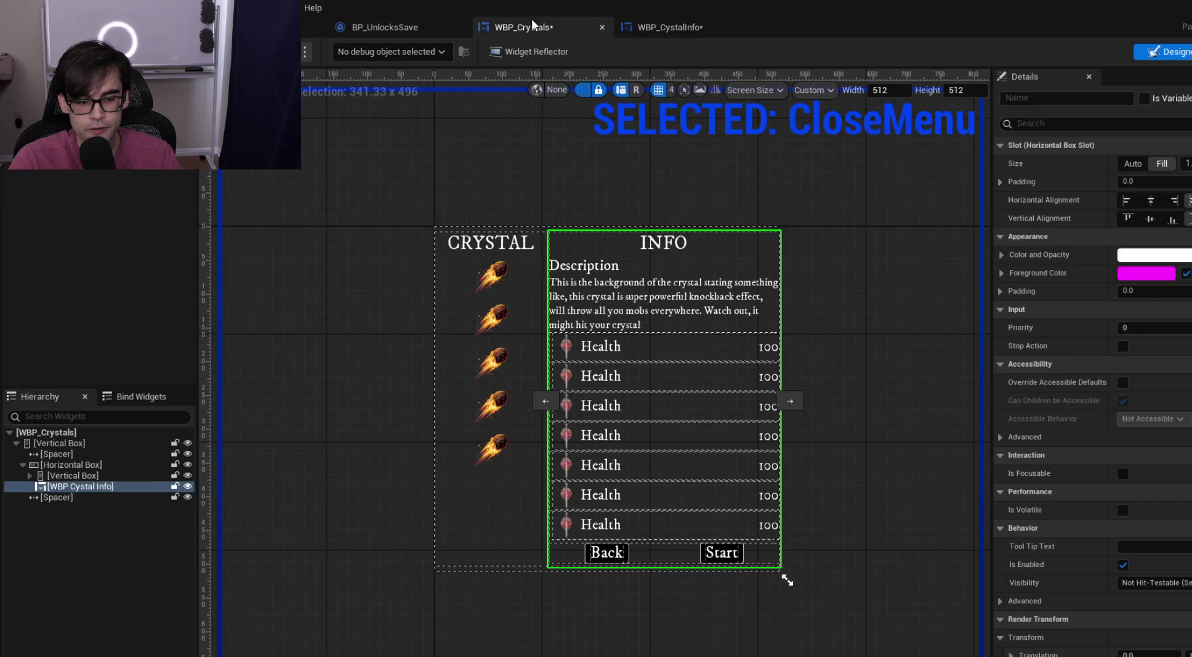
right_click(76, 485)
mouse_move(142, 653)
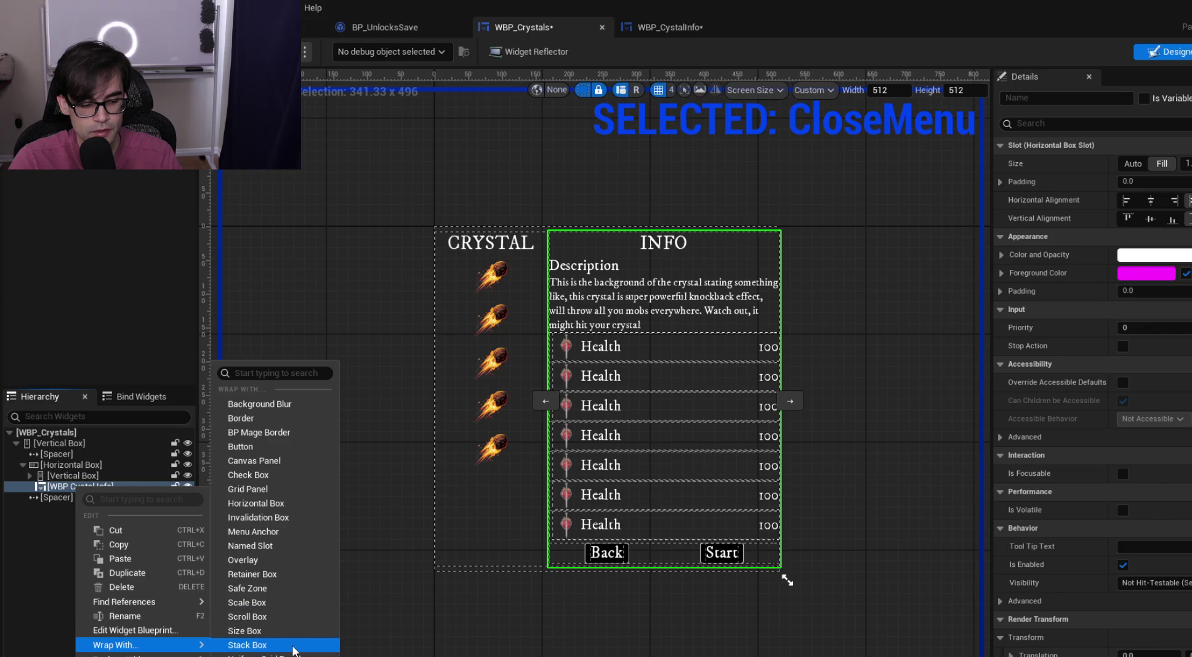
click(265, 651)
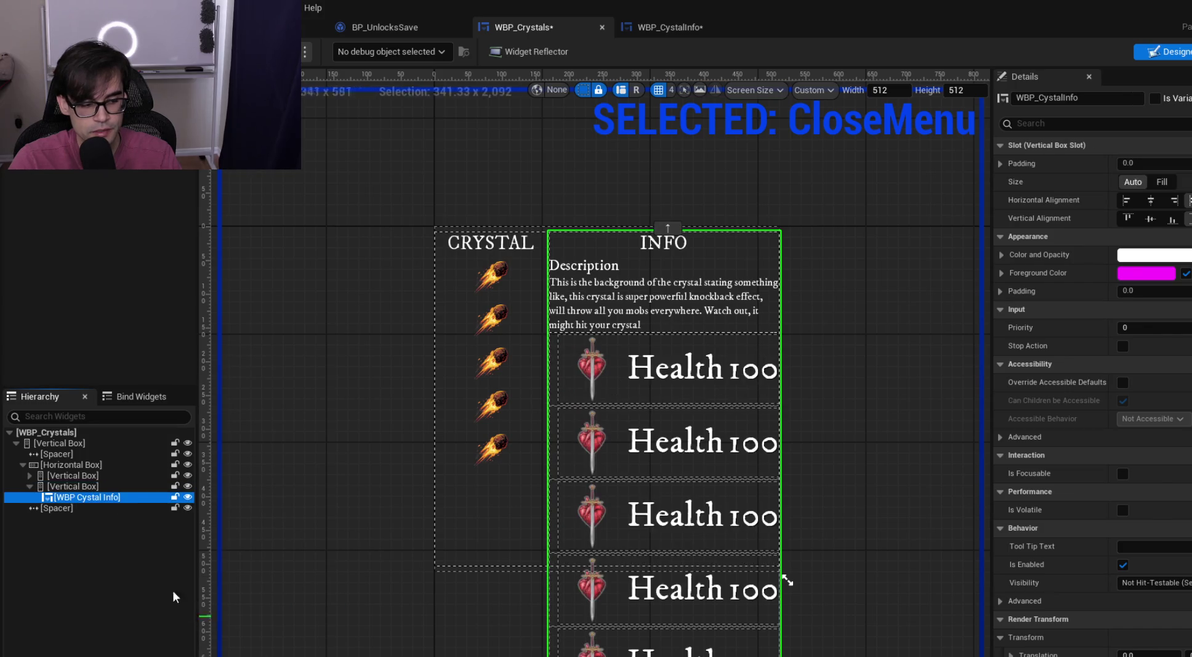
Set both the new vertical box and WBP Cystal Info inside it to Fill
click(90, 487)
click(1141, 166)
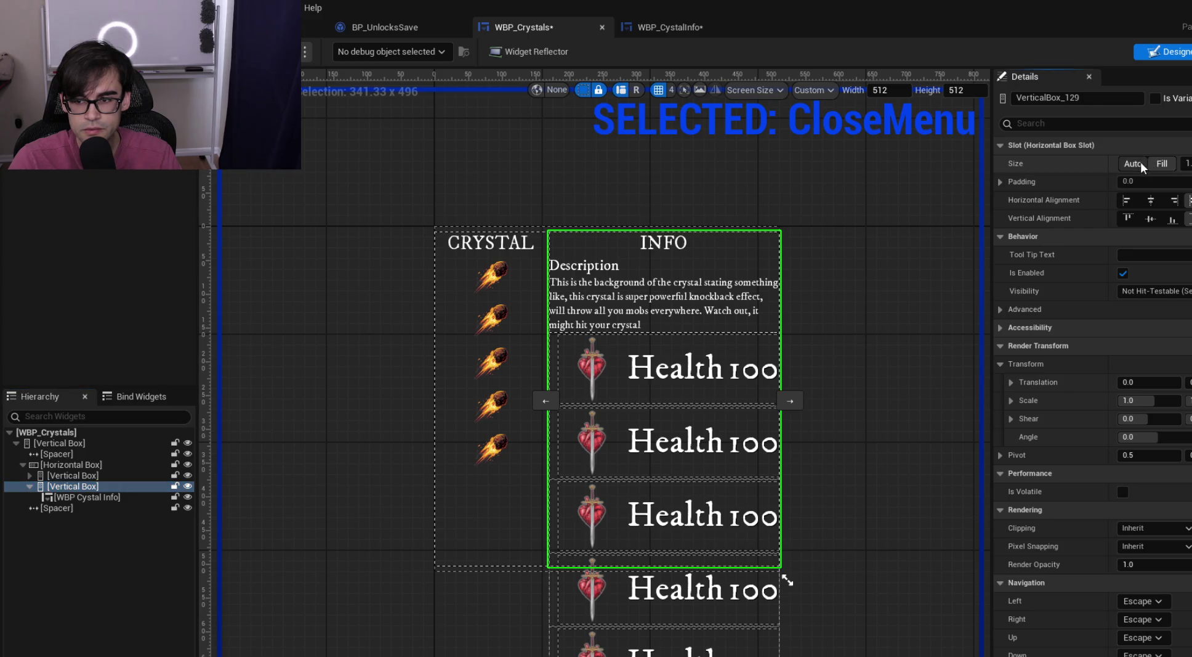
click(1162, 163)
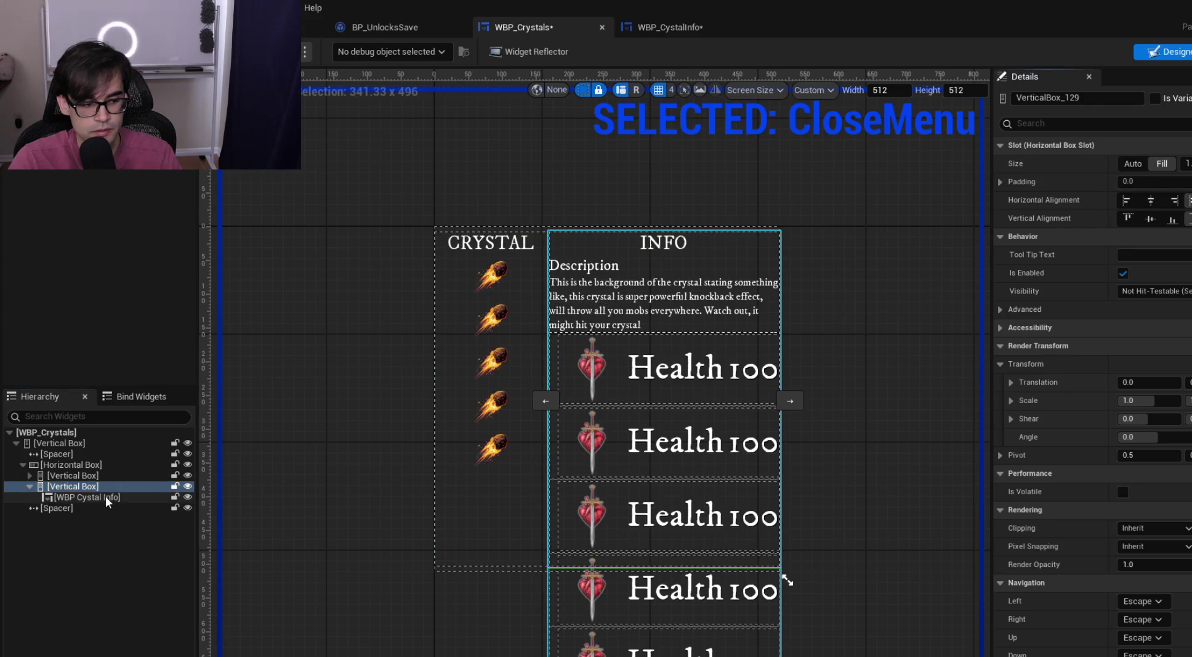
click(108, 498)
click(1163, 181)
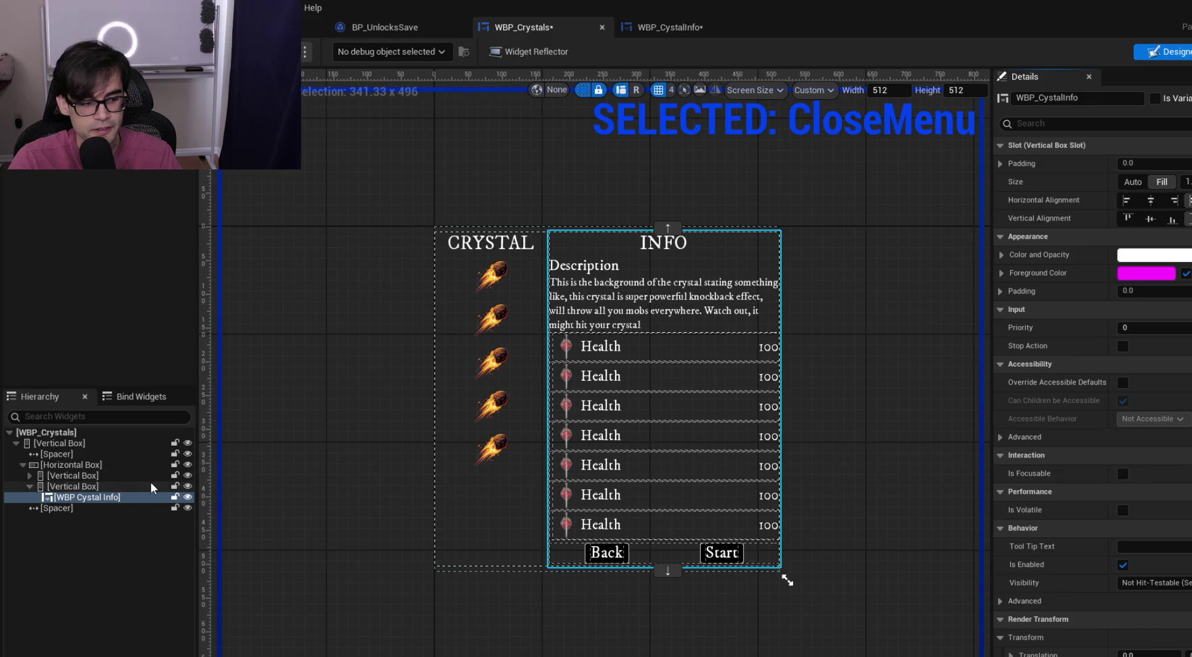
Paste the Back/Start row into the vertical box below the info panel and save WBP_Crystals
click(53, 487)
key(ctrl+v)
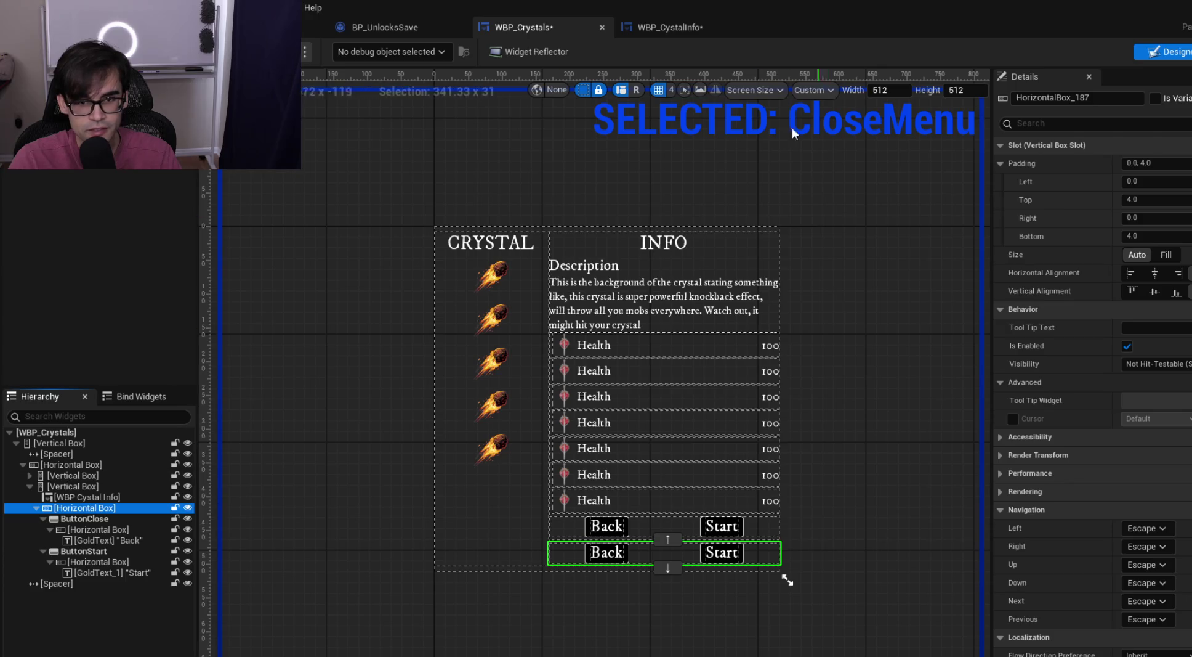
click(695, 28)
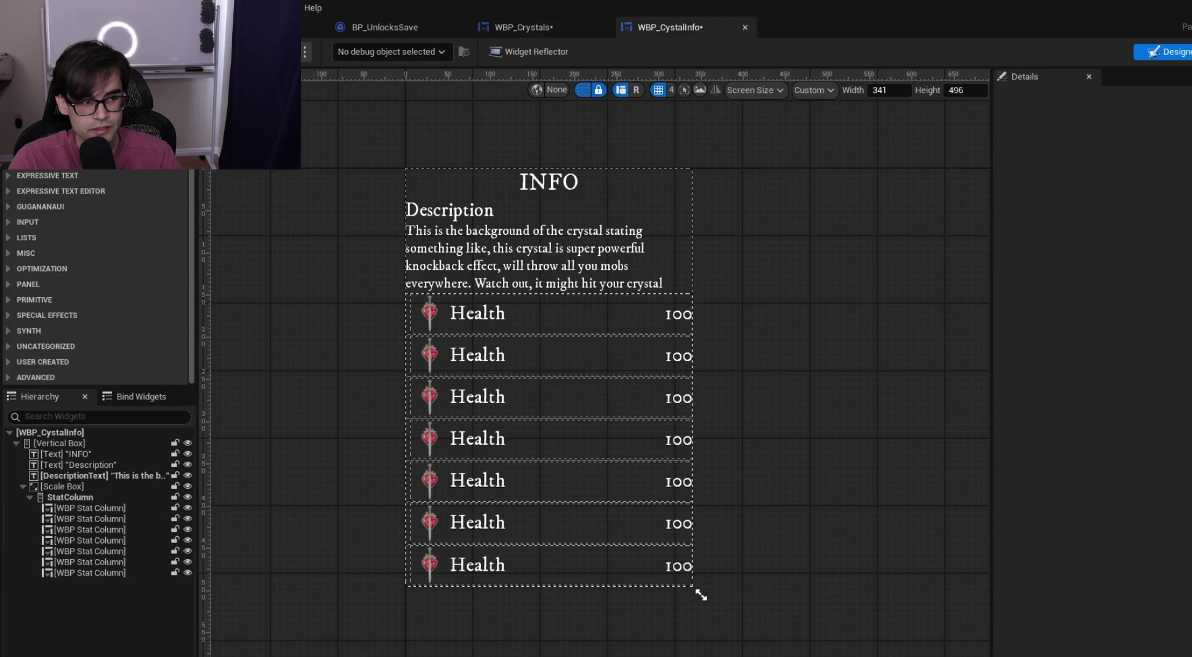
click(537, 25)
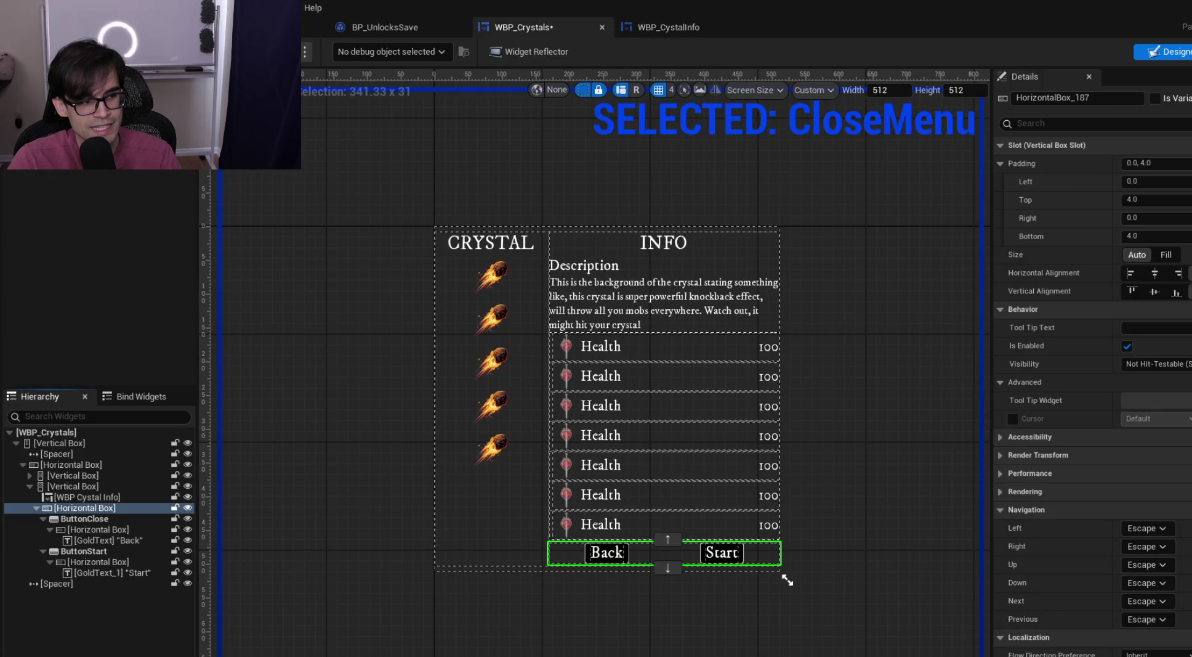
click(330, 325)
key(ctrl+s)
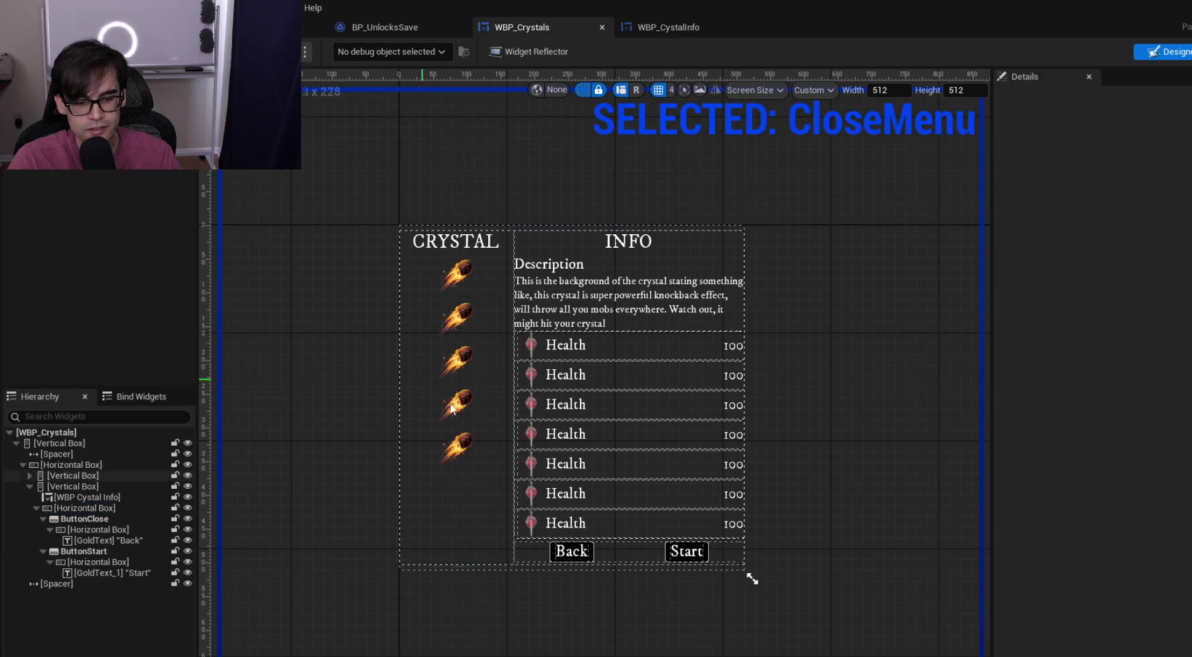
scroll(630, 548, up, 3)
scroll(631, 550, down, 2)
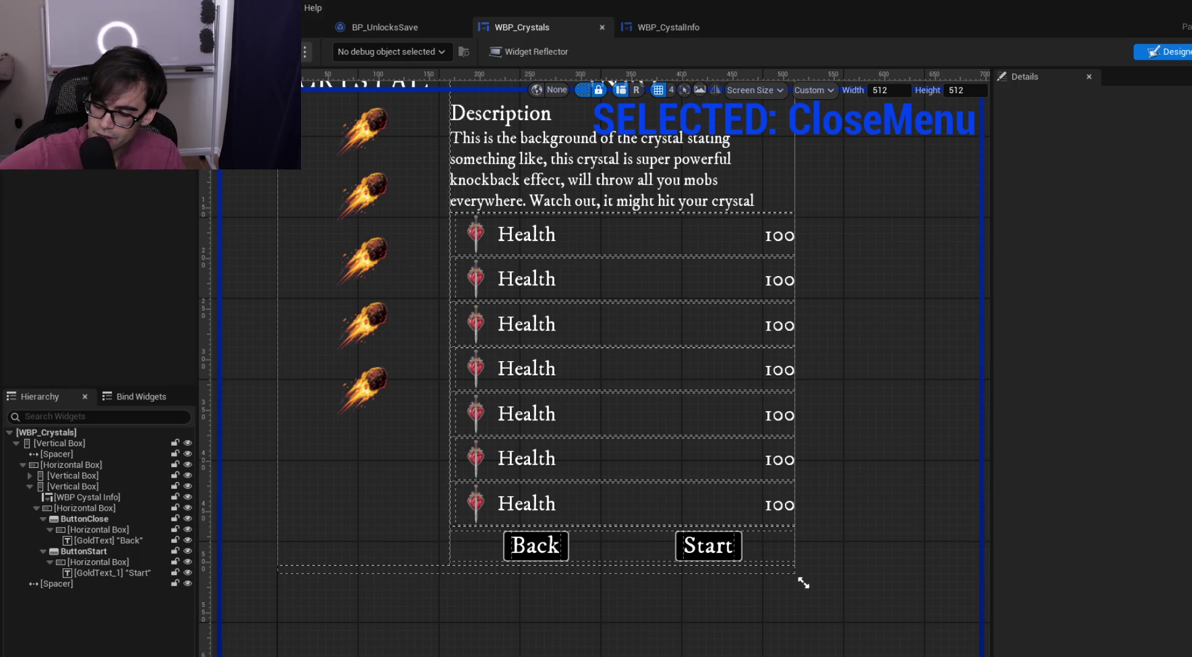
click(293, 186)
drag(294, 186, 378, 302)
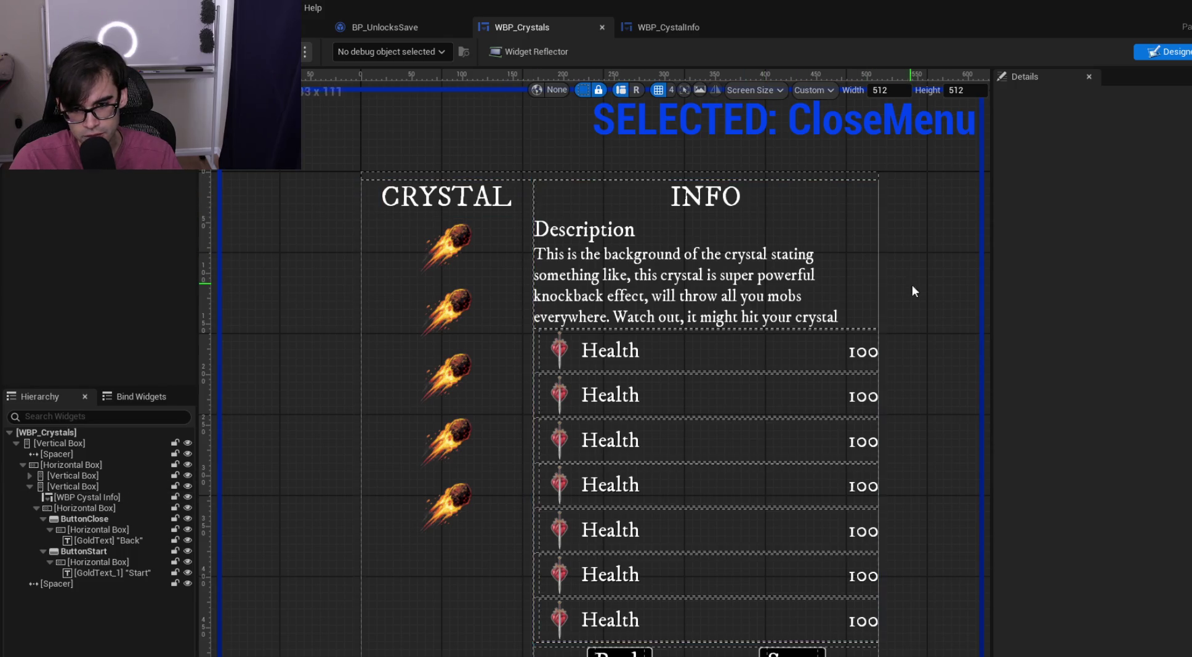
drag(912, 284, 862, 229)
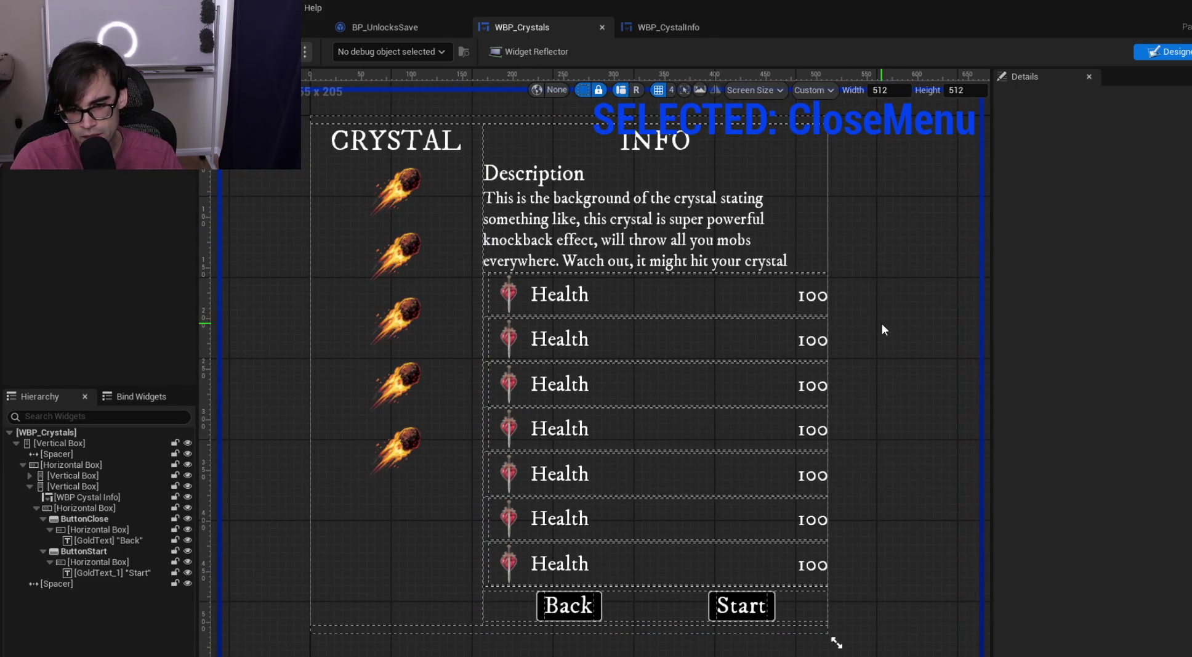
mouse_move(882, 323)
mouse_down()
mouse_move(865, 409)
mouse_move(857, 378)
mouse_up()
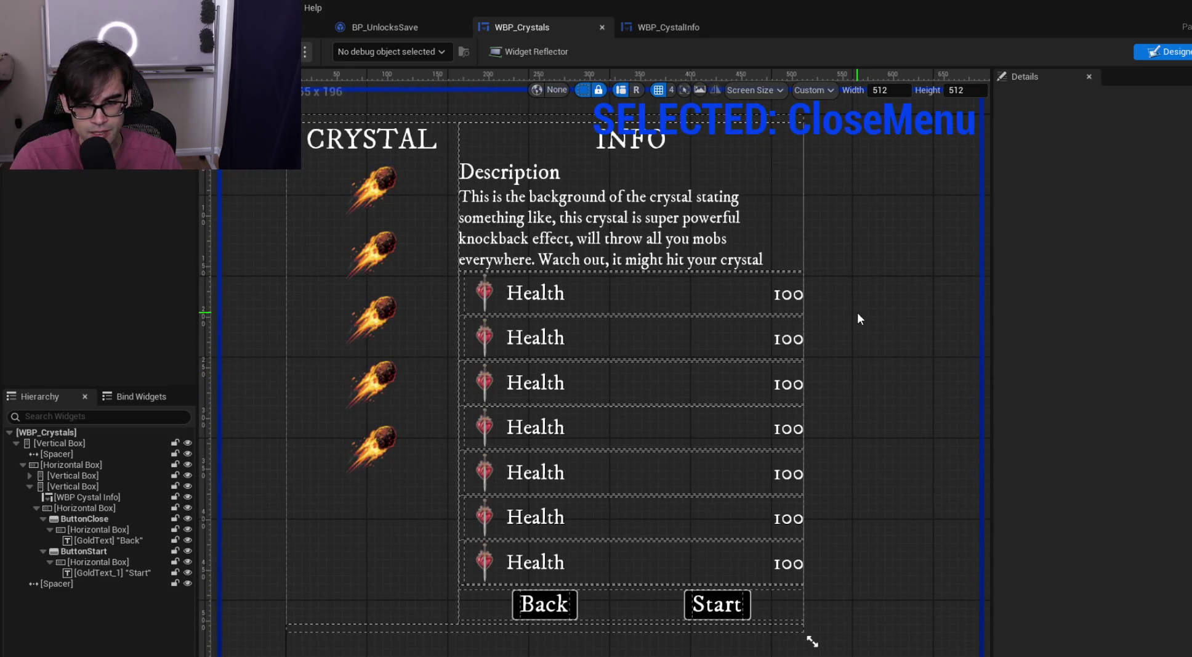
drag(836, 356, 850, 380)
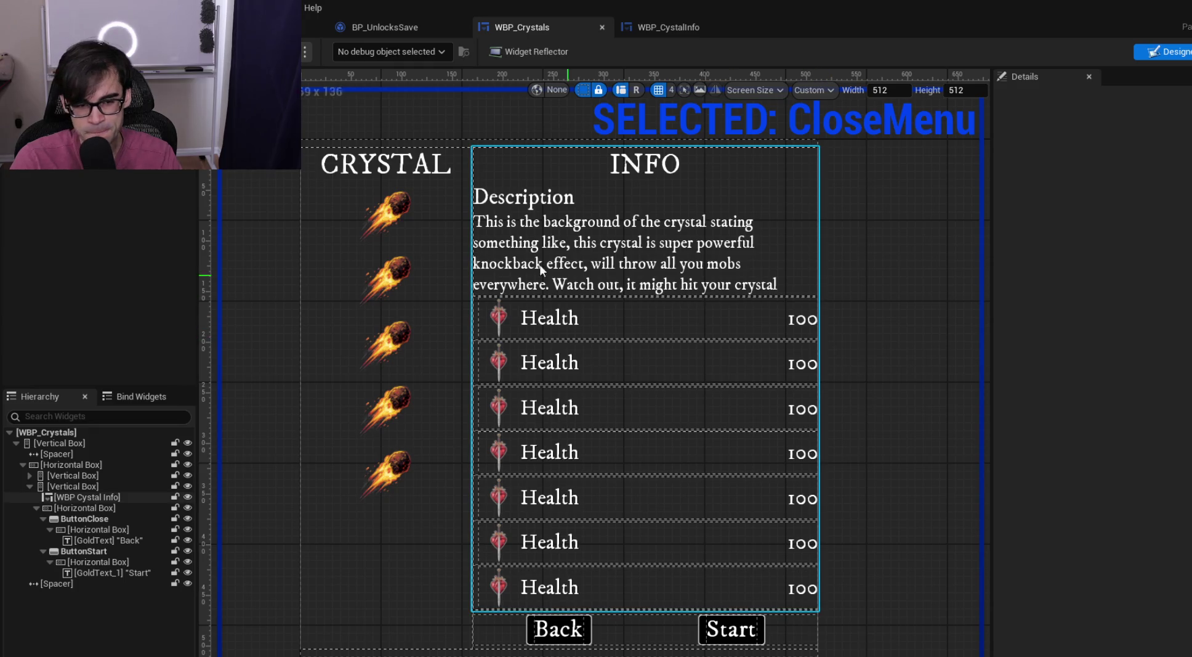
mouse_move(876, 281)
mouse_down()
mouse_move(884, 303)
mouse_move(855, 285)
mouse_up()
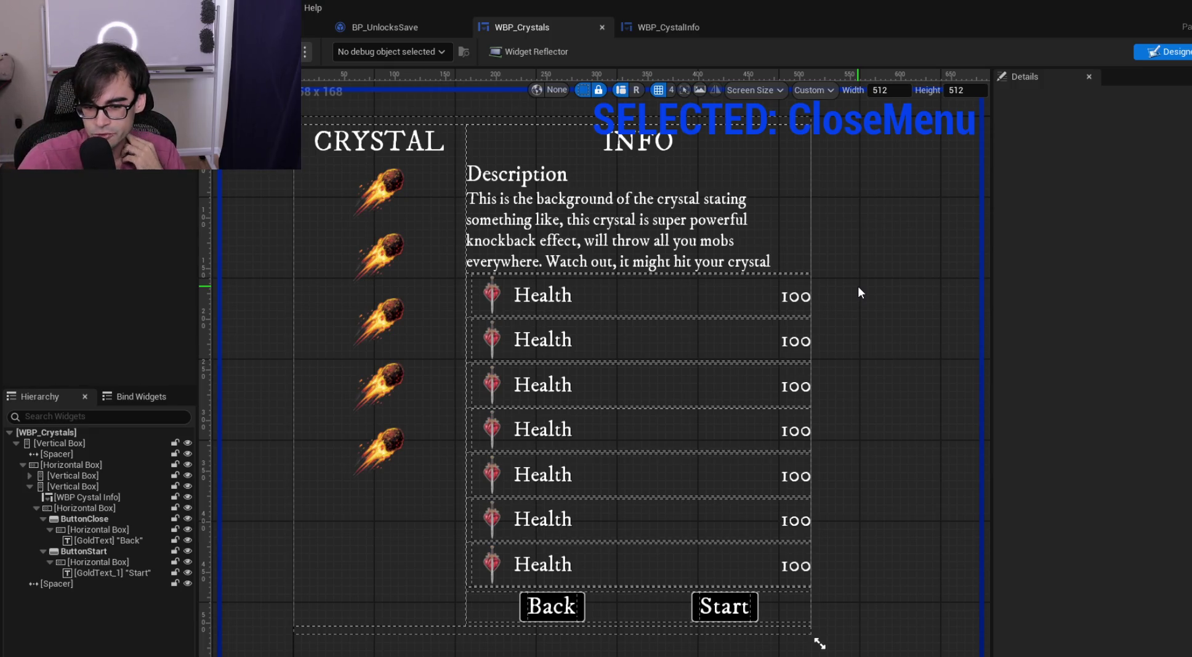
mouse_move(861, 291)
mouse_down()
mouse_move(859, 319)
mouse_move(786, 263)
mouse_move(816, 325)
mouse_move(806, 283)
mouse_move(832, 313)
mouse_up()
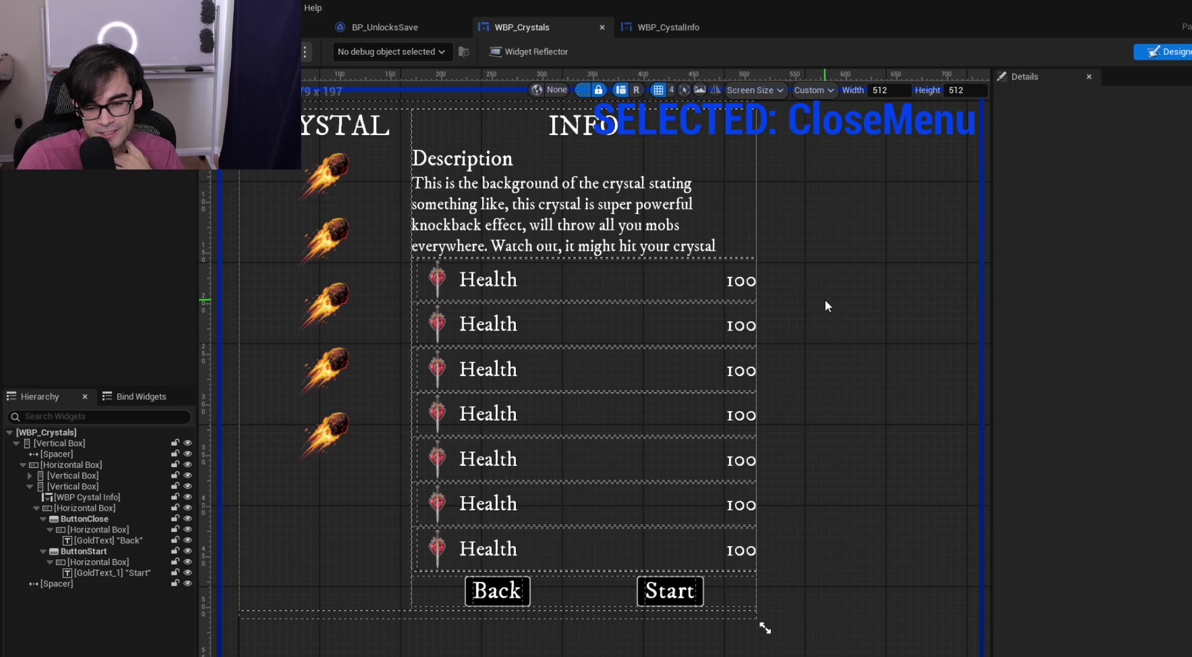
mouse_move(822, 298)
mouse_down()
mouse_move(830, 309)
mouse_move(798, 282)
mouse_move(806, 288)
mouse_up()
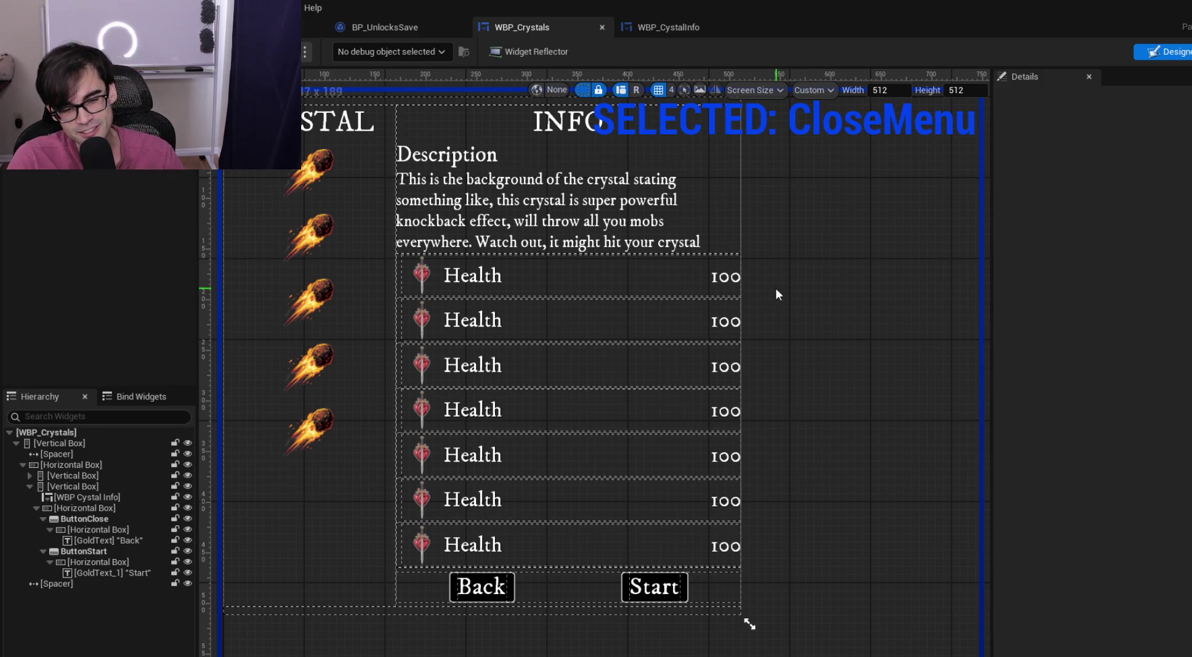
mouse_move(771, 297)
mouse_down()
mouse_move(790, 333)
mouse_move(771, 308)
mouse_up()
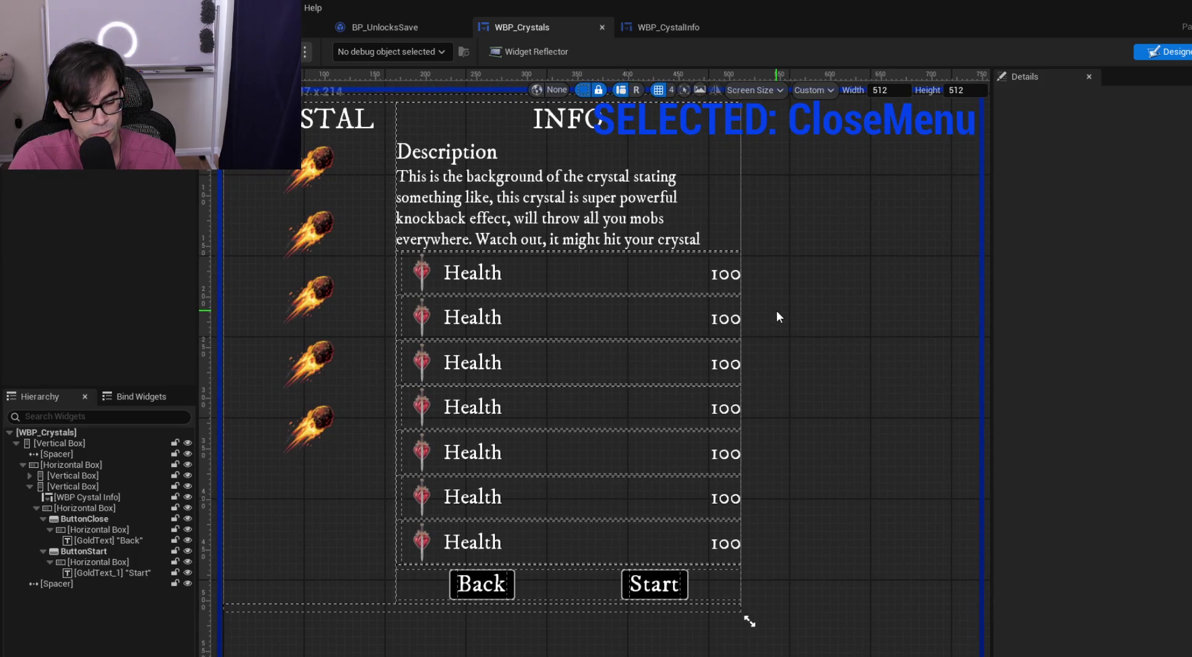
drag(776, 313, 811, 355)
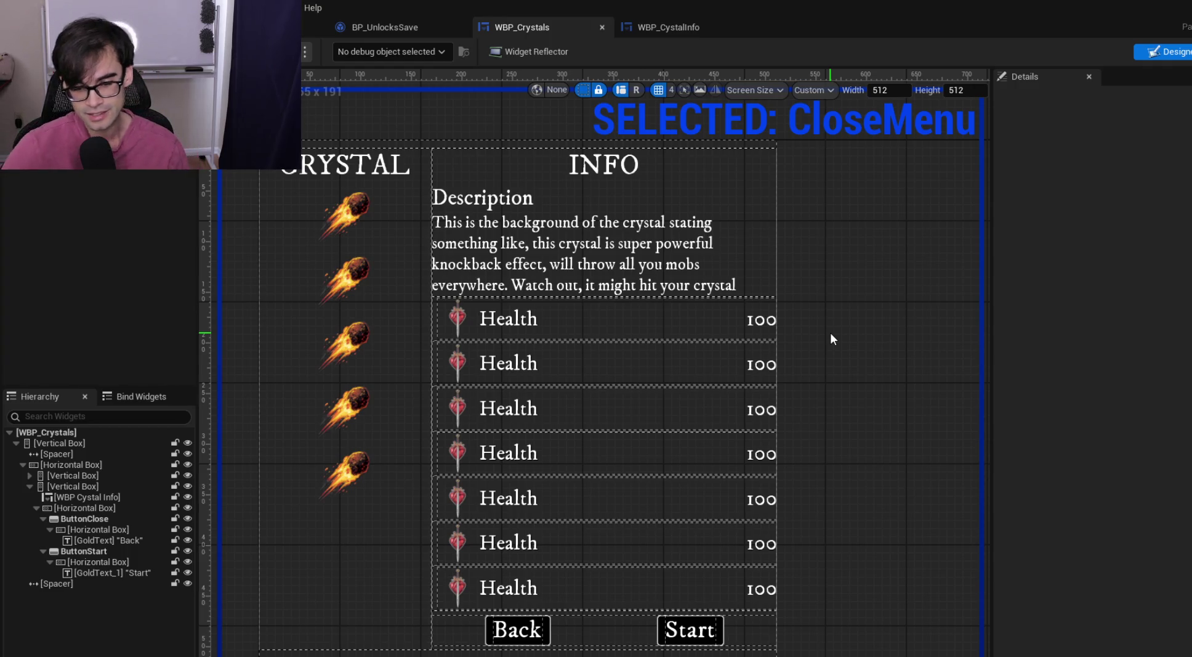
mouse_move(857, 415)
mouse_down()
mouse_move(813, 345)
mouse_move(875, 404)
mouse_up()
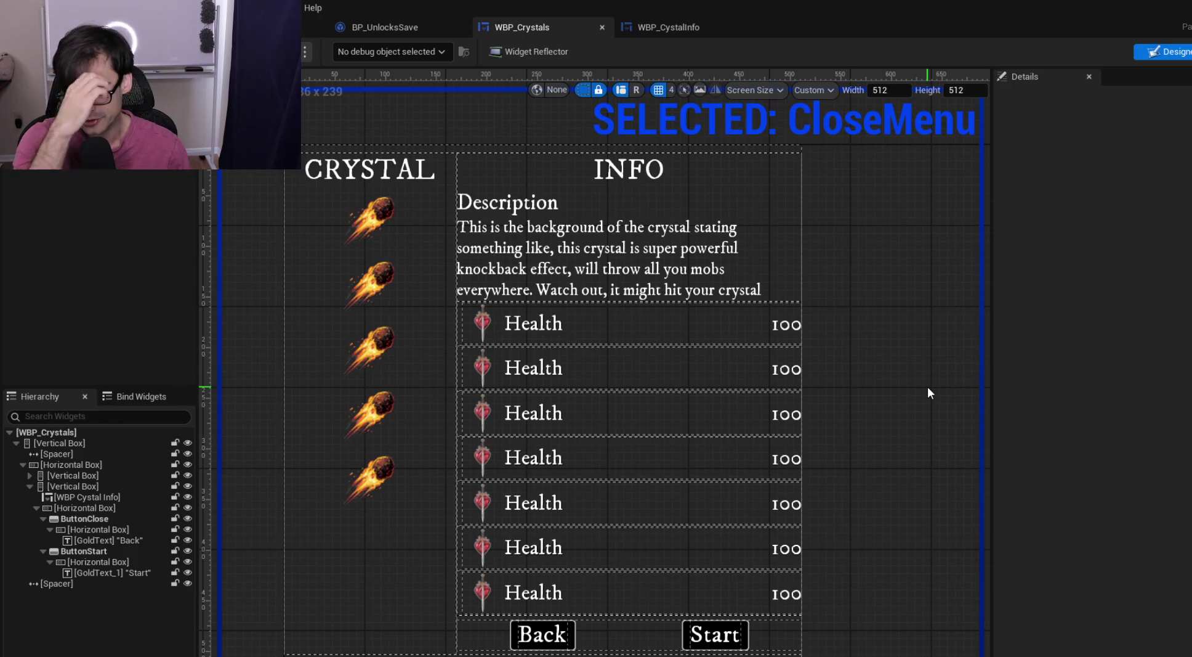
mouse_move(918, 333)
mouse_down()
mouse_move(862, 348)
mouse_move(825, 323)
mouse_move(865, 399)
mouse_up()
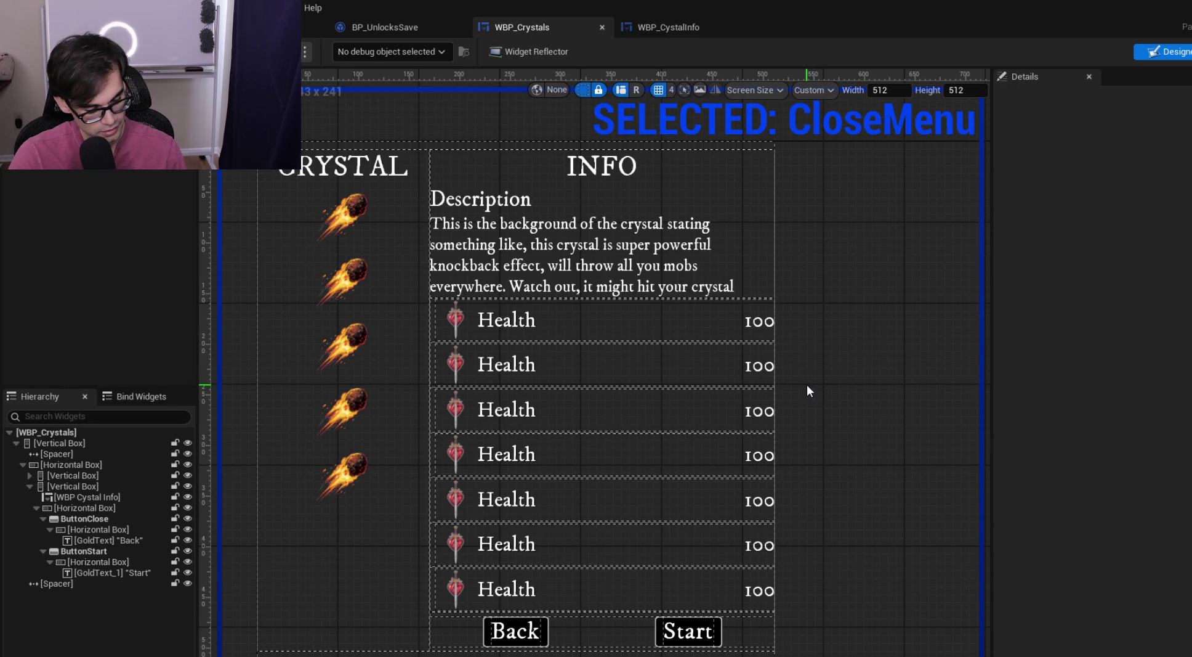
mouse_move(846, 336)
mouse_down()
mouse_move(851, 282)
mouse_move(854, 320)
mouse_up()
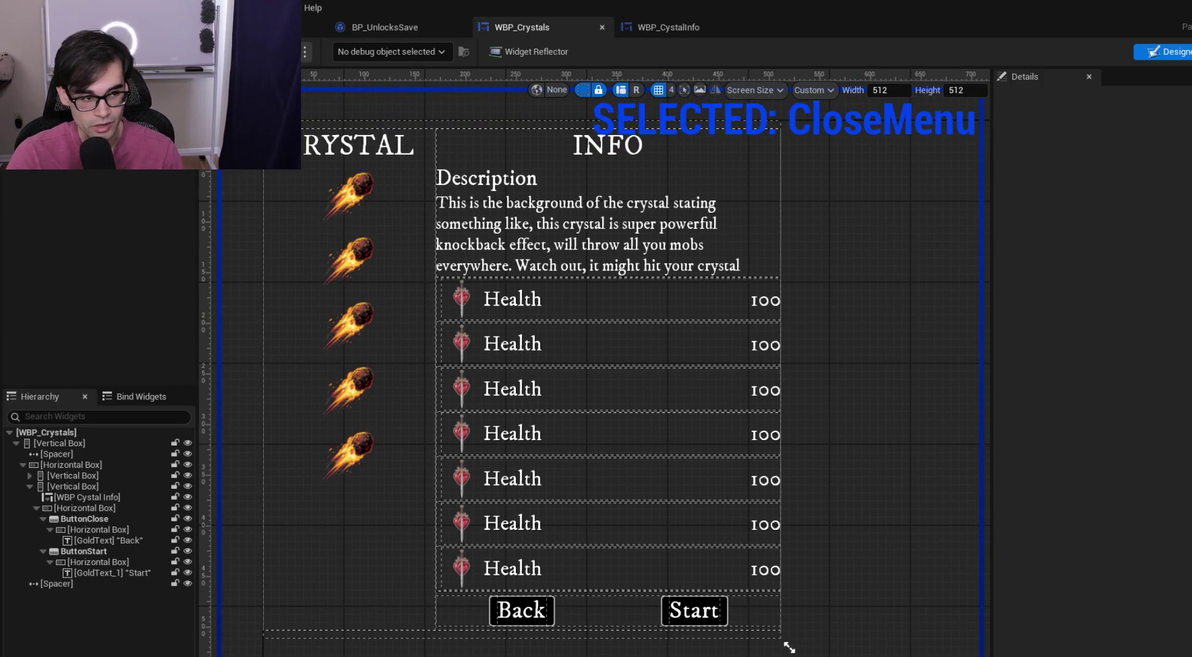
drag(845, 322, 931, 355)
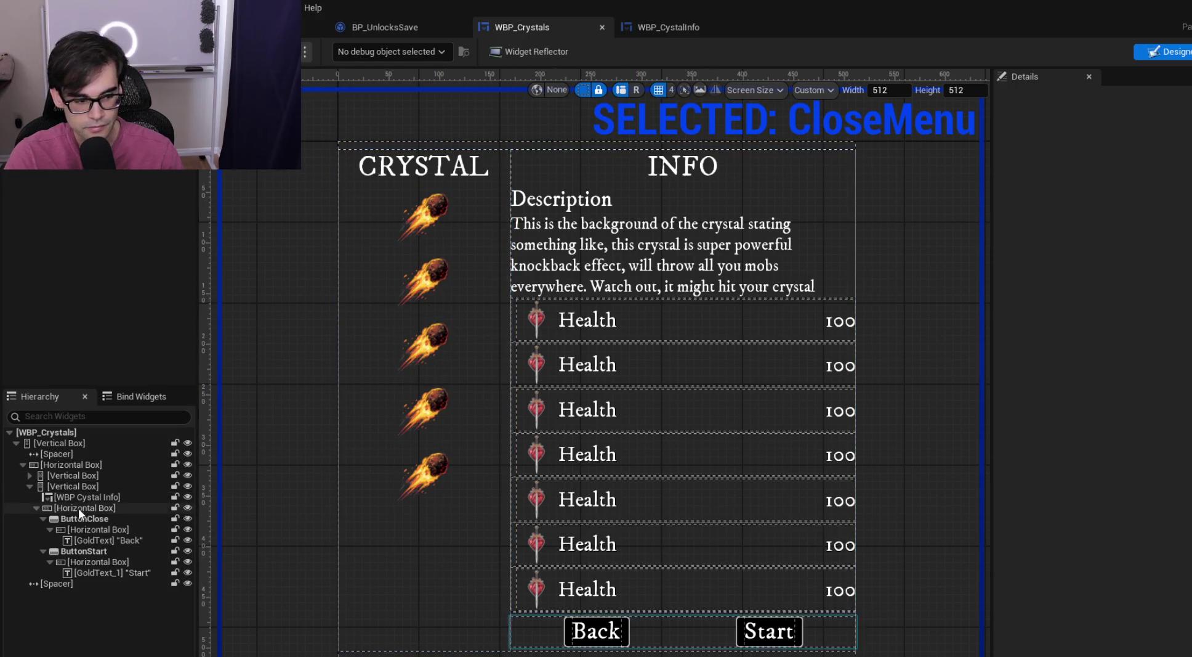
click(663, 25)
Delete the three disabled event nodes from the WBP_CystalInfo graph
click(570, 269)
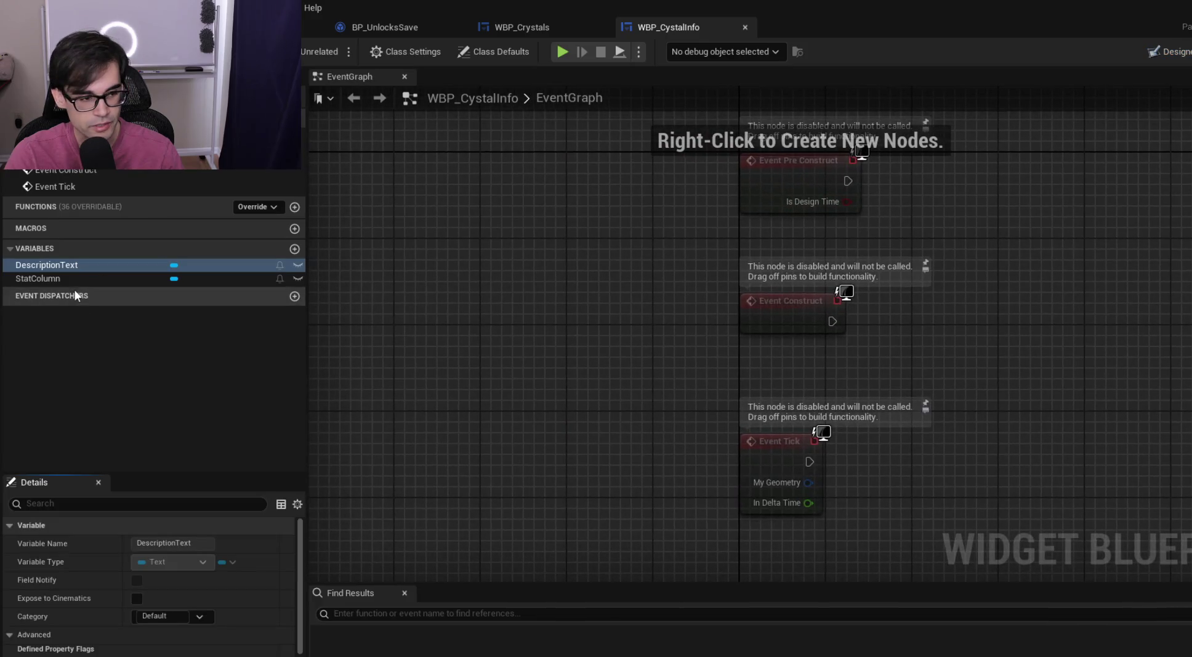
click(73, 278)
drag(586, 189, 870, 547)
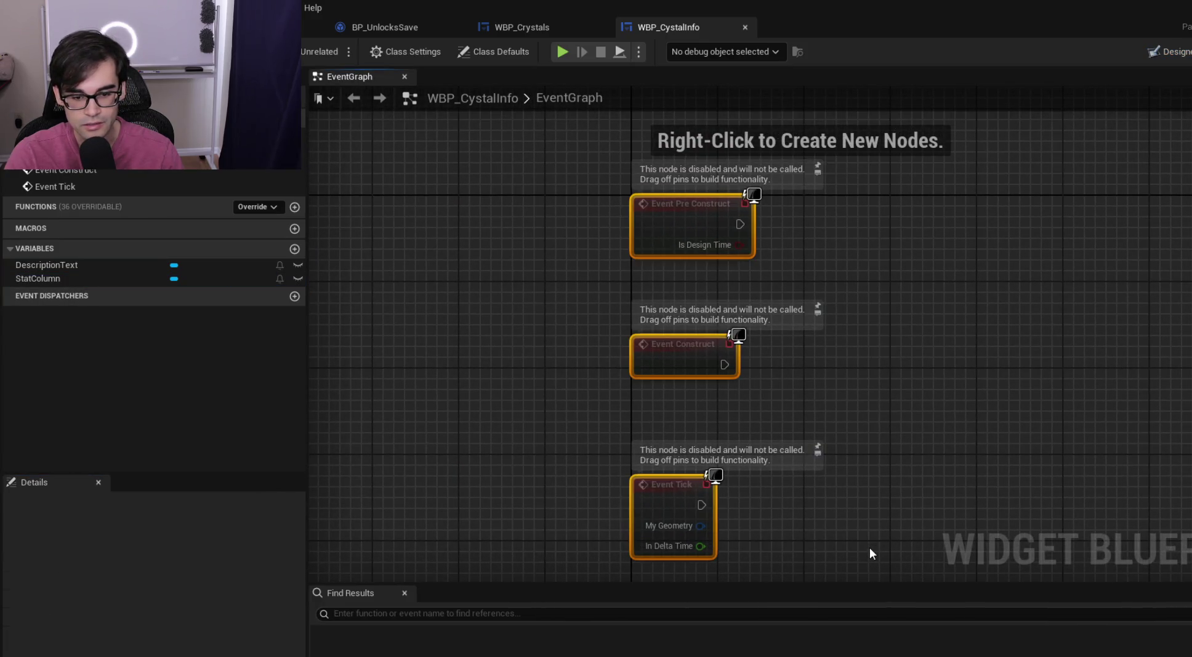
key(Delete)
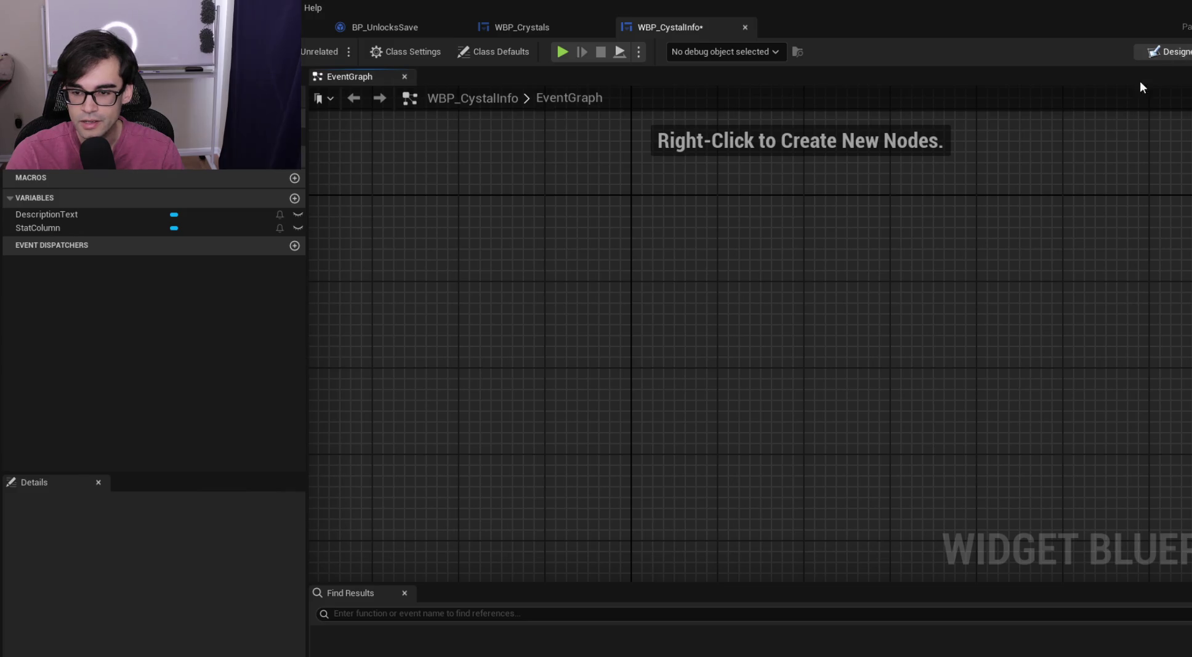
Set the root widget's Tick Frequency to Never and save WBP_CystalInfo
click(1152, 52)
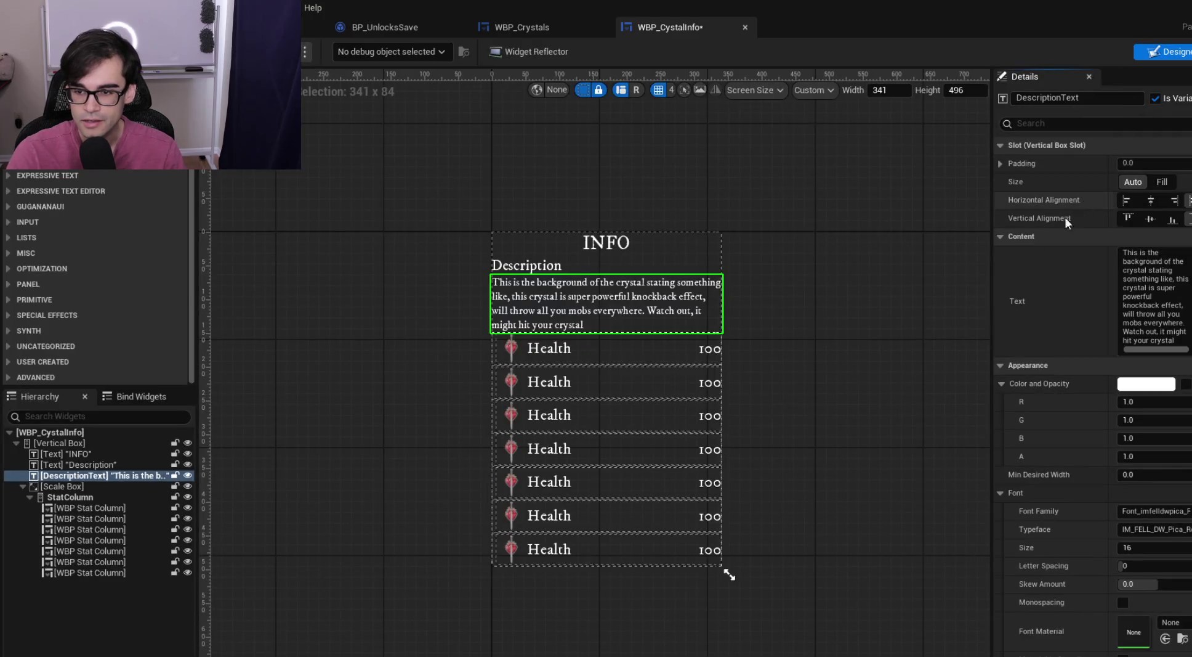
click(64, 433)
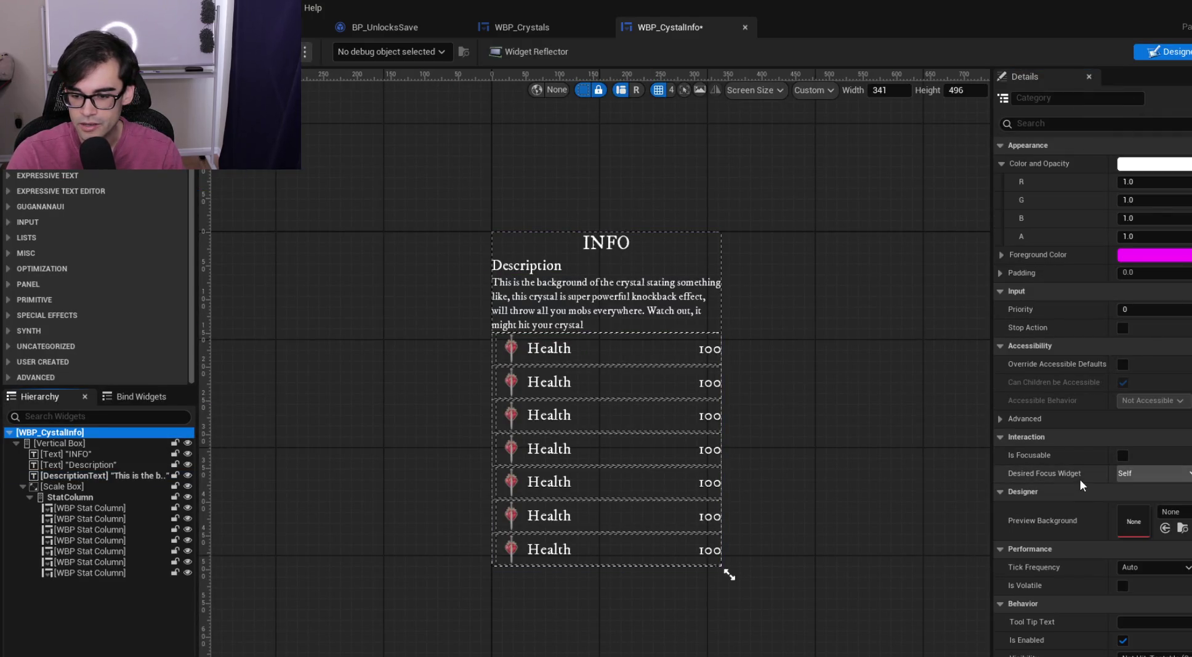
scroll(1082, 468, down, 5)
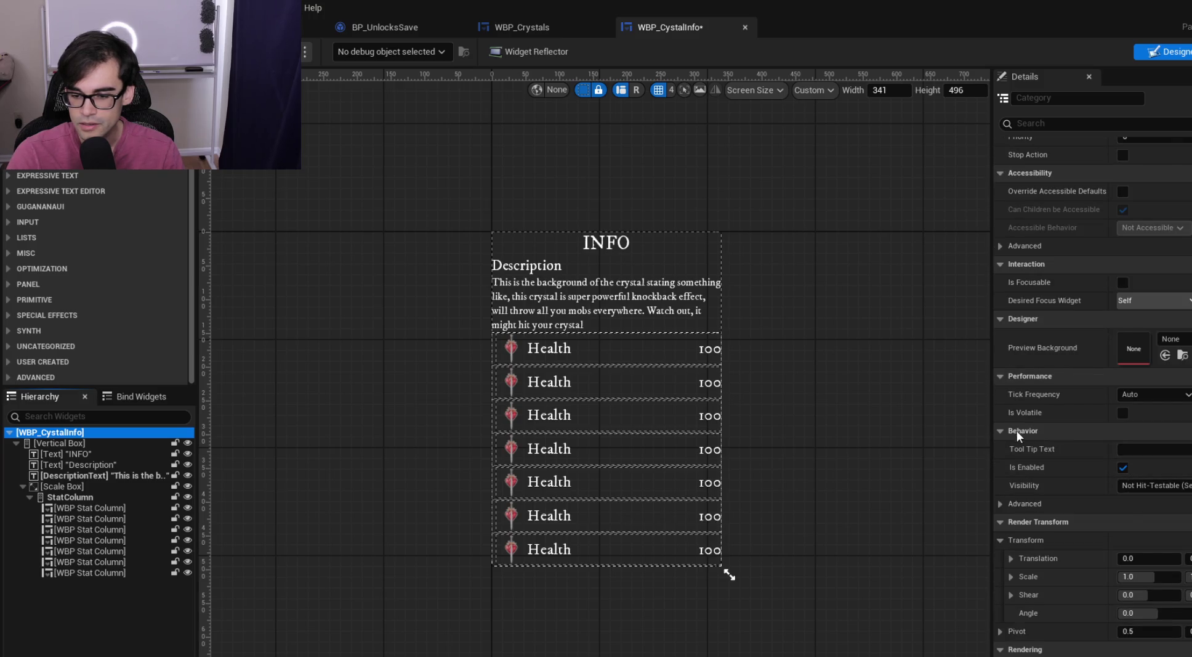
click(1017, 429)
click(1026, 446)
click(1021, 604)
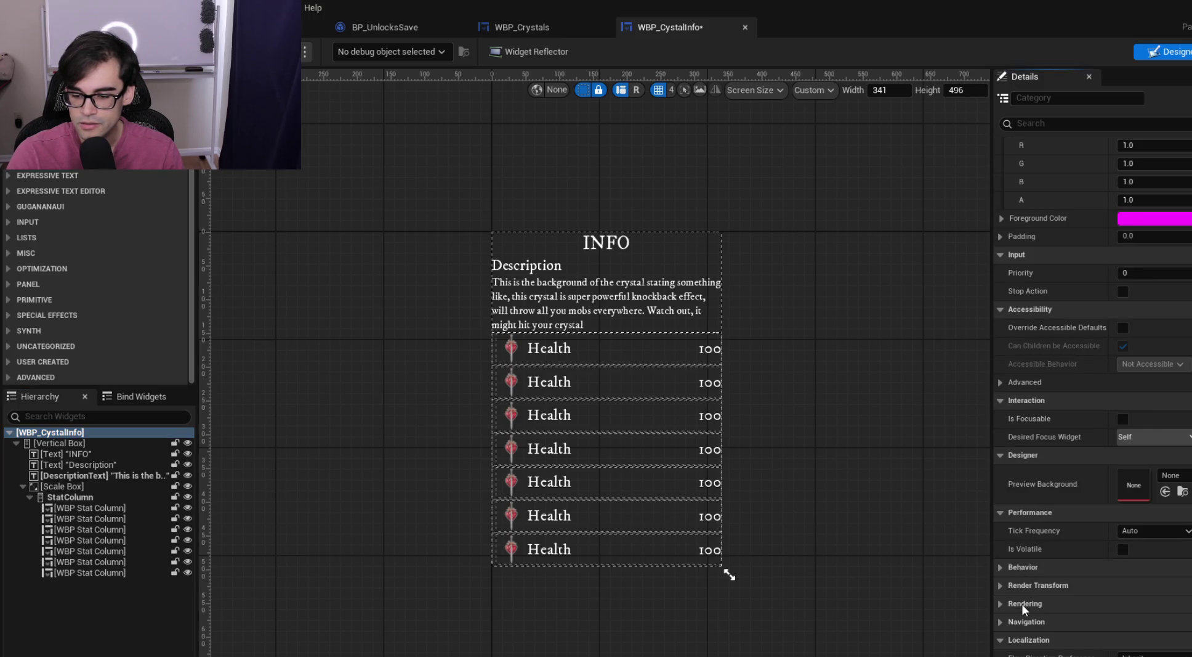
click(1138, 549)
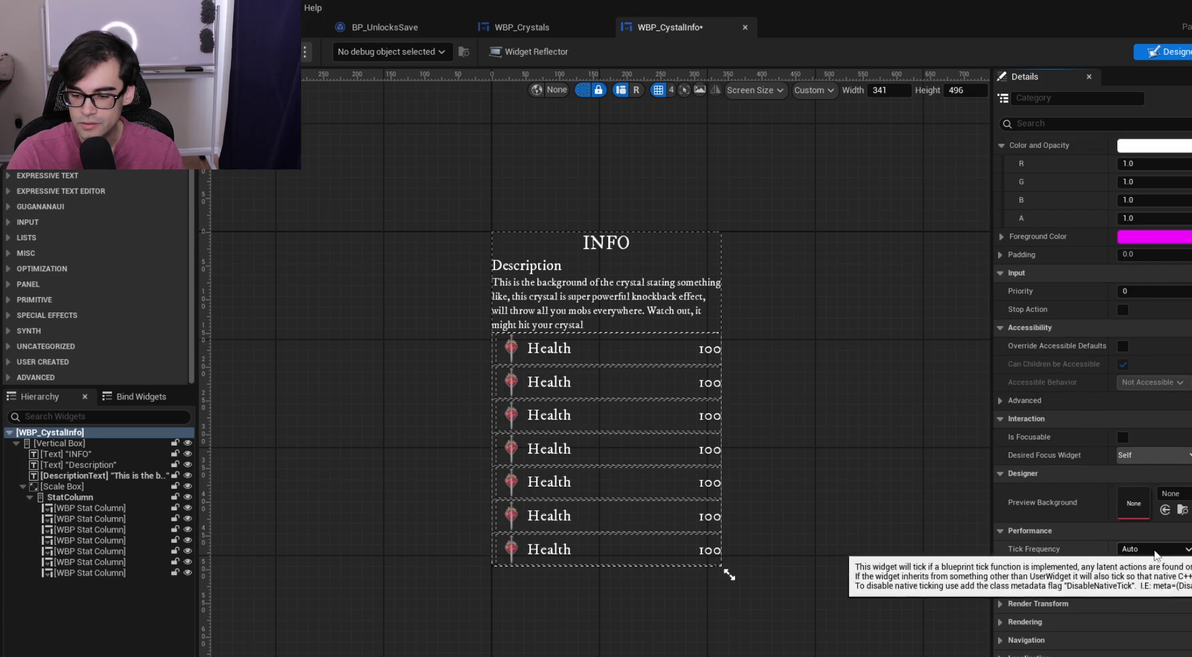
click(1144, 563)
drag(769, 264, 610, 261)
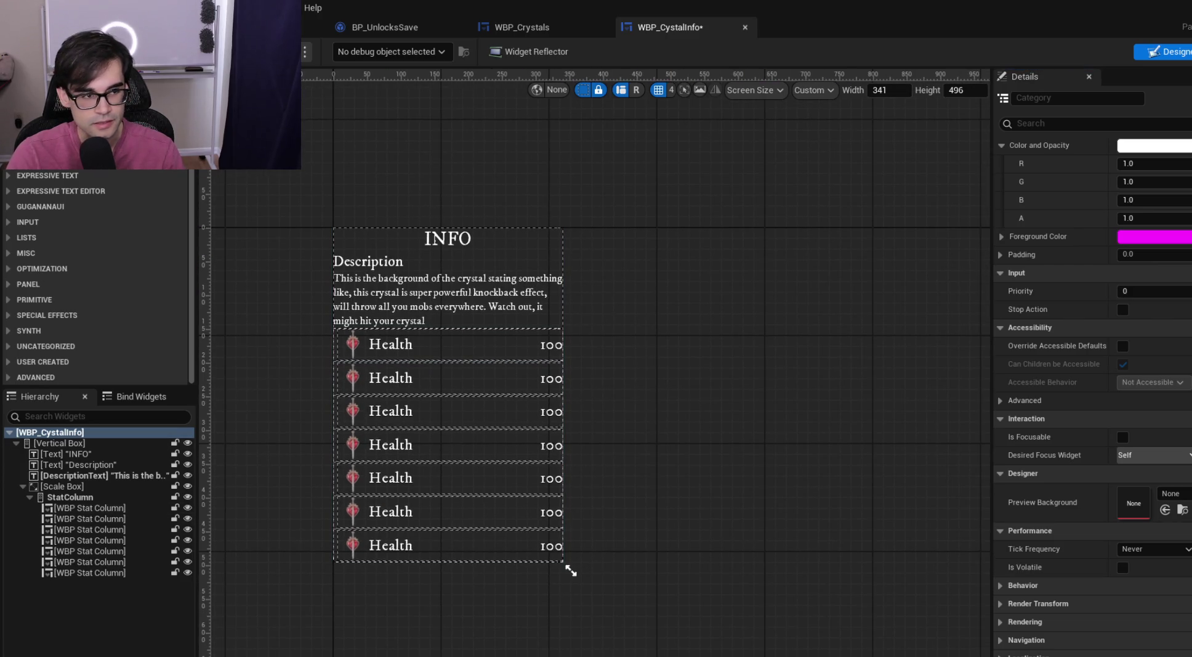
key(ctrl+s)
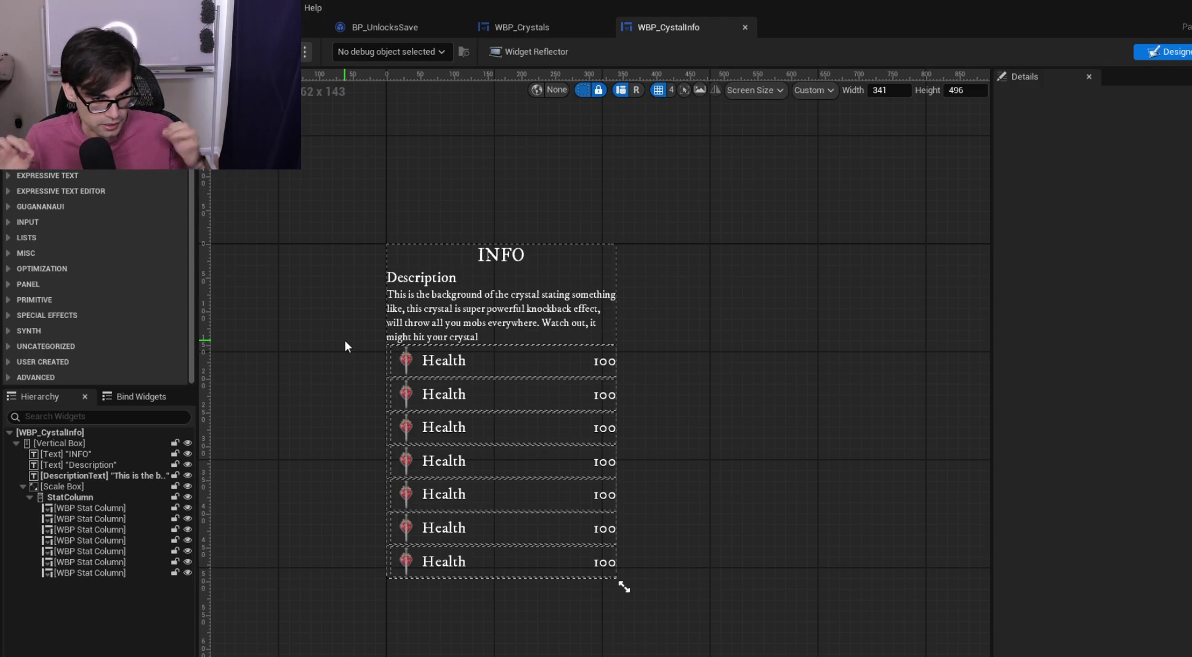
Return to the WBP_Crystals designer and deselect the embedded WBP Cystal Info widget
click(572, 26)
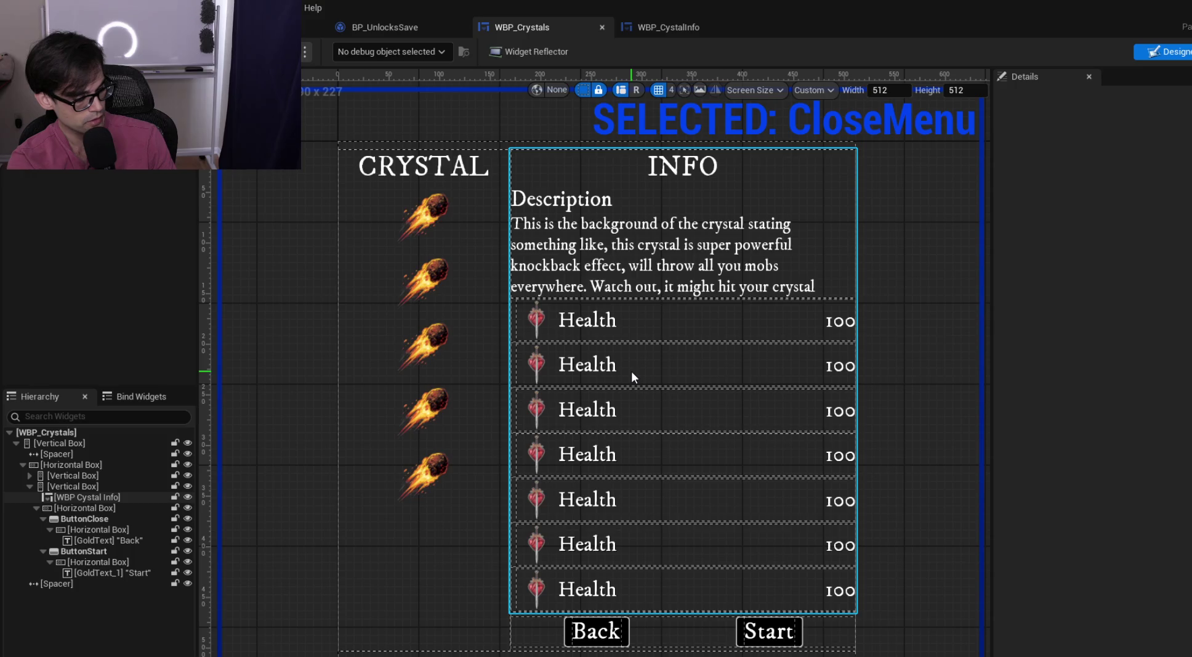
key(Escape)
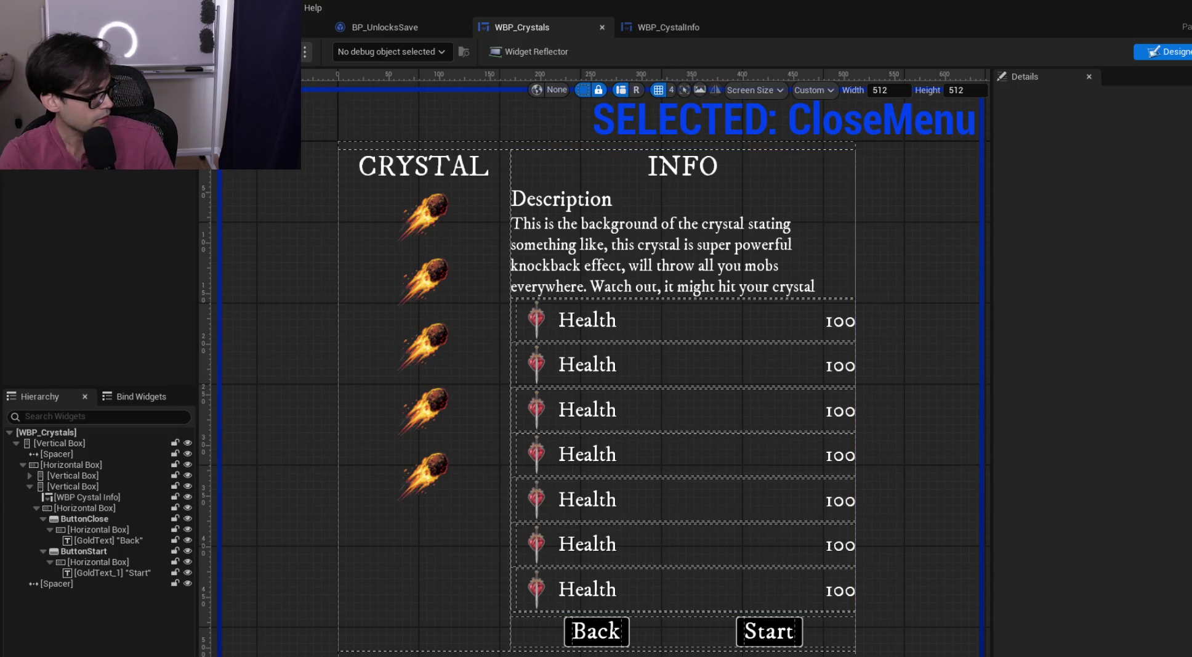